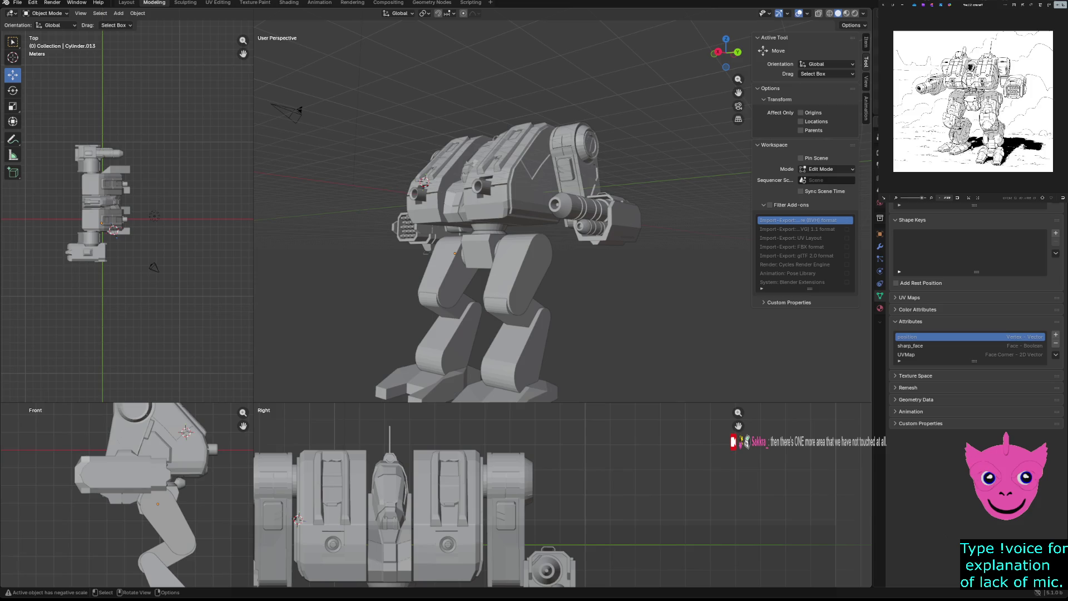
Orbit around the mech to view it from behind and other angles, briefly selecting arm pieces.
{"action": "left_click", "coordinate": [588, 224]}
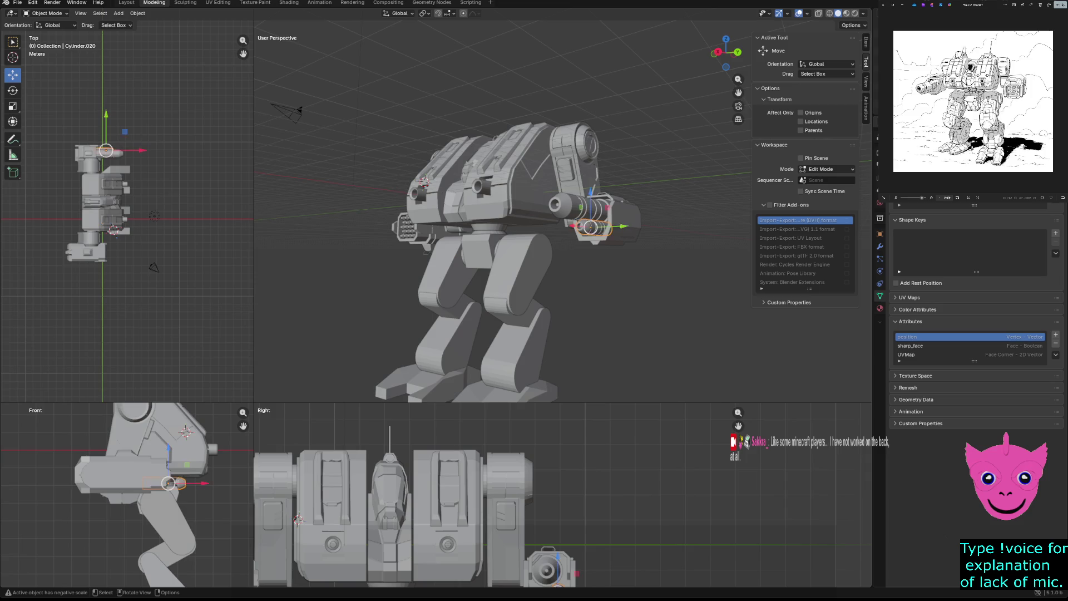
{"action": "middle_click_drag", "start_coordinate": [500, 250], "coordinate": [660, 194]}
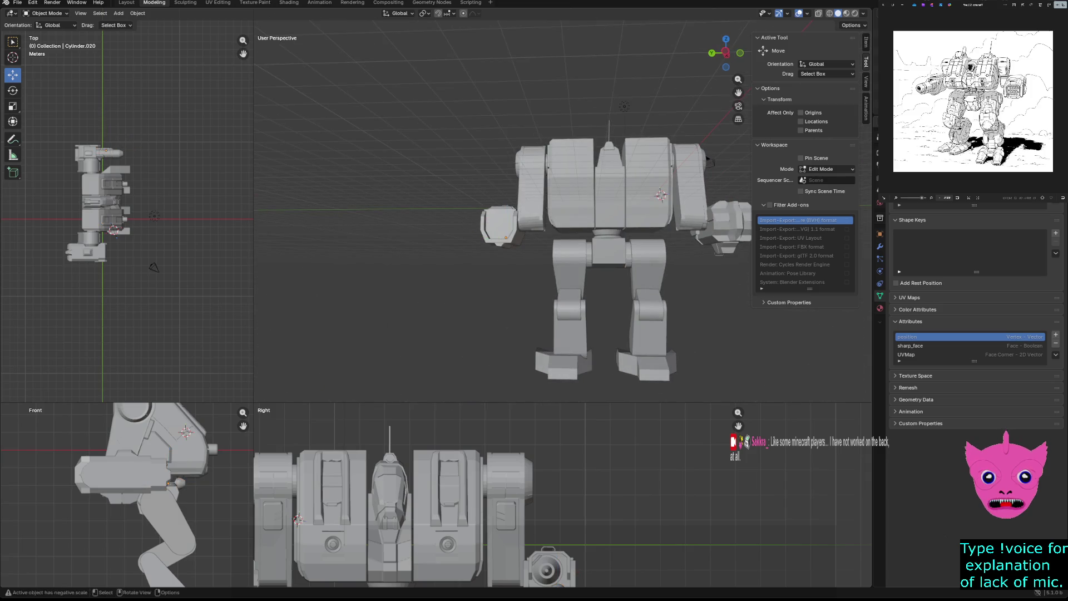
{"action": "key", "text": "alt+a"}
{"action": "mouse_move", "coordinate": [659, 195]}
{"action": "middle_mouse_down"}
{"action": "mouse_move", "coordinate": [631, 196]}
{"action": "mouse_move", "coordinate": [622, 182]}
{"action": "mouse_move", "coordinate": [643, 177]}
{"action": "mouse_move", "coordinate": [542, 151]}
{"action": "mouse_move", "coordinate": [293, 116]}
{"action": "middle_mouse_up"}
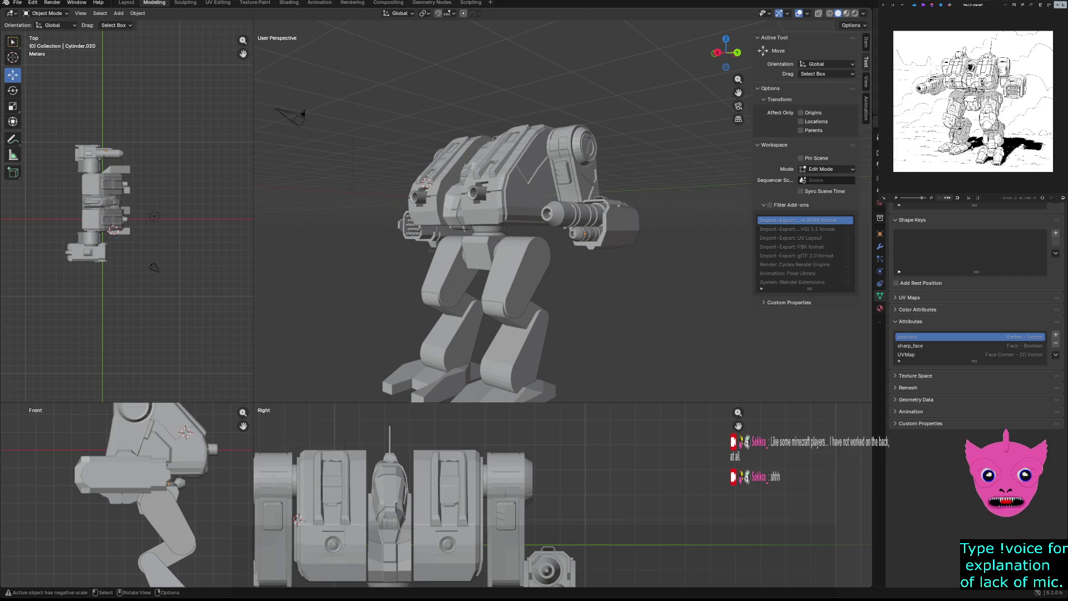
{"action": "mouse_move", "coordinate": [501, 251]}
{"action": "middle_mouse_down"}
{"action": "mouse_move", "coordinate": [467, 268]}
{"action": "mouse_move", "coordinate": [492, 226]}
{"action": "middle_mouse_up"}
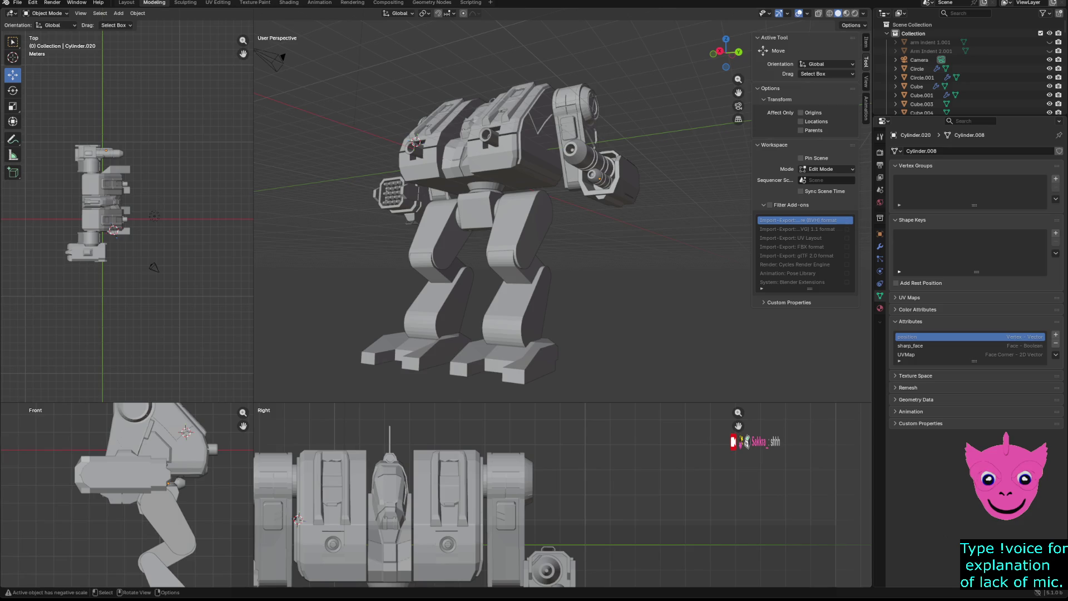
{"action": "left_click", "coordinate": [601, 171]}
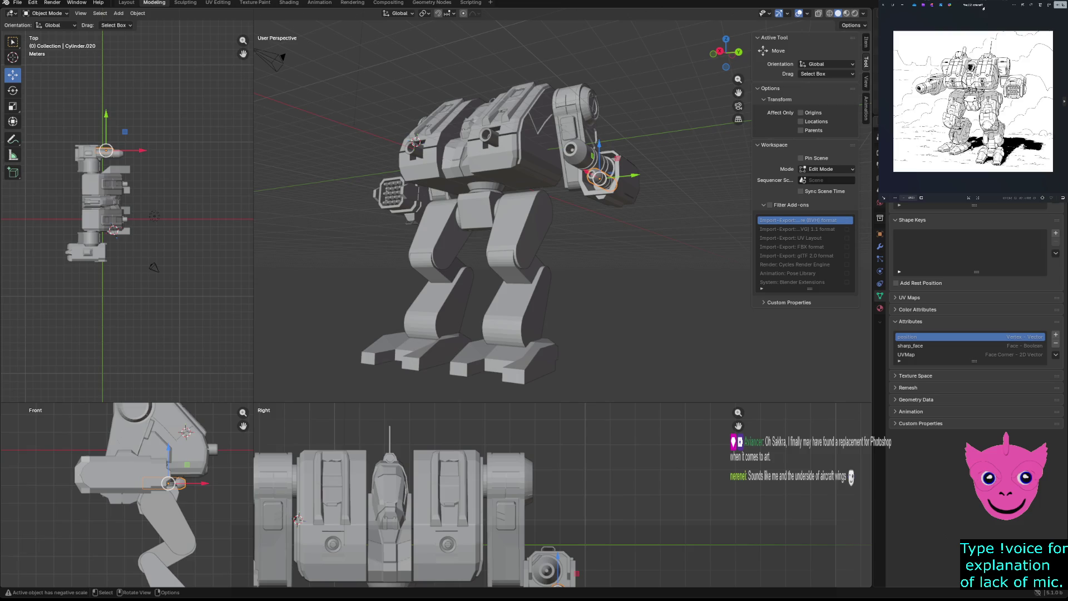
{"action": "scroll", "coordinate": [983, 143], "scroll_direction": "up", "scroll_amount": 5}
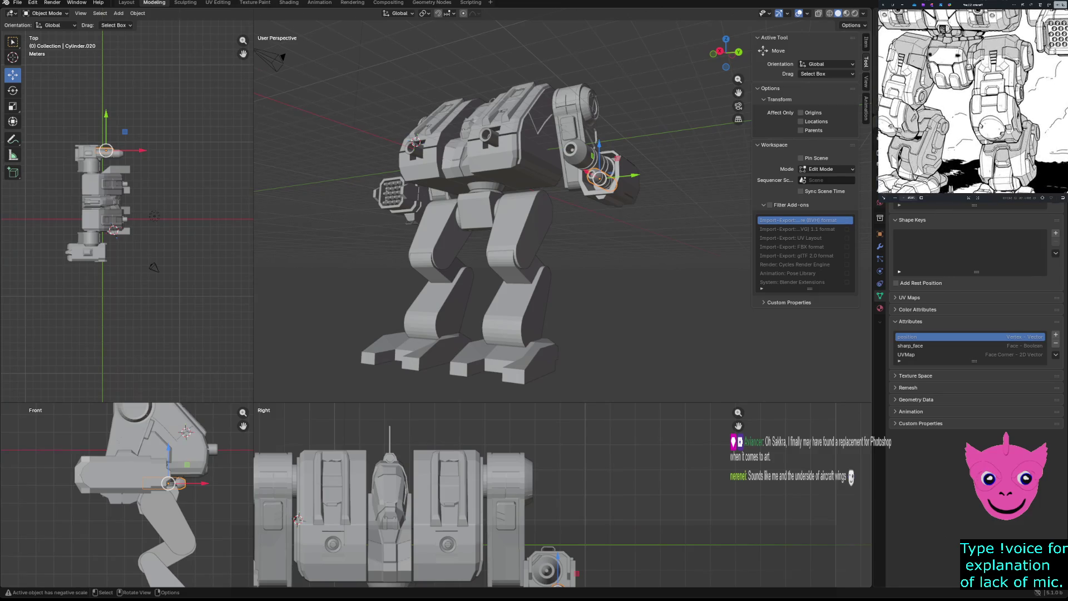
Pan the reference sketch so the mech's body sits in close view.
{"action": "mouse_move", "coordinate": [976, 151]}
{"action": "left_mouse_down"}
{"action": "mouse_move", "coordinate": [981, 91]}
{"action": "mouse_move", "coordinate": [959, 108]}
{"action": "left_mouse_up"}
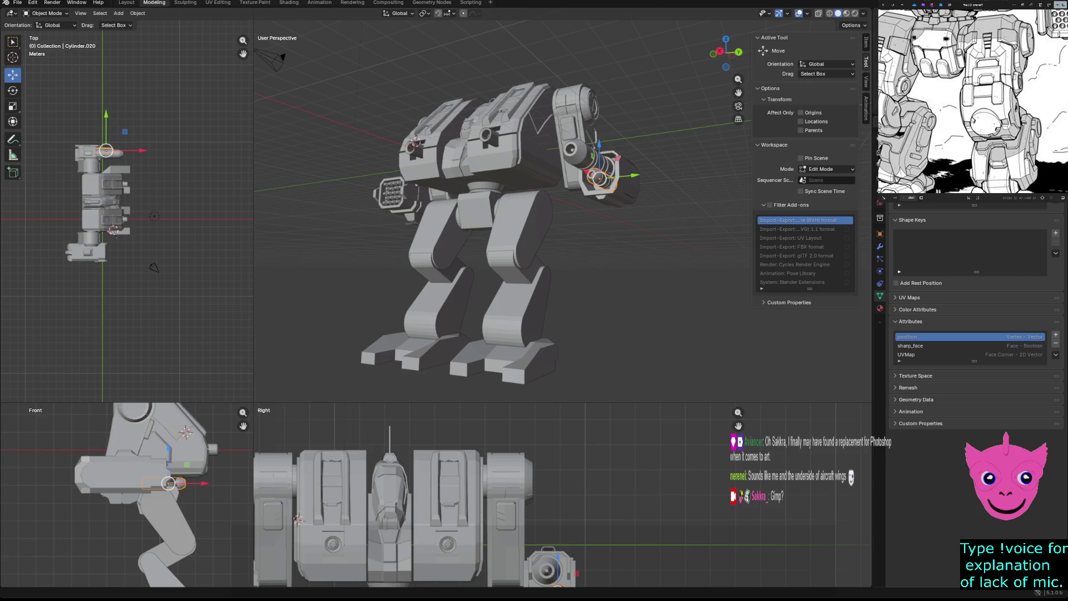
{"action": "scroll", "coordinate": [972, 109], "scroll_direction": "up", "scroll_amount": 3}
{"action": "left_click_drag", "start_coordinate": [992, 94], "coordinate": [989, 100]}
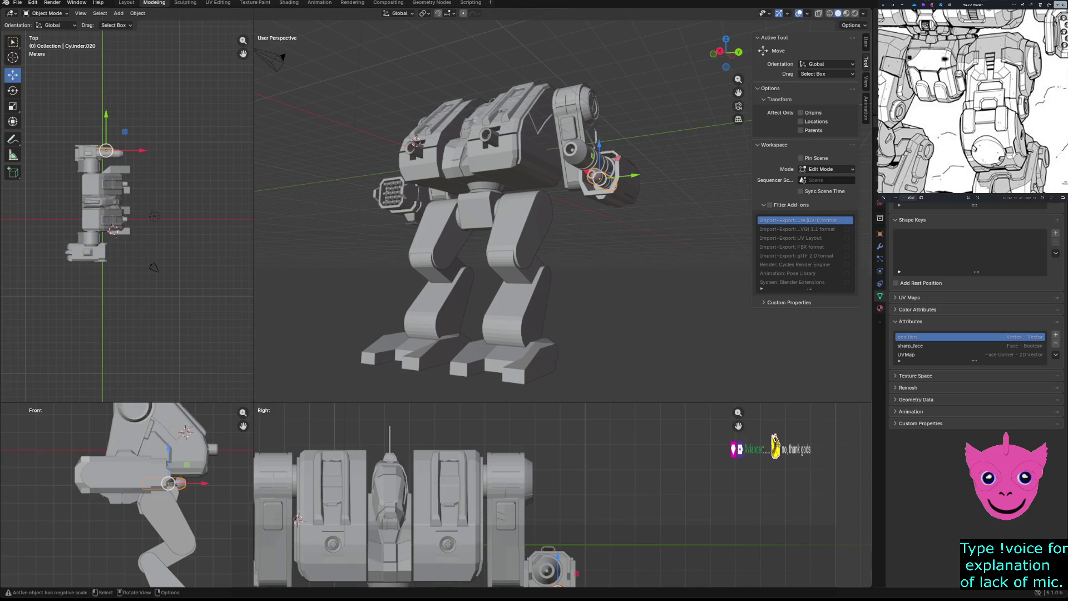
{"action": "left_click", "coordinate": [451, 492]}
Isolate the thigh piece with Shift+H so every other object is hidden, then clear the selection.
{"action": "left_click", "coordinate": [522, 237]}
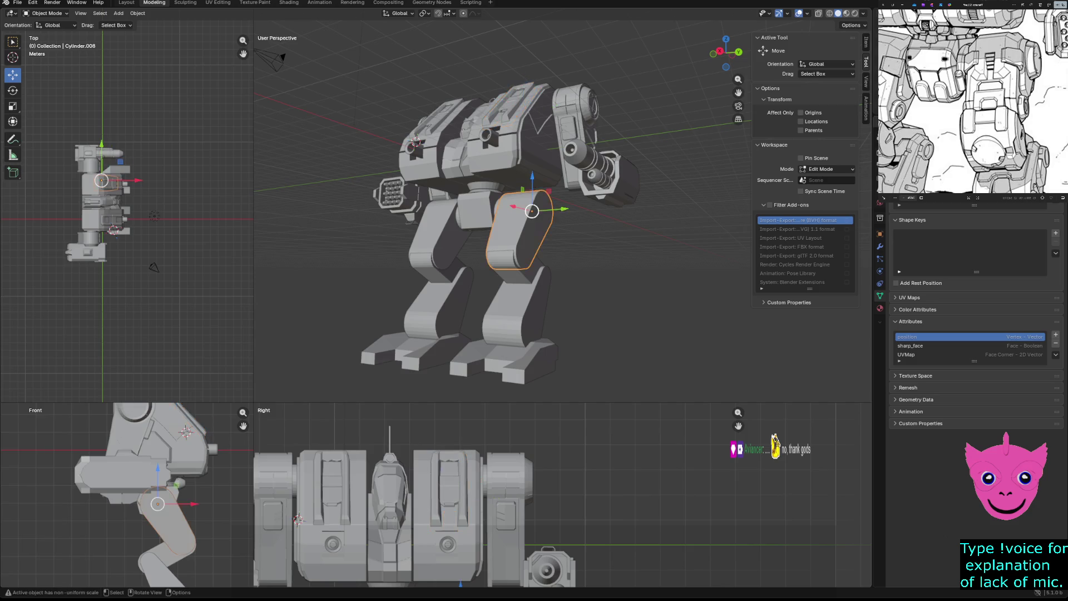
{"action": "left_click", "coordinate": [443, 233]}
{"action": "middle_click_drag", "start_coordinate": [501, 251], "coordinate": [584, 234]}
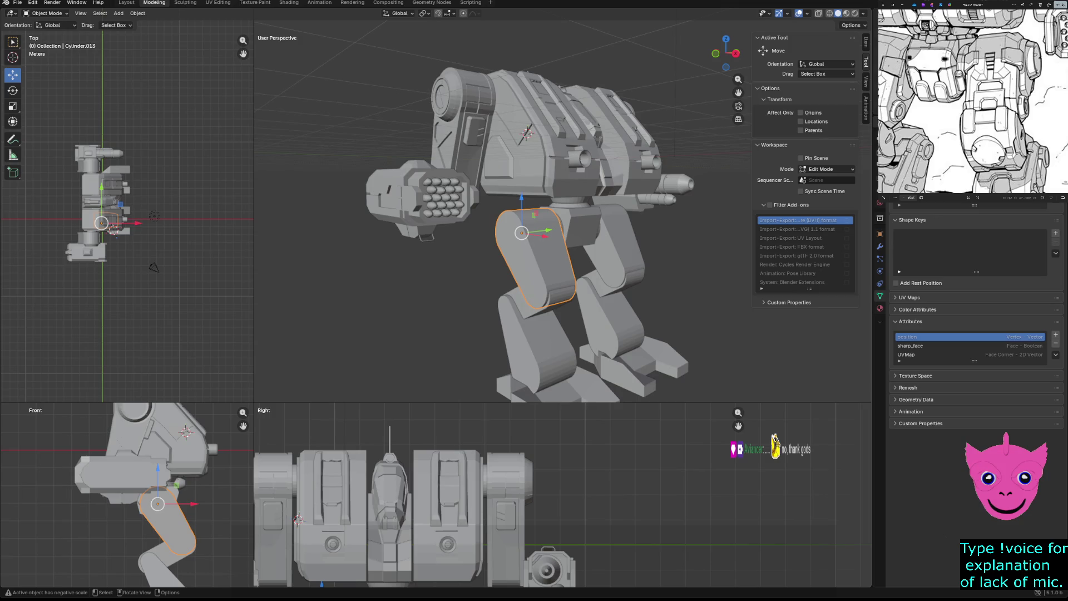
{"action": "key", "text": "shift+h"}
{"action": "key", "text": "alt+a"}
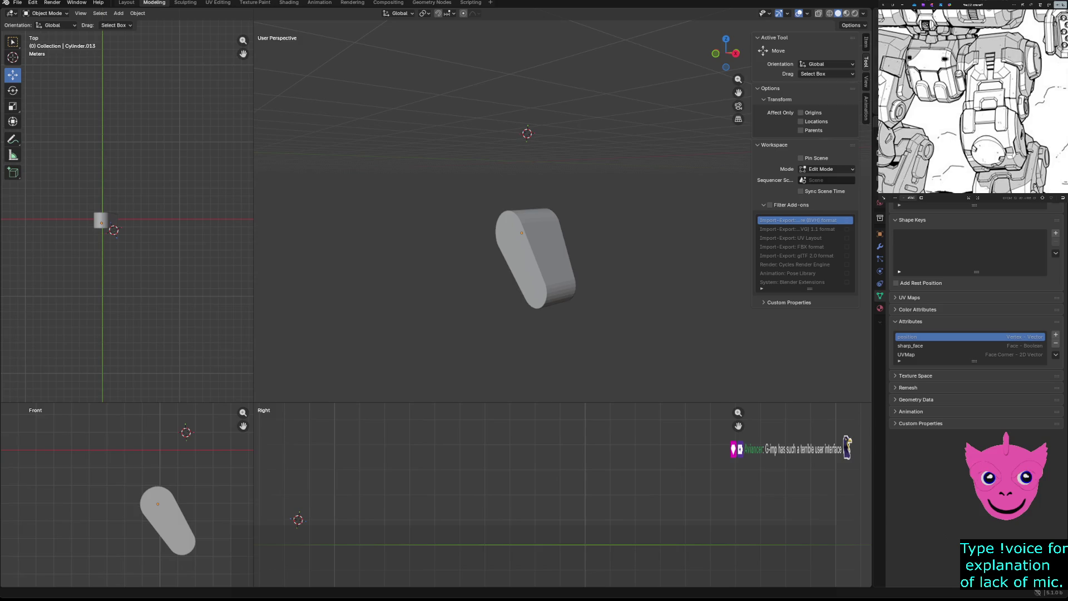
Toggle the lone thigh between wireframe and solid shading, ending in wireframe to see its edge loops.
{"action": "key", "text": "a"}
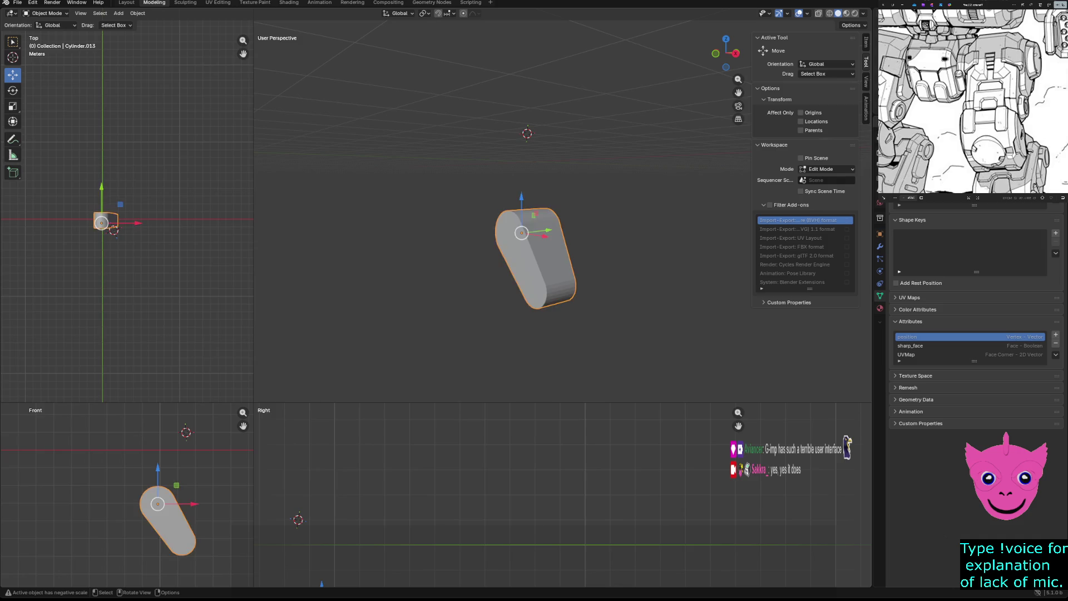
{"action": "key", "text": "z"}
{"action": "left_click", "coordinate": [417, 281]}
{"action": "scroll", "coordinate": [509, 251], "scroll_direction": "up", "scroll_amount": 3}
{"action": "key", "text": "z"}
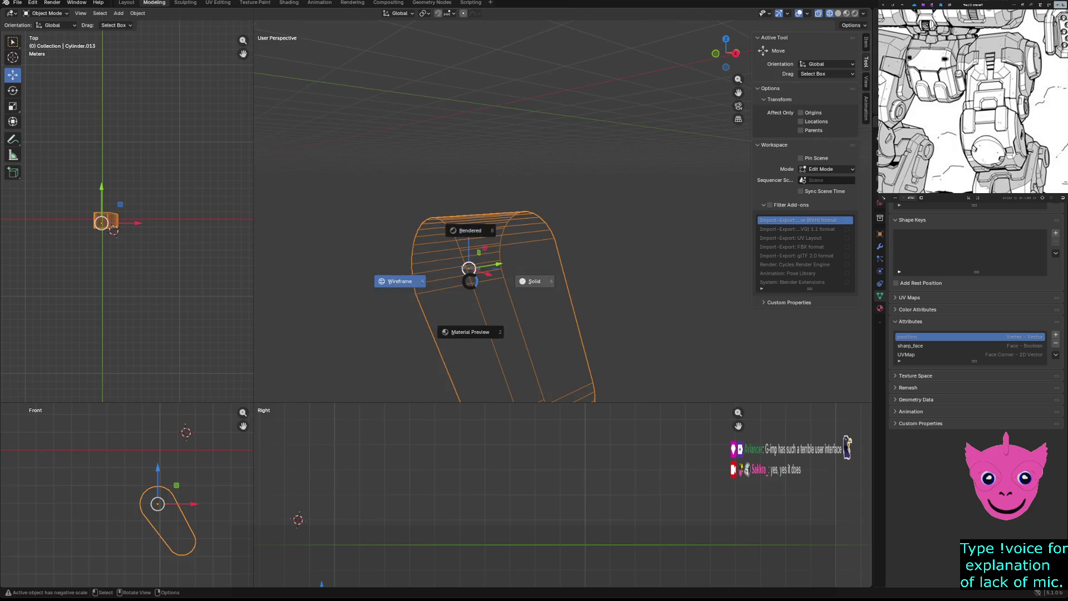
{"action": "left_click", "coordinate": [493, 276]}
{"action": "scroll", "coordinate": [509, 251], "scroll_direction": "down", "scroll_amount": 3}
{"action": "scroll", "coordinate": [534, 267], "scroll_direction": "up", "scroll_amount": 2}
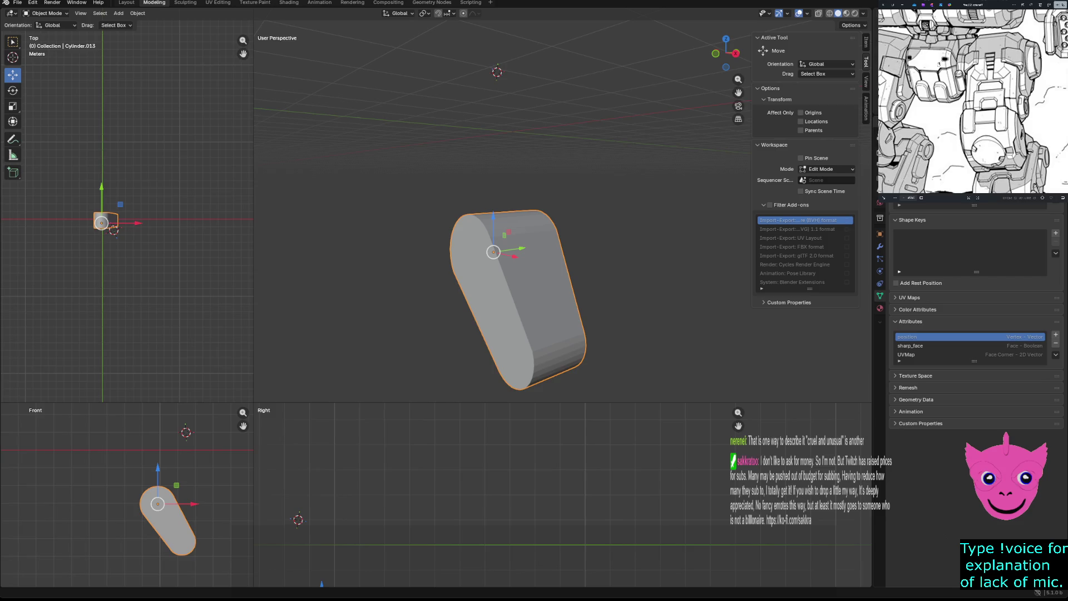
{"action": "key", "text": "z"}
{"action": "left_click", "coordinate": [447, 291]}
{"action": "middle_click_drag", "start_coordinate": [518, 292], "coordinate": [467, 288]}
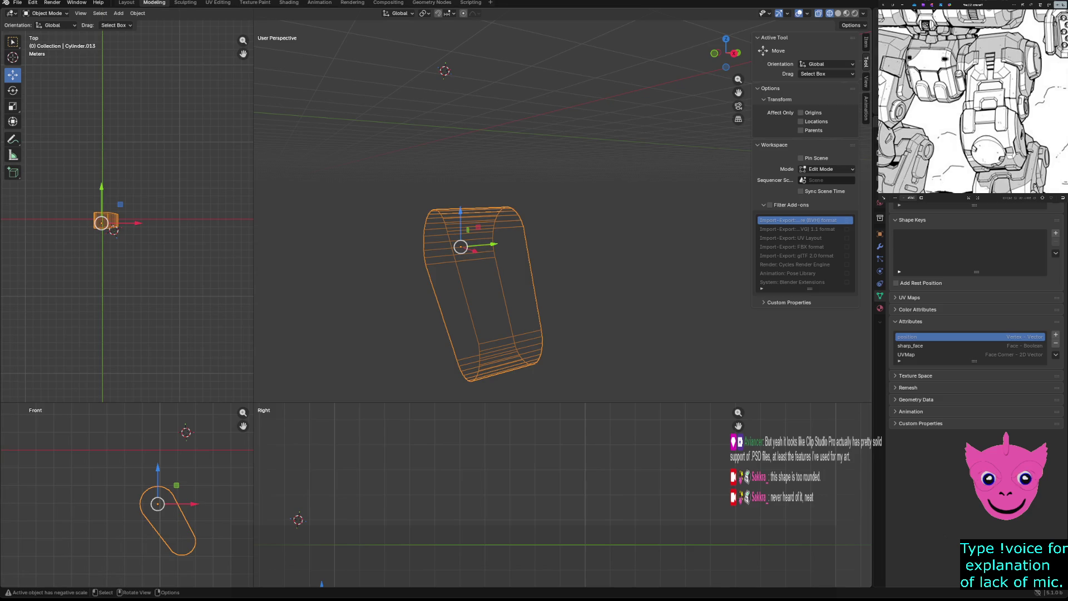
{"action": "key", "text": "alt+a"}
{"action": "scroll", "coordinate": [167, 501], "scroll_direction": "up", "scroll_amount": 3}
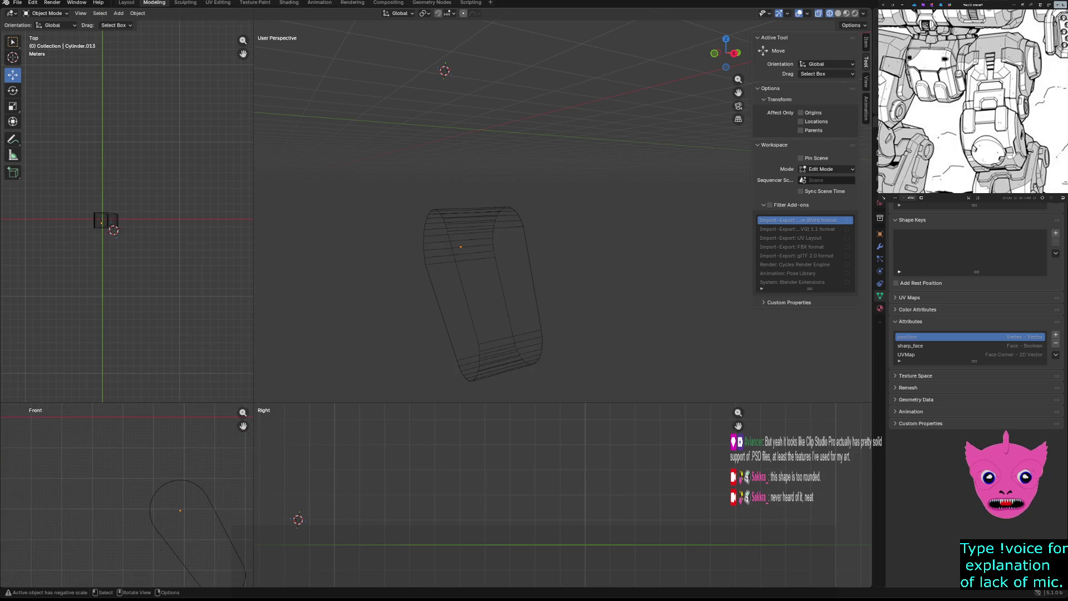
Enlarge the front view over the thigh outline and bring up the Add menu for a new mesh.
{"action": "left_click_drag", "start_coordinate": [253, 405], "coordinate": [655, 128]}
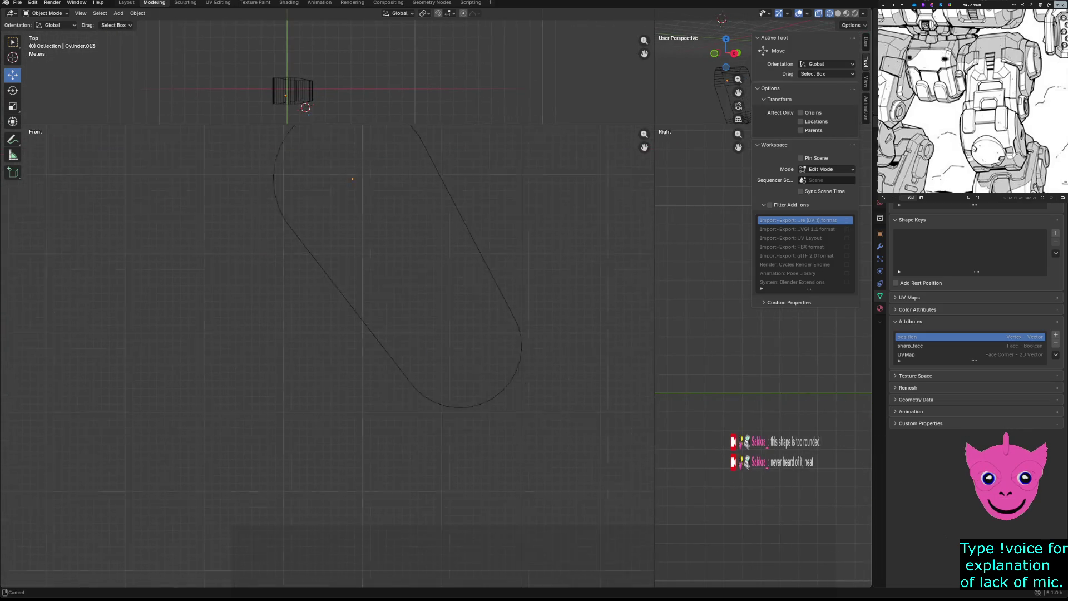
{"action": "scroll", "coordinate": [359, 292], "scroll_direction": "up", "scroll_amount": 2}
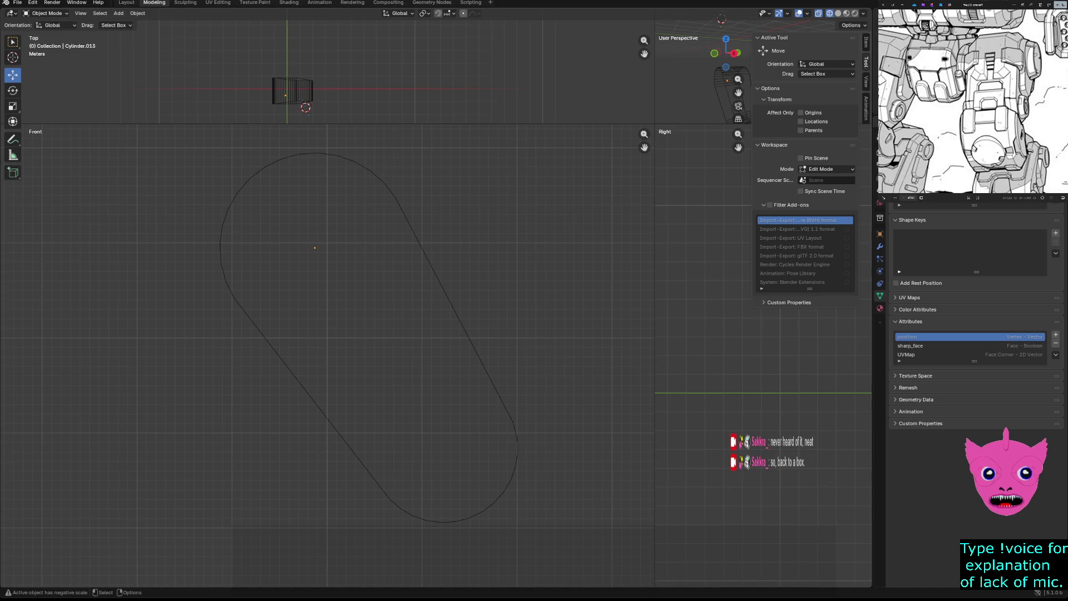
{"action": "key", "text": "Tab"}
{"action": "key", "text": "Tab"}
{"action": "left_click", "coordinate": [119, 14]}
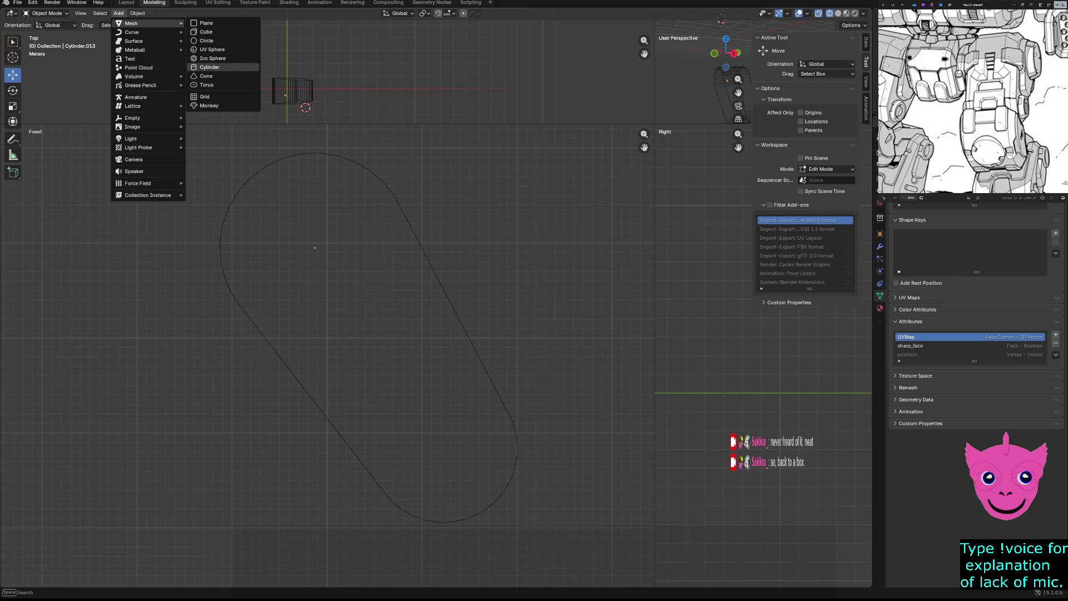
Add a cube and move it over the thigh outline, constraining one move to the X axis.
{"action": "left_click", "coordinate": [206, 31]}
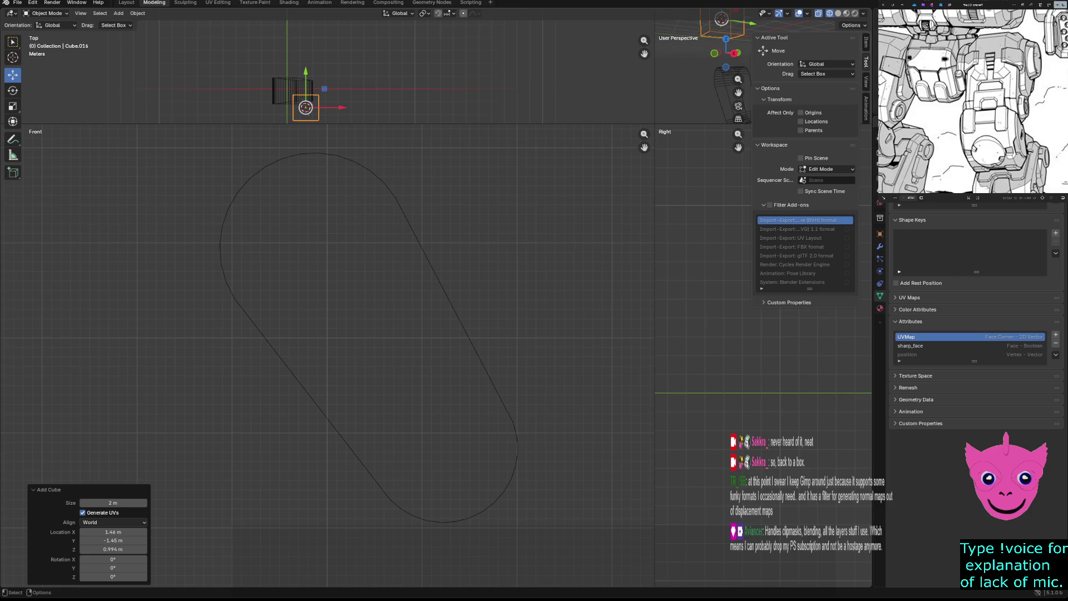
{"action": "scroll", "coordinate": [333, 292], "scroll_direction": "down", "scroll_amount": 3}
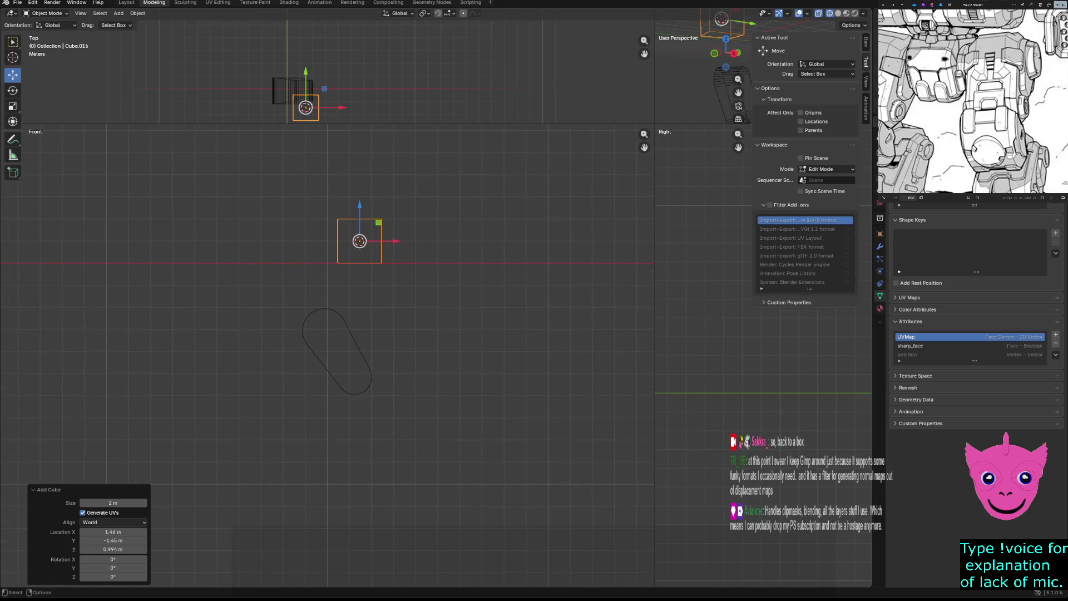
{"action": "key", "text": "g"}
{"action": "left_click", "coordinate": [368, 334]}
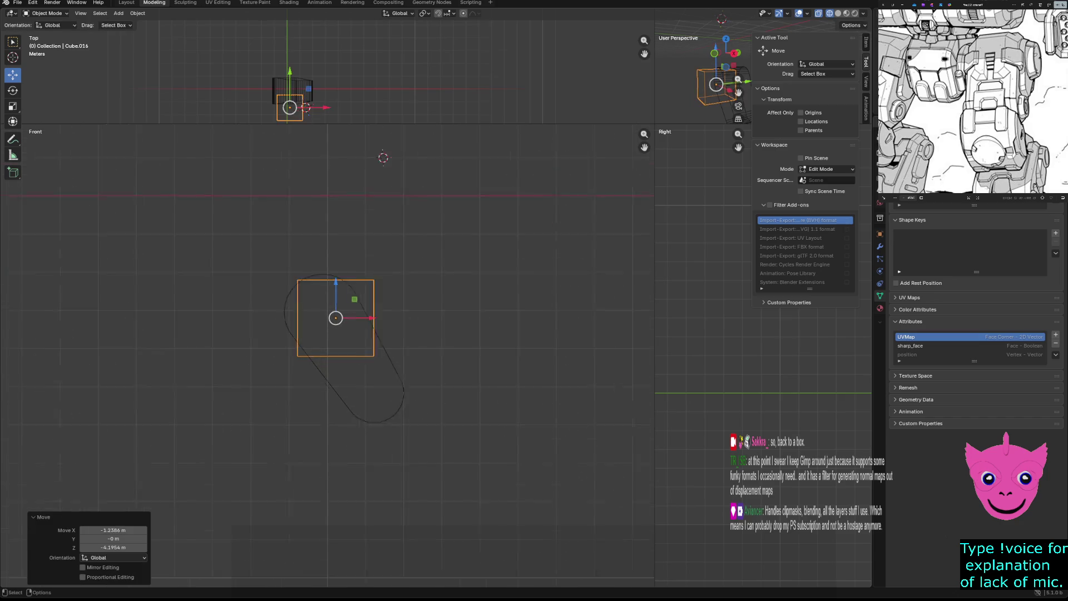
{"action": "scroll", "coordinate": [350, 251], "scroll_direction": "up", "scroll_amount": 3}
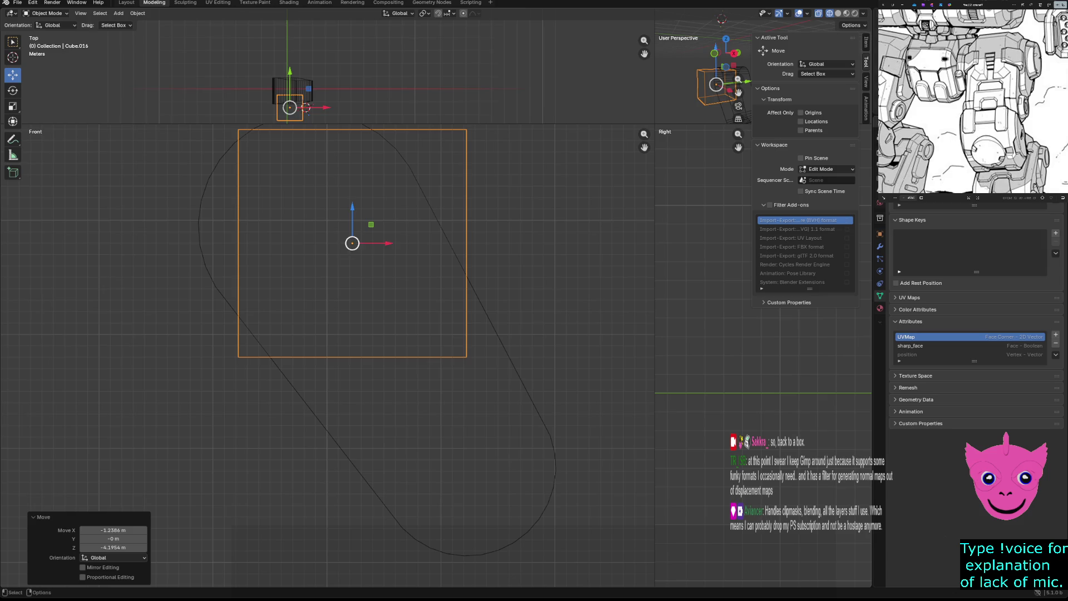
{"action": "key", "text": "g"}
{"action": "key", "text": "x"}
{"action": "left_click", "coordinate": [350, 250]}
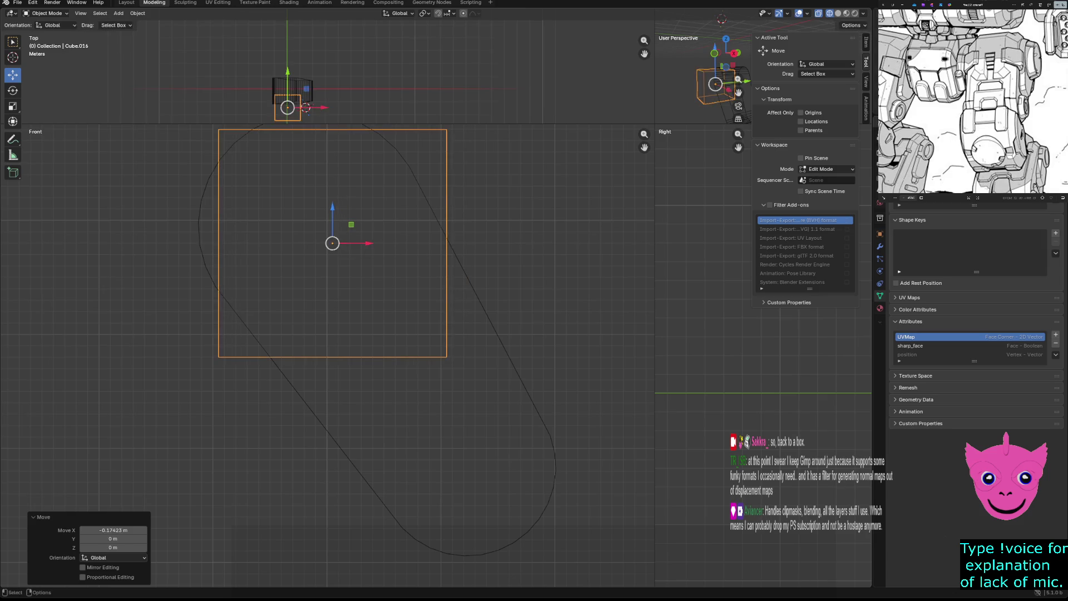
{"action": "middle_click_drag", "start_coordinate": [351, 251], "coordinate": [334, 367], "text": "shift"}
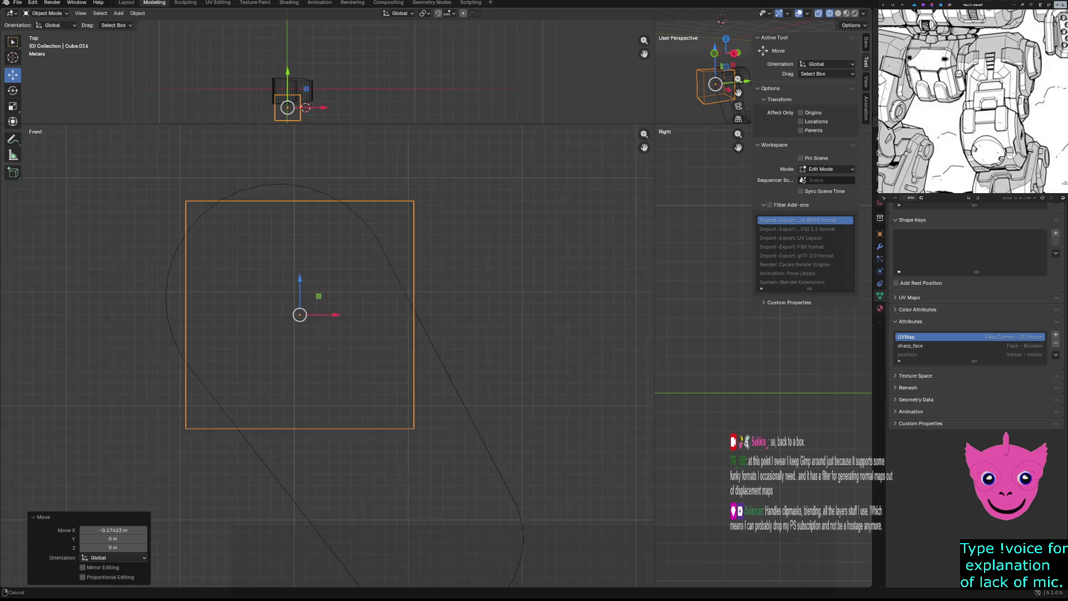
{"action": "scroll", "coordinate": [333, 368], "scroll_direction": "up", "scroll_amount": 1}
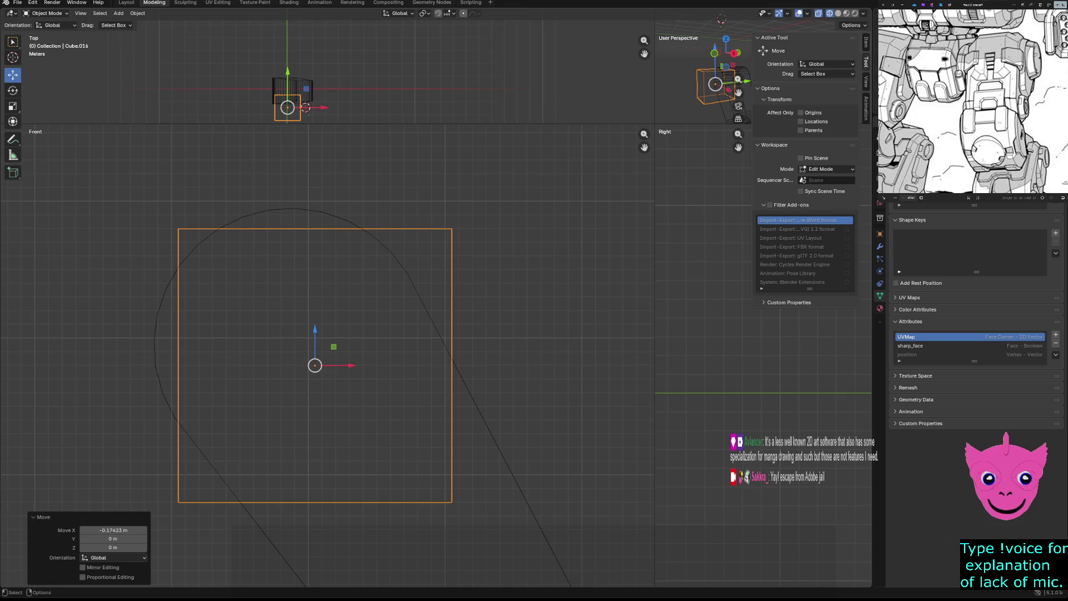
Nudge the cube up-left and along Z to centre it on the outline, then enter Edit Mode on it.
{"action": "key", "text": "g"}
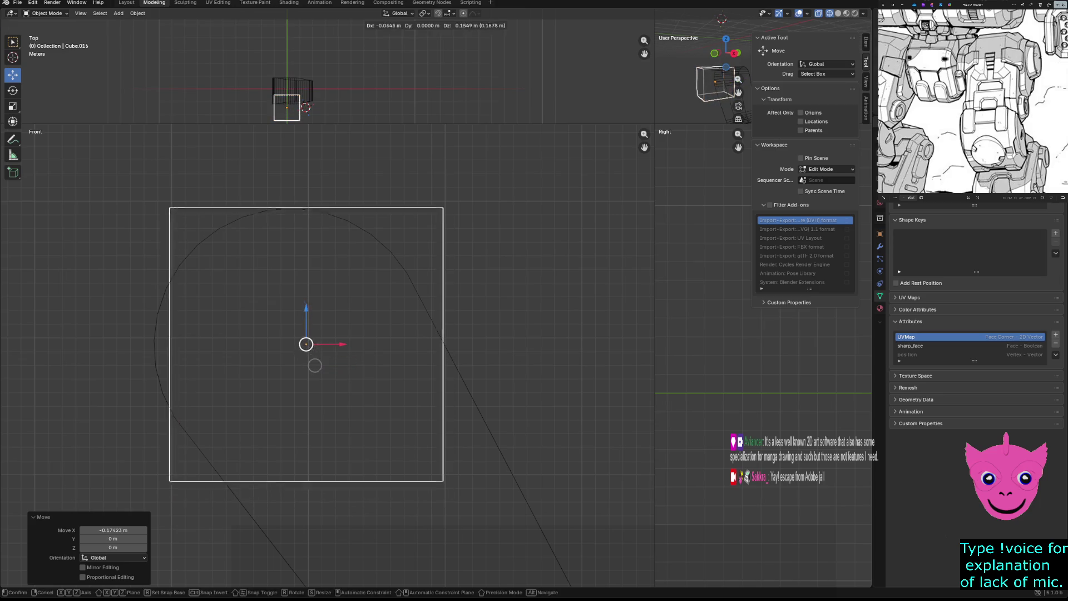
{"action": "left_click", "coordinate": [314, 365]}
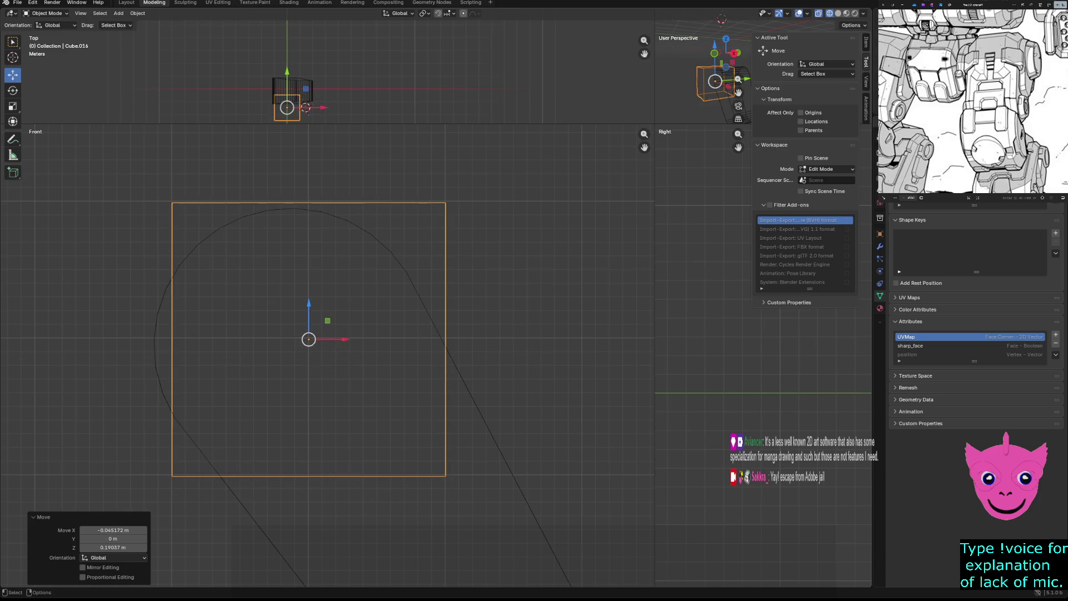
{"action": "key", "text": "g"}
{"action": "key", "text": "z"}
{"action": "left_click", "coordinate": [309, 338]}
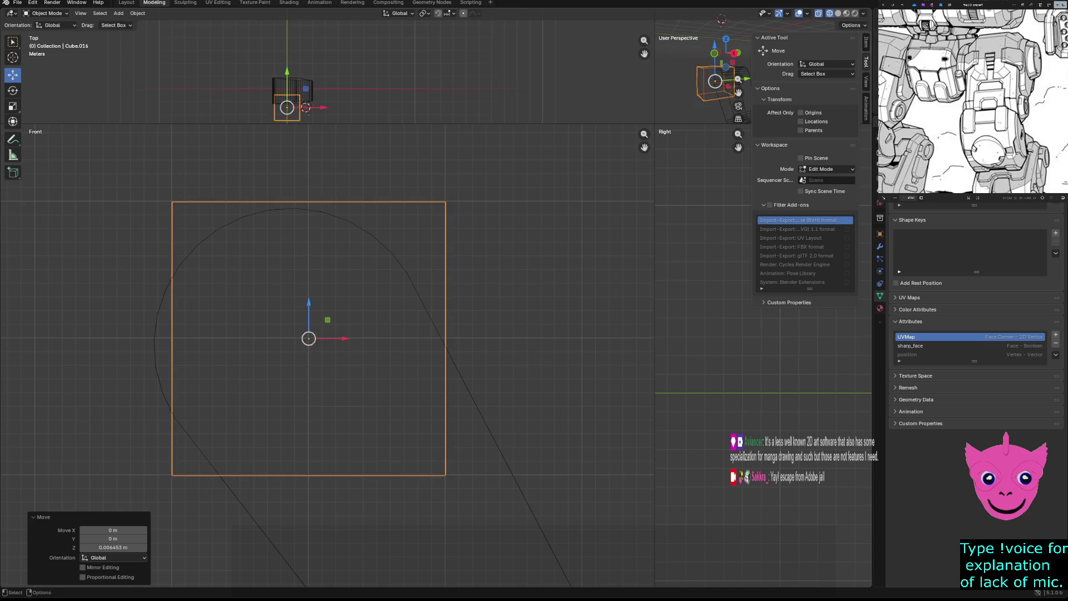
{"action": "key", "text": "alt+a"}
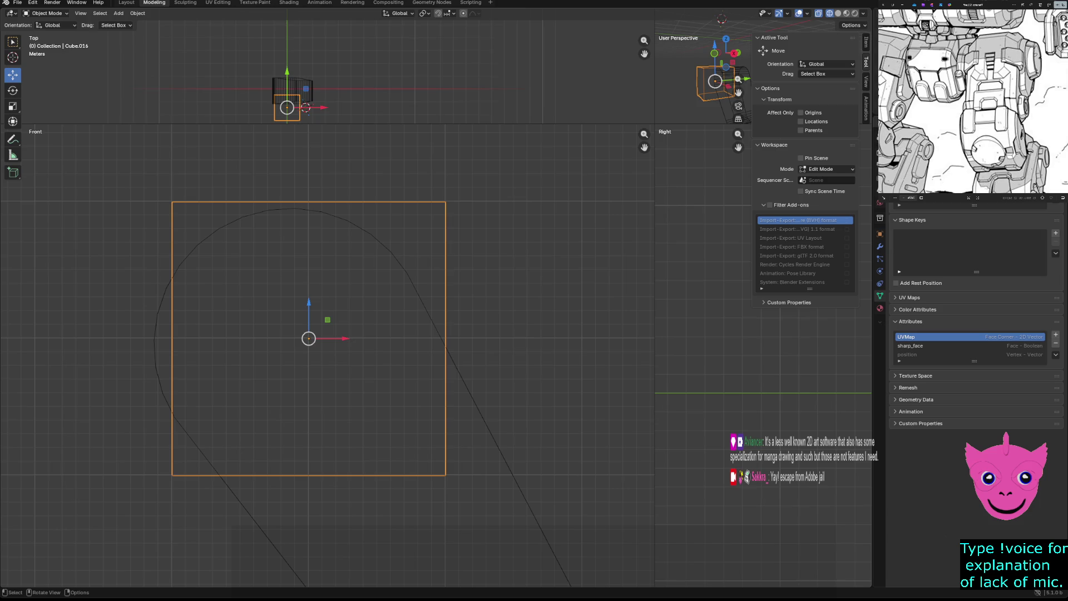
{"action": "key", "text": "i"}
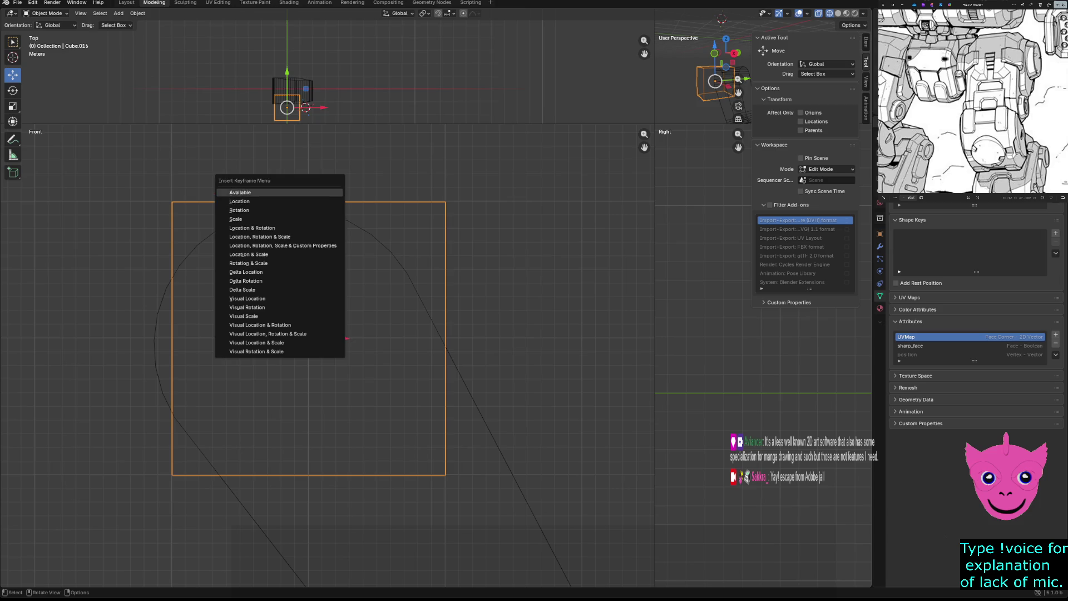
{"action": "left_click", "coordinate": [239, 191]}
{"action": "left_click", "coordinate": [501, 292]}
{"action": "key", "text": "a"}
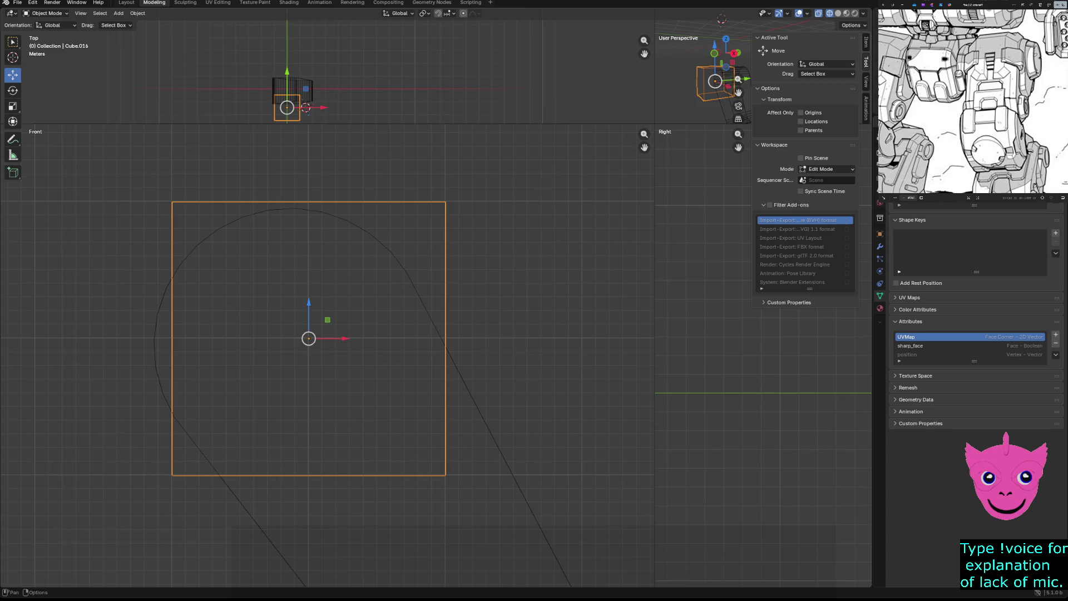
{"action": "key", "text": "Tab"}
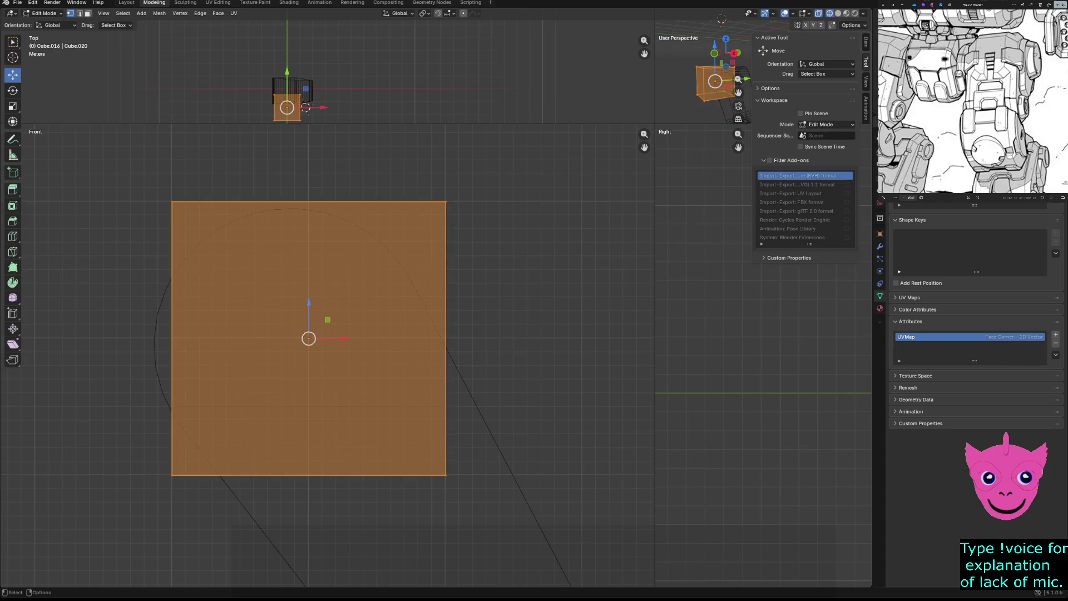
{"action": "left_click", "coordinate": [201, 14]}
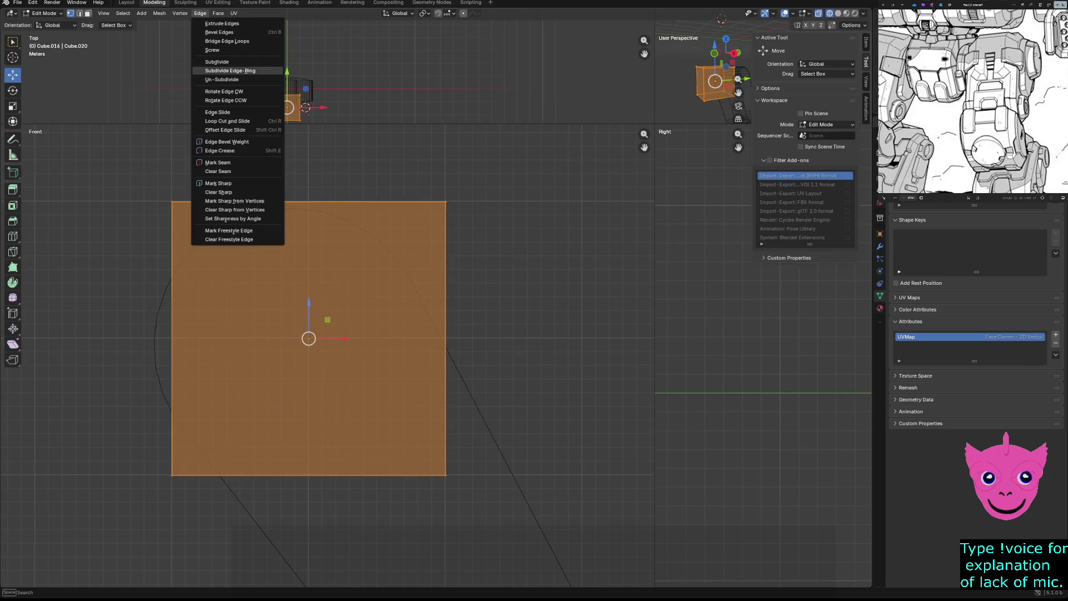
{"action": "key", "text": "alt+a"}
{"action": "left_click_drag", "start_coordinate": [274, 157], "coordinate": [351, 512]}
{"action": "left_click_drag", "start_coordinate": [255, 168], "coordinate": [363, 503]}
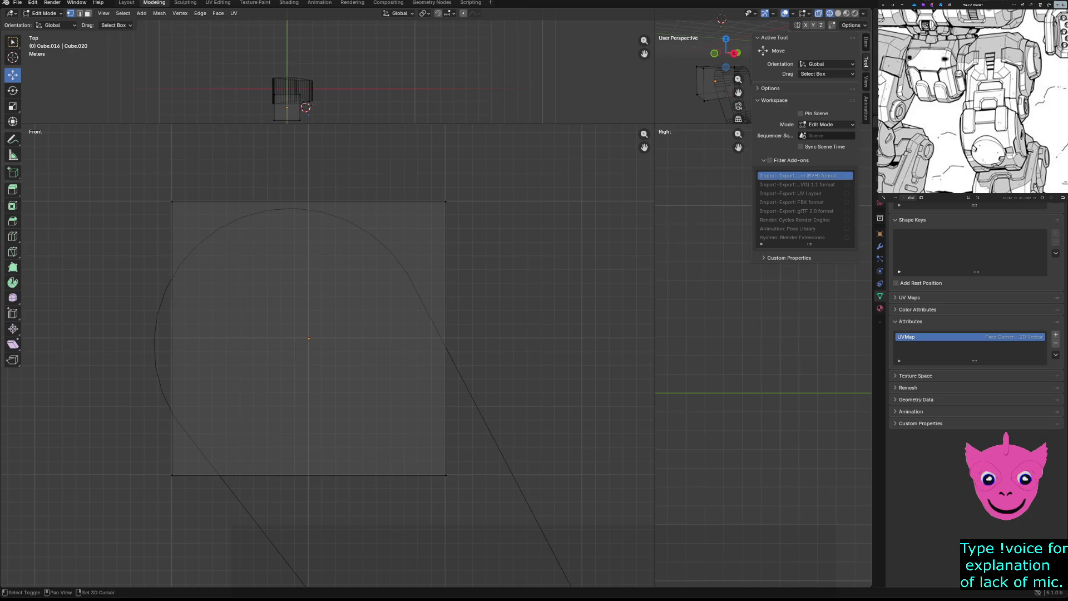
{"action": "key", "text": "a"}
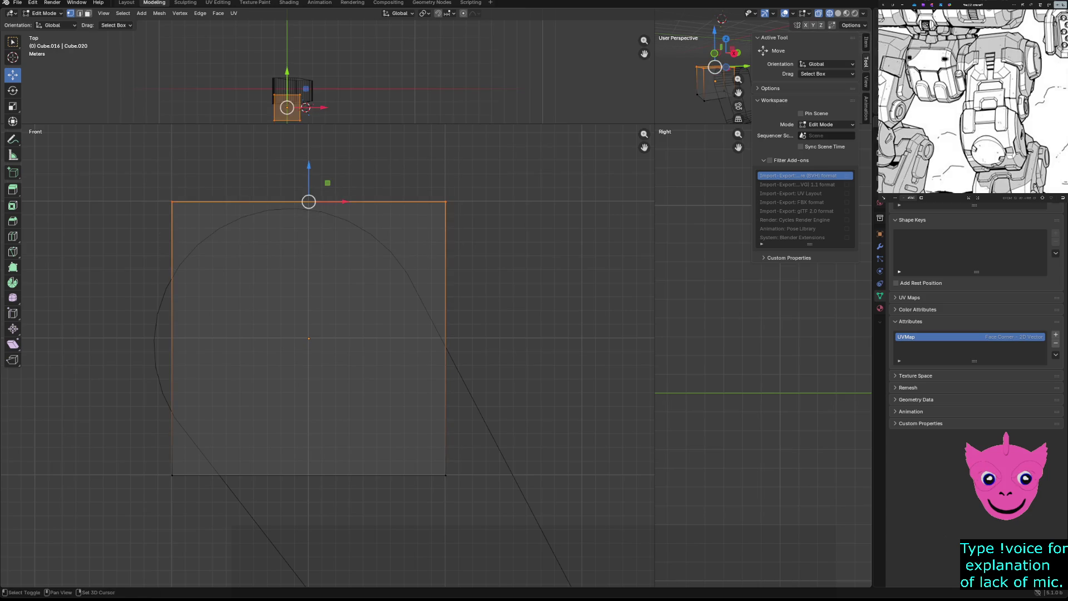
{"action": "left_click_drag", "start_coordinate": [118, 454], "coordinate": [533, 516]}
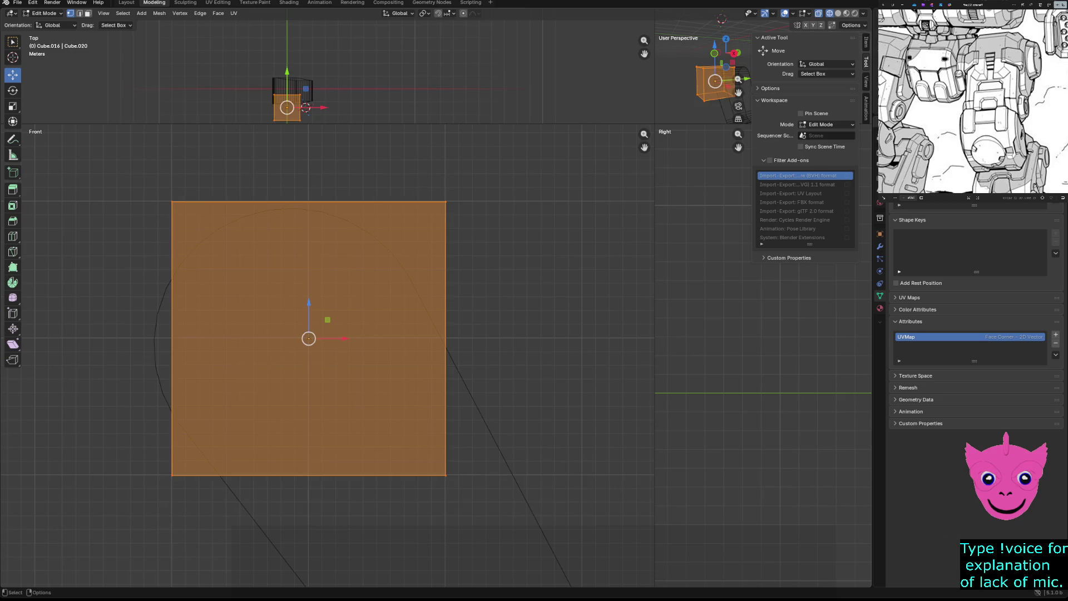
{"action": "key", "text": "alt+a"}
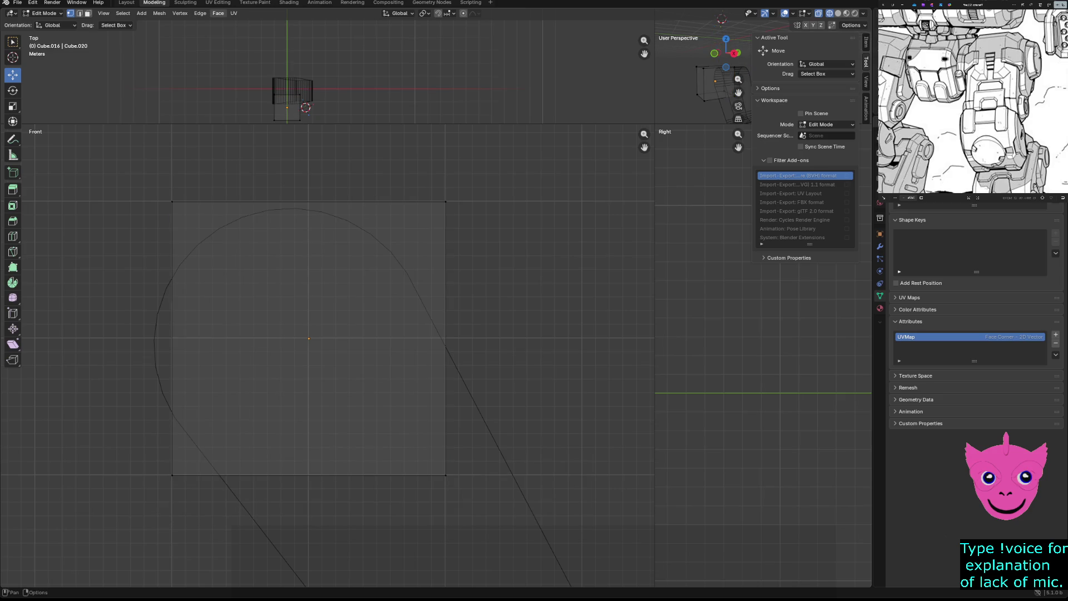
{"action": "left_click", "coordinate": [218, 13]}
{"action": "left_click_drag", "start_coordinate": [111, 172], "coordinate": [572, 278]}
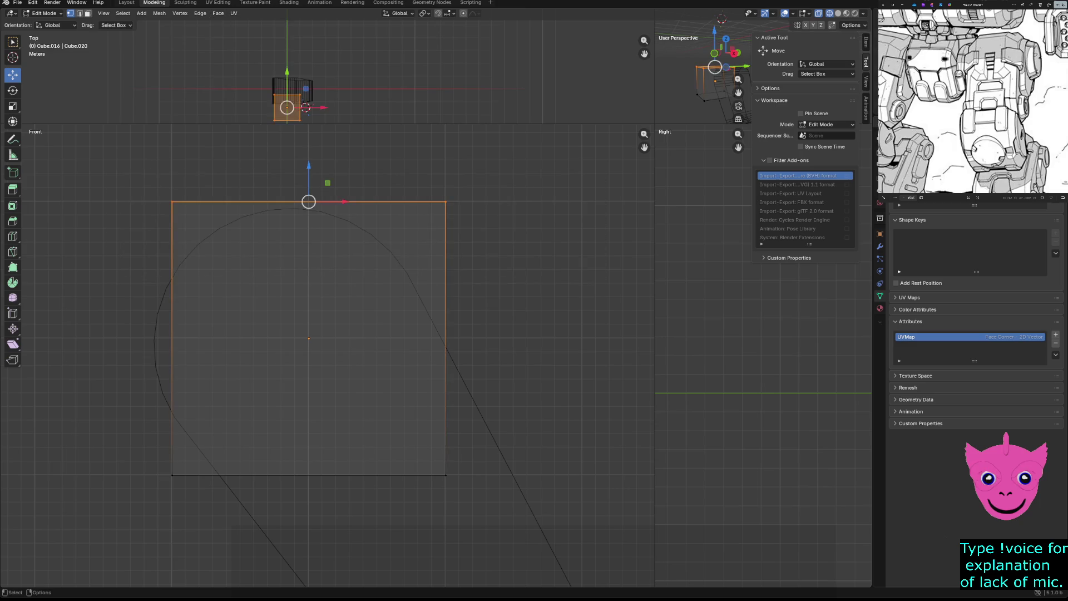
{"action": "key", "text": "alt+a"}
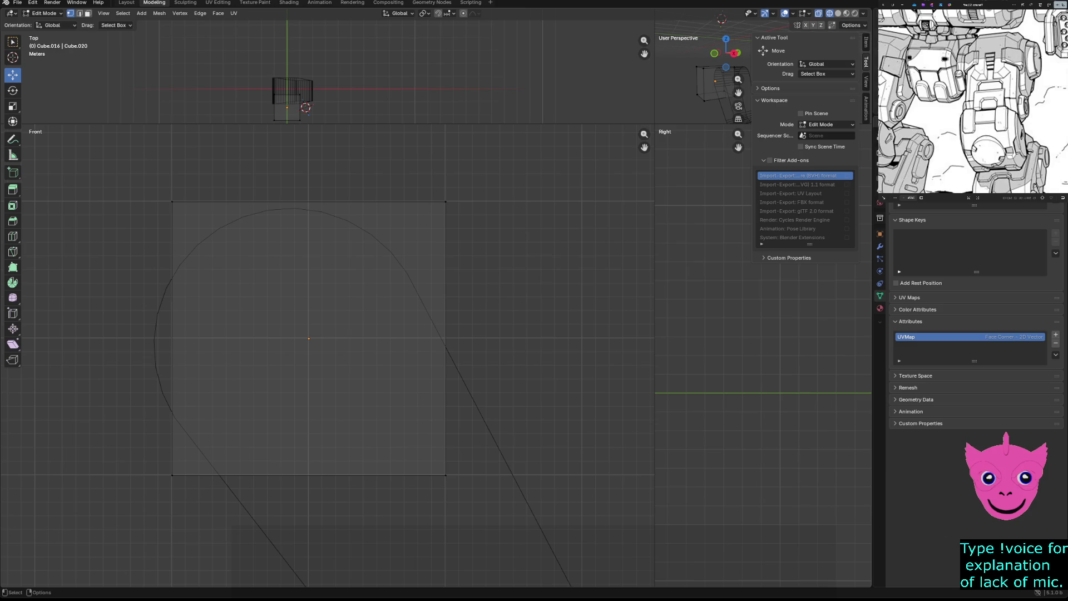
{"action": "left_click_drag", "start_coordinate": [294, 170], "coordinate": [539, 578]}
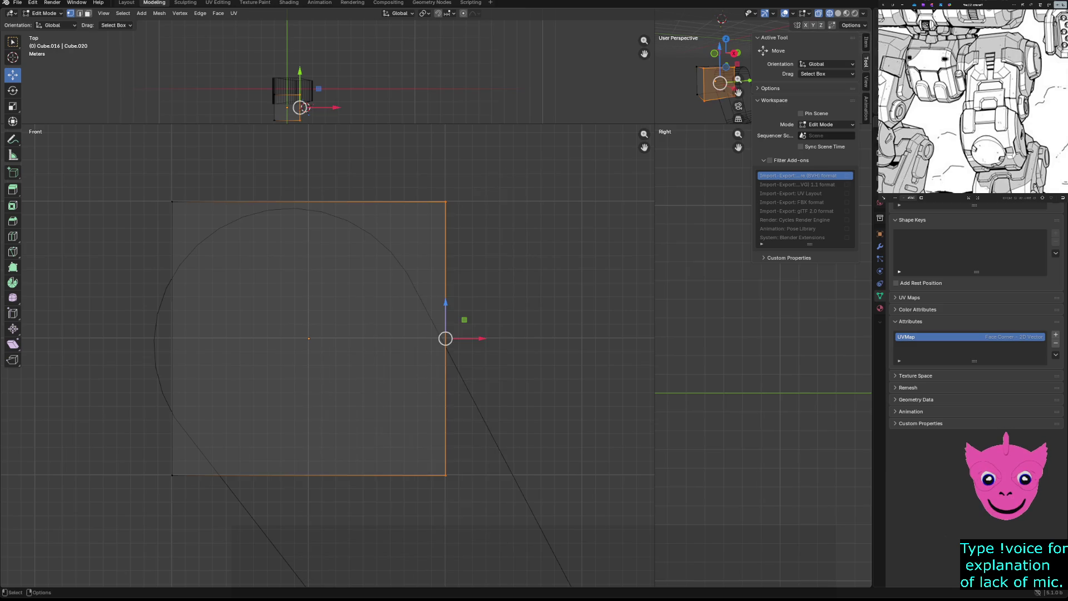
{"action": "key", "text": "a"}
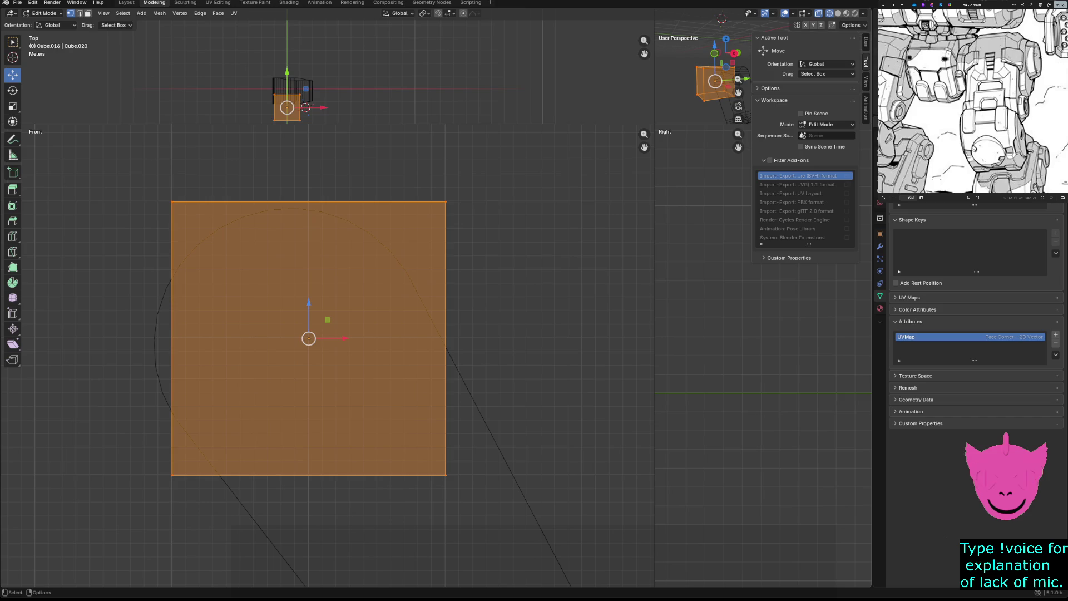
Subdivide the box into four quarters via Edge > Subdivide and reselect its vertices.
{"action": "left_click", "coordinate": [142, 14]}
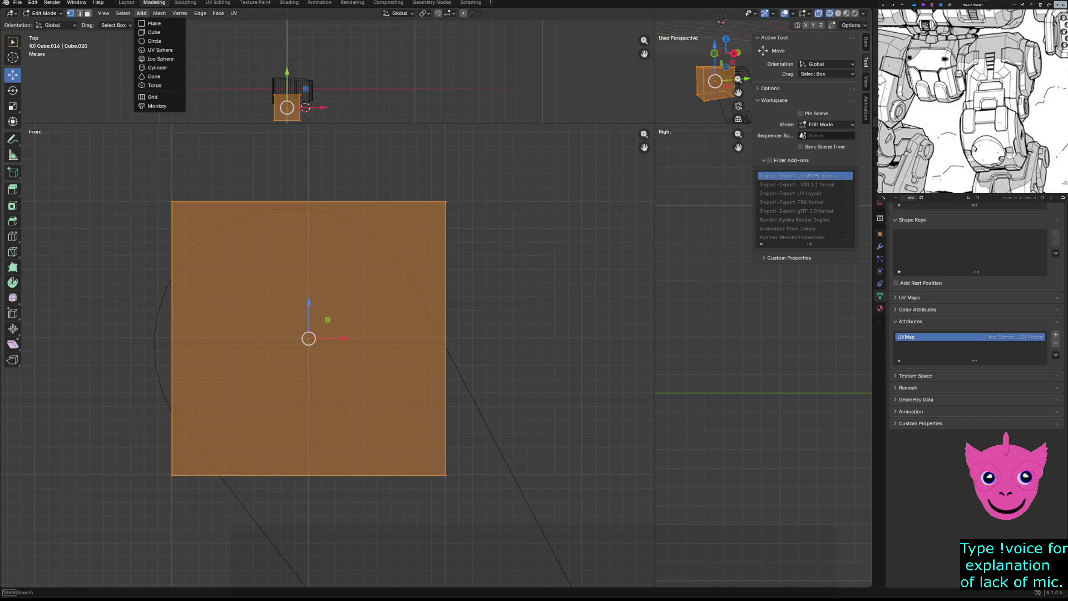
{"action": "key", "text": "Escape"}
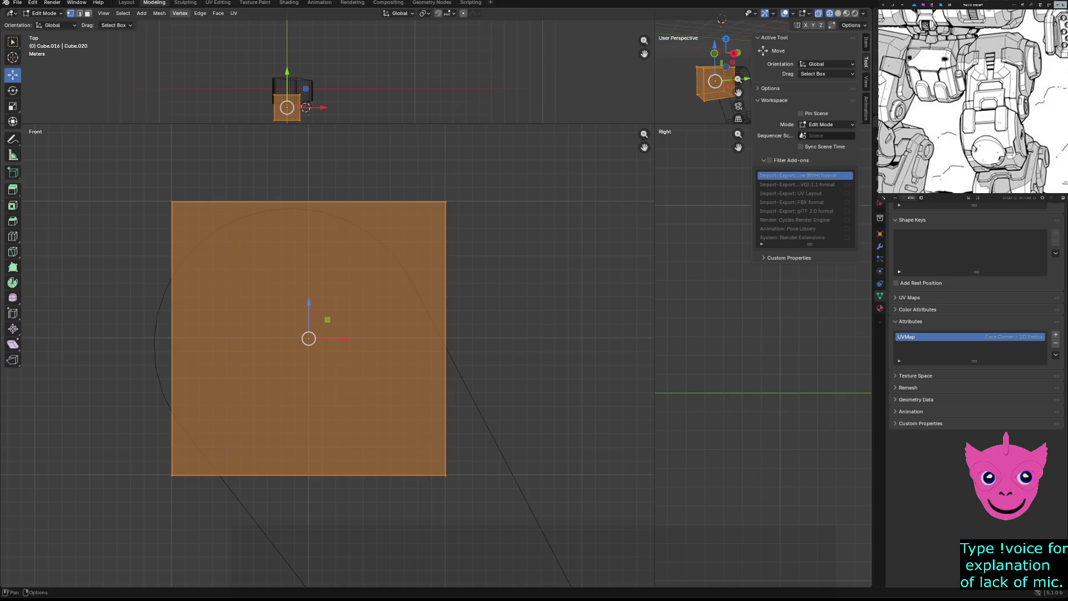
{"action": "left_click", "coordinate": [200, 13]}
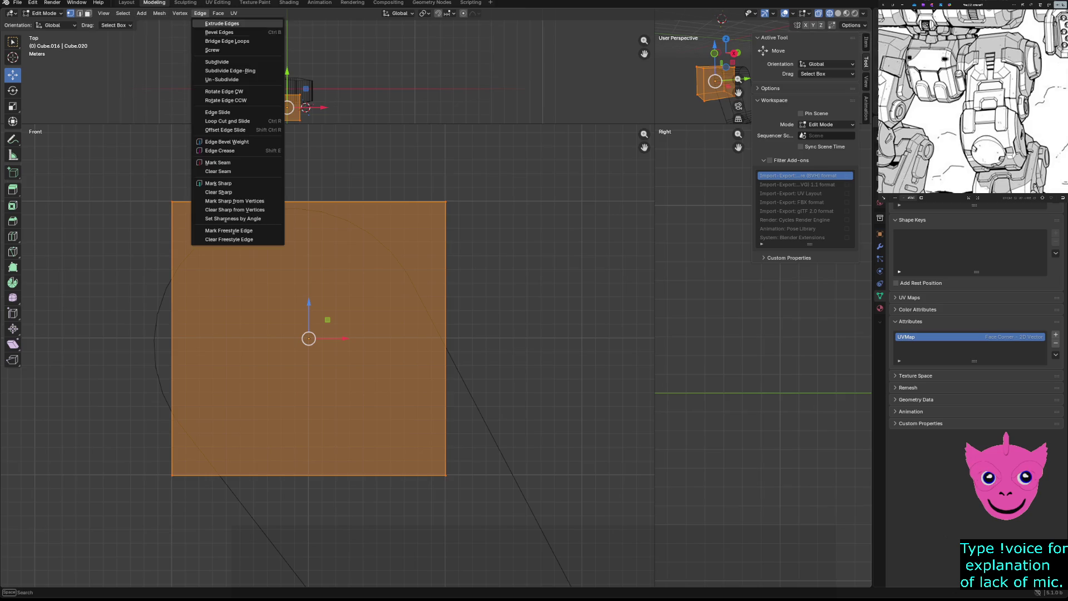
{"action": "left_click", "coordinate": [217, 61]}
{"action": "left_click", "coordinate": [173, 475]}
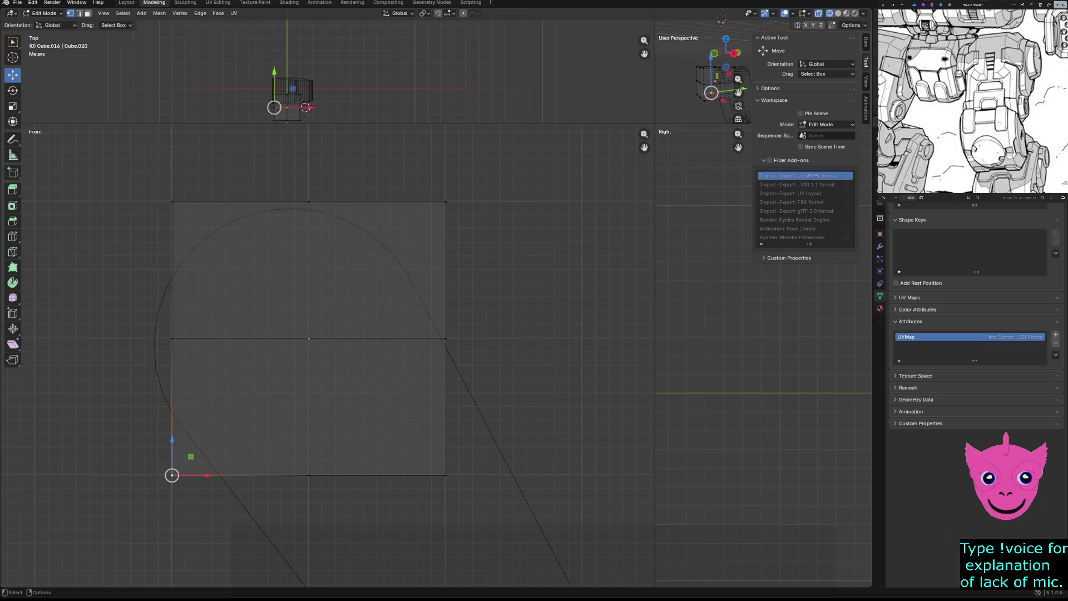
{"action": "left_click_drag", "start_coordinate": [157, 163], "coordinate": [506, 533]}
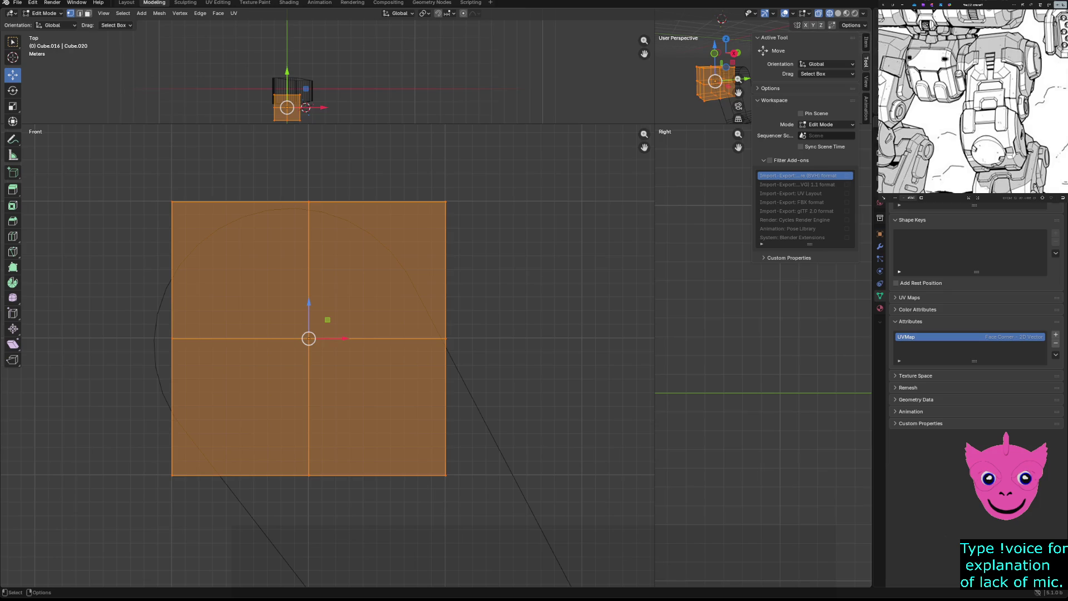
Rotate the box about -29.5° and shift it onto the slanted outline, then view it in solid shading.
{"action": "key", "text": "r"}
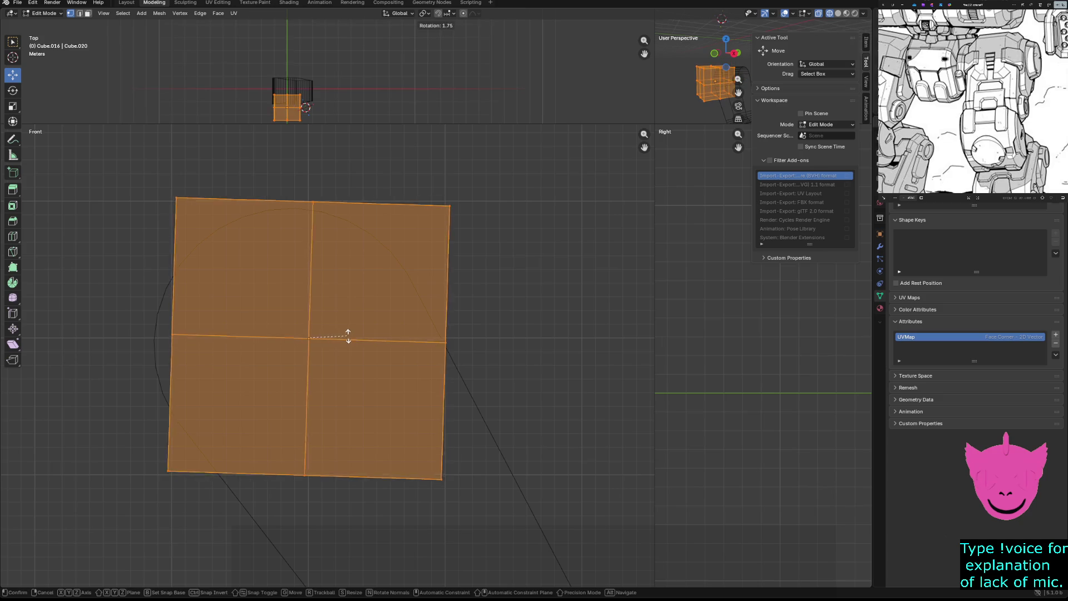
{"action": "left_click", "coordinate": [359, 301]}
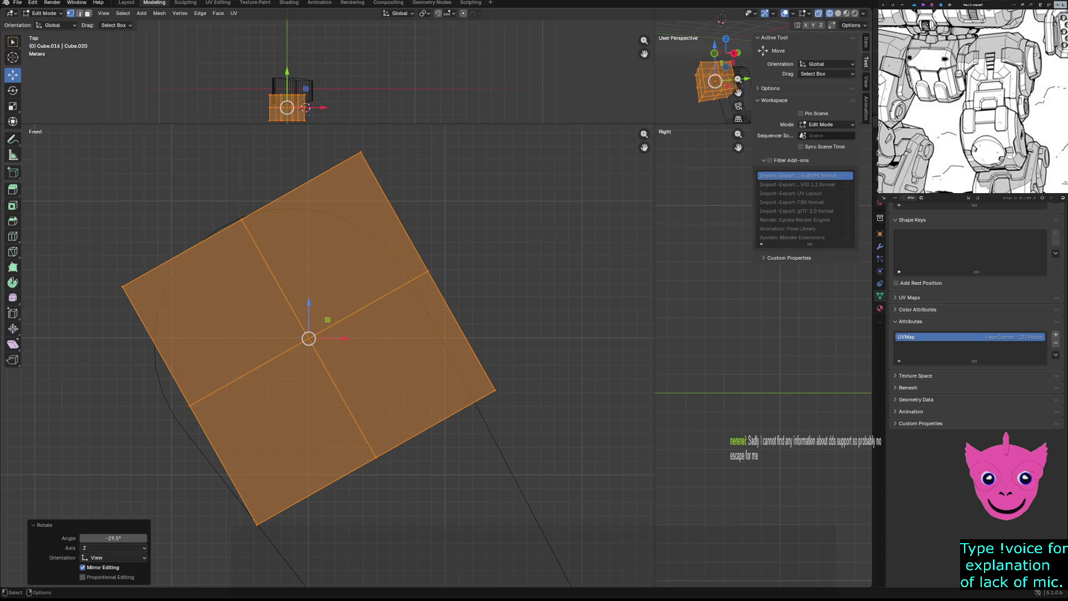
{"action": "key", "text": "g"}
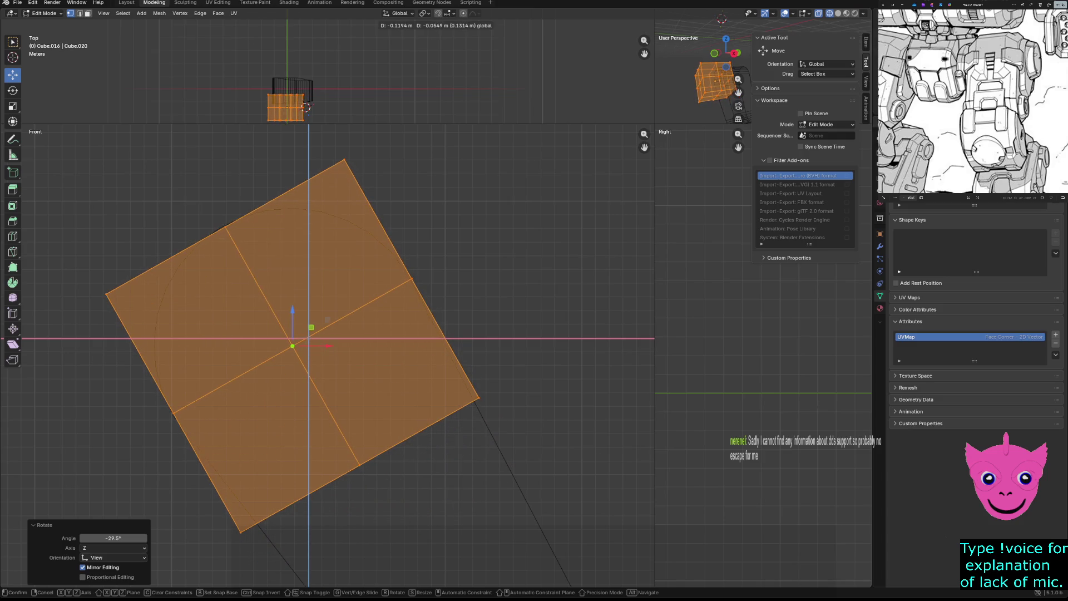
{"action": "left_click", "coordinate": [330, 320]}
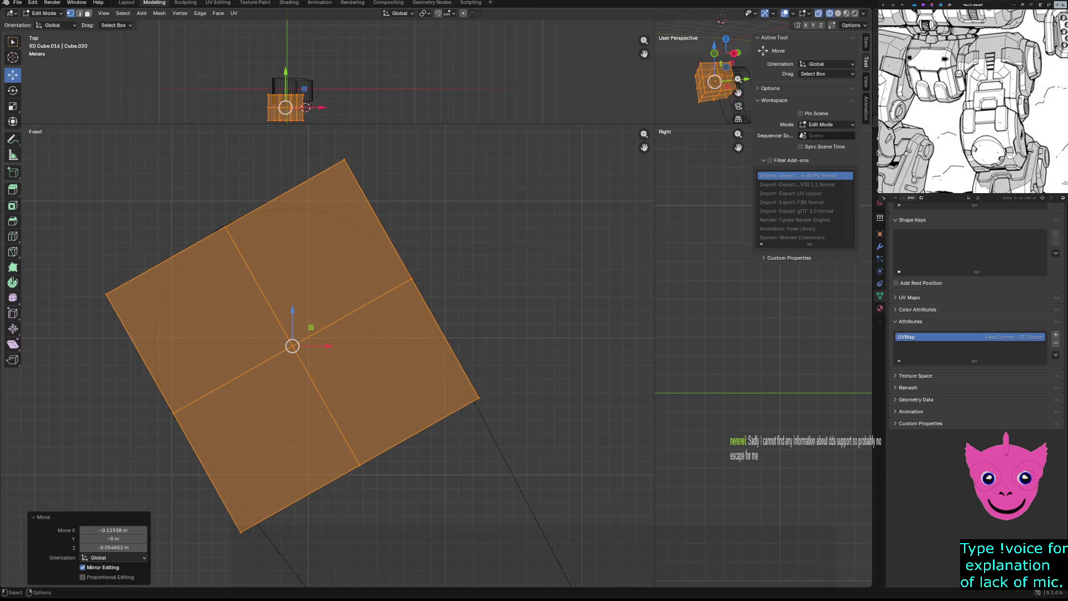
{"action": "key", "text": "z"}
{"action": "left_click", "coordinate": [440, 305]}
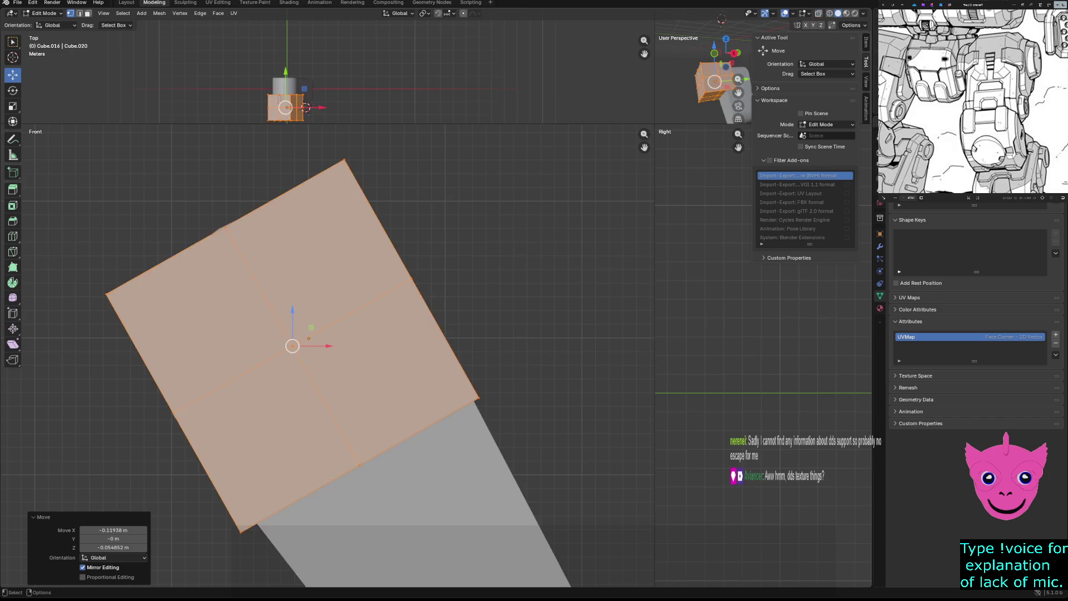
In wireframe, move the top vertex and the left corner vertex onto the rounded reference curve.
{"action": "key", "text": "z"}
{"action": "left_click", "coordinate": [387, 247]}
{"action": "key", "text": "alt+a"}
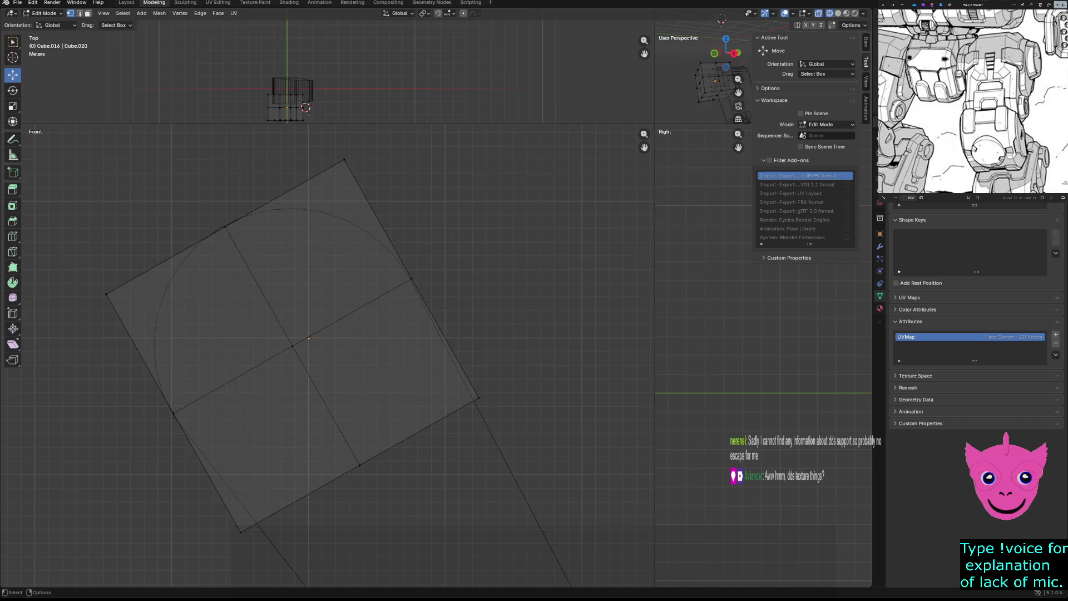
{"action": "left_click_drag", "start_coordinate": [330, 148], "coordinate": [357, 170]}
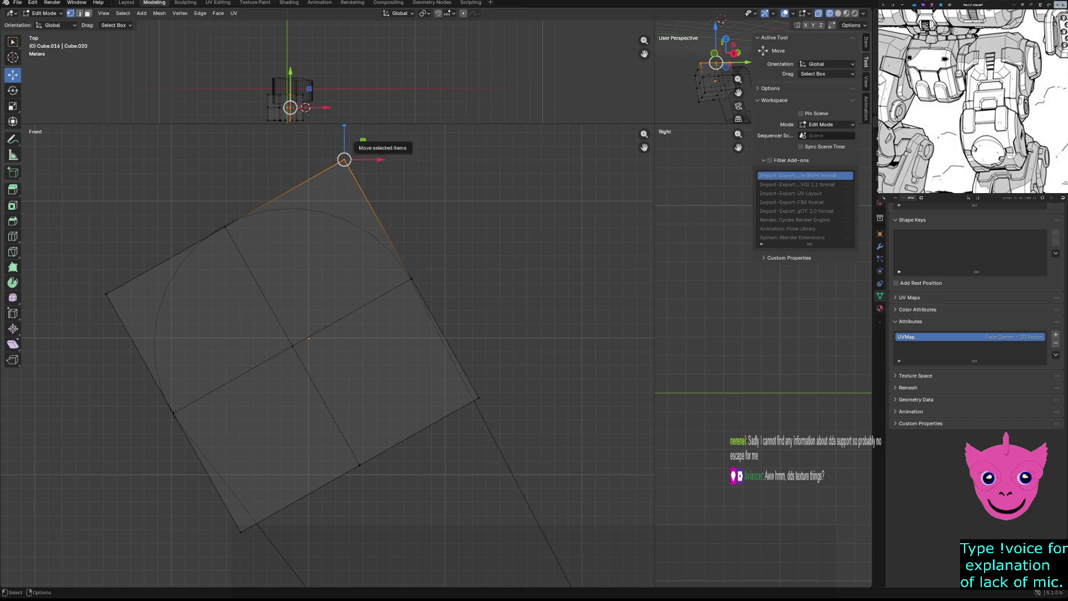
{"action": "key", "text": "g"}
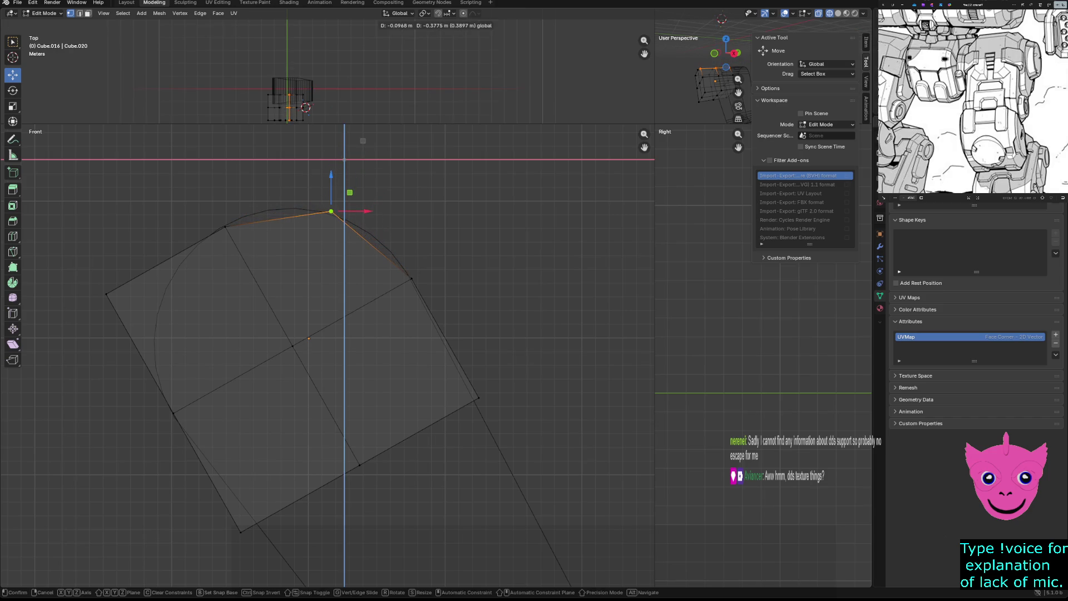
{"action": "left_click", "coordinate": [331, 213]}
{"action": "left_click_drag", "start_coordinate": [84, 266], "coordinate": [141, 364]}
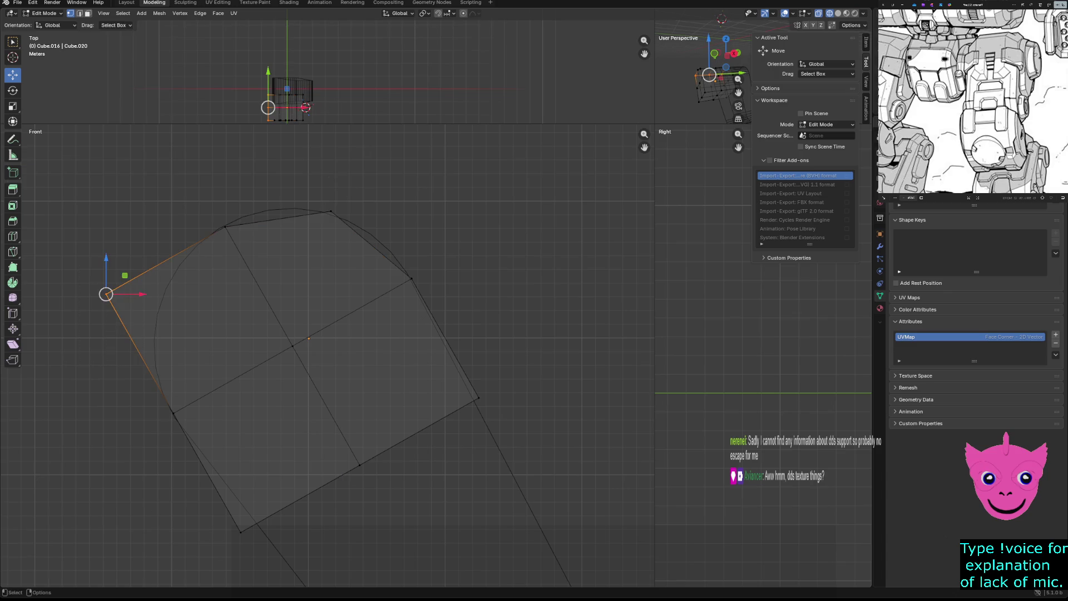
{"action": "key", "text": "g"}
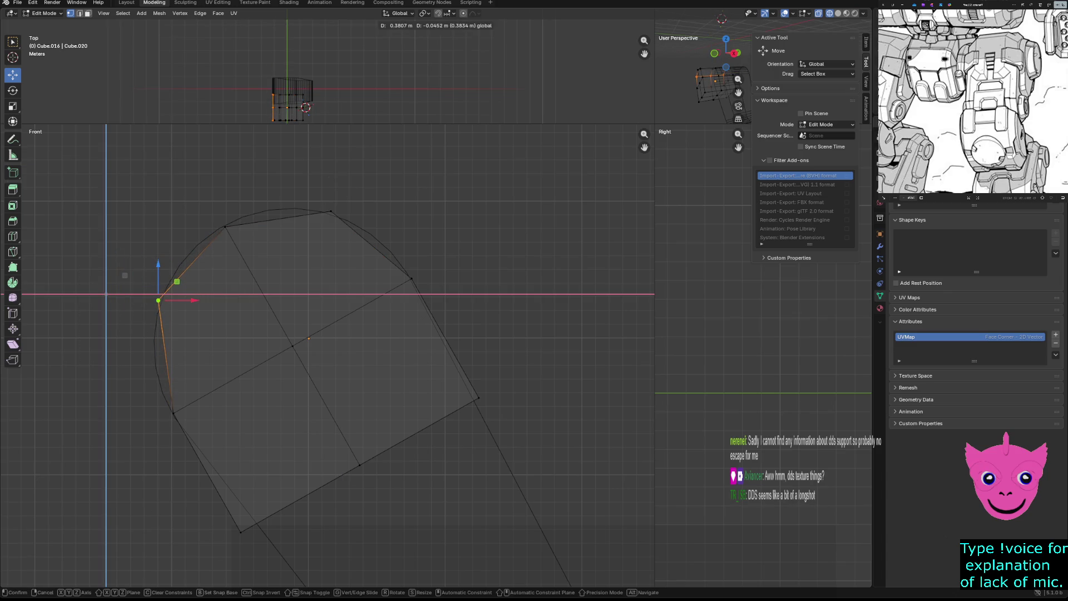
{"action": "left_click", "coordinate": [123, 275]}
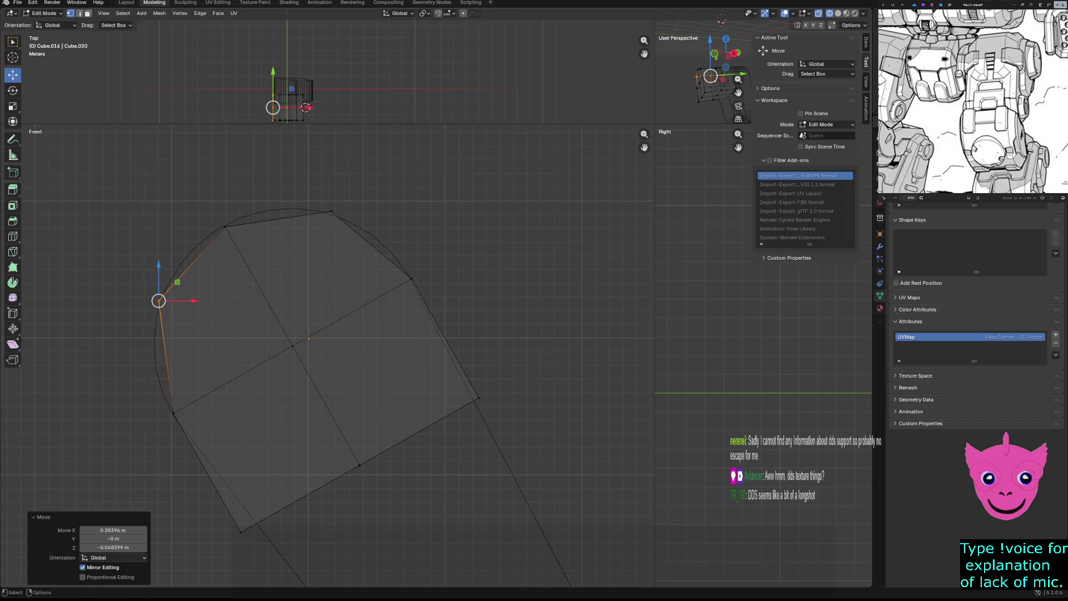
Select the upper-left vertex, zoom the front view on the mesh and enlarge the perspective view.
{"action": "key", "text": "alt+a"}
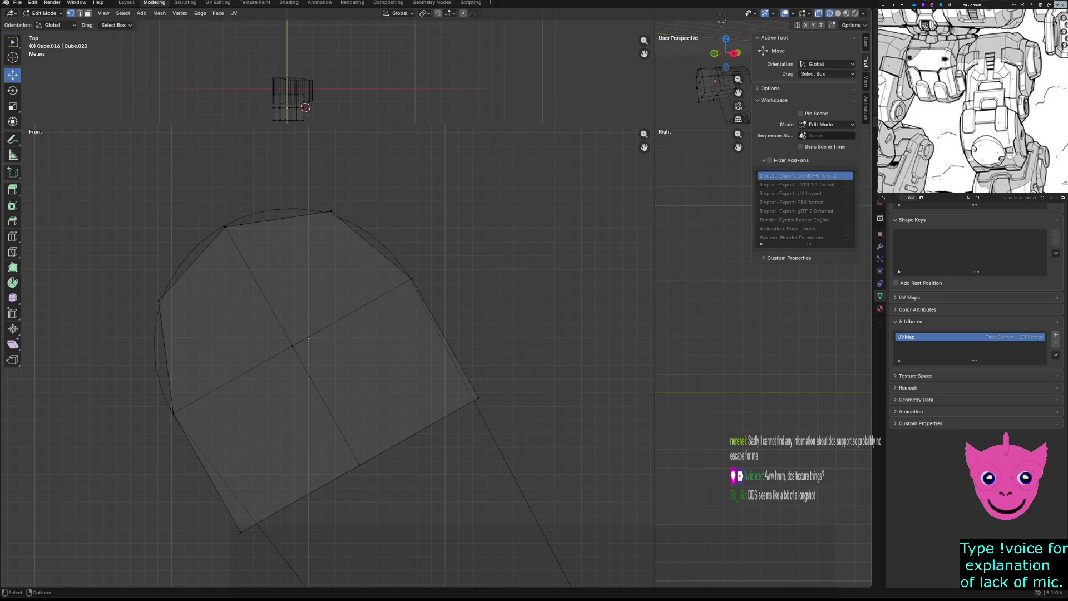
{"action": "left_click_drag", "start_coordinate": [201, 203], "coordinate": [257, 267]}
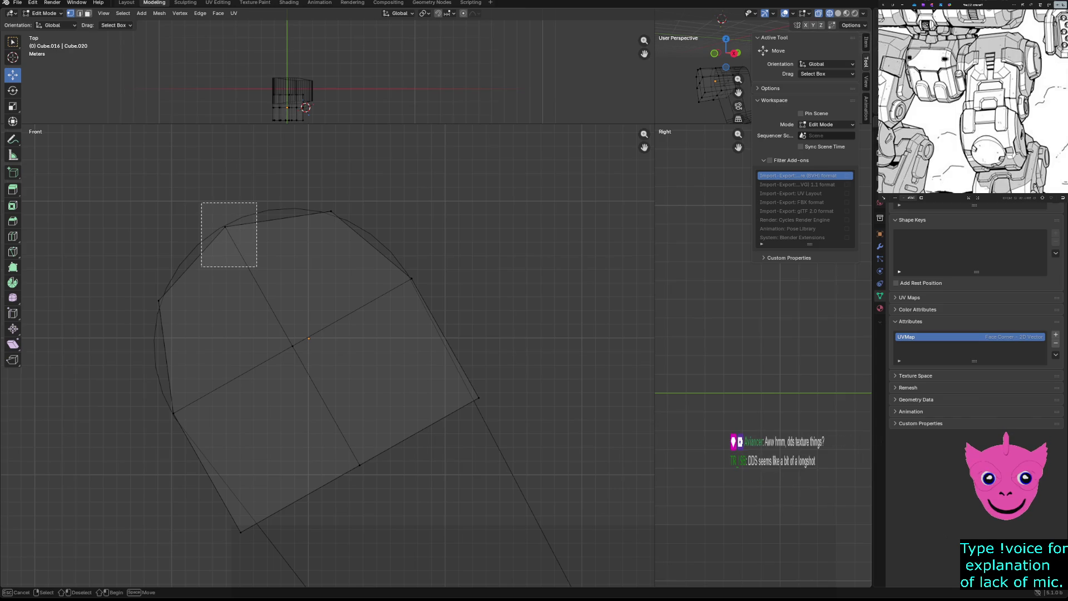
{"action": "scroll", "coordinate": [292, 334], "scroll_direction": "up", "scroll_amount": 1}
{"action": "key", "text": "alt+a"}
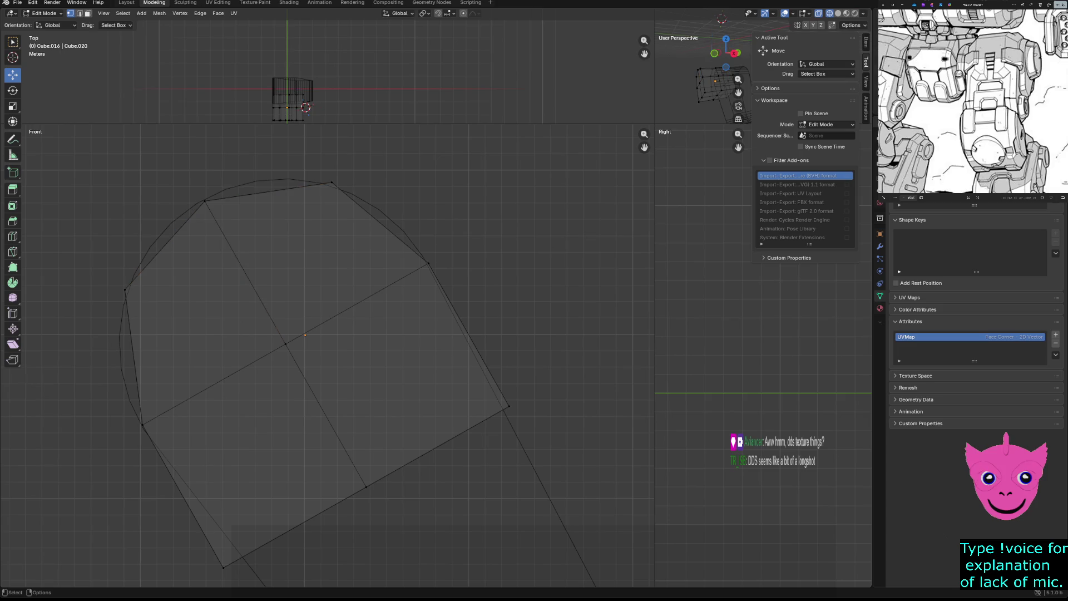
{"action": "left_click_drag", "start_coordinate": [248, 163], "coordinate": [283, 220]}
{"action": "left_click_drag", "start_coordinate": [261, 169], "coordinate": [286, 227]}
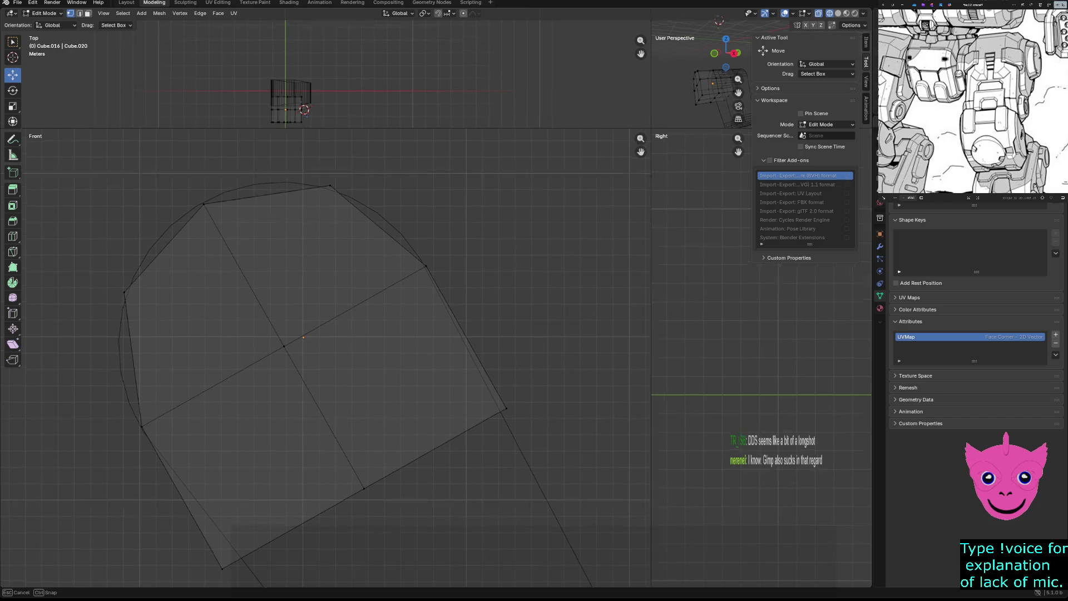
{"action": "key", "text": "ctrl+alt+q"}
{"action": "key", "text": "ctrl+alt+q"}
In solid shading, bevel a corner edge near the leg's rounded top to about 0.138 m.
{"action": "middle_click_drag", "start_coordinate": [418, 334], "coordinate": [584, 334]}
{"action": "middle_click_drag", "start_coordinate": [671, 139], "coordinate": [702, 134]}
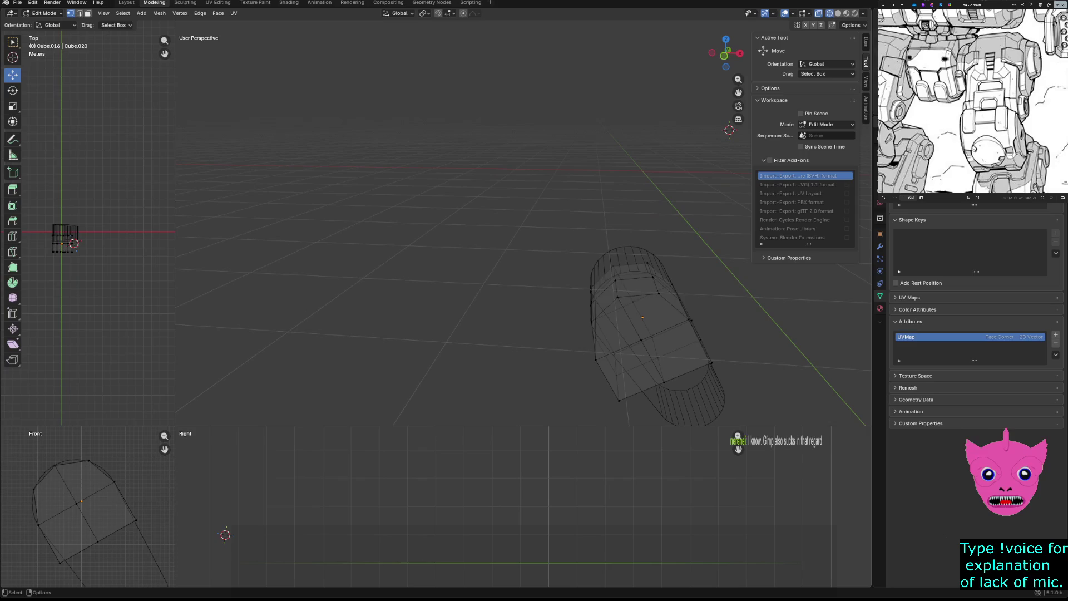
{"action": "key", "text": "z"}
{"action": "left_click", "coordinate": [659, 289]}
{"action": "left_click", "coordinate": [616, 277]}
{"action": "scroll", "coordinate": [618, 280], "scroll_direction": "up", "scroll_amount": 3}
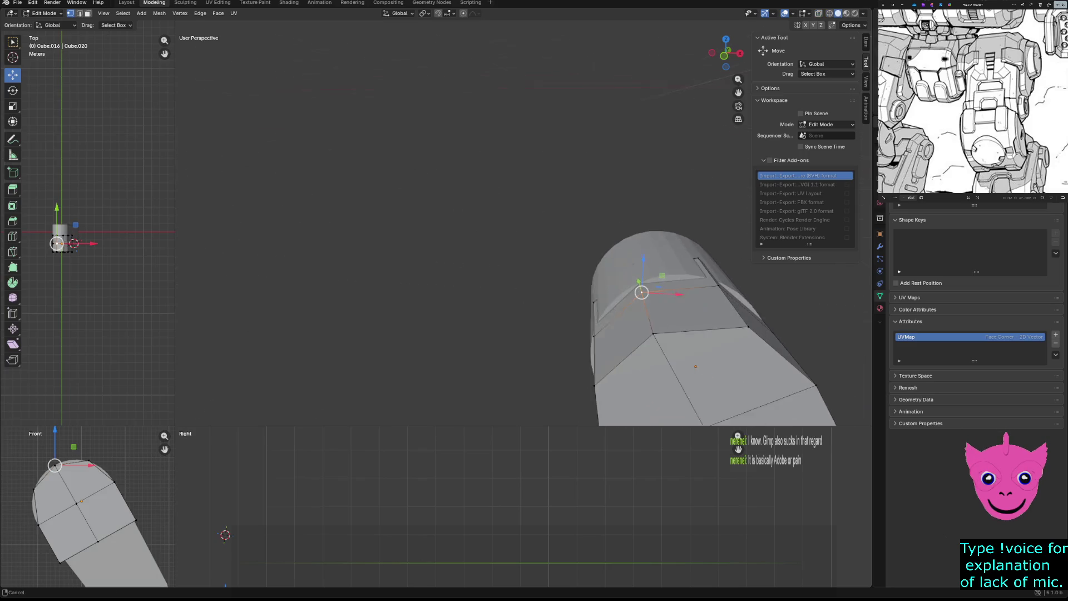
{"action": "middle_click_drag", "start_coordinate": [710, 334], "coordinate": [634, 301]}
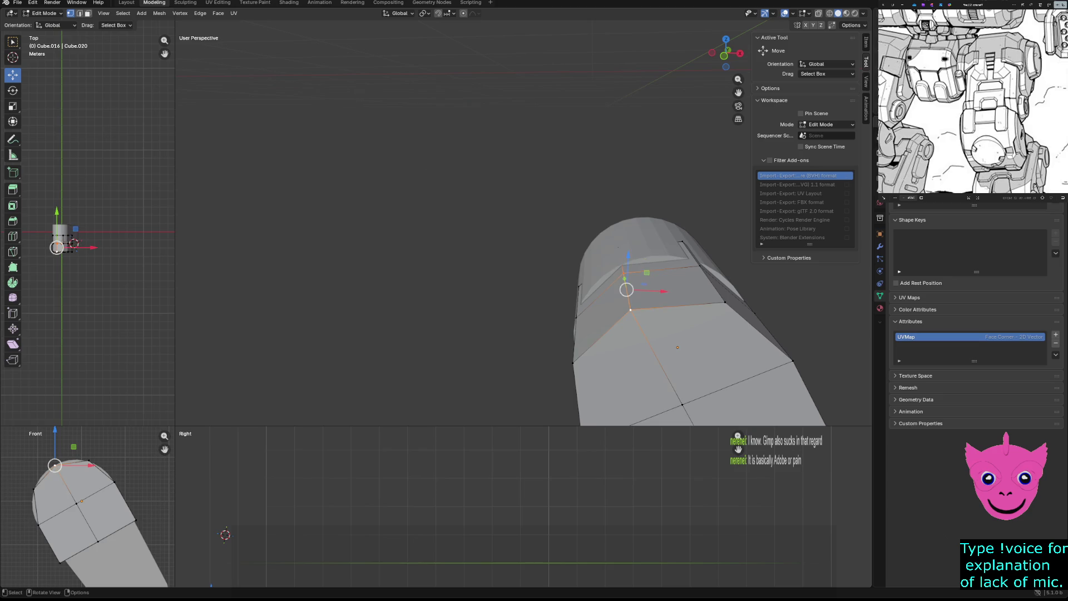
{"action": "key", "text": "ctrl+b"}
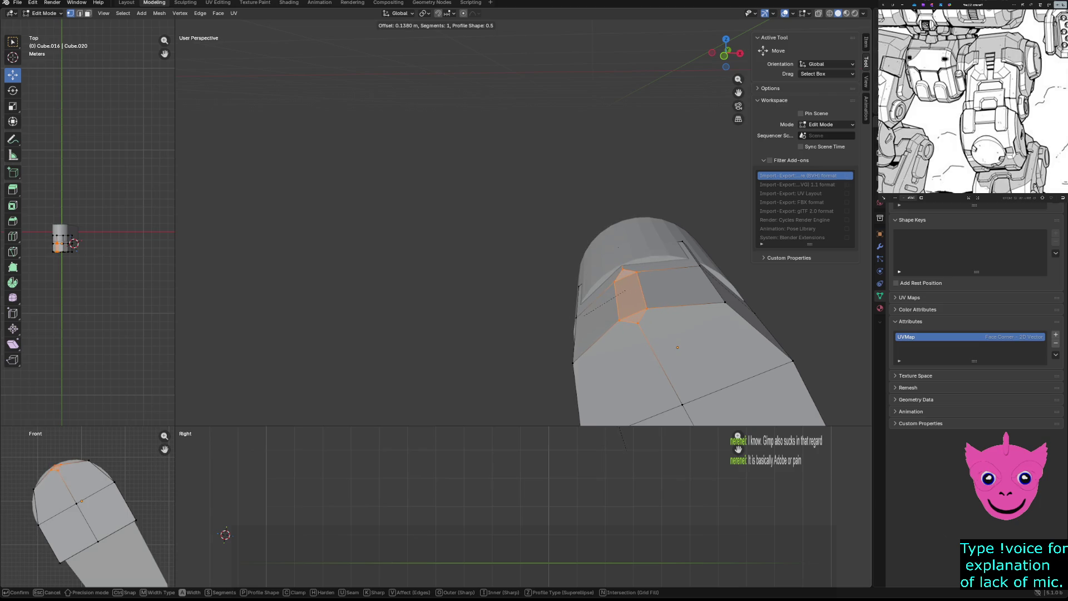
{"action": "left_click", "coordinate": [634, 301]}
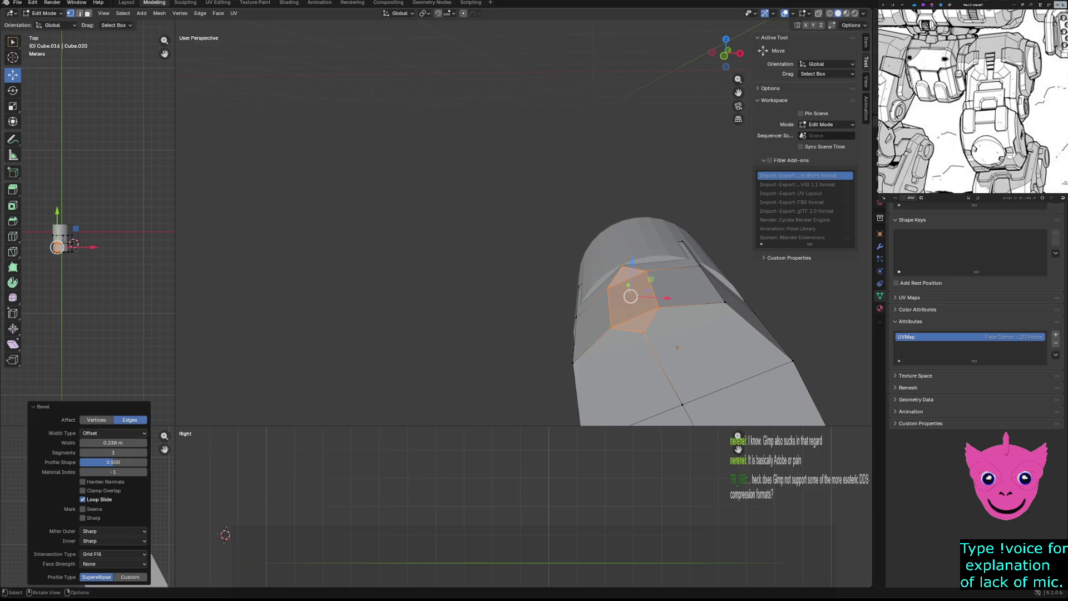
Orbit around the new bevel to inspect it from both sides and adjust the vertex selection.
{"action": "middle_click_drag", "start_coordinate": [585, 317], "coordinate": [375, 317]}
{"action": "mouse_move", "coordinate": [543, 318]}
{"action": "middle_mouse_down"}
{"action": "mouse_move", "coordinate": [334, 292]}
{"action": "mouse_move", "coordinate": [685, 292]}
{"action": "mouse_move", "coordinate": [501, 292]}
{"action": "middle_mouse_up"}
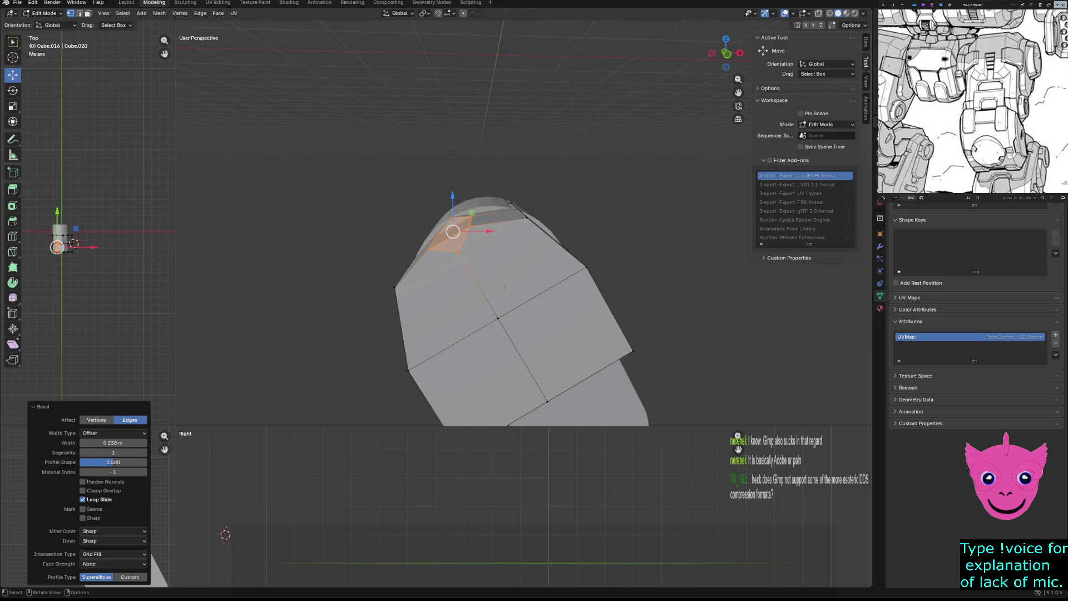
{"action": "mouse_move", "coordinate": [501, 250]}
{"action": "middle_mouse_down"}
{"action": "mouse_move", "coordinate": [251, 251]}
{"action": "mouse_move", "coordinate": [211, 87]}
{"action": "mouse_move", "coordinate": [379, 142]}
{"action": "middle_mouse_up"}
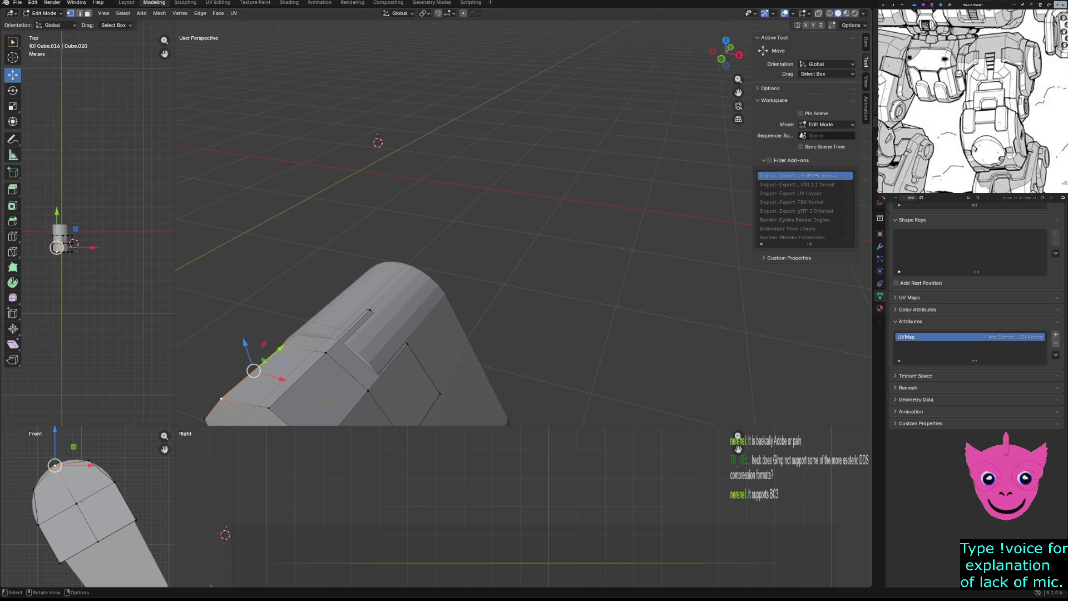
{"action": "key", "text": "ctrl+z"}
{"action": "left_click", "coordinate": [378, 142]}
{"action": "mouse_move", "coordinate": [378, 141]}
{"action": "middle_mouse_down"}
{"action": "mouse_move", "coordinate": [501, 167]}
{"action": "mouse_move", "coordinate": [596, 143]}
{"action": "middle_mouse_up"}
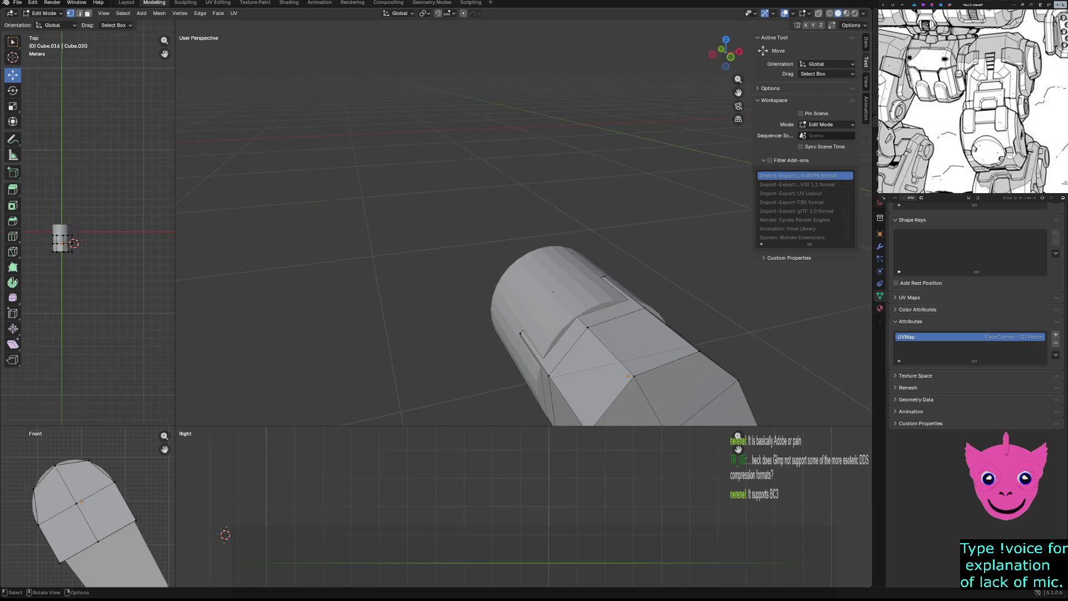
Switch to see-through wireframe and try a first vertex selection on the cap, then clear it.
{"action": "key", "text": "z"}
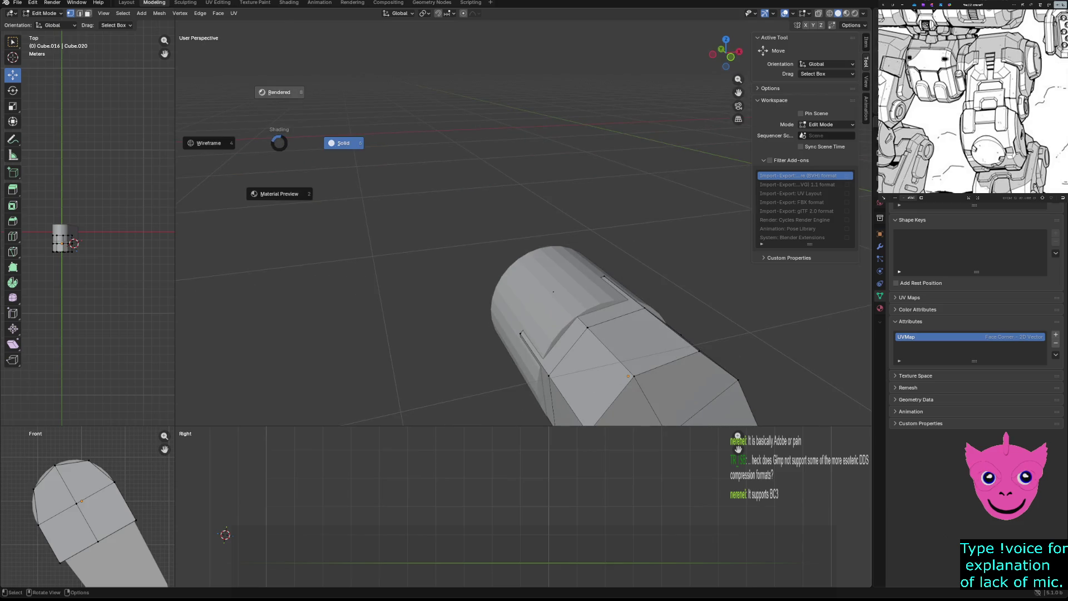
{"action": "left_click", "coordinate": [208, 142]}
{"action": "key", "text": "alt+z"}
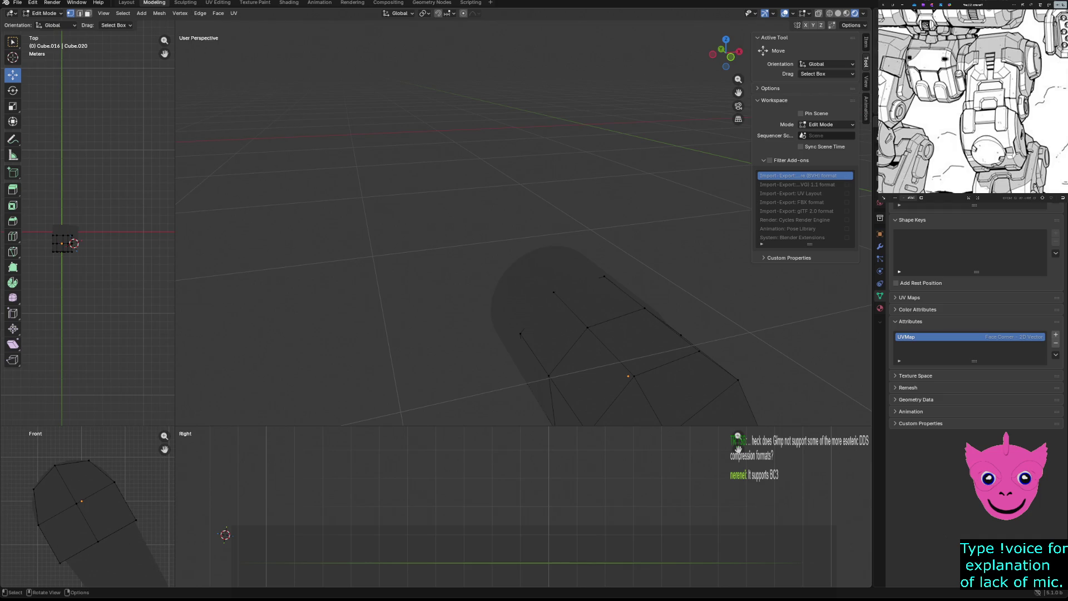
{"action": "key", "text": "a"}
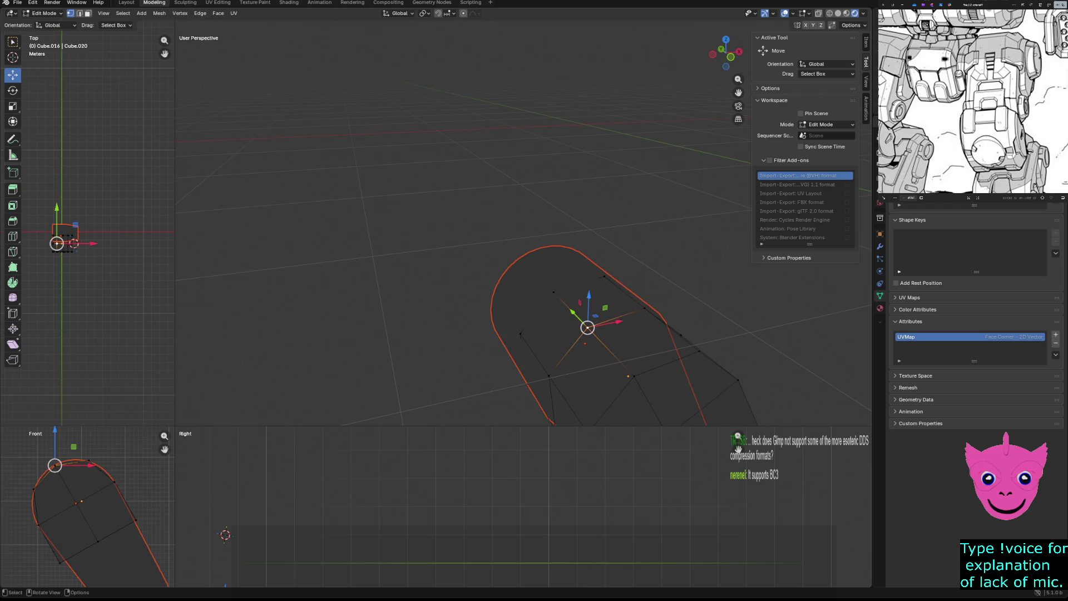
{"action": "left_click", "coordinate": [521, 334], "text": "shift"}
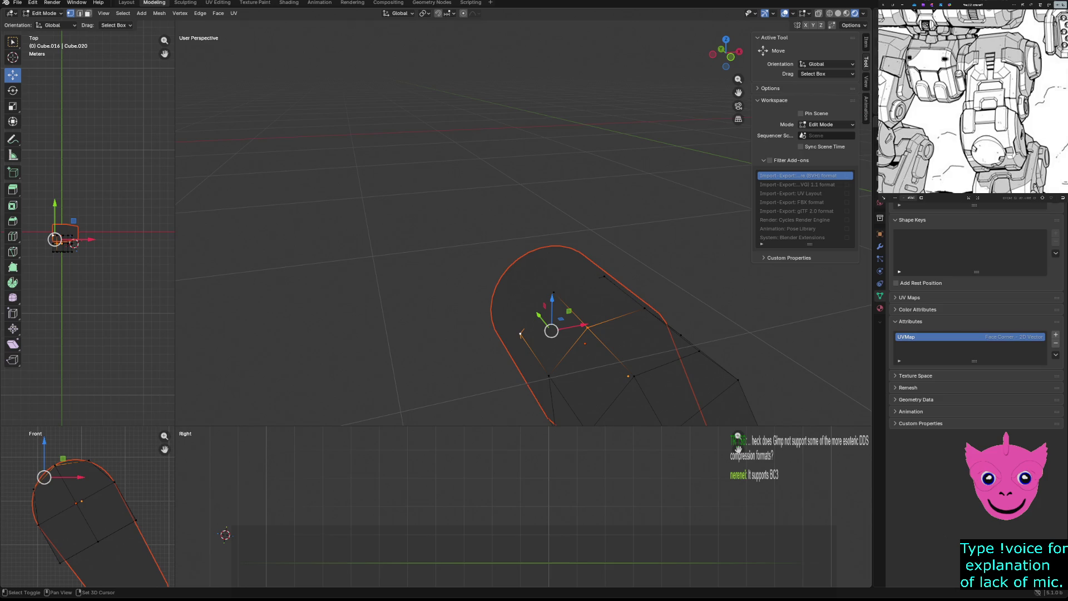
{"action": "key", "text": "alt+a"}
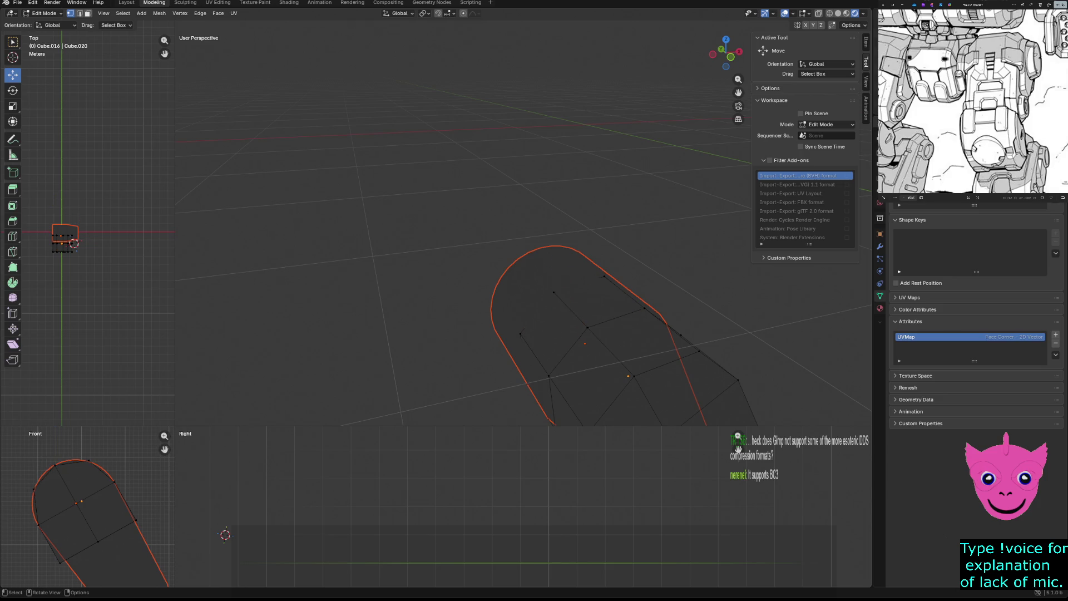
Pick a shortest edge path across the rounded end and bevel it.
{"action": "left_click", "coordinate": [553, 292]}
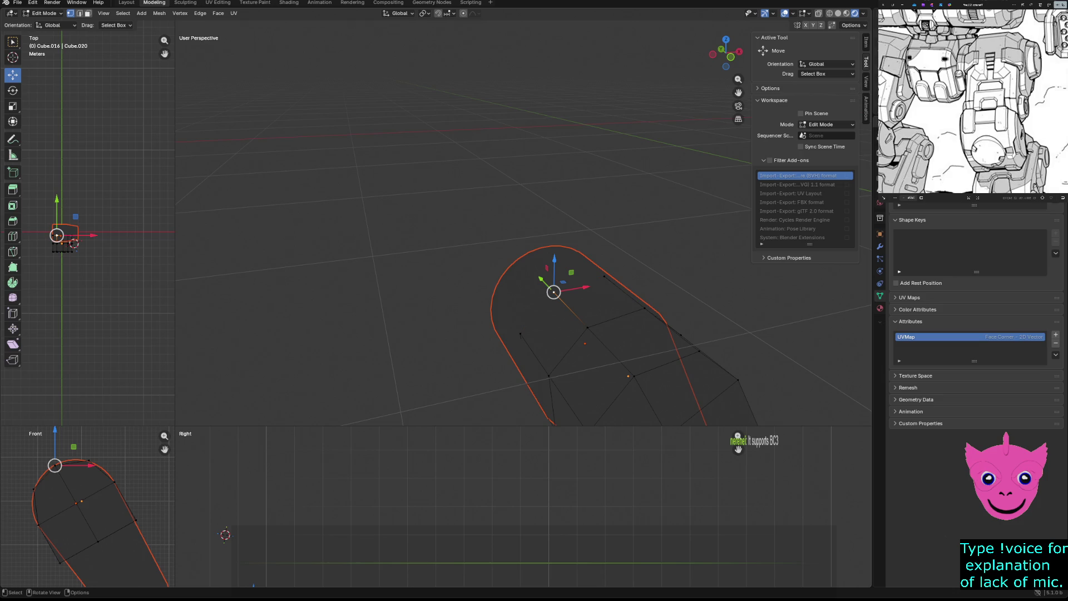
{"action": "left_click", "coordinate": [587, 327], "text": "ctrl"}
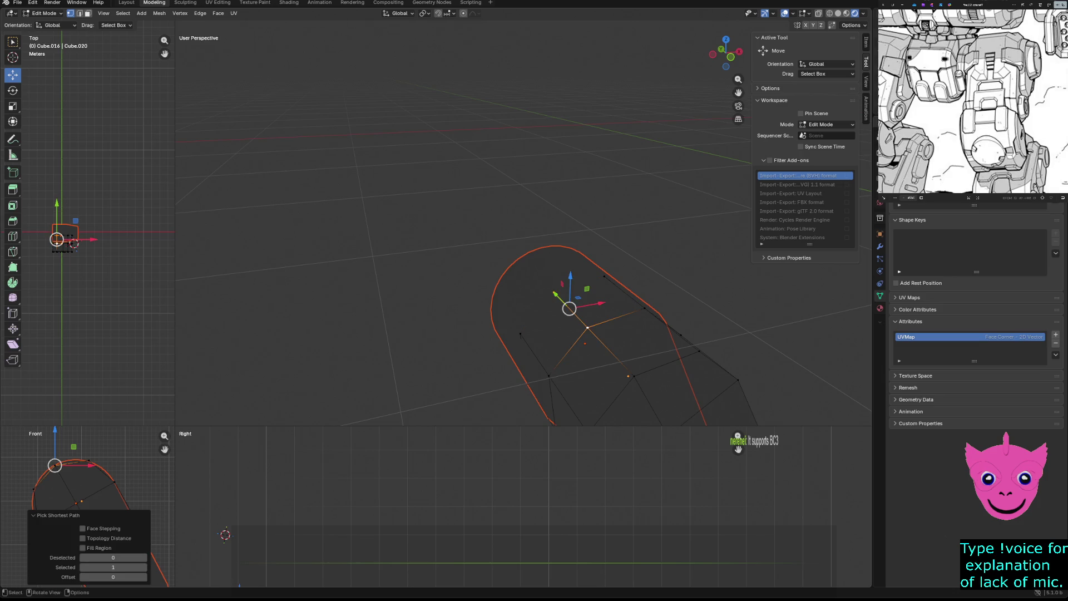
{"action": "left_click", "coordinate": [633, 376], "text": "ctrl"}
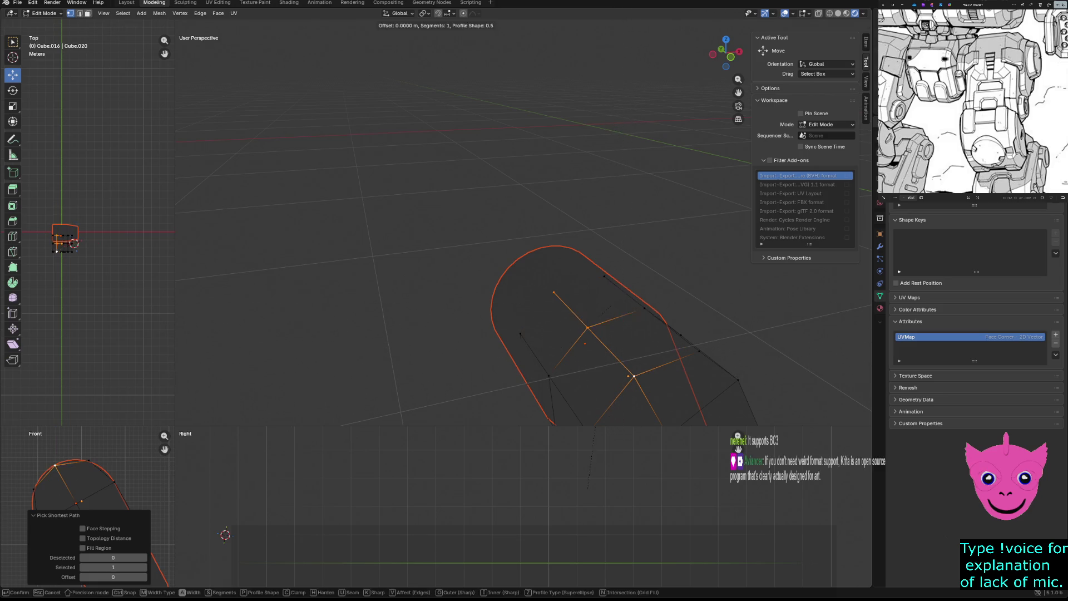
{"action": "key", "text": "ctrl+b"}
{"action": "left_click", "coordinate": [585, 335]}
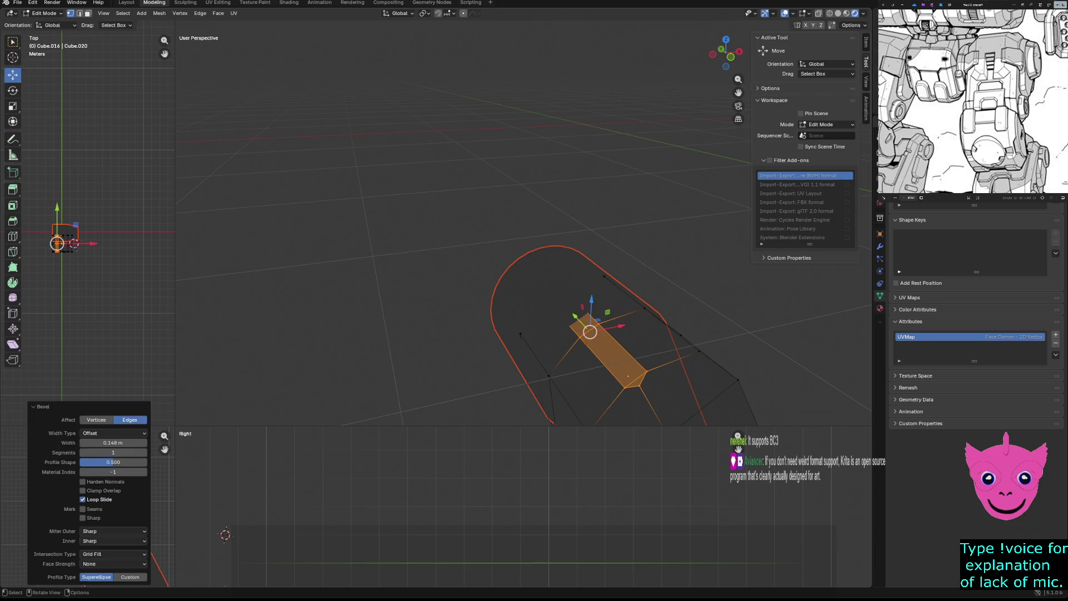
Subdivide the bevelled faces, leave Edit Mode and select the cylinder object.
{"action": "right_click", "coordinate": [367, 237]}
{"action": "left_click", "coordinate": [367, 250]}
{"action": "left_click", "coordinate": [690, 96]}
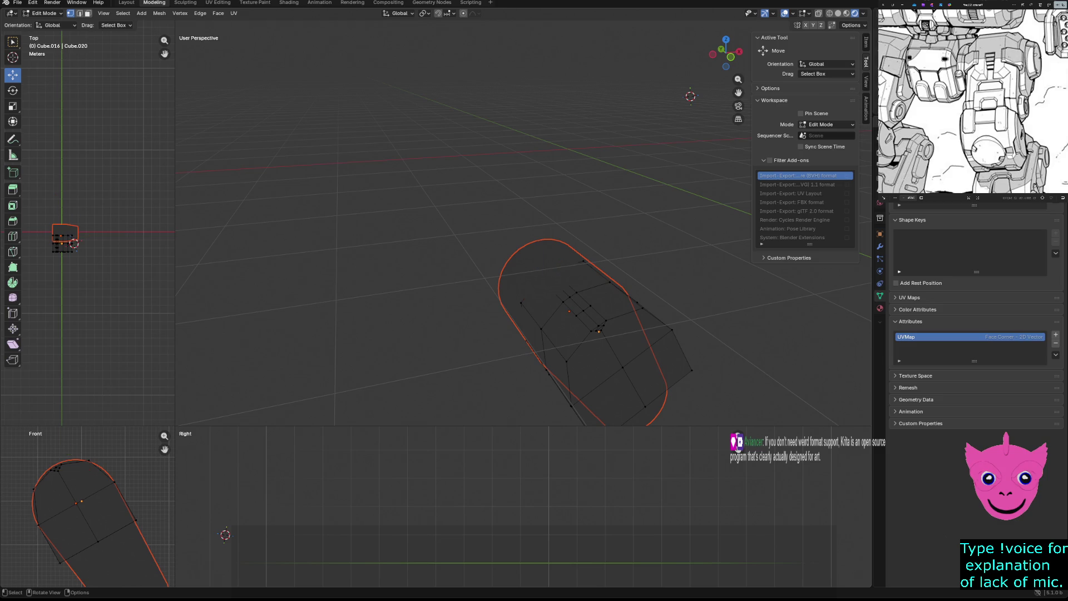
{"action": "key", "text": "Tab"}
{"action": "left_click", "coordinate": [73, 240]}
Move Cylinder.013 about 3.5 m along Y onto the leg piece and view it in solid shading.
{"action": "key", "text": "g"}
{"action": "key", "text": "y"}
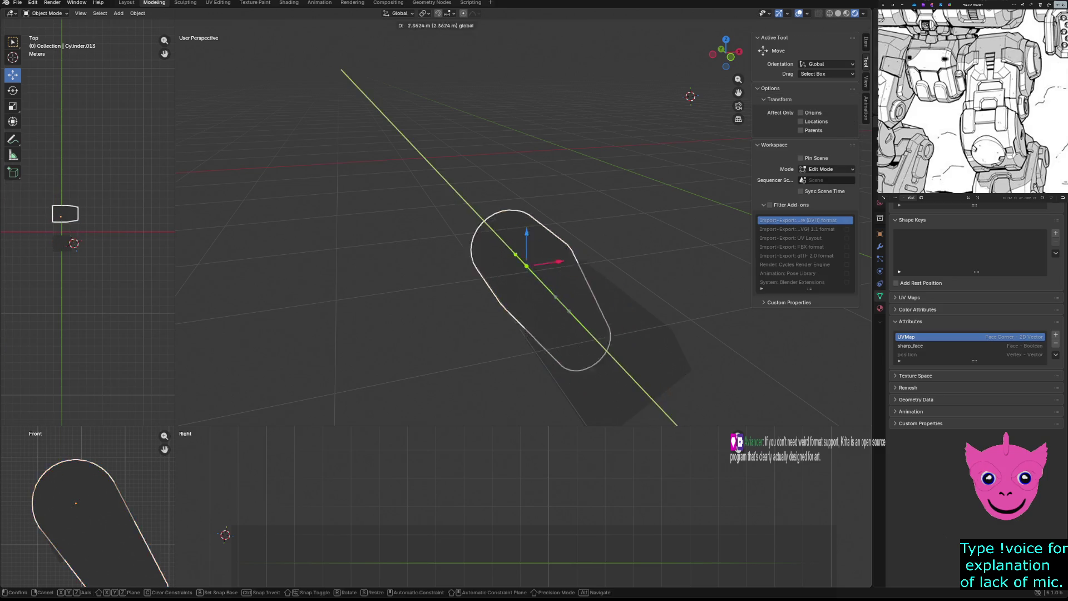
{"action": "left_click", "coordinate": [567, 117]}
{"action": "key", "text": "z"}
{"action": "left_click", "coordinate": [567, 117]}
{"action": "mouse_move", "coordinate": [568, 117]}
{"action": "middle_mouse_down"}
{"action": "mouse_move", "coordinate": [501, 250]}
{"action": "mouse_move", "coordinate": [534, 292]}
{"action": "middle_mouse_up"}
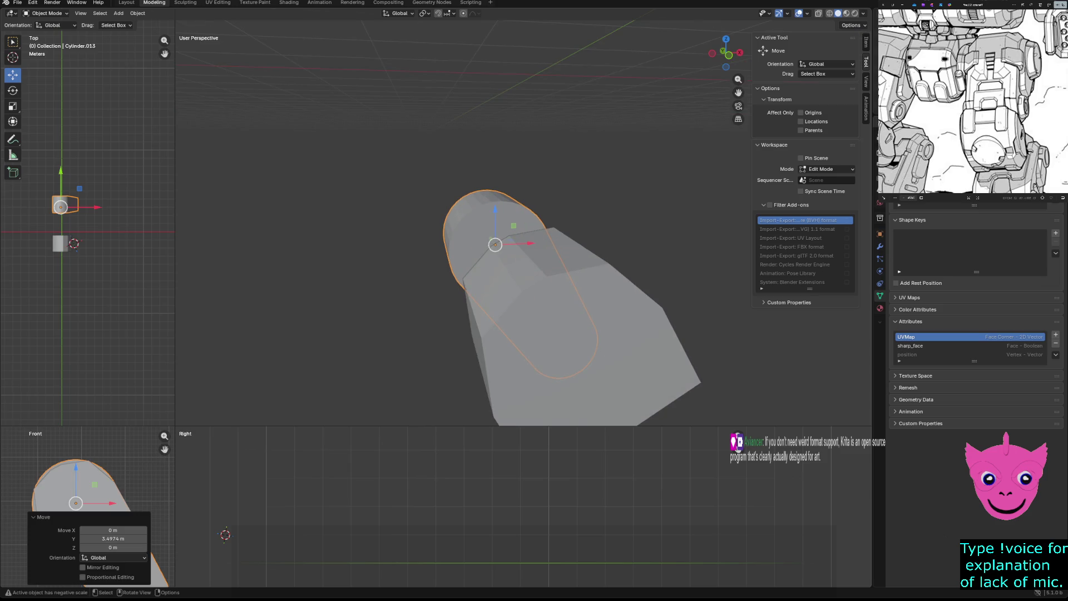
Show all quad views in wireframe, resize them, and cycle the perspective view back to solid shading.
{"action": "left_click", "coordinate": [334, 335]}
{"action": "scroll", "coordinate": [84, 500], "scroll_direction": "up", "scroll_amount": 5}
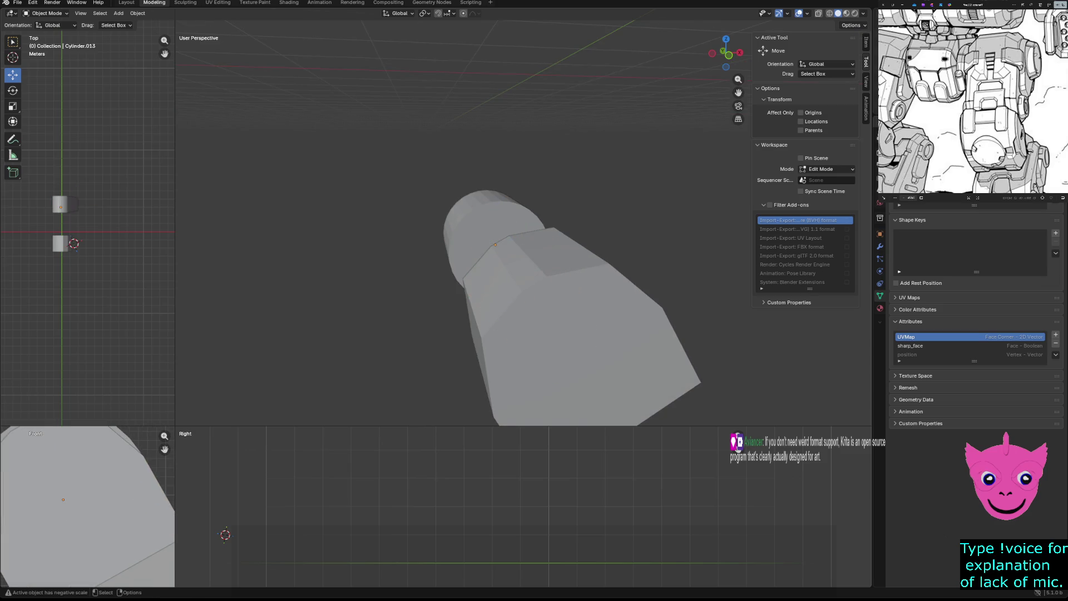
{"action": "key", "text": "shift+z"}
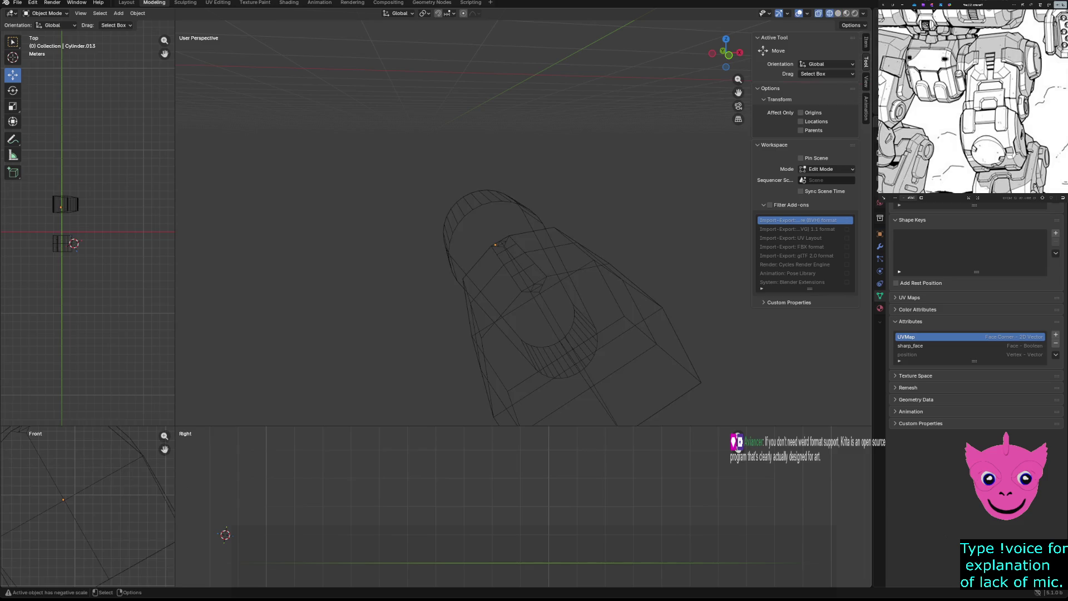
{"action": "left_click_drag", "start_coordinate": [176, 427], "coordinate": [383, 305]}
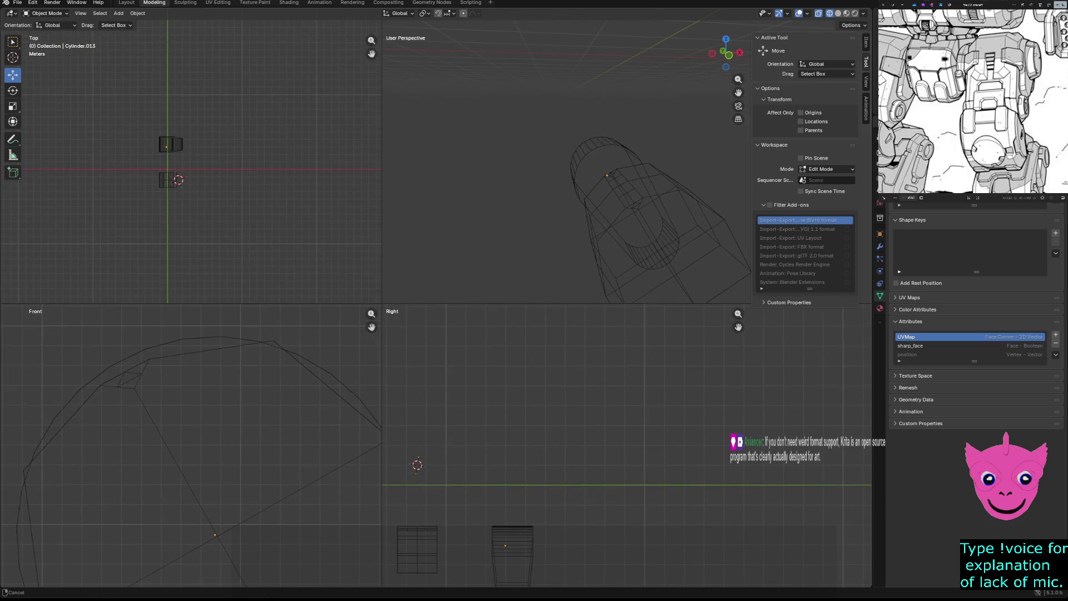
{"action": "scroll", "coordinate": [193, 450], "scroll_direction": "up", "scroll_amount": 1}
{"action": "mouse_move", "coordinate": [584, 192]}
{"action": "middle_mouse_down"}
{"action": "mouse_move", "coordinate": [568, 184]}
{"action": "mouse_move", "coordinate": [593, 156]}
{"action": "middle_mouse_up"}
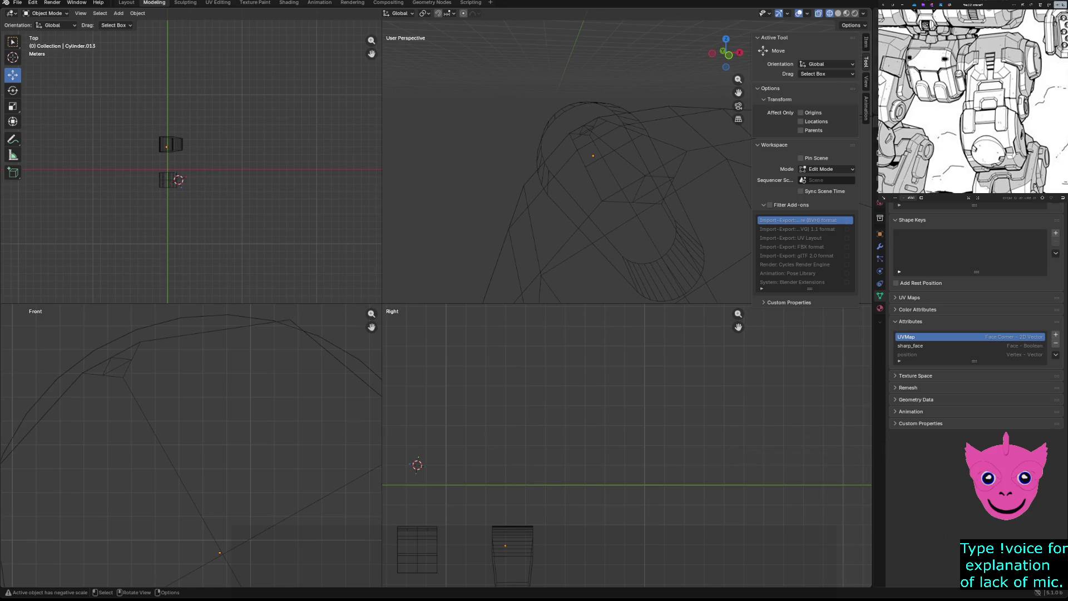
{"action": "key", "text": "z"}
{"action": "key", "text": "z"}
{"action": "left_click", "coordinate": [635, 199]}
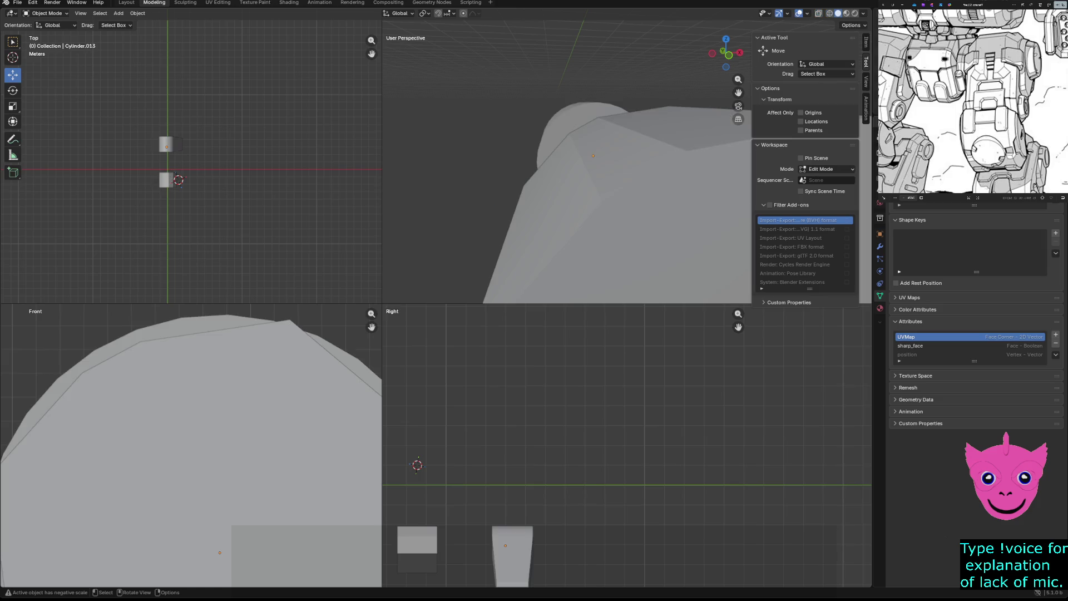
{"action": "key", "text": "z"}
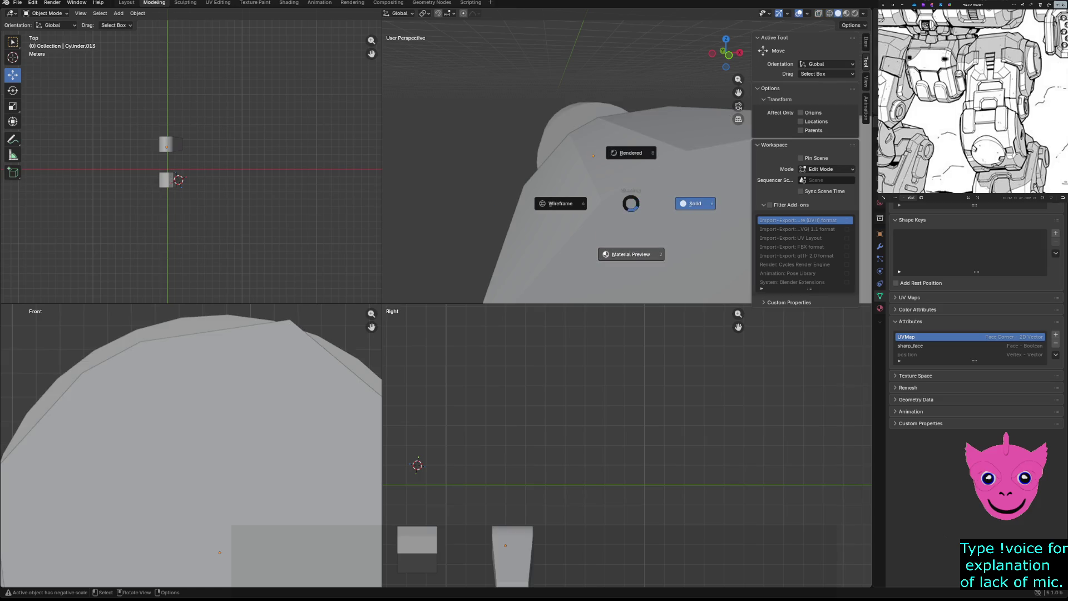
{"action": "left_click", "coordinate": [631, 254]}
{"action": "key", "text": "z"}
{"action": "left_click", "coordinate": [642, 305]}
Select the leg piece Cube.016 and switch it into Edit Mode.
{"action": "left_click", "coordinate": [418, 542]}
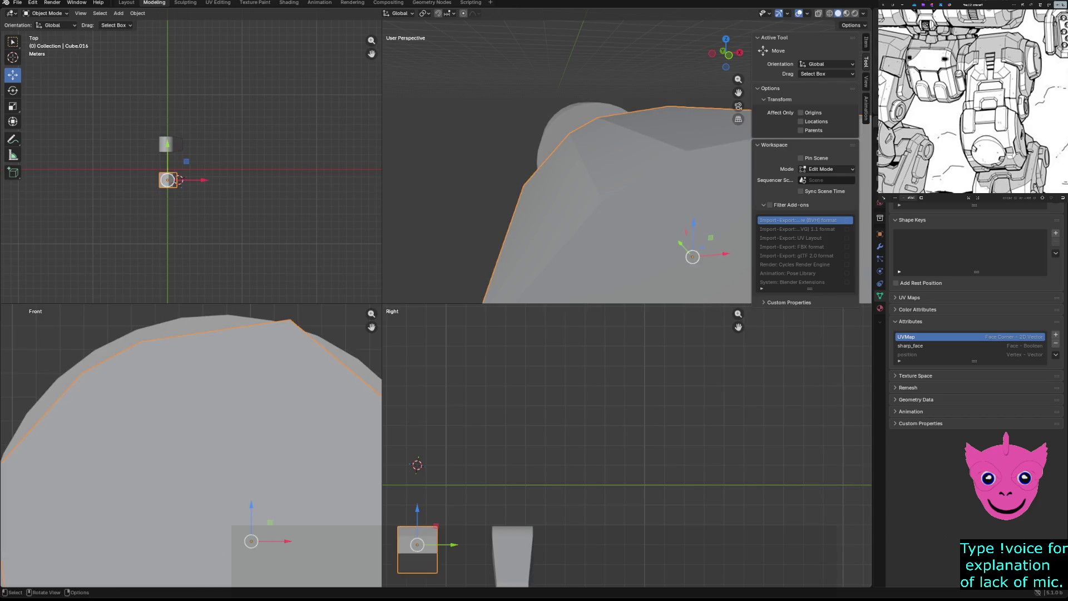
{"action": "scroll", "coordinate": [564, 239], "scroll_direction": "down", "scroll_amount": 2}
{"action": "key", "text": "z"}
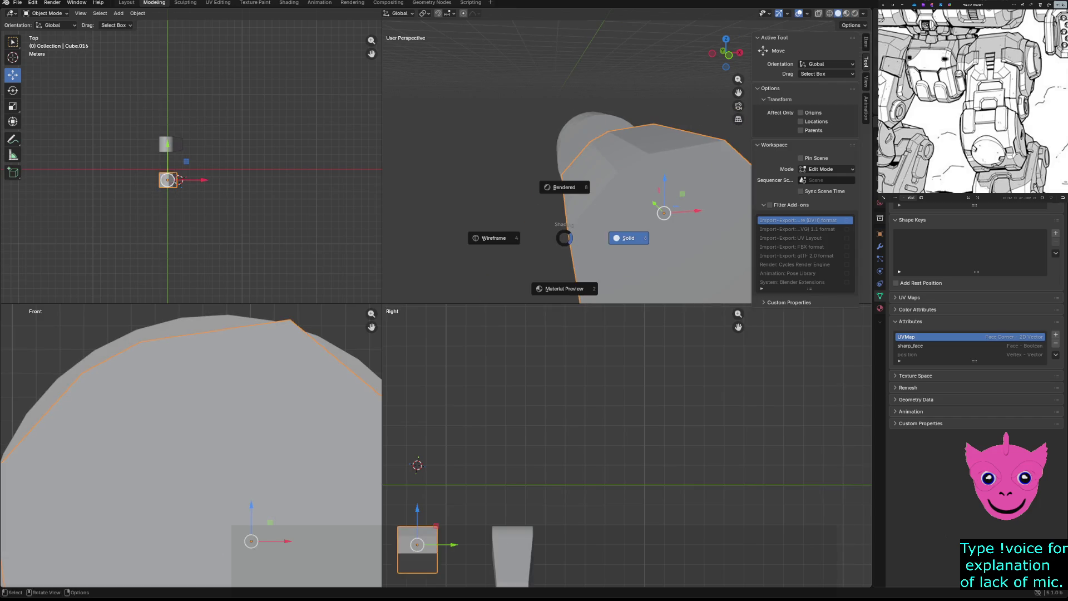
{"action": "left_click", "coordinate": [564, 238]}
{"action": "key", "text": "z"}
{"action": "key", "text": "ctrl+Tab"}
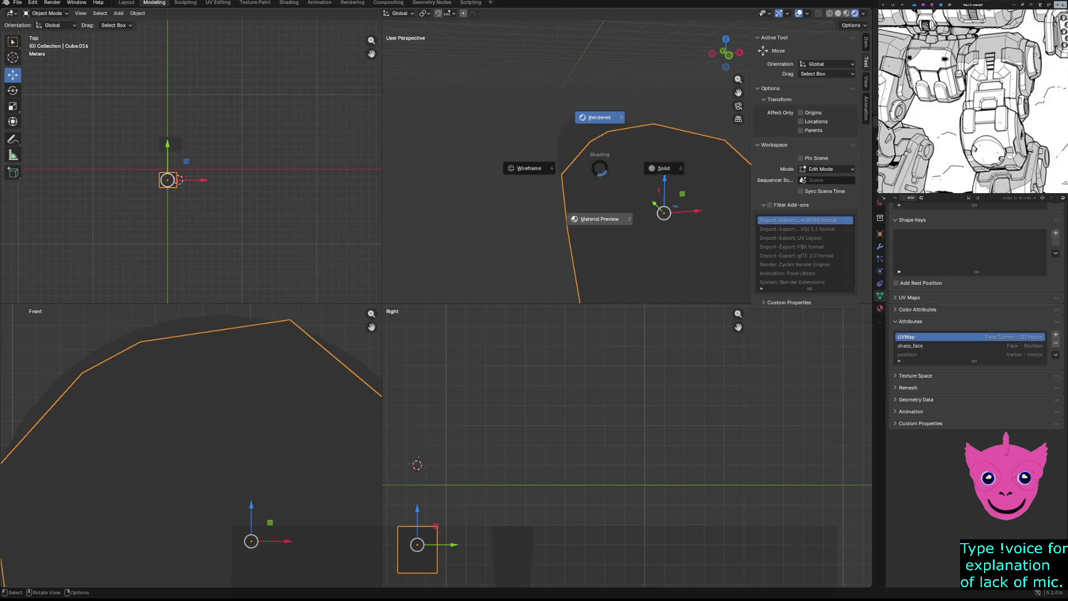
{"action": "left_click", "coordinate": [595, 168]}
Merge the first stray vertex pairs near the leg's lower edge, at center then at last.
{"action": "middle_click_drag", "start_coordinate": [651, 209], "coordinate": [685, 250]}
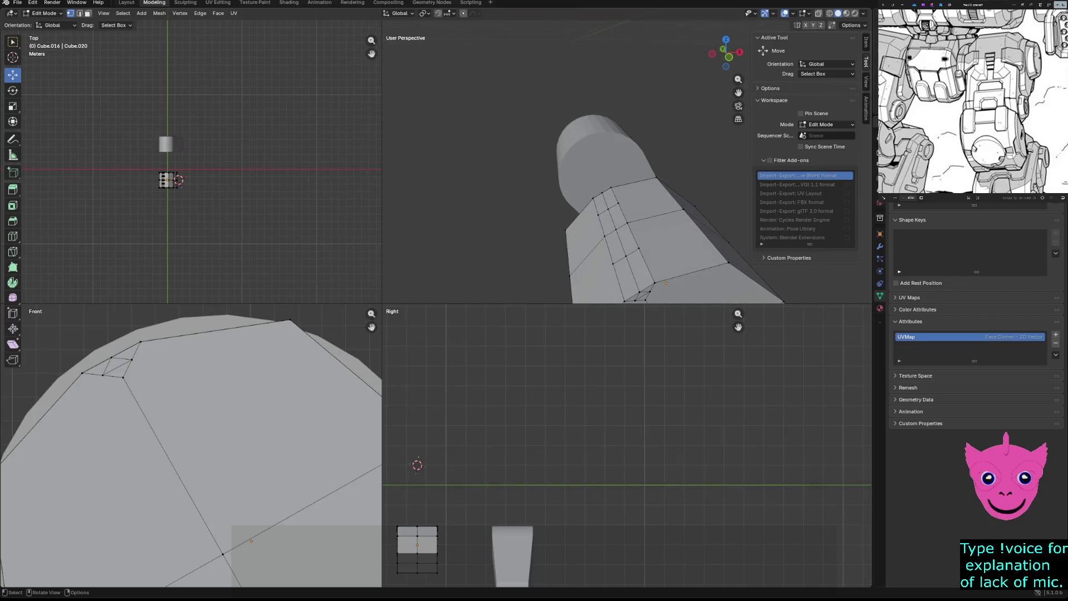
{"action": "left_click", "coordinate": [665, 291]}
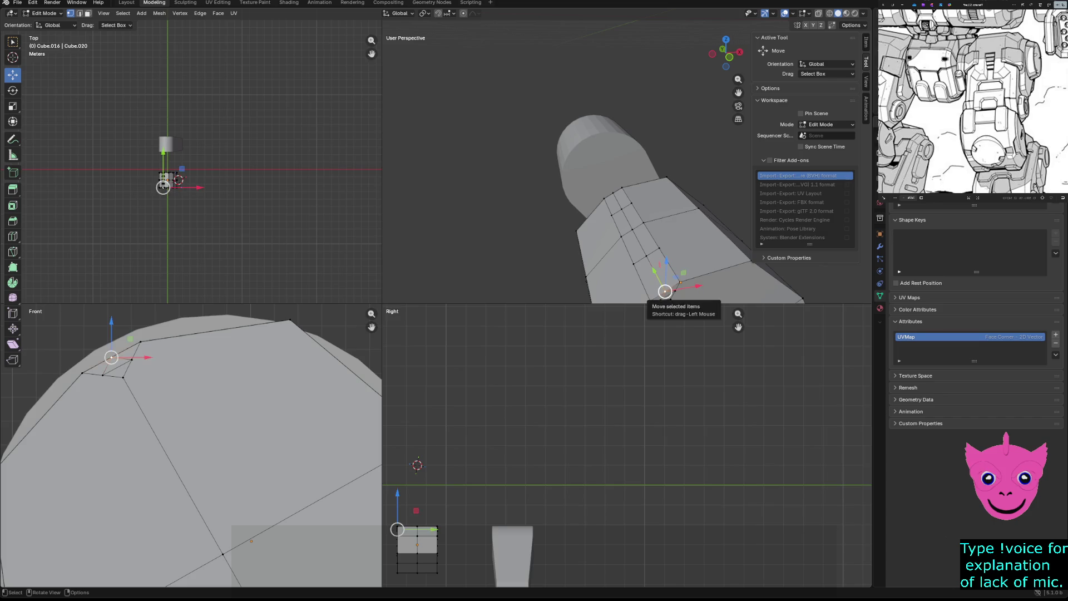
{"action": "left_click", "coordinate": [657, 282], "text": "shift"}
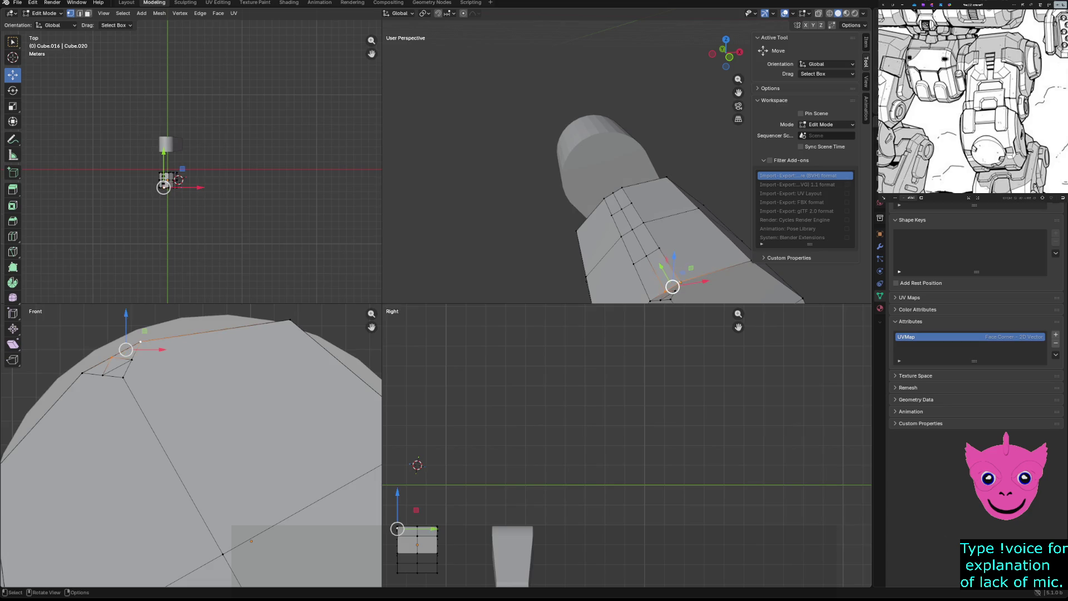
{"action": "key", "text": "m"}
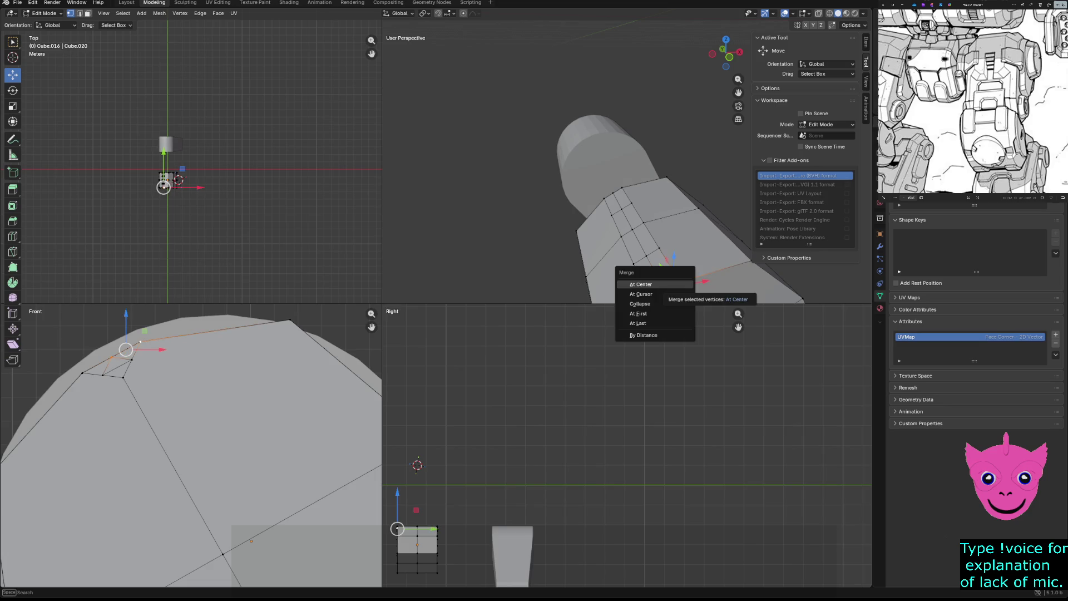
{"action": "left_click", "coordinate": [641, 284]}
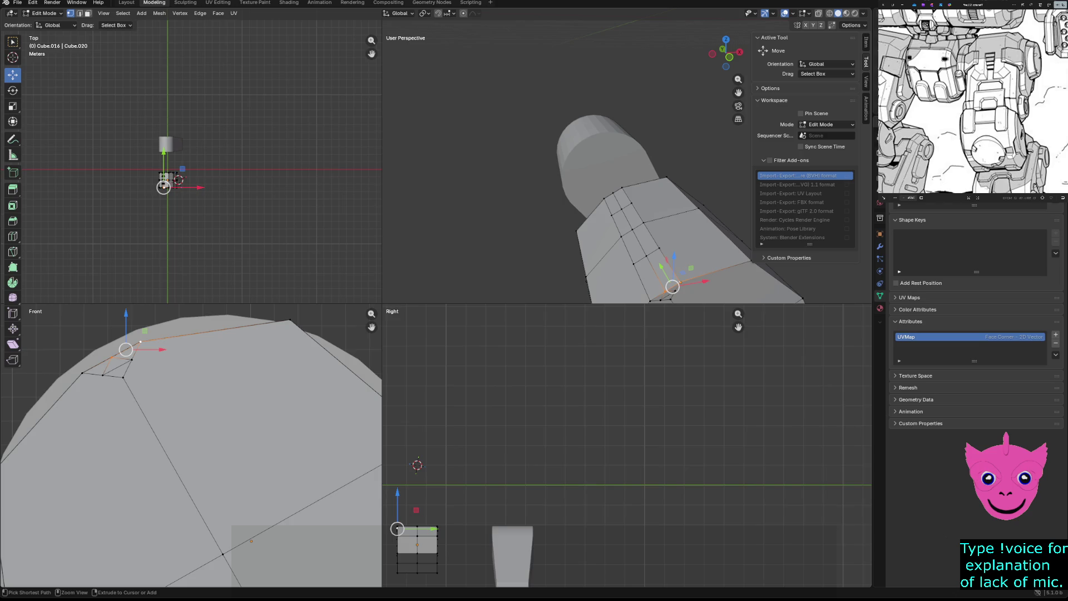
{"action": "key", "text": "n"}
{"action": "key", "text": "m"}
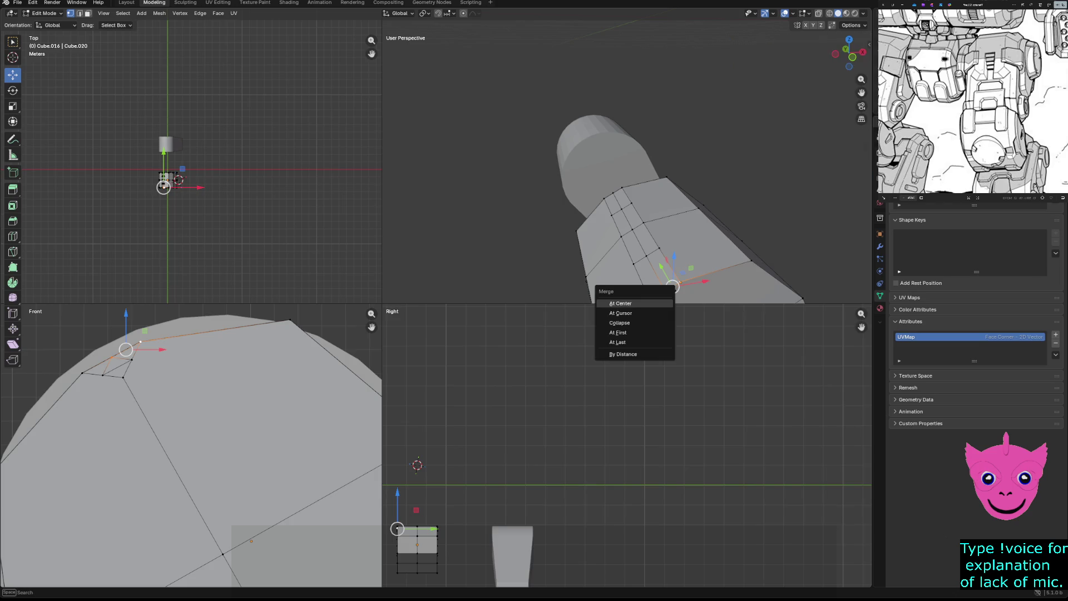
{"action": "left_click", "coordinate": [622, 343]}
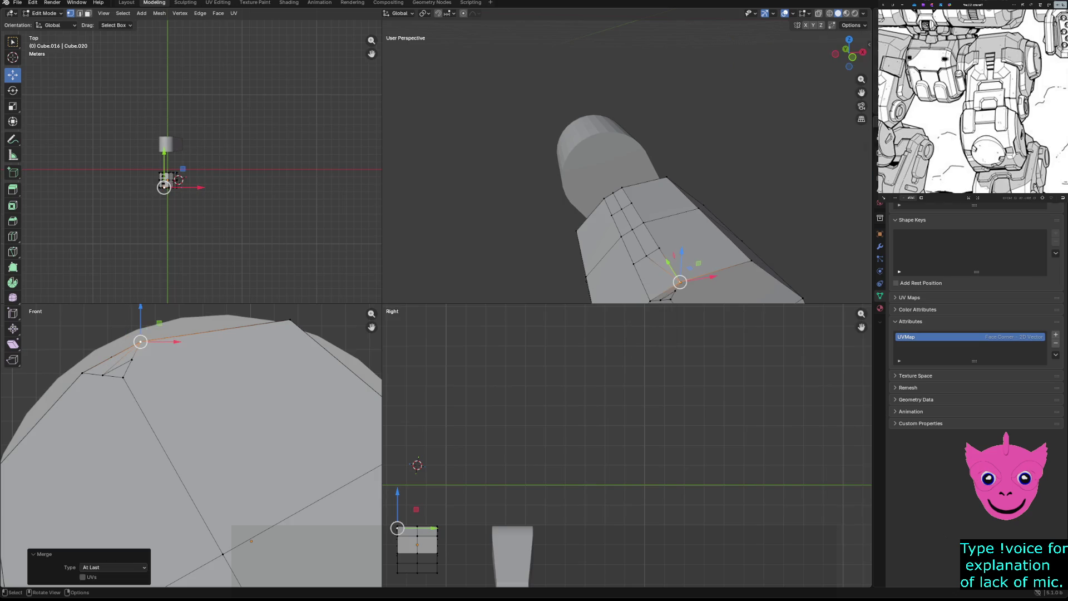
Merge the successive vertex pairs up the bevelled edge, each at the last vertex.
{"action": "left_click", "coordinate": [653, 250]}
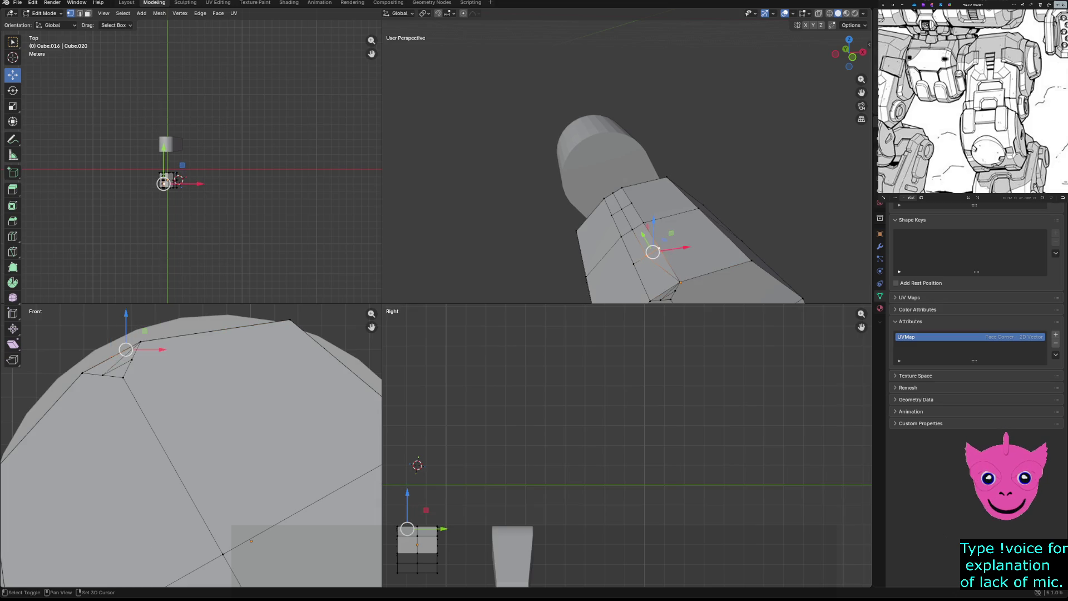
{"action": "key", "text": "n"}
{"action": "key", "text": "m"}
{"action": "left_click", "coordinate": [618, 256]}
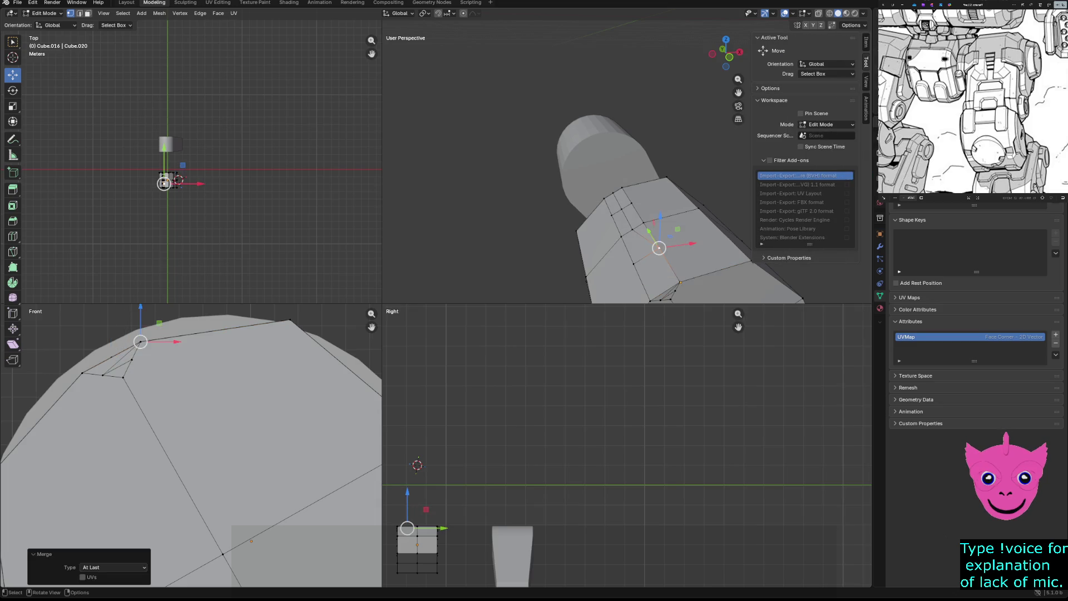
{"action": "left_click", "coordinate": [639, 226]}
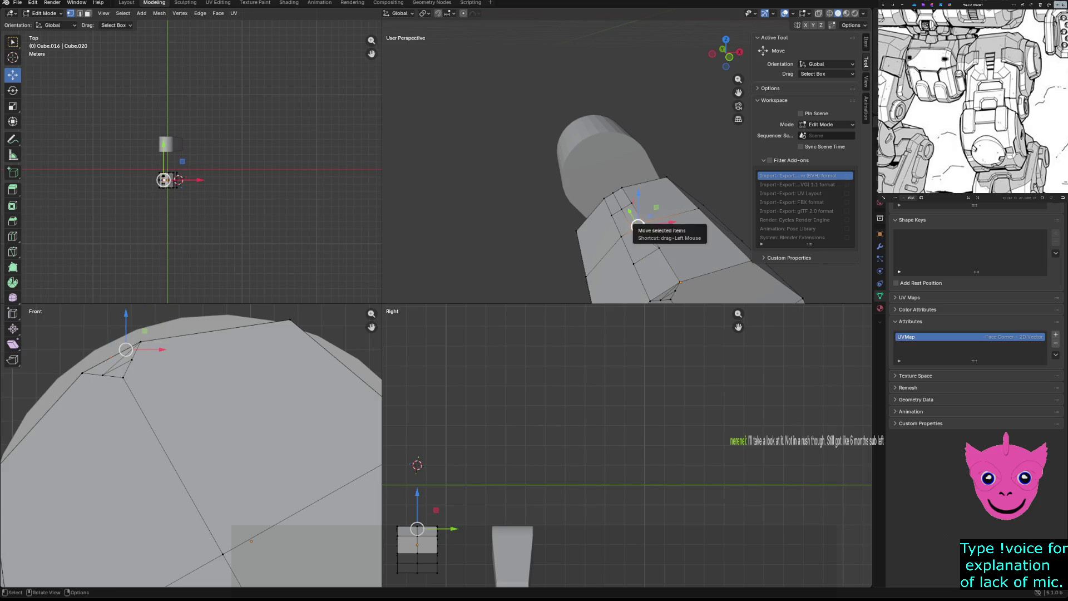
{"action": "key", "text": "m"}
{"action": "left_click", "coordinate": [603, 225]}
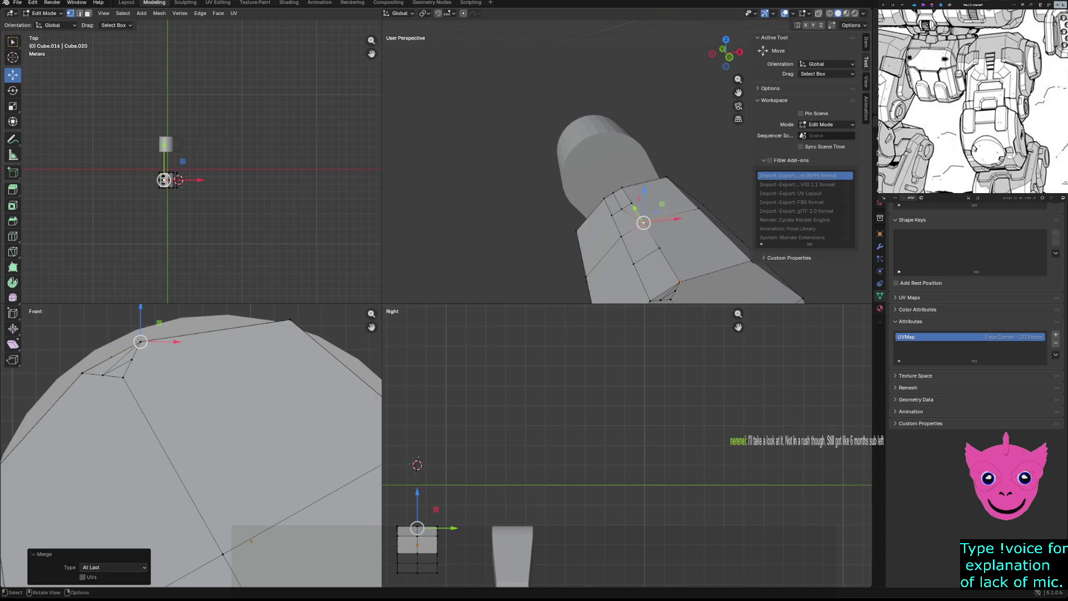
{"action": "left_click", "coordinate": [625, 205]}
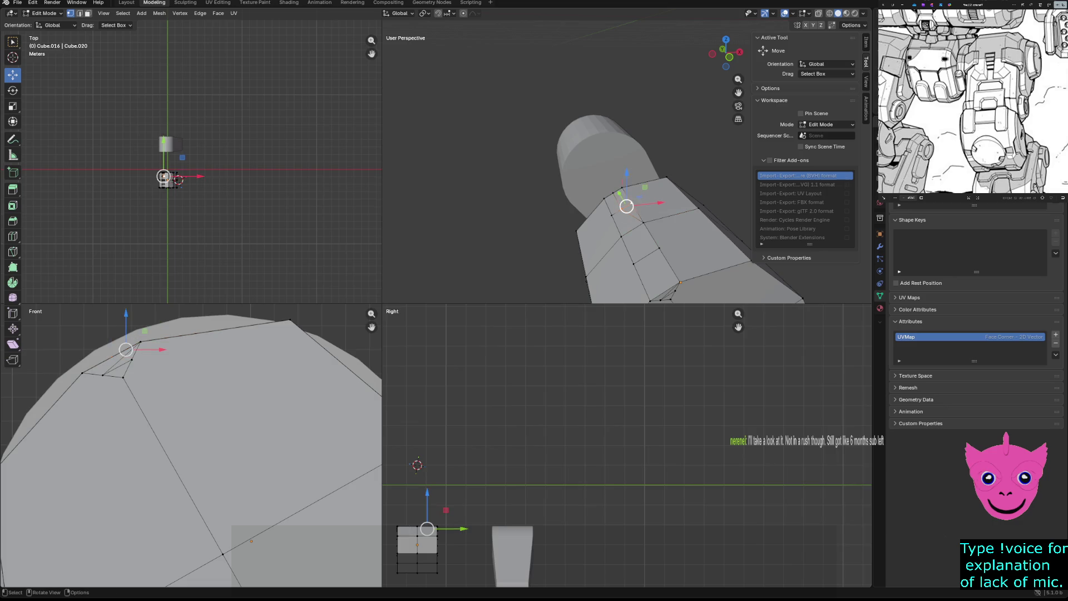
{"action": "key", "text": "m"}
{"action": "left_click", "coordinate": [597, 213]}
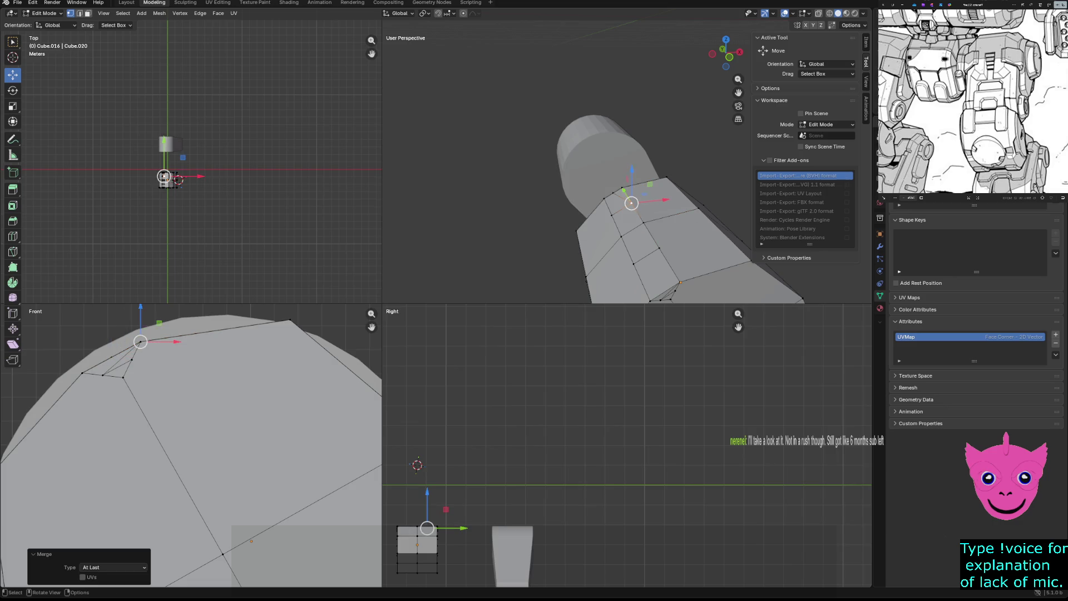
{"action": "left_click", "coordinate": [612, 185]}
{"action": "key", "text": "m"}
{"action": "left_click", "coordinate": [582, 191]}
{"action": "left_click", "coordinate": [575, 234]}
Merge the two remaining vertex pairs at the top corner and clear the selection.
{"action": "middle_click_drag", "start_coordinate": [584, 217], "coordinate": [543, 167]}
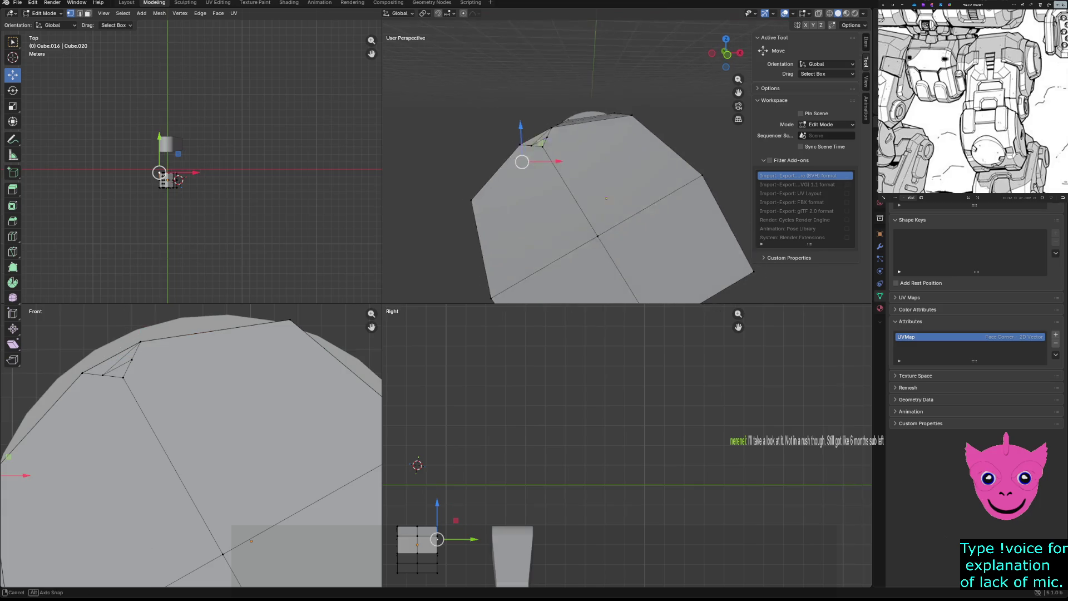
{"action": "scroll", "coordinate": [584, 184], "scroll_direction": "up", "scroll_amount": 4}
{"action": "left_click", "coordinate": [501, 84]}
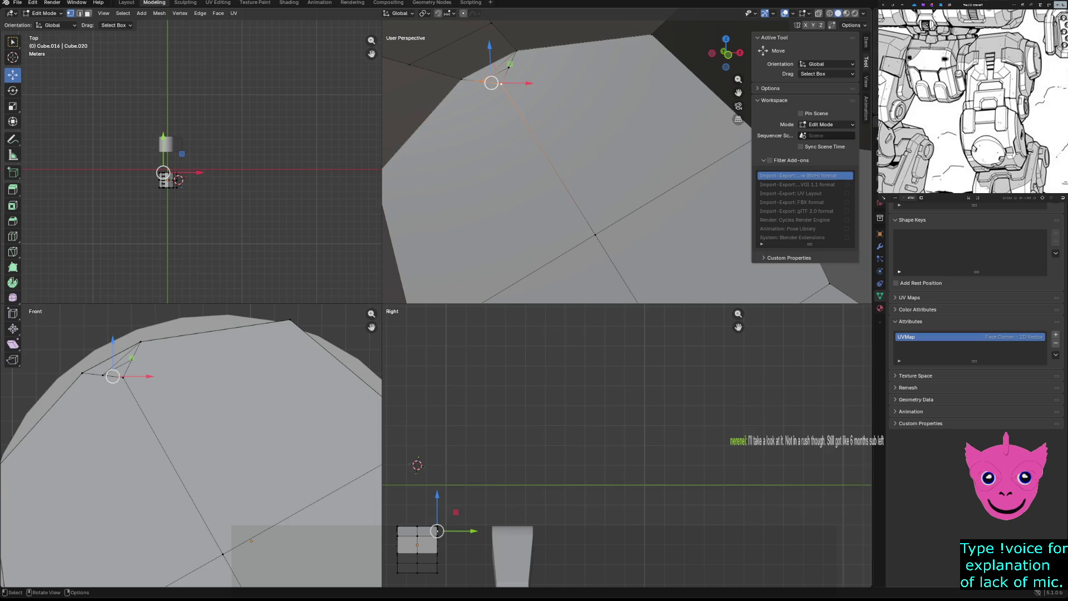
{"action": "key", "text": "m"}
{"action": "left_click", "coordinate": [477, 104]}
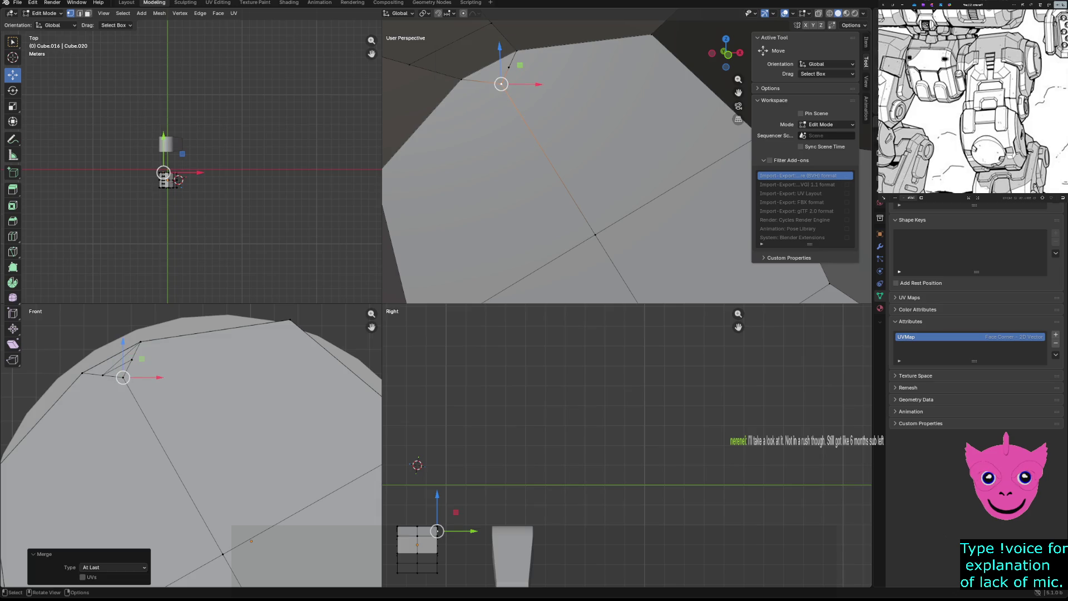
{"action": "left_click", "coordinate": [505, 77]}
{"action": "key", "text": "m"}
{"action": "left_click", "coordinate": [477, 109]}
{"action": "left_click", "coordinate": [517, 126]}
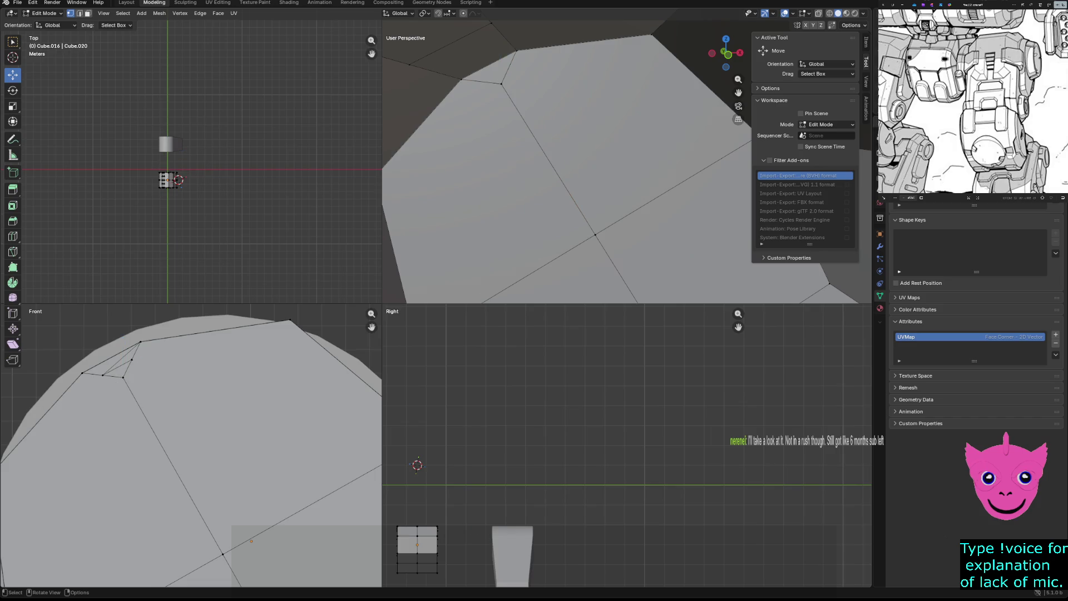
{"action": "middle_click_drag", "start_coordinate": [584, 167], "coordinate": [542, 208]}
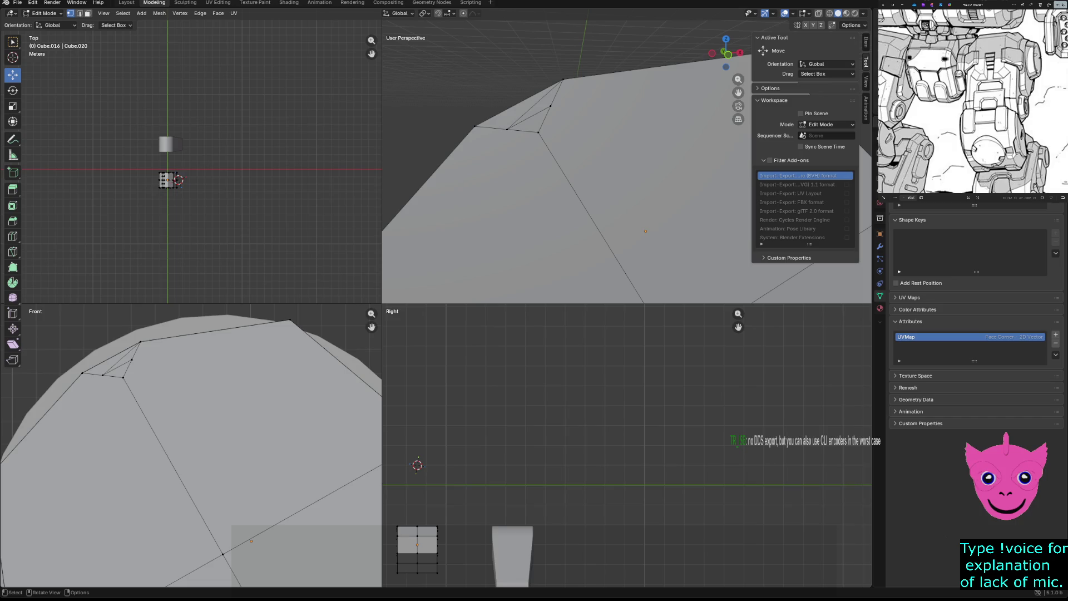
{"action": "middle_click_drag", "start_coordinate": [584, 184], "coordinate": [634, 209]}
{"action": "scroll", "coordinate": [634, 208], "scroll_direction": "up", "scroll_amount": 3}
{"action": "scroll", "coordinate": [627, 167], "scroll_direction": "down", "scroll_amount": 4}
{"action": "middle_click_drag", "start_coordinate": [626, 166], "coordinate": [660, 200]}
{"action": "scroll", "coordinate": [651, 183], "scroll_direction": "up", "scroll_amount": 4}
{"action": "scroll", "coordinate": [626, 184], "scroll_direction": "down", "scroll_amount": 5}
{"action": "middle_click_drag", "start_coordinate": [584, 185], "coordinate": [517, 200]}
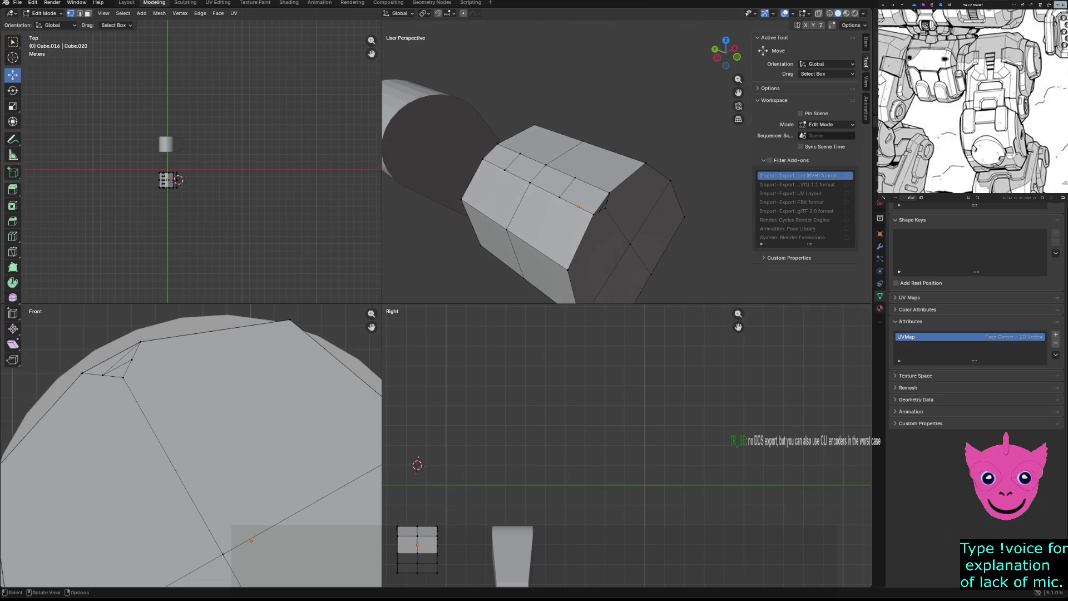
{"action": "scroll", "coordinate": [543, 192], "scroll_direction": "up", "scroll_amount": 3}
Merge all overlapping vertices by distance, then collapse two more pairs at the last vertex.
{"action": "key", "text": "a"}
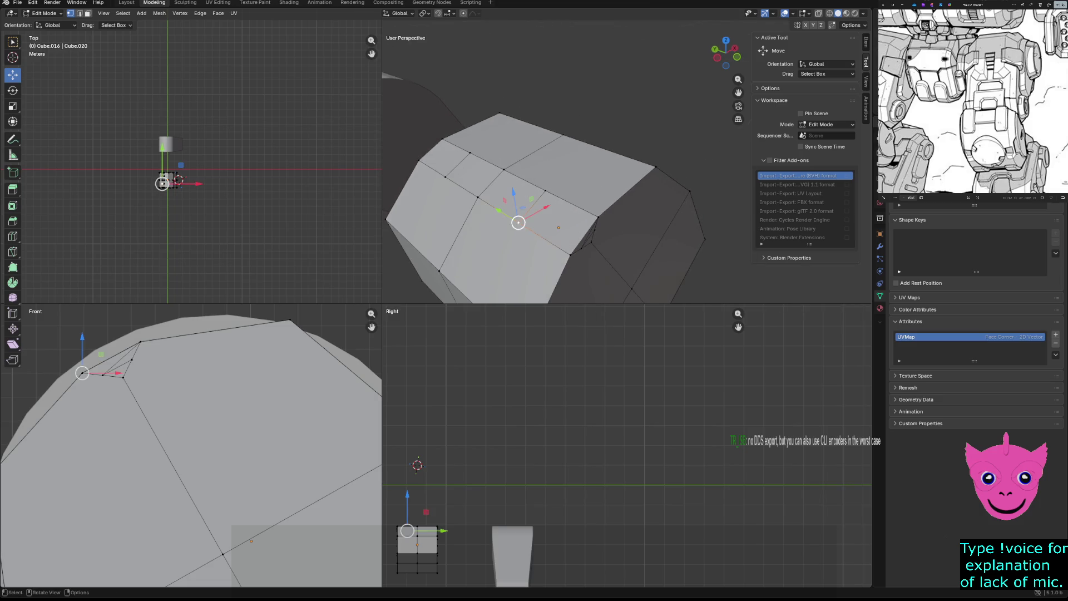
{"action": "key", "text": "m"}
{"action": "left_click", "coordinate": [480, 227]}
{"action": "left_click", "coordinate": [571, 255]}
{"action": "key", "text": "m"}
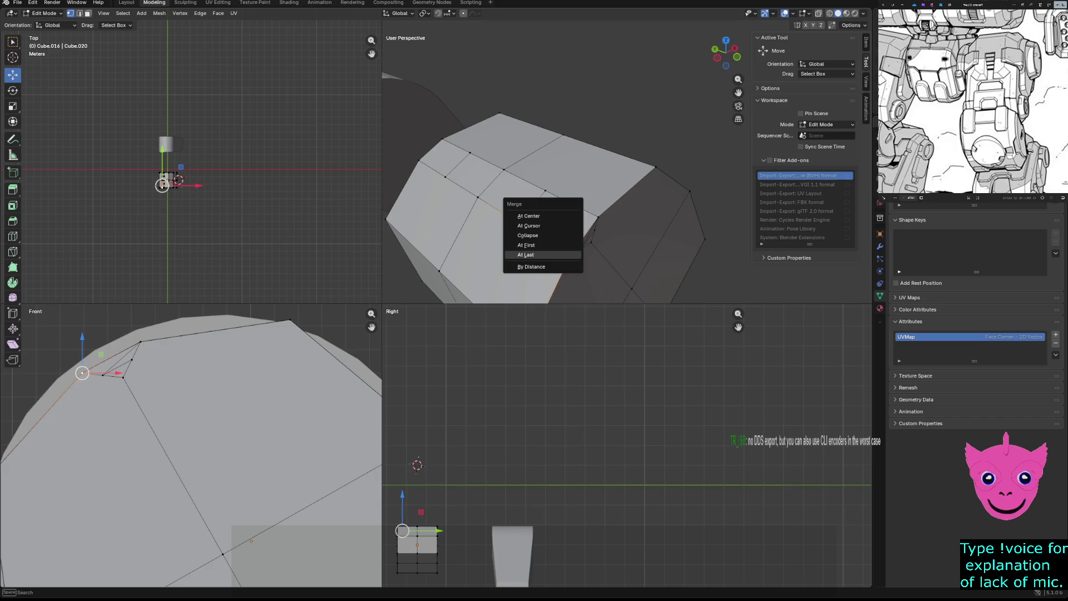
{"action": "left_click", "coordinate": [530, 250]}
{"action": "left_click", "coordinate": [569, 203]}
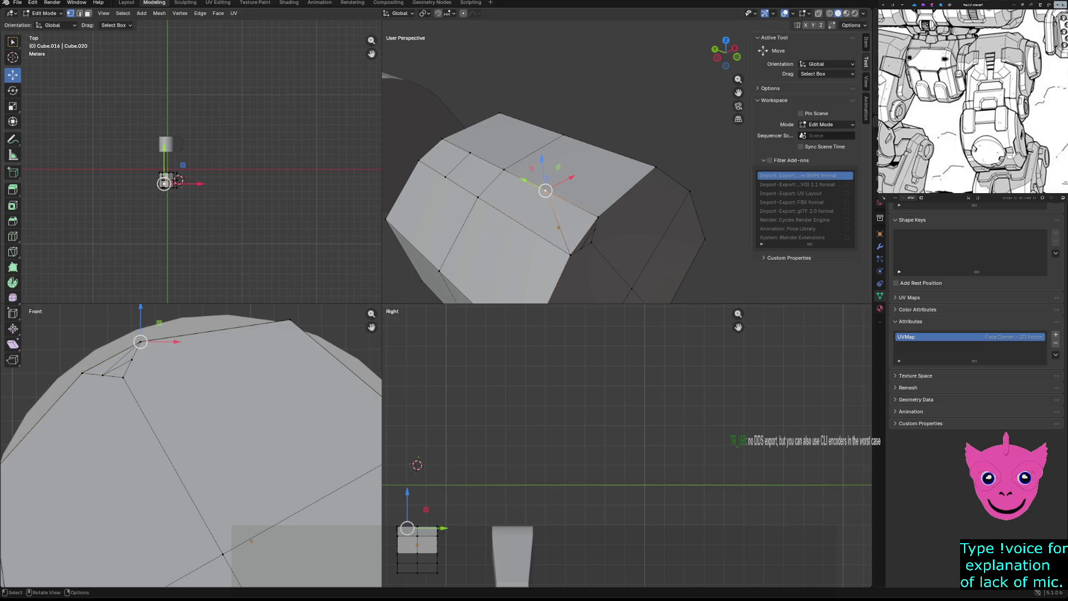
{"action": "key", "text": "m"}
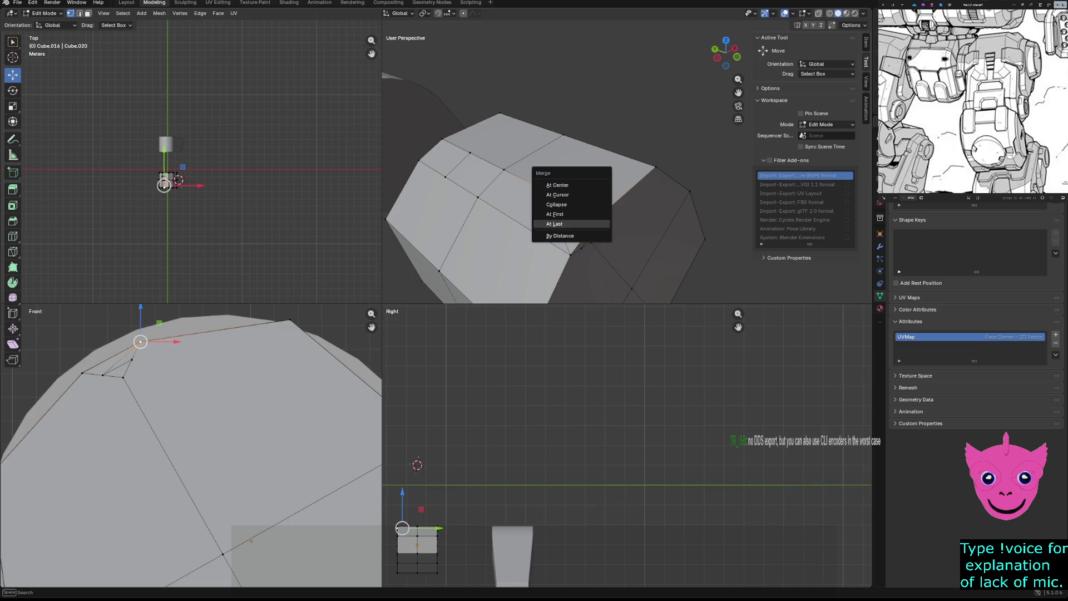
{"action": "left_click", "coordinate": [551, 226]}
{"action": "scroll", "coordinate": [570, 203], "scroll_direction": "up", "scroll_amount": 8}
{"action": "scroll", "coordinate": [570, 203], "scroll_direction": "down", "scroll_amount": 8}
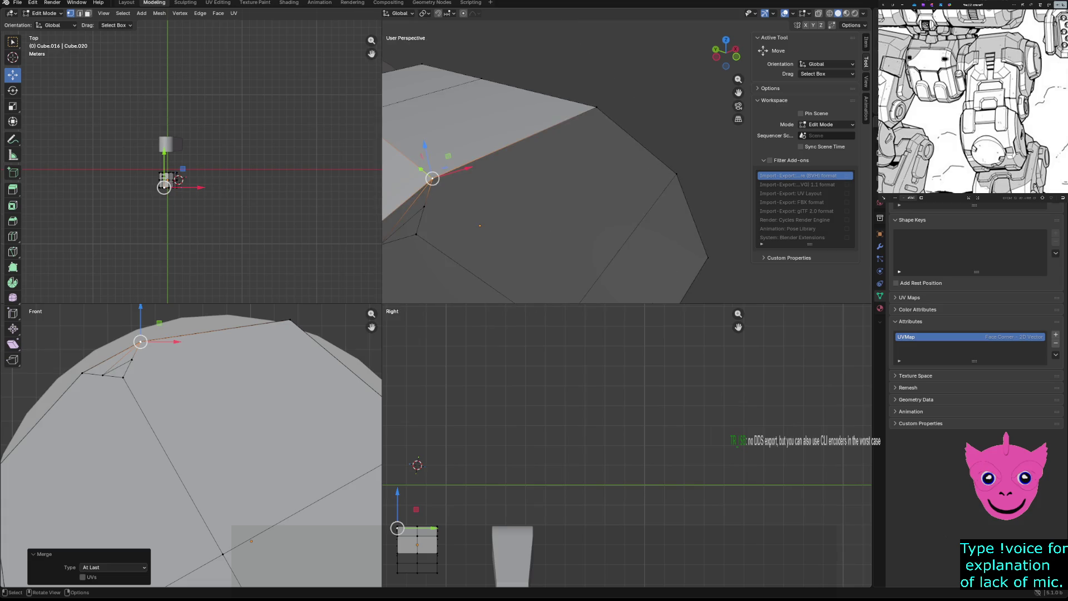
Collapse the stray vertex pairs at the lower corner of the bevel at the last vertex.
{"action": "left_click", "coordinate": [415, 234]}
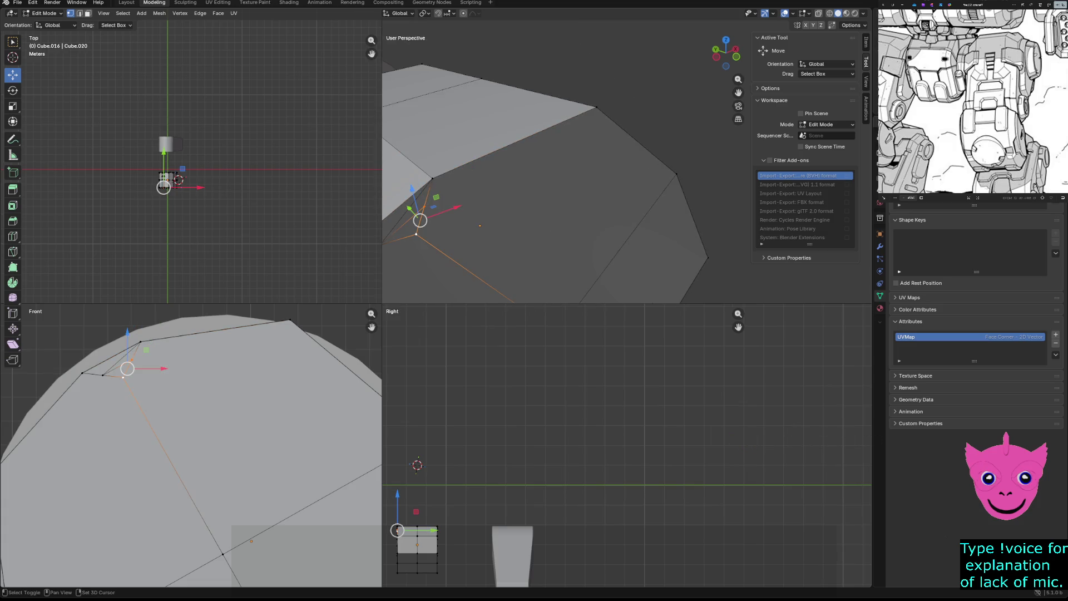
{"action": "key", "text": "m"}
{"action": "left_click", "coordinate": [383, 238]}
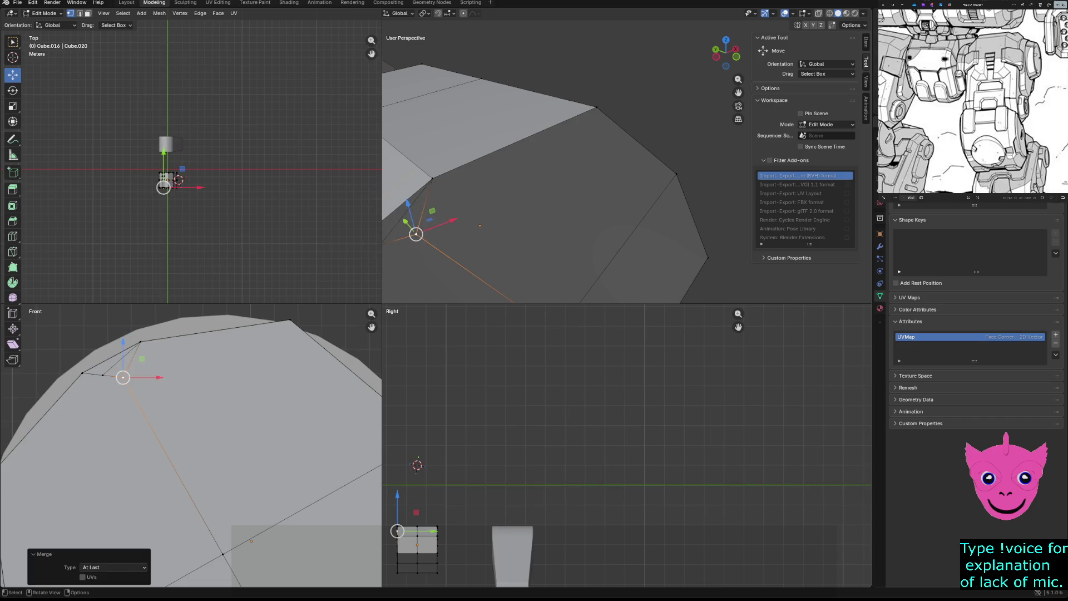
{"action": "key", "text": "m"}
{"action": "left_click", "coordinate": [417, 242]}
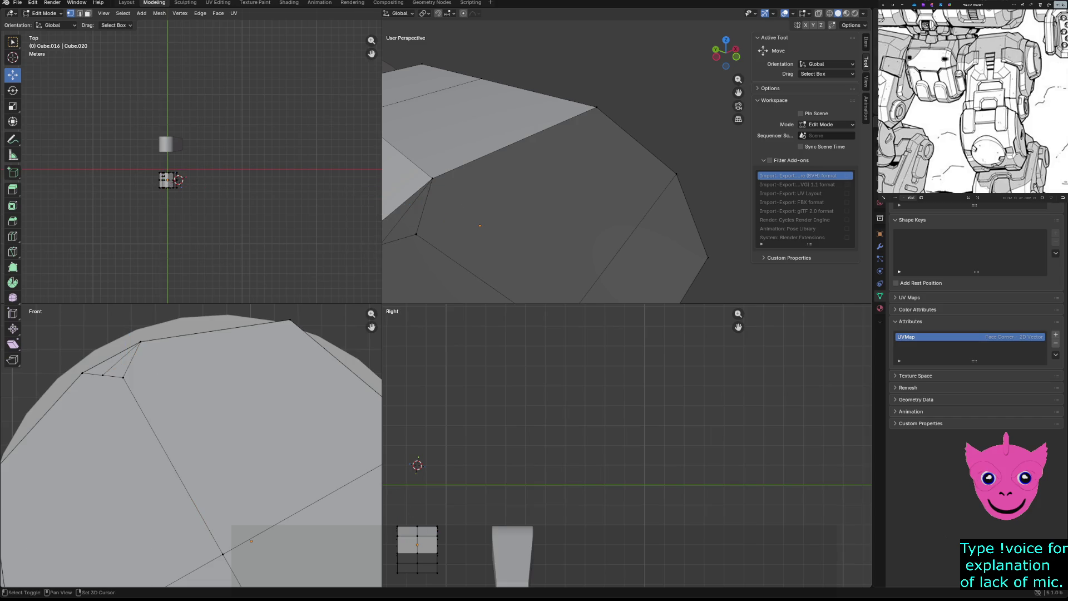
{"action": "middle_click_drag", "start_coordinate": [543, 184], "coordinate": [568, 175]}
{"action": "left_click", "coordinate": [428, 234]}
{"action": "left_click", "coordinate": [457, 225], "text": "shift"}
{"action": "key", "text": "m"}
Finish the lower-corner merge and collapse another vertex pair on the box at last.
{"action": "left_click", "coordinate": [413, 230]}
{"action": "middle_click_drag", "start_coordinate": [584, 184], "coordinate": [635, 200]}
{"action": "scroll", "coordinate": [584, 184], "scroll_direction": "down", "scroll_amount": 3}
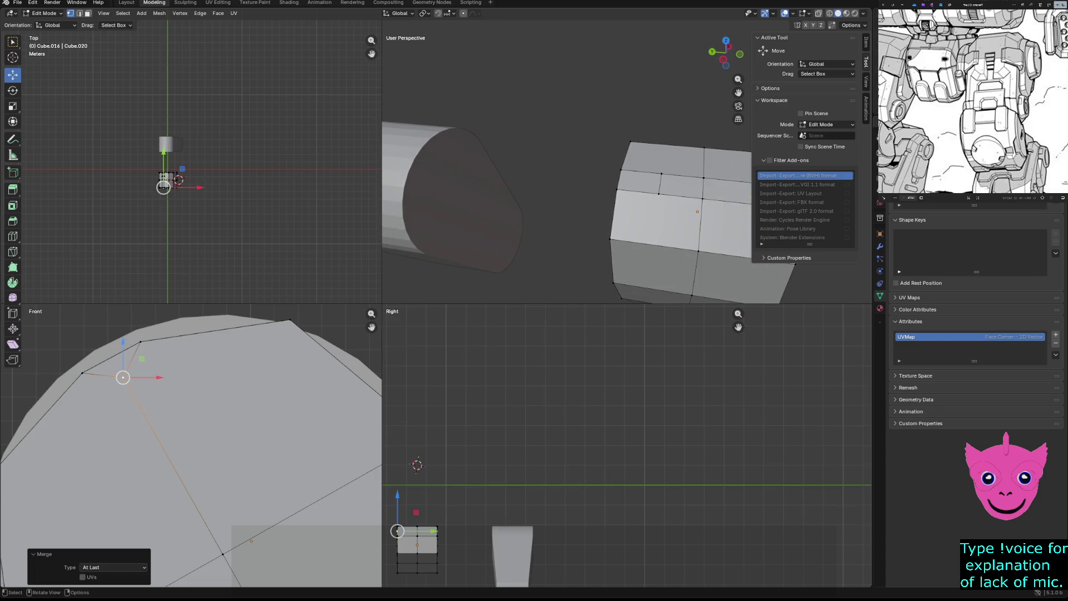
{"action": "left_click", "coordinate": [658, 194]}
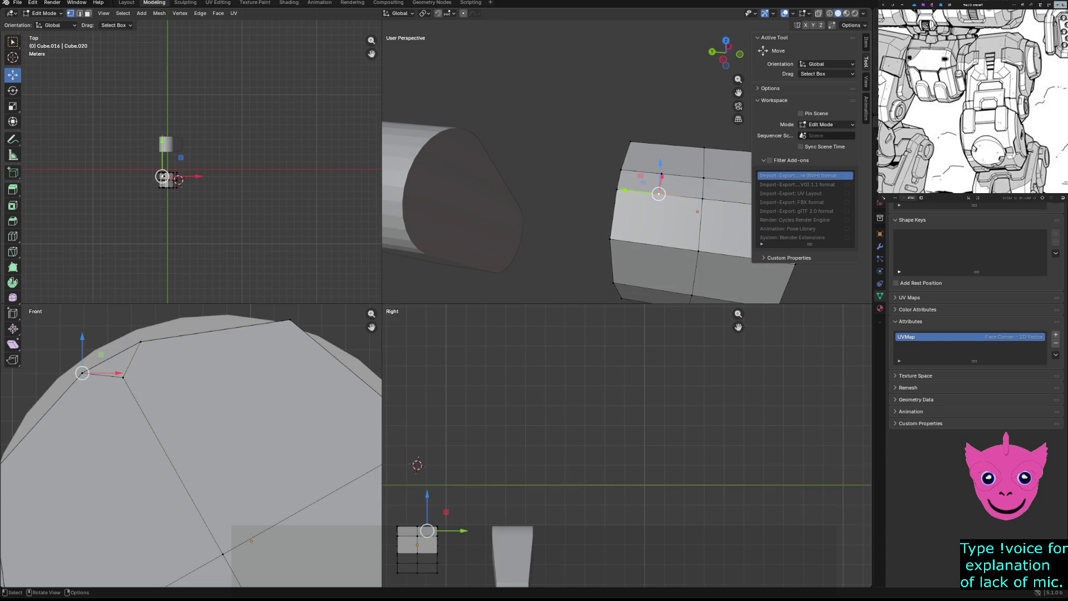
{"action": "left_click", "coordinate": [637, 191]}
{"action": "key", "text": "m"}
{"action": "left_click", "coordinate": [584, 193]}
Merge the next neighbouring vertex pairs on the box at the last vertex.
{"action": "left_click", "coordinate": [661, 173]}
{"action": "key", "text": "m"}
{"action": "left_click", "coordinate": [585, 192]}
{"action": "left_click", "coordinate": [641, 171]}
{"action": "key", "text": "m"}
{"action": "left_click", "coordinate": [584, 185]}
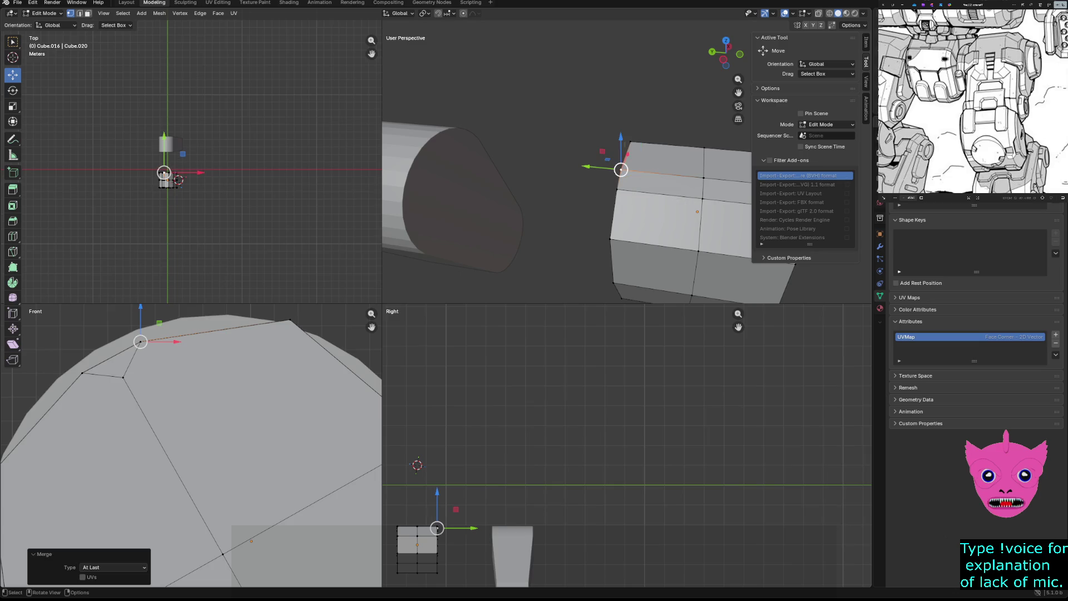
Nudge the top corner vertex sideways and up onto the curved reference outline.
{"action": "middle_click_drag", "start_coordinate": [543, 208], "coordinate": [401, 200]}
{"action": "mouse_move", "coordinate": [501, 209]}
{"action": "middle_mouse_down"}
{"action": "mouse_move", "coordinate": [634, 176]}
{"action": "mouse_move", "coordinate": [668, 185]}
{"action": "middle_mouse_up"}
{"action": "mouse_move", "coordinate": [718, 208]}
{"action": "middle_mouse_down", "text": "shift"}
{"action": "mouse_move", "coordinate": [635, 209]}
{"action": "mouse_move", "coordinate": [468, 175]}
{"action": "middle_mouse_up", "text": "shift"}
{"action": "left_click", "coordinate": [603, 197], "text": "shift"}
{"action": "left_click", "coordinate": [492, 172]}
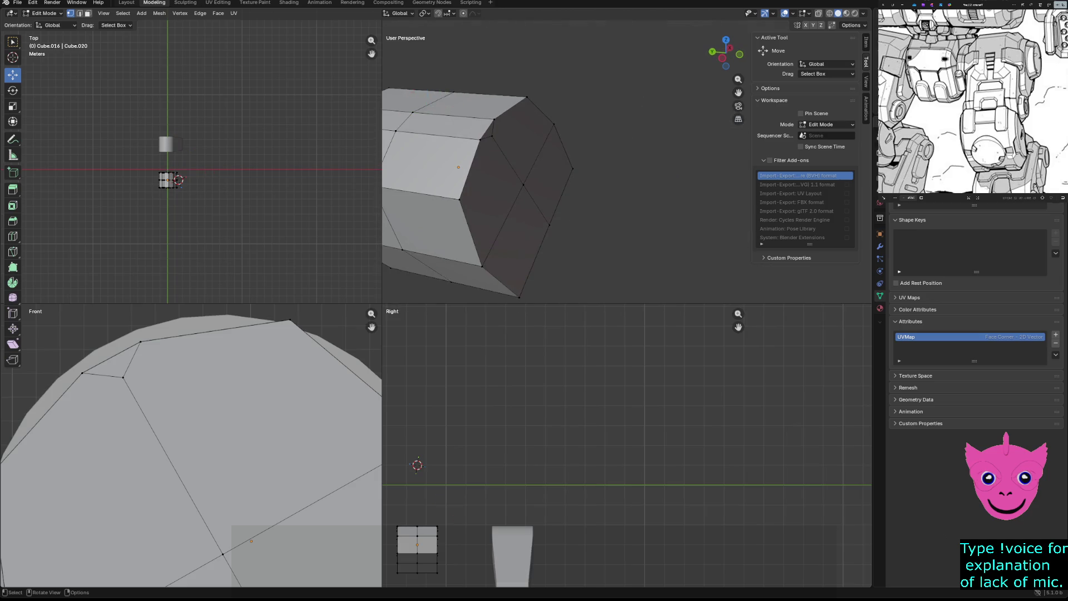
{"action": "scroll", "coordinate": [467, 184], "scroll_direction": "down", "scroll_amount": 1}
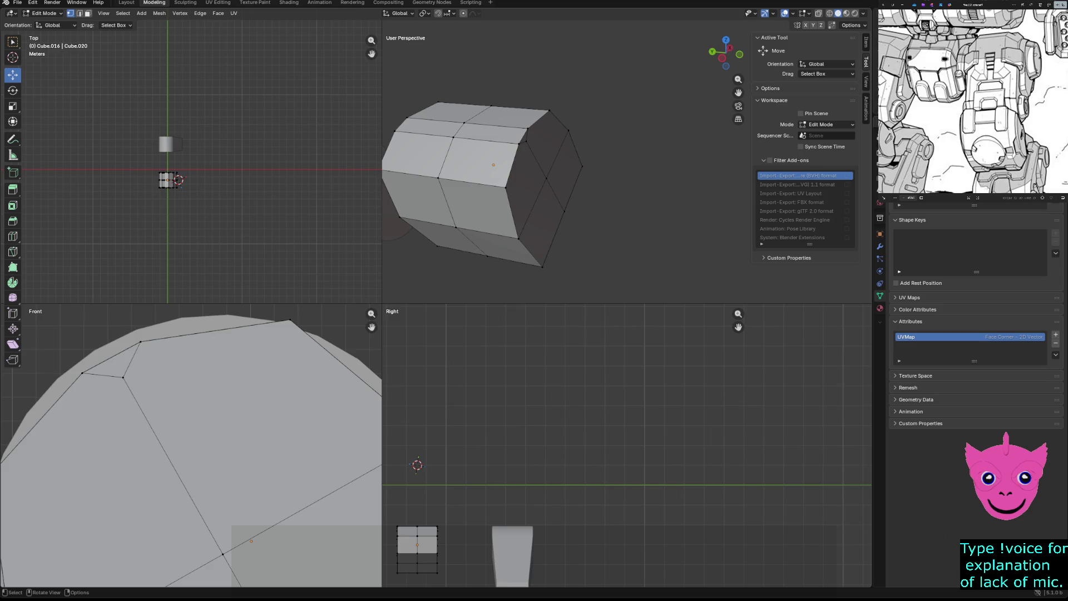
{"action": "middle_click_drag", "start_coordinate": [467, 176], "coordinate": [501, 193]}
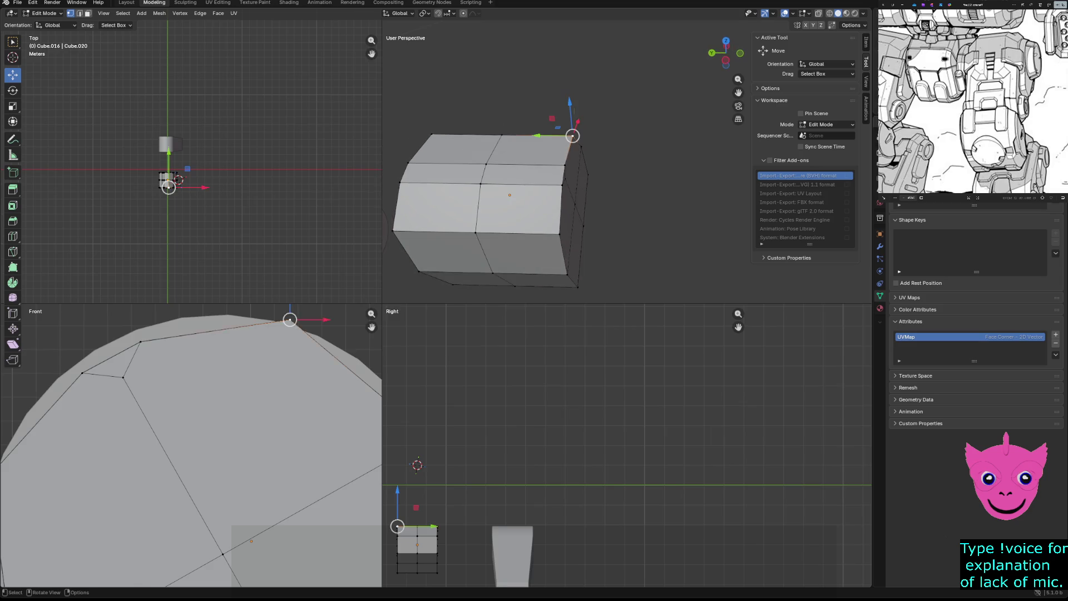
{"action": "left_click", "coordinate": [571, 136]}
{"action": "left_click", "coordinate": [128, 378]}
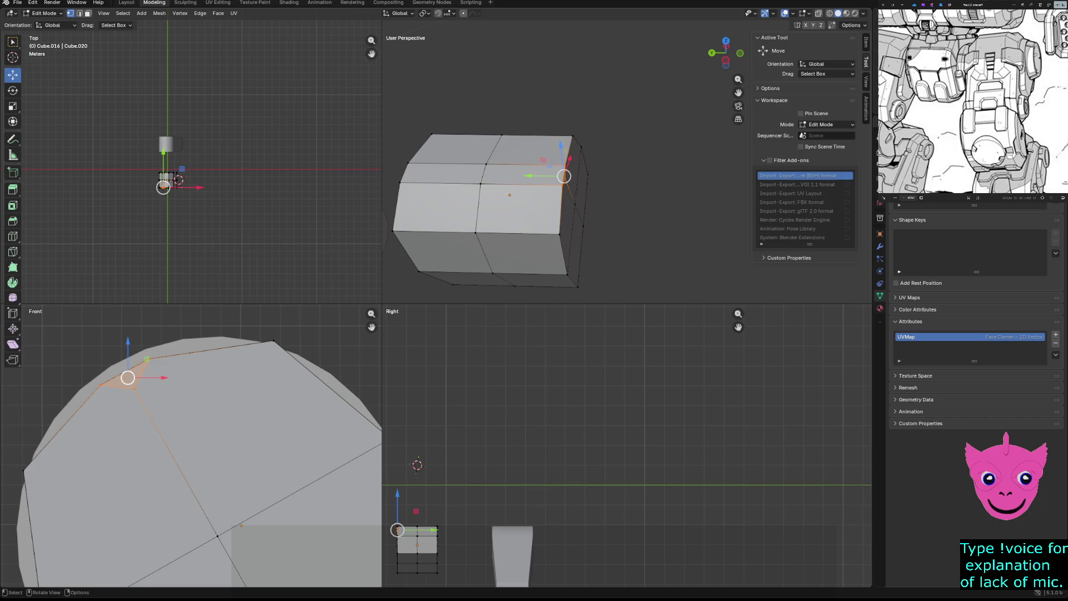
{"action": "left_click_drag", "start_coordinate": [128, 378], "coordinate": [123, 373]}
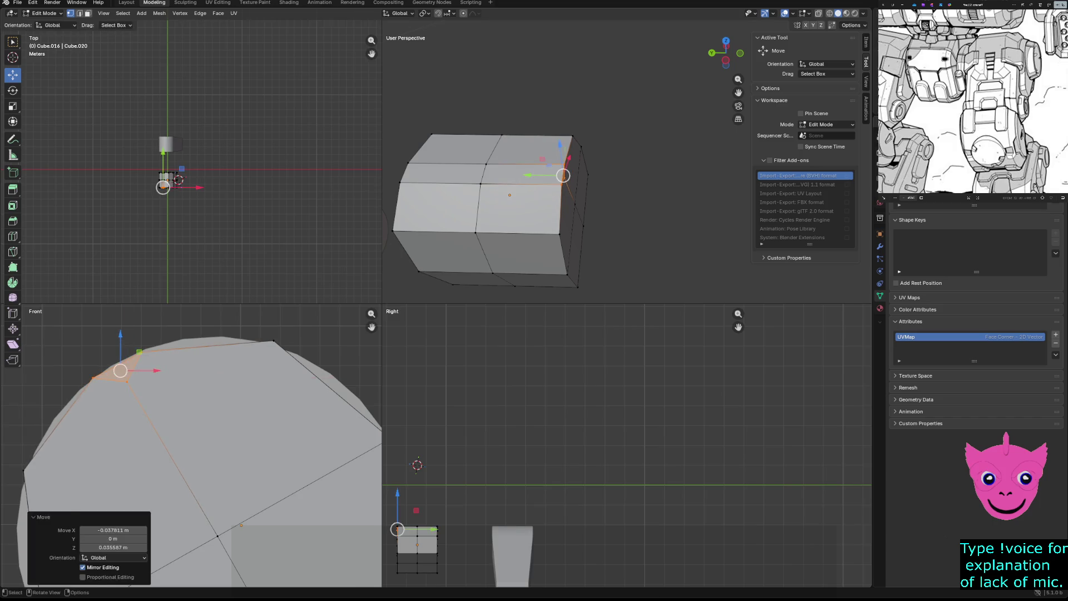
{"action": "scroll", "coordinate": [140, 394], "scroll_direction": "down", "scroll_amount": 1}
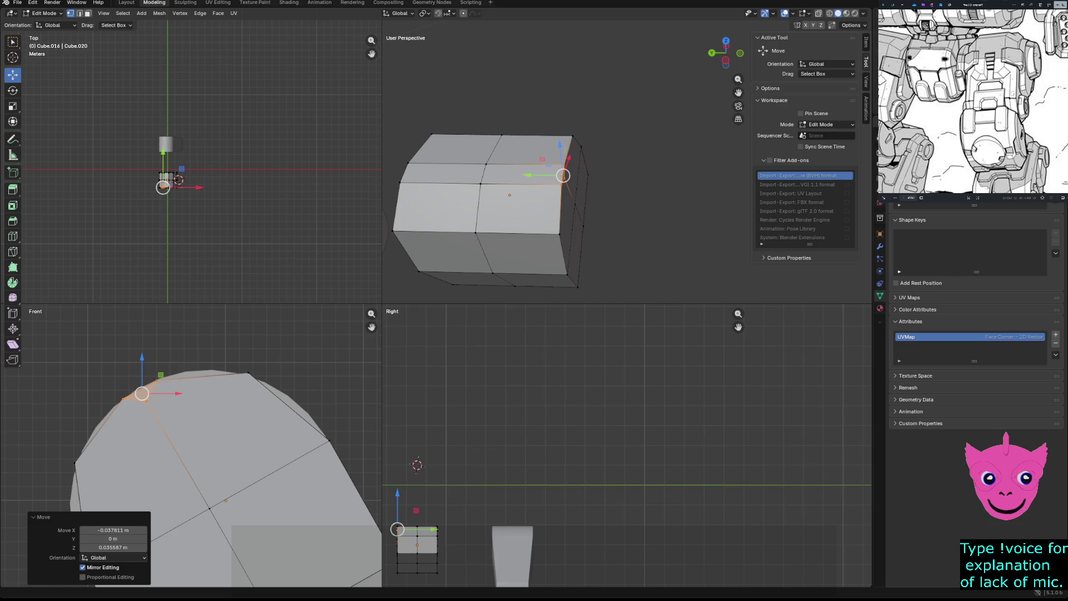
{"action": "scroll", "coordinate": [417, 464], "scroll_direction": "up", "scroll_amount": 1}
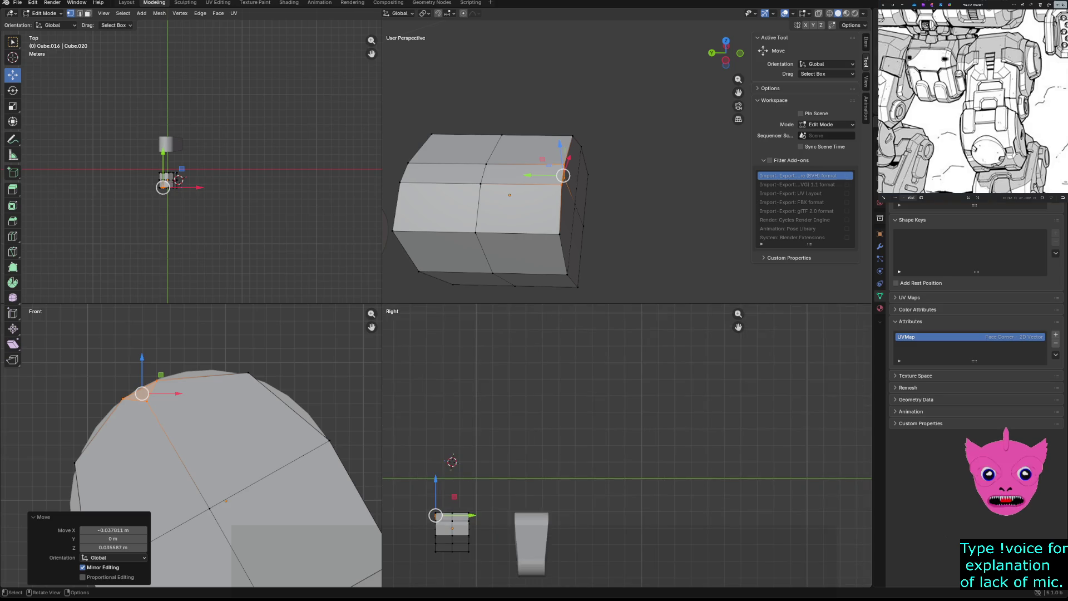
{"action": "scroll", "coordinate": [209, 458], "scroll_direction": "down", "scroll_amount": 1}
{"action": "scroll", "coordinate": [209, 459], "scroll_direction": "down", "scroll_amount": 1}
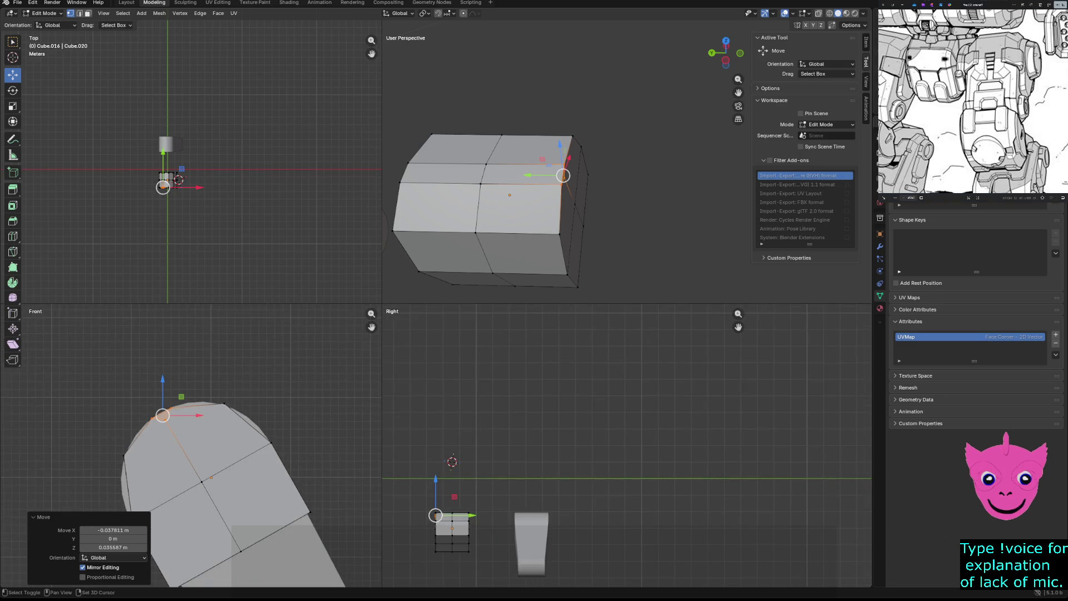
{"action": "middle_click_drag", "start_coordinate": [234, 501], "coordinate": [233, 376], "text": "shift"}
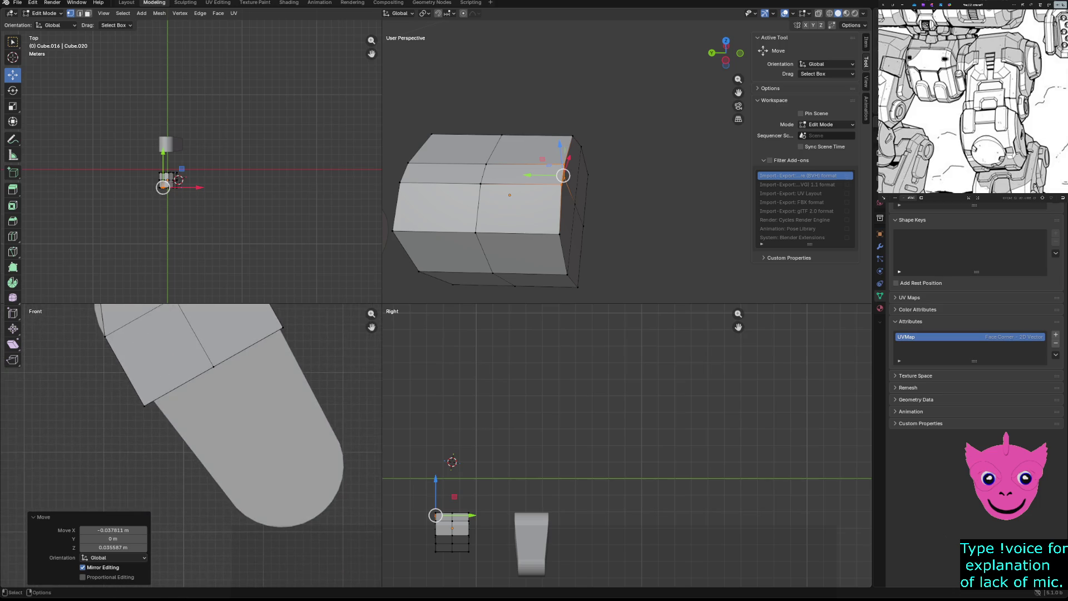
In wireframe, select the box's lower section and stretch it down along the slanted outline.
{"action": "left_click", "coordinate": [167, 392]}
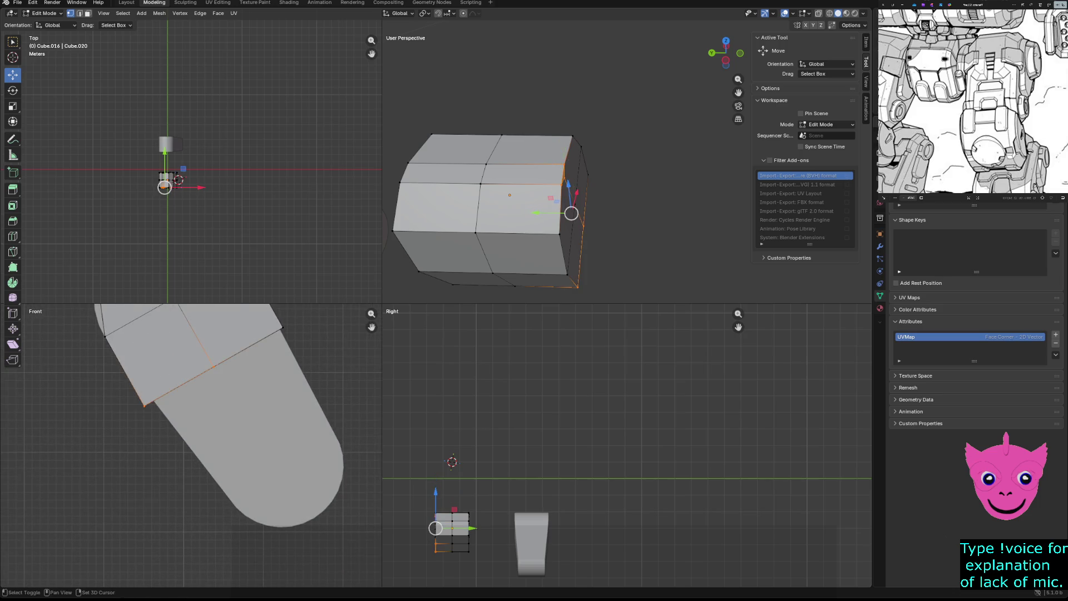
{"action": "key", "text": "z"}
{"action": "left_click", "coordinate": [167, 359]}
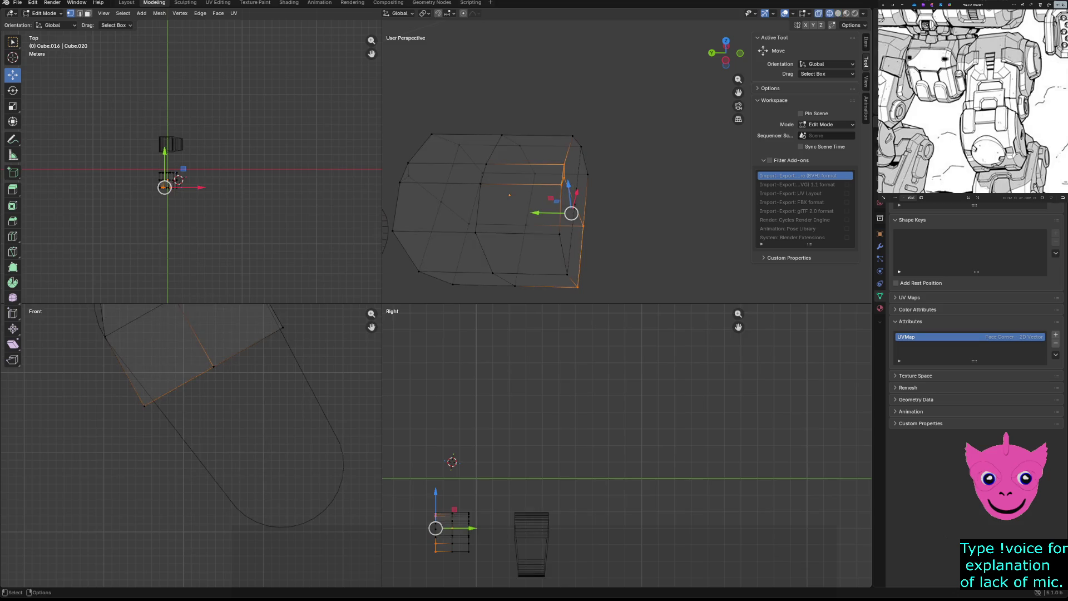
{"action": "left_click_drag", "start_coordinate": [197, 358], "coordinate": [219, 384]}
{"action": "left_click", "coordinate": [212, 342], "text": "shift"}
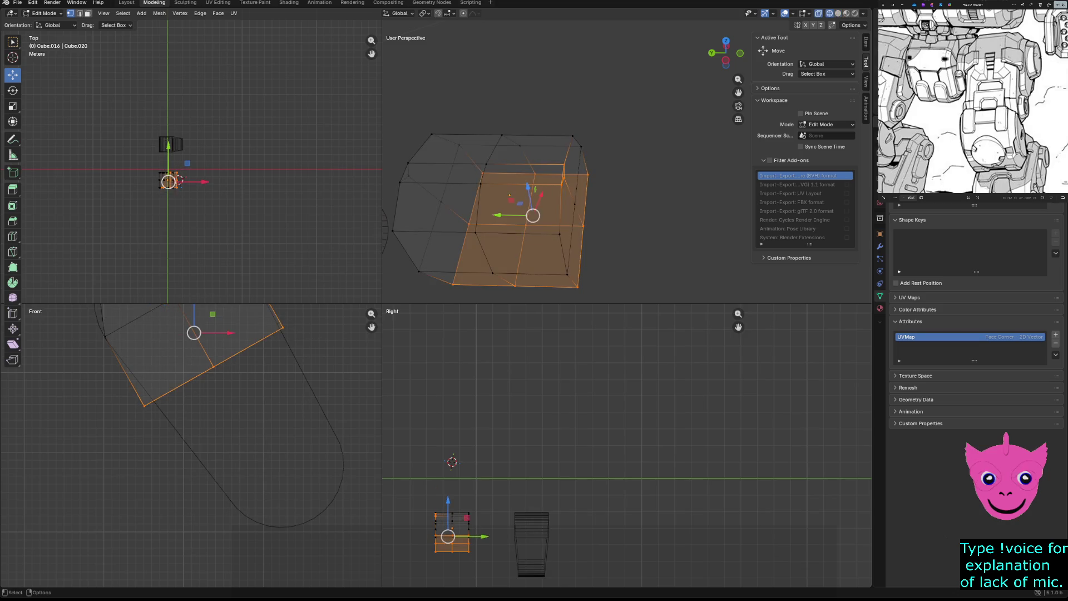
{"action": "key", "text": "g"}
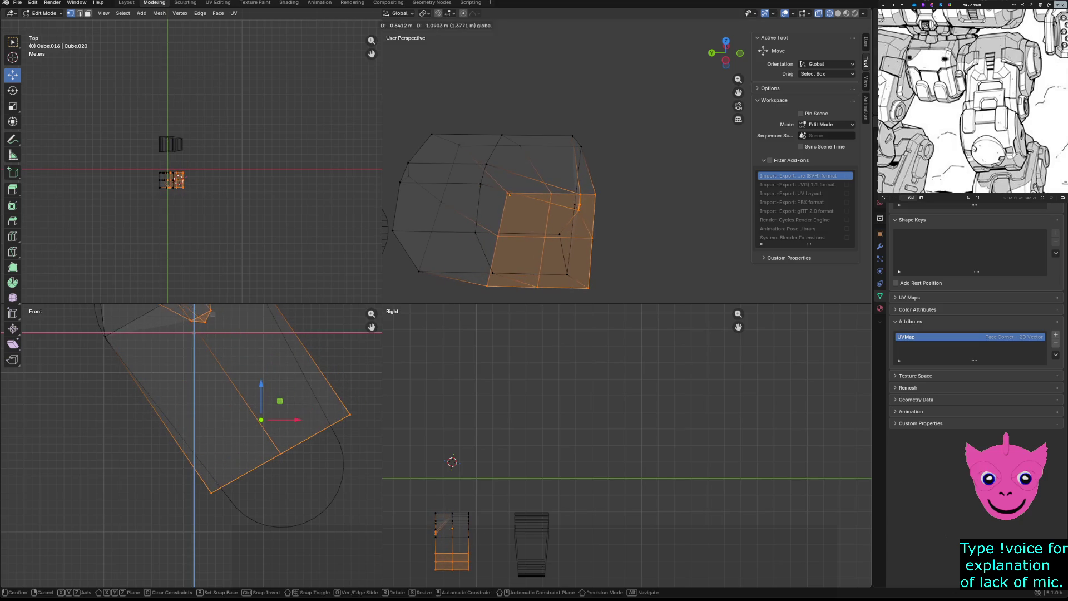
{"action": "key", "text": "Return"}
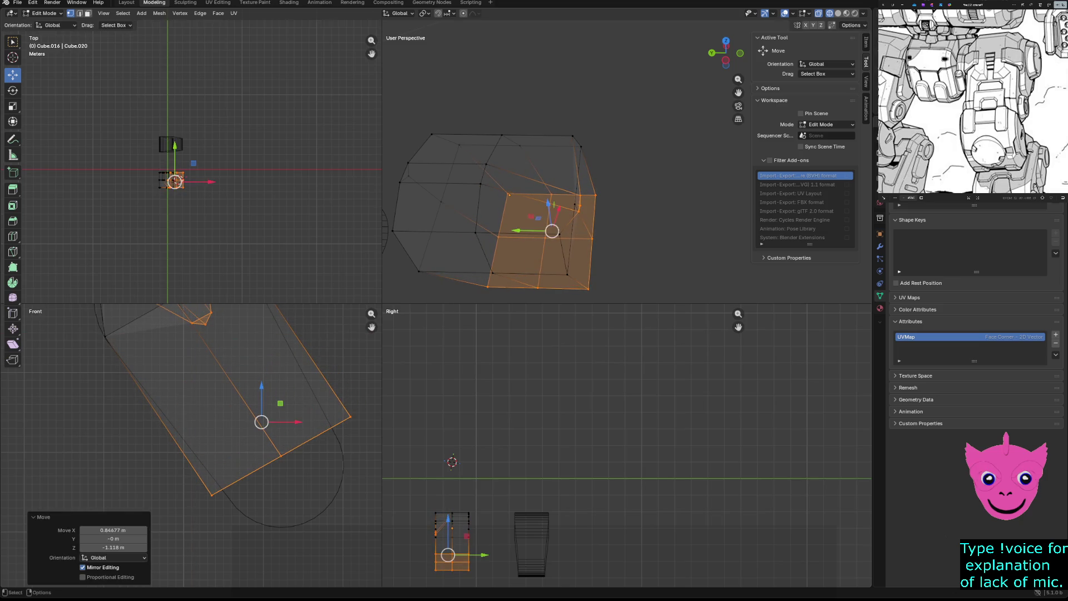
Fit the bottom edge and the right corner vertex onto the reference outline.
{"action": "left_click", "coordinate": [211, 494]}
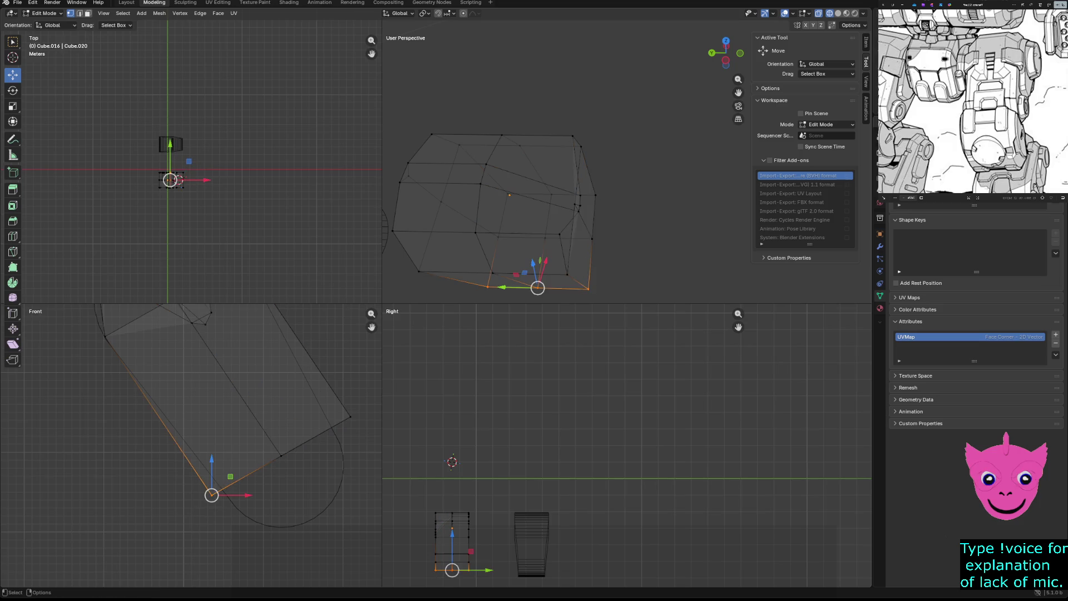
{"action": "key", "text": "g"}
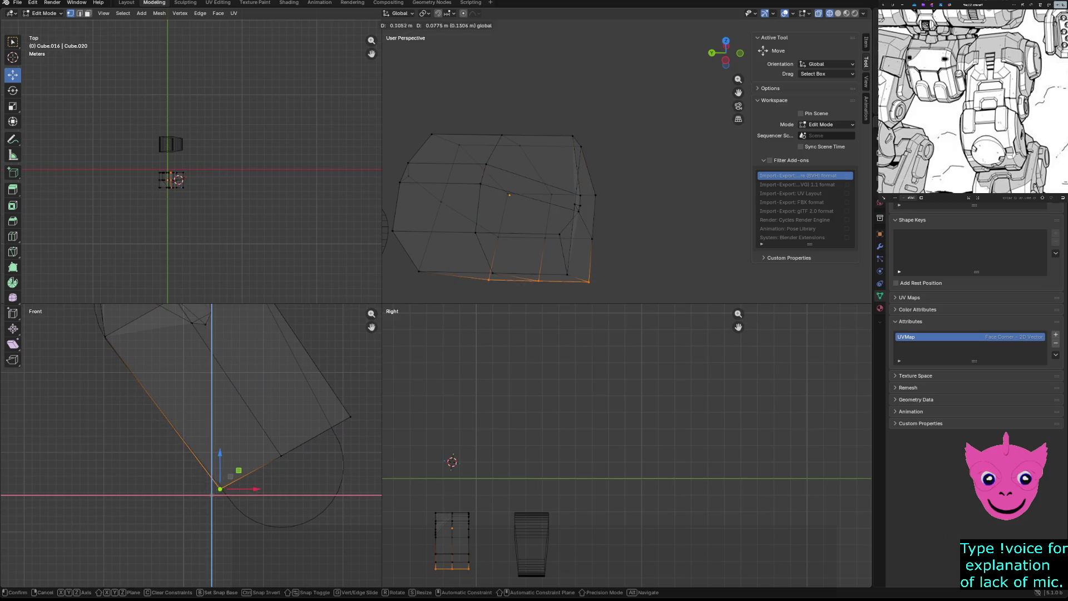
{"action": "left_click", "coordinate": [211, 494]}
{"action": "left_click", "coordinate": [331, 407]}
{"action": "key", "text": "g"}
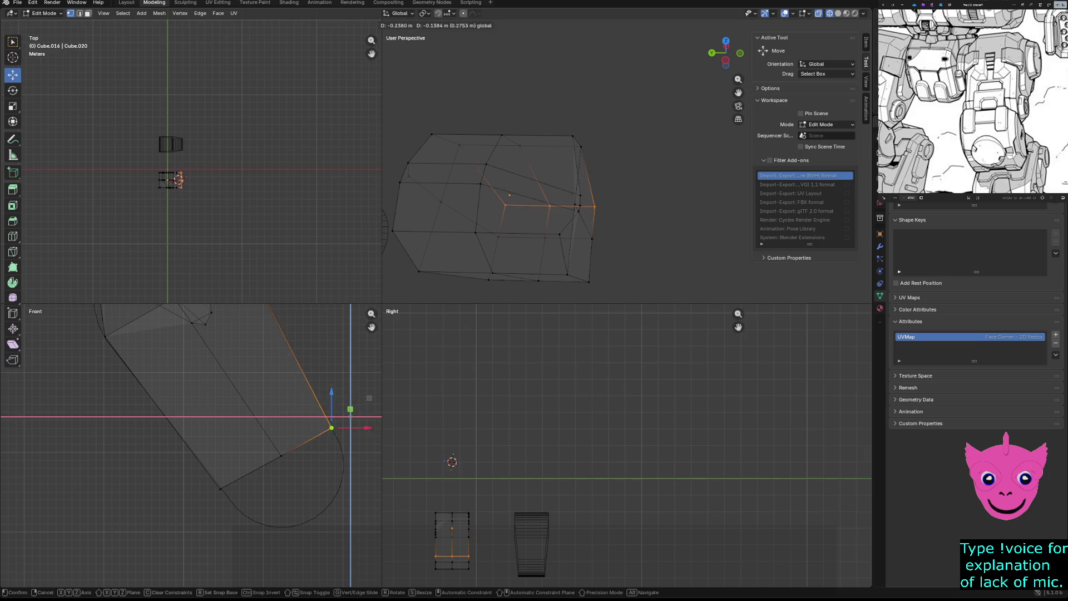
{"action": "left_click", "coordinate": [329, 424]}
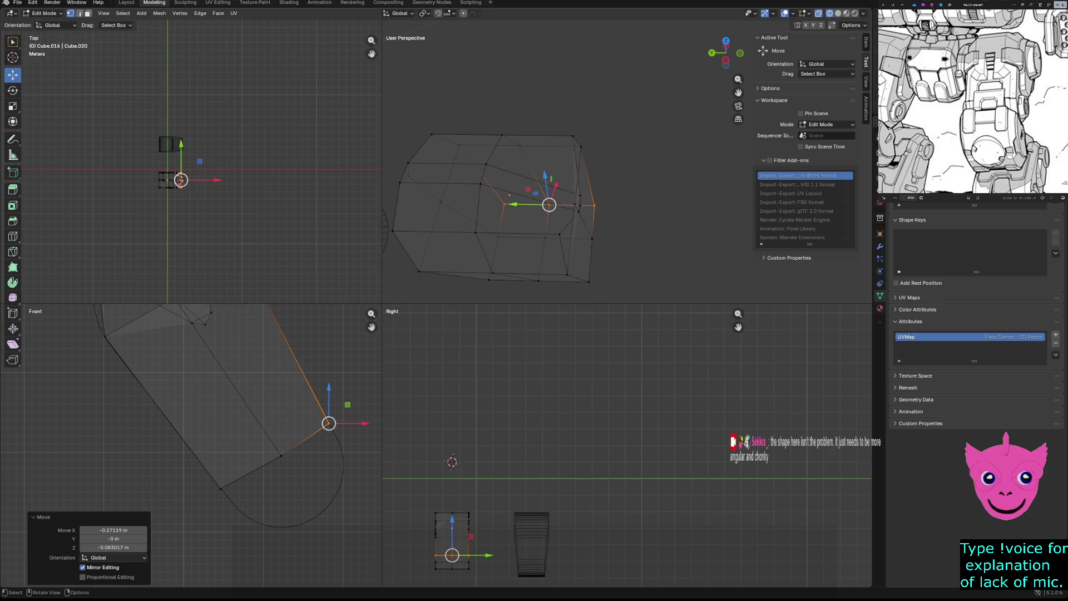
{"action": "left_click", "coordinate": [282, 456]}
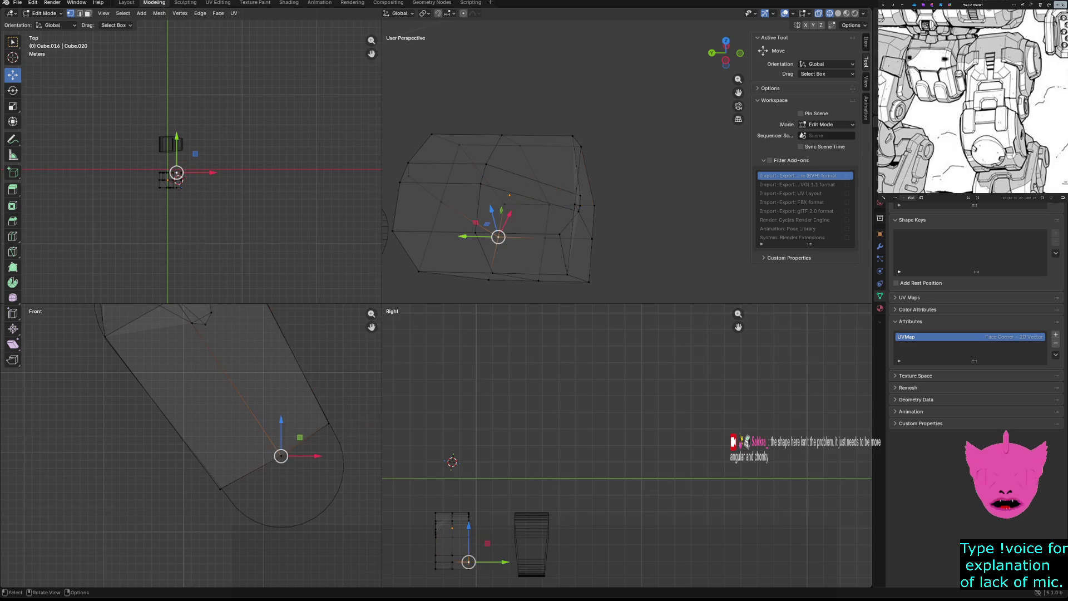
Shift the middle edge loop of the lower end to follow the outline.
{"action": "left_click_drag", "start_coordinate": [294, 470], "coordinate": [275, 451]}
{"action": "key", "text": "g"}
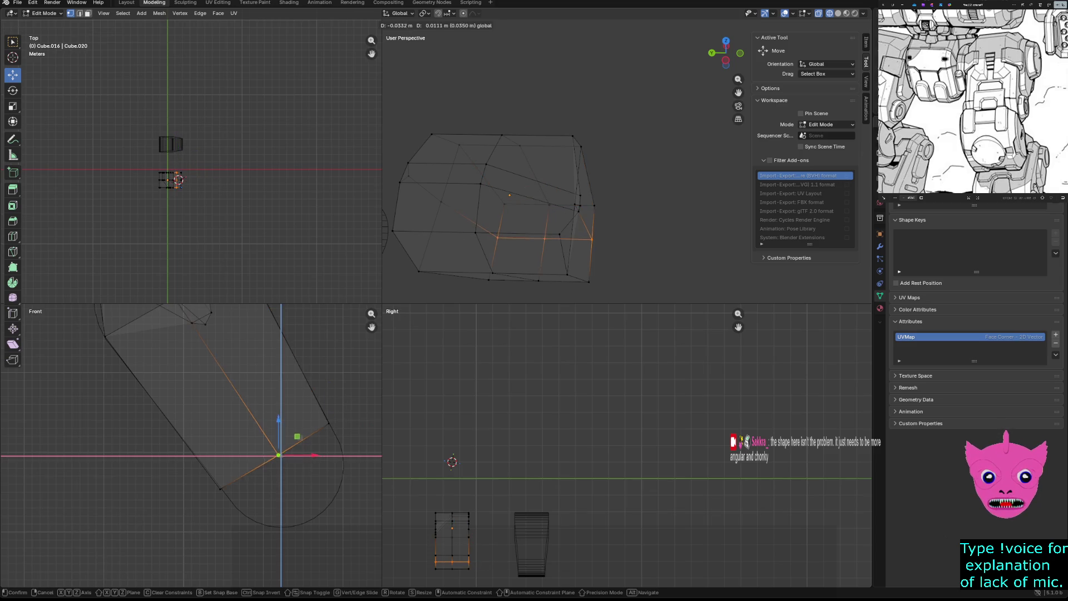
{"action": "left_click", "coordinate": [276, 452]}
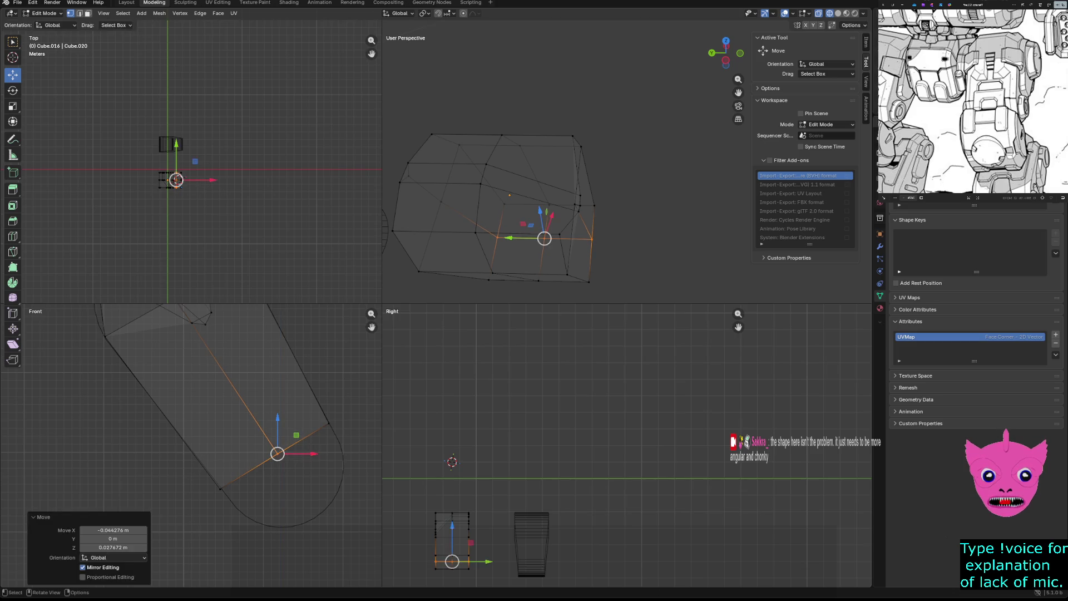
{"action": "scroll", "coordinate": [276, 401], "scroll_direction": "down", "scroll_amount": 2}
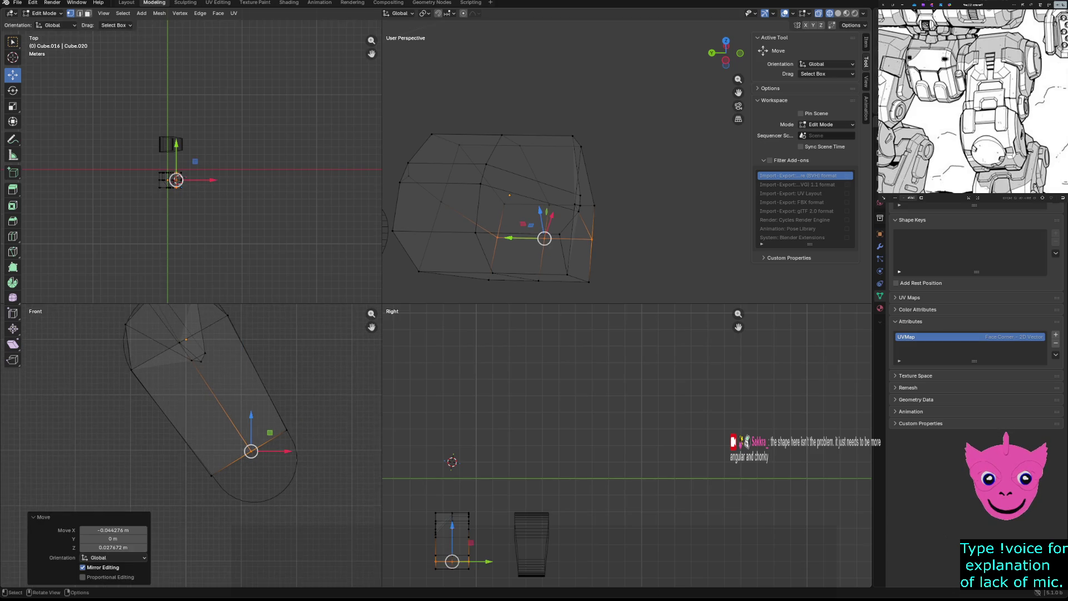
{"action": "scroll", "coordinate": [251, 400], "scroll_direction": "up", "scroll_amount": 2}
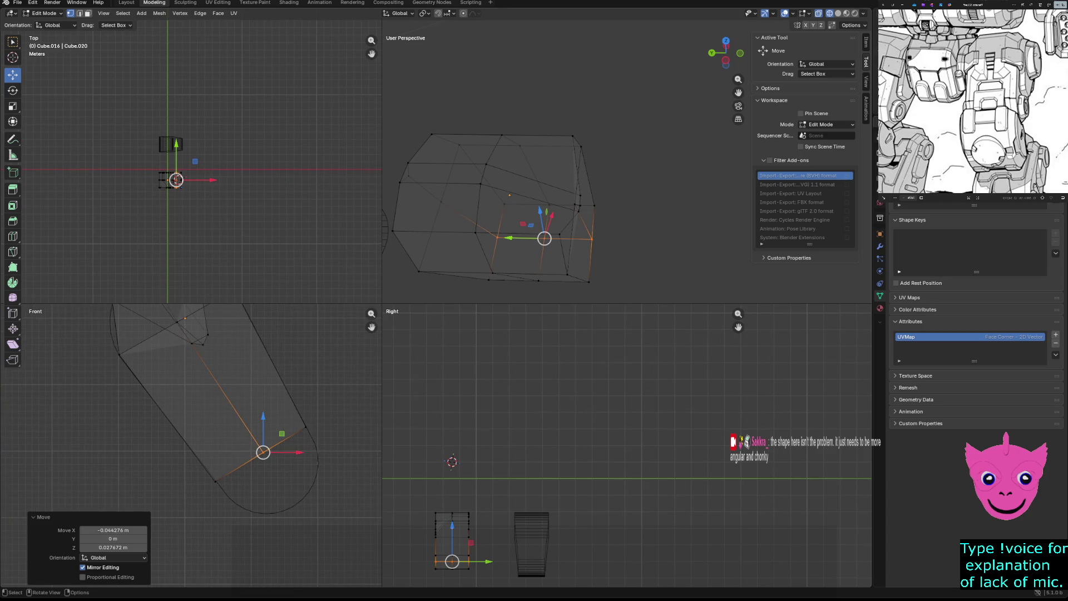
{"action": "middle_click_drag", "start_coordinate": [584, 167], "coordinate": [501, 217]}
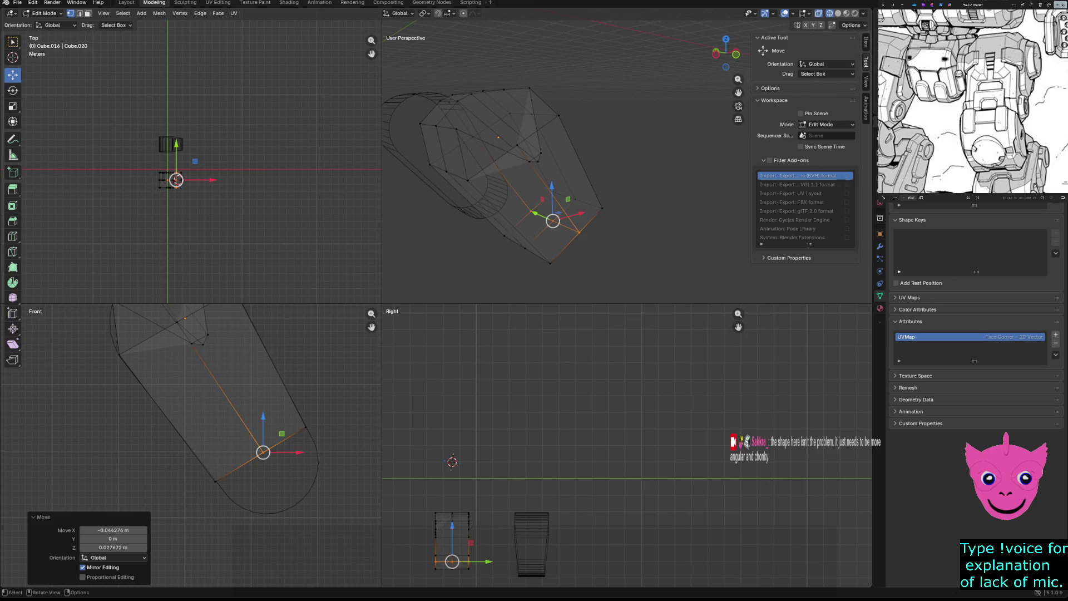
Grow a selection to the bottom faces and reposition them against the outline.
{"action": "left_click", "coordinate": [305, 427]}
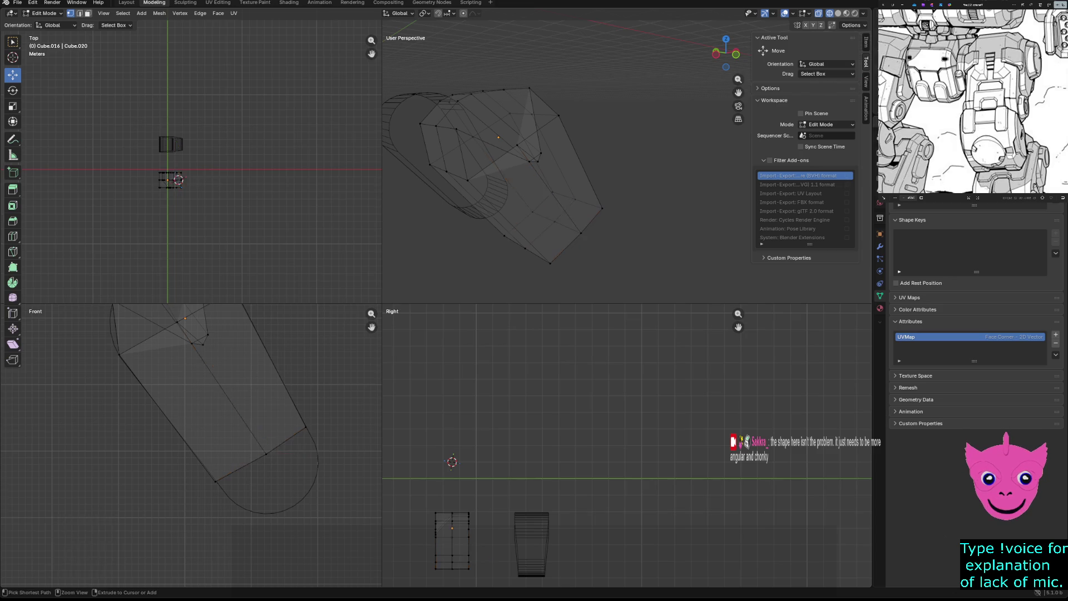
{"action": "key", "text": "ctrl+KP_Add"}
{"action": "key", "text": "ctrl+KP_Add"}
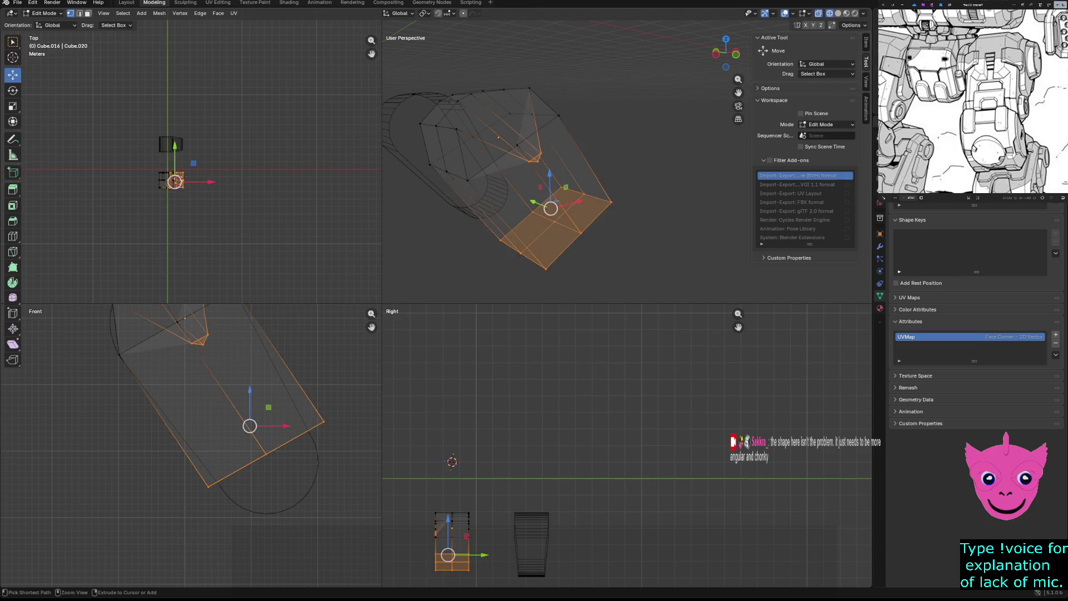
{"action": "key", "text": "ctrl+KP_Add"}
{"action": "key", "text": "alt+a"}
{"action": "left_click", "coordinate": [130, 407]}
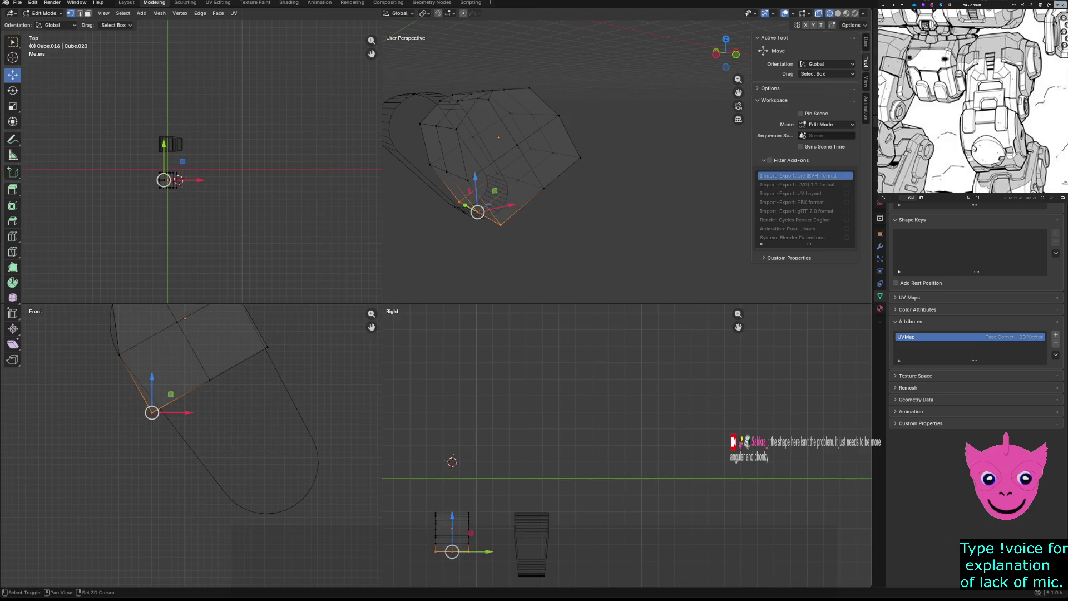
{"action": "key", "text": "ctrl+KP_Add"}
{"action": "key", "text": "ctrl+KP_Add"}
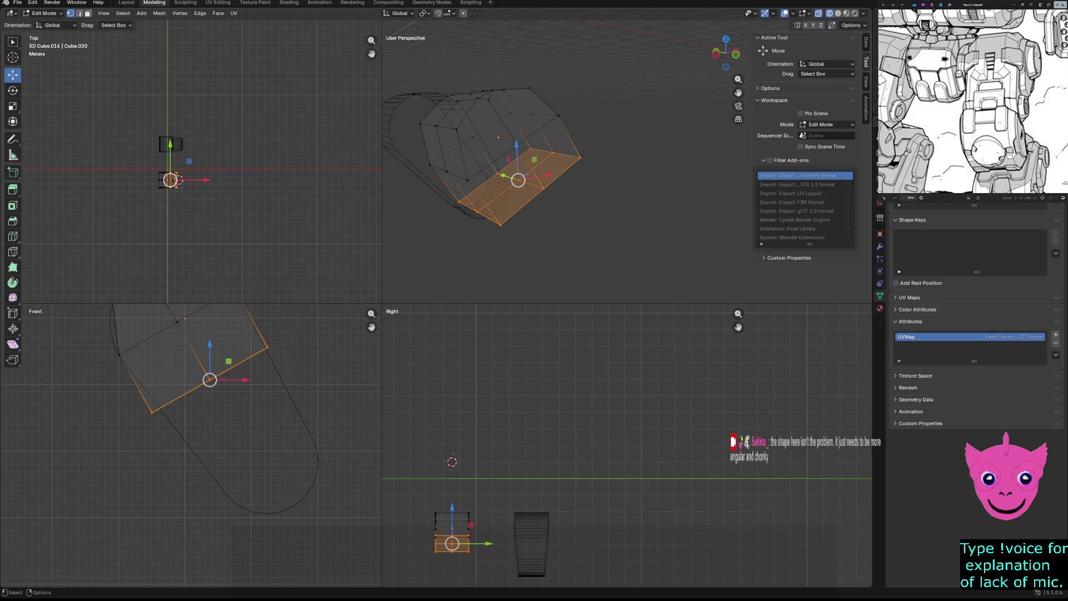
{"action": "key", "text": "g"}
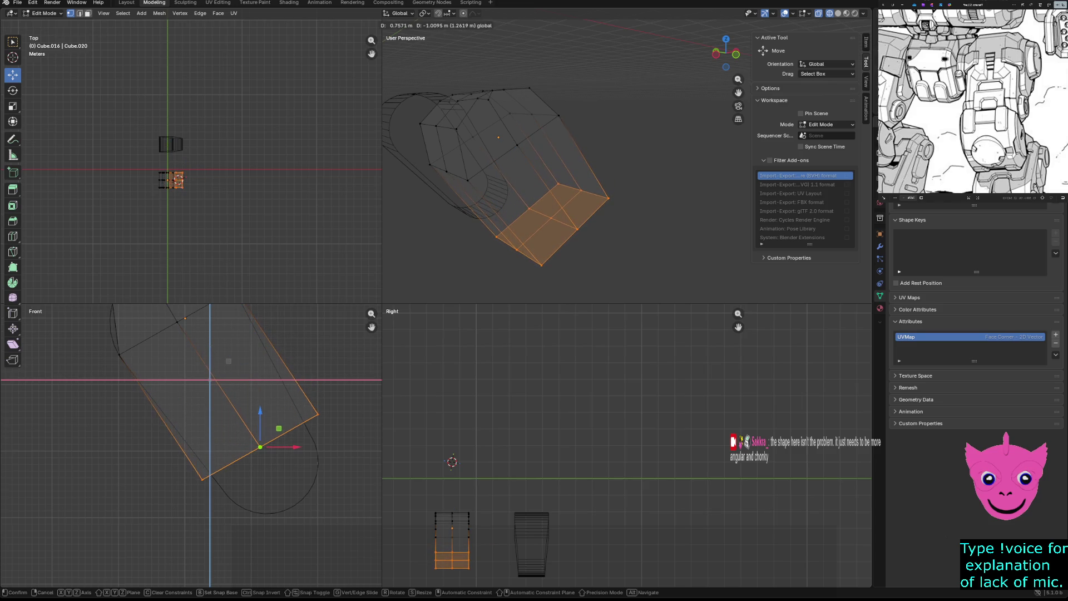
{"action": "left_click", "coordinate": [260, 444]}
Move the bottom vertices and the right corner vertex about 0.19 m sideways and 0.11 m down.
{"action": "left_click_drag", "start_coordinate": [175, 468], "coordinate": [219, 496]}
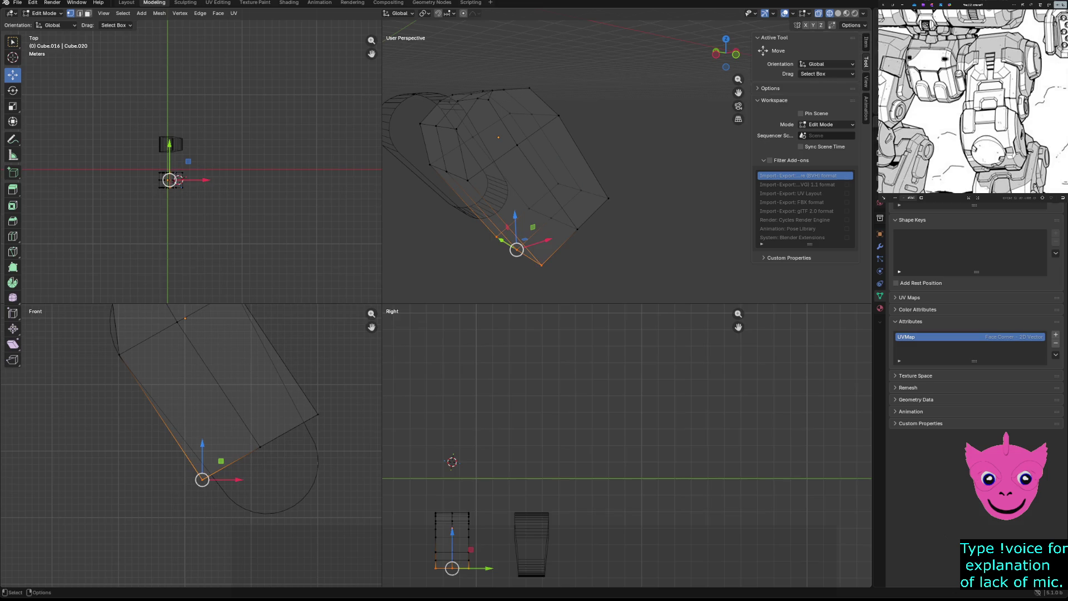
{"action": "key", "text": "g"}
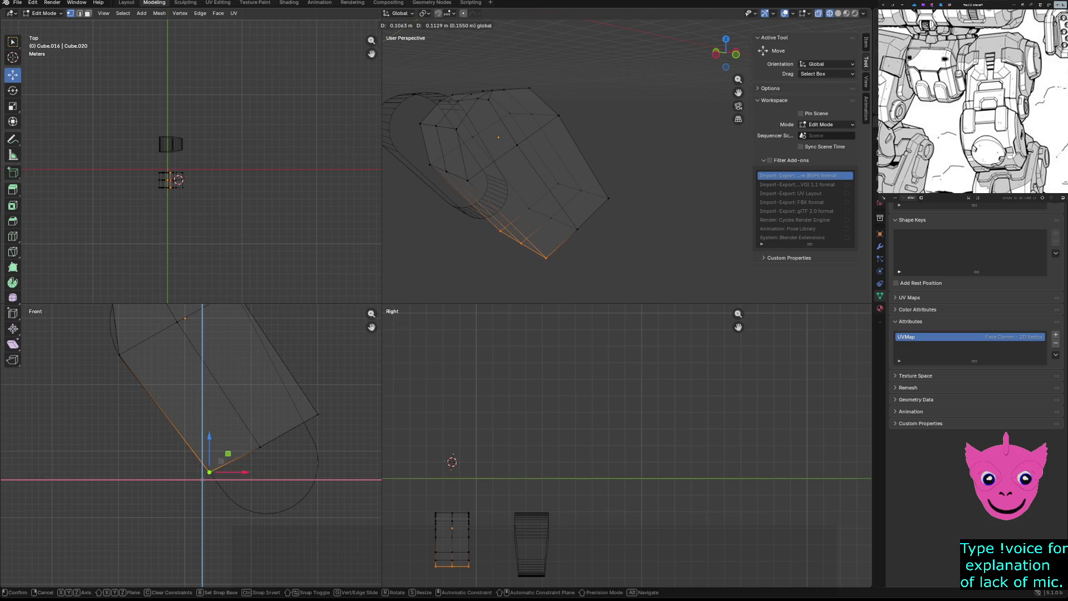
{"action": "left_click", "coordinate": [209, 473]}
{"action": "left_click", "coordinate": [317, 414]}
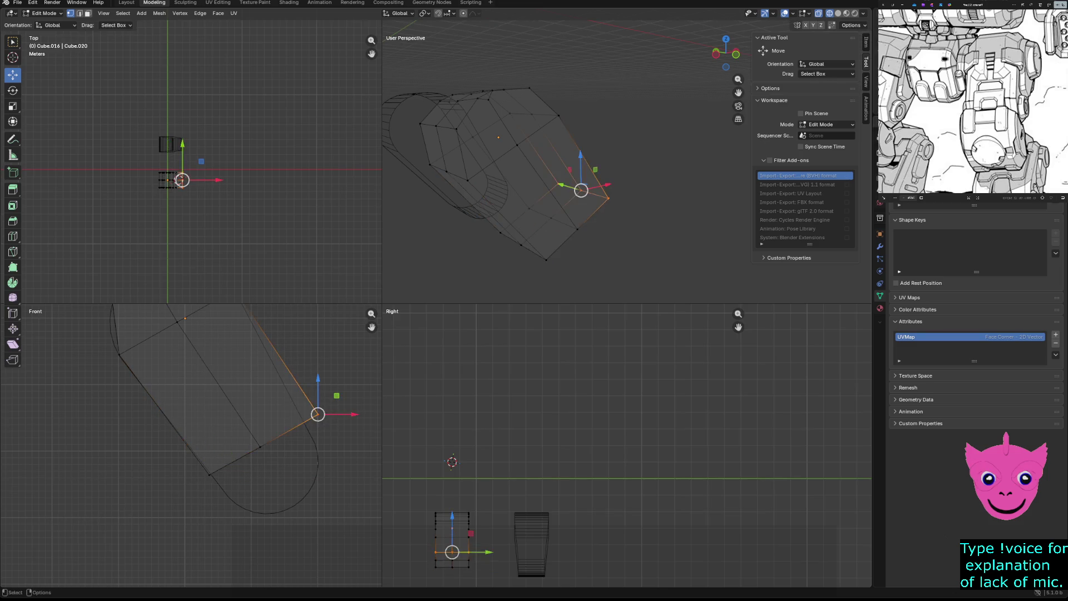
{"action": "left_click_drag", "start_coordinate": [317, 415], "coordinate": [305, 421]}
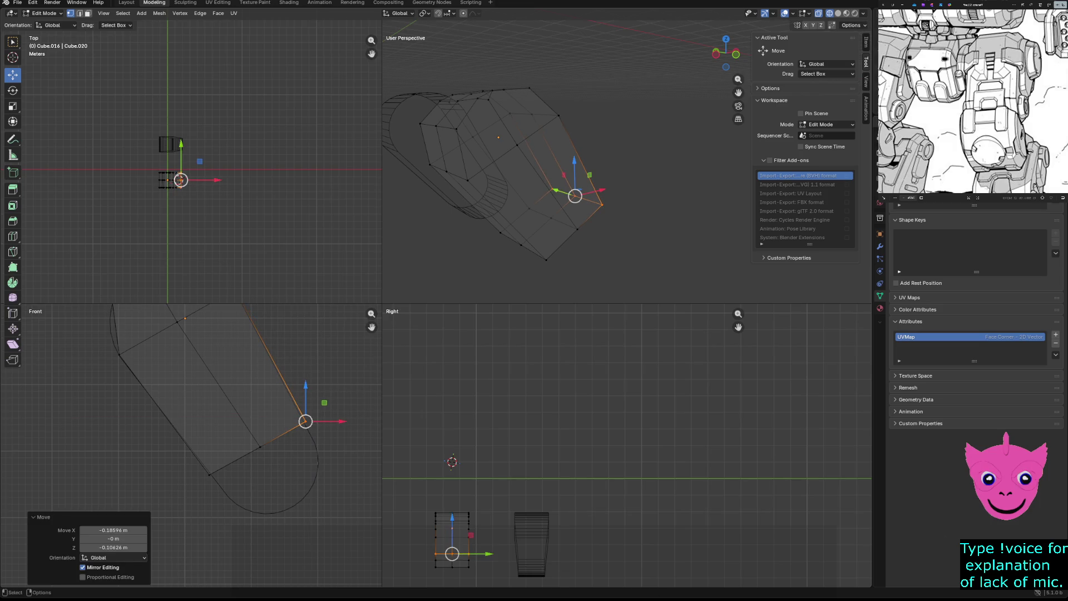
{"action": "middle_click_drag", "start_coordinate": [542, 167], "coordinate": [601, 217]}
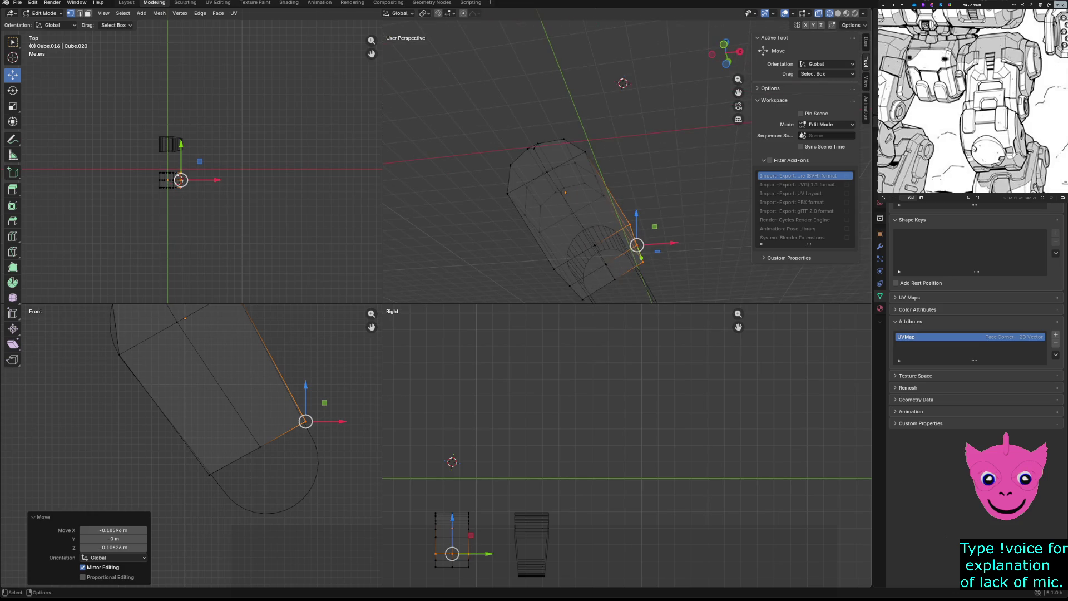
Try shifting the lower-end faces along Z, then undo that move.
{"action": "left_click_drag", "start_coordinate": [121, 412], "coordinate": [369, 529]}
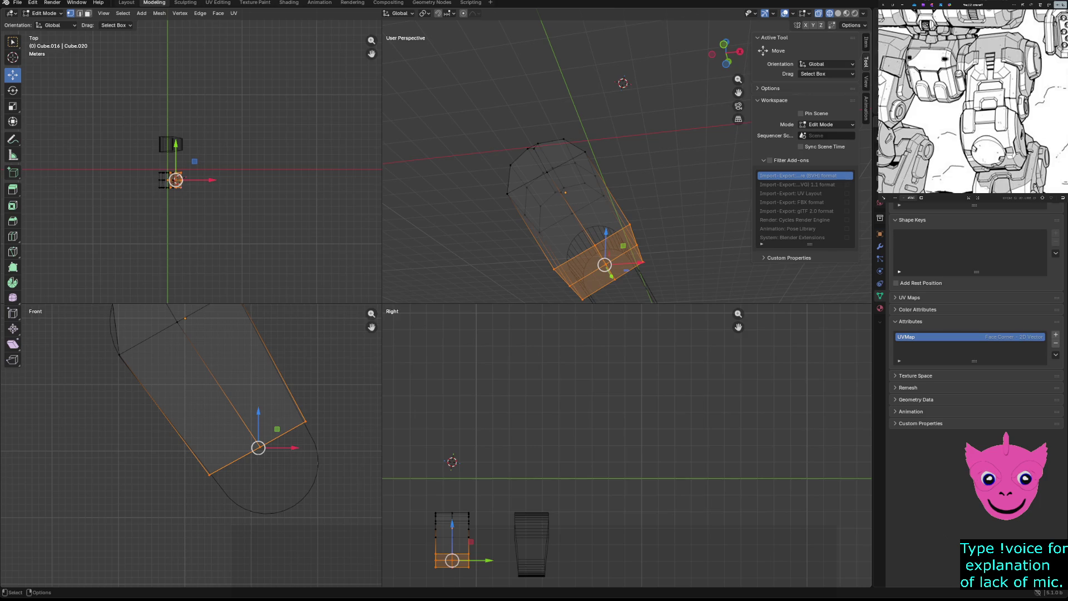
{"action": "key", "text": "g"}
{"action": "key", "text": "z"}
{"action": "key", "text": "z"}
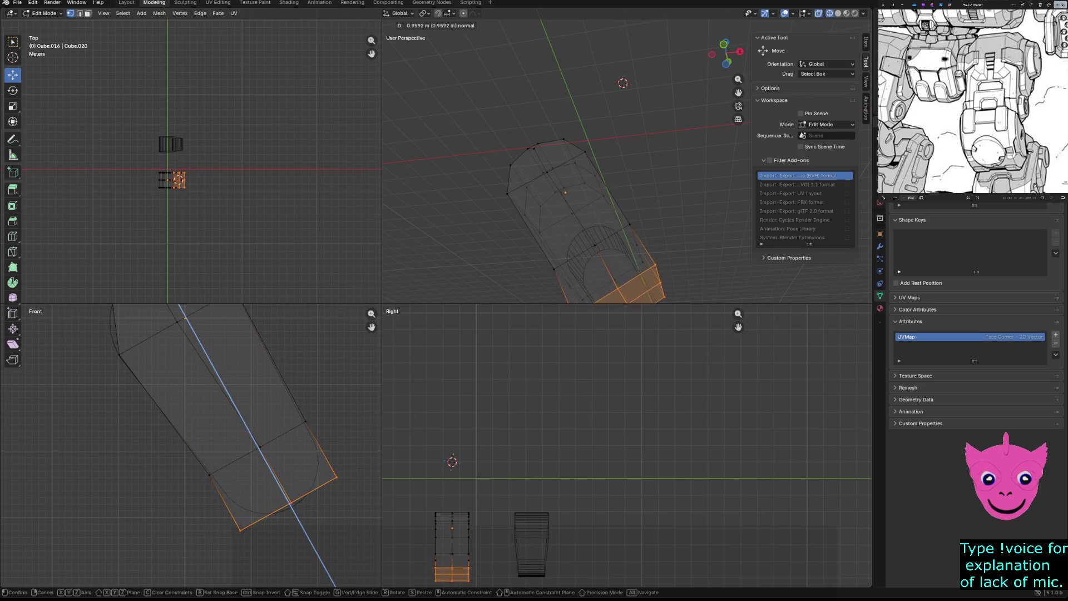
{"action": "left_click", "coordinate": [292, 501]}
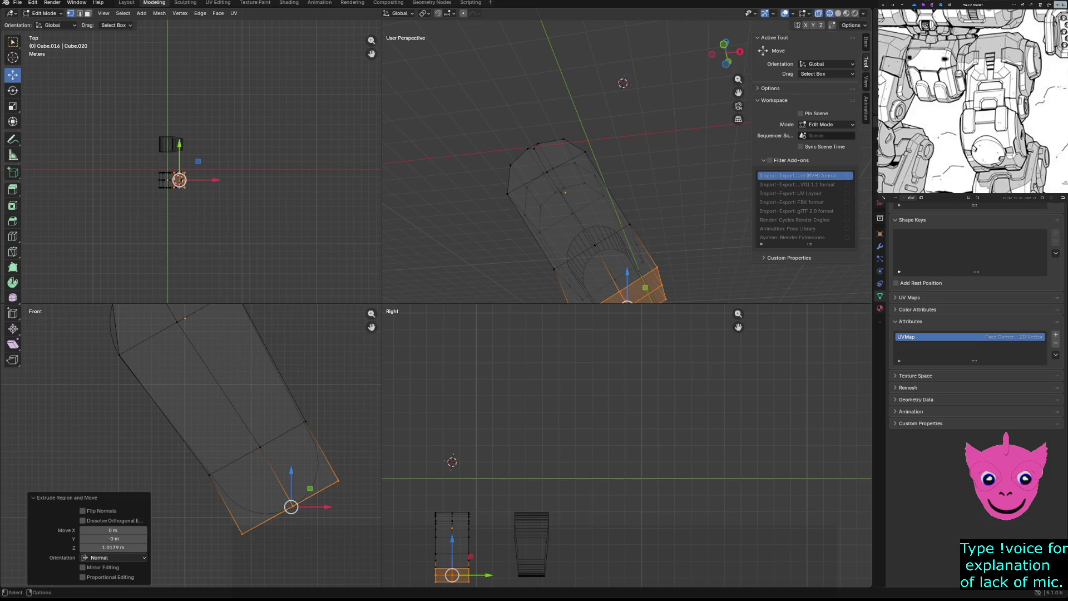
{"action": "key", "text": "ctrl+z"}
Move the bottom corner vertices one by one into their final positions and deselect.
{"action": "left_click", "coordinate": [242, 533]}
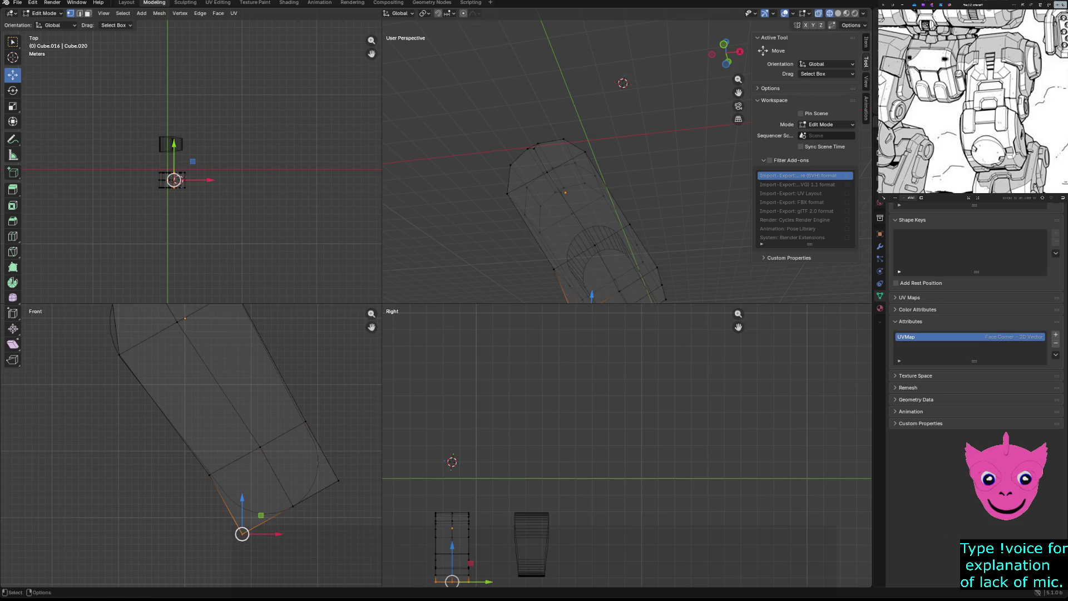
{"action": "key", "text": "g"}
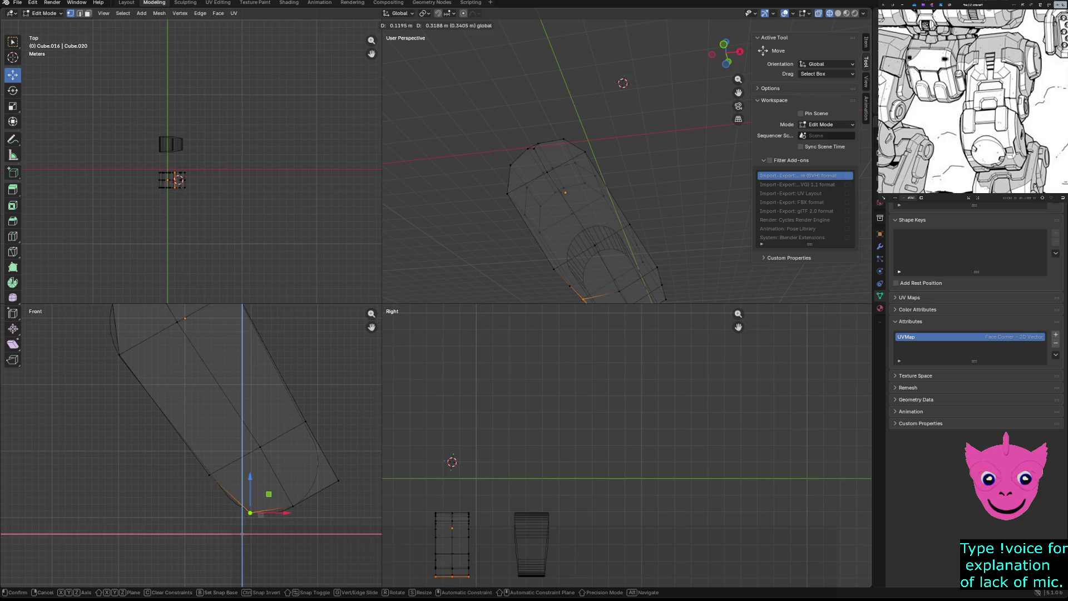
{"action": "left_click", "coordinate": [252, 513]}
{"action": "left_click_drag", "start_coordinate": [321, 459], "coordinate": [351, 505]}
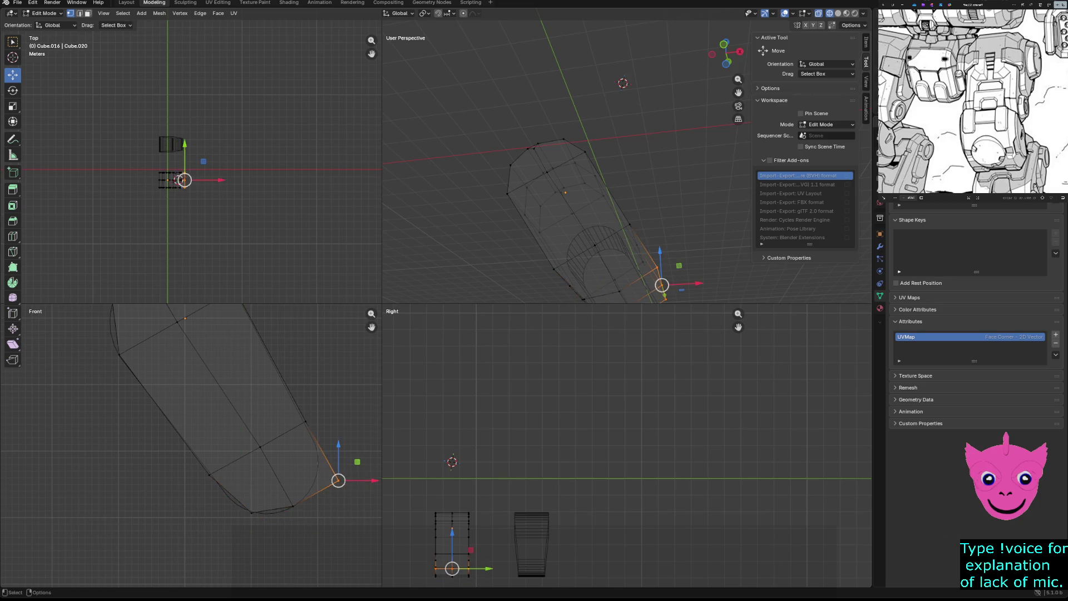
{"action": "key", "text": "g"}
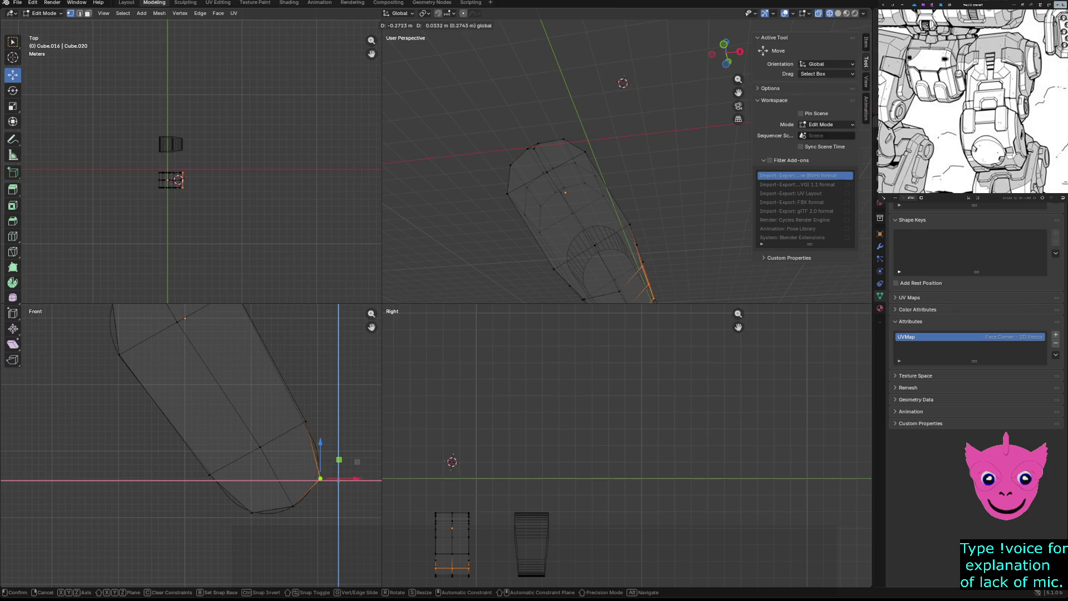
{"action": "left_click", "coordinate": [321, 478]}
{"action": "key", "text": "g"}
{"action": "left_click", "coordinate": [357, 476]}
{"action": "key", "text": "alt+a"}
Switch the viewport to Solid shading and orbit around the leg piece to check it.
{"action": "middle_click_drag", "start_coordinate": [584, 208], "coordinate": [634, 184]}
{"action": "middle_click_drag", "start_coordinate": [654, 47], "coordinate": [531, 205]}
{"action": "key", "text": "z"}
{"action": "left_click", "coordinate": [595, 205]}
{"action": "scroll", "coordinate": [518, 167], "scroll_direction": "up", "scroll_amount": 2}
{"action": "mouse_move", "coordinate": [584, 167]}
{"action": "middle_mouse_down"}
{"action": "mouse_move", "coordinate": [518, 126]}
{"action": "mouse_move", "coordinate": [567, 167]}
{"action": "middle_mouse_up"}
{"action": "scroll", "coordinate": [543, 167], "scroll_direction": "down", "scroll_amount": 1}
{"action": "mouse_move", "coordinate": [568, 20]}
{"action": "middle_mouse_down"}
{"action": "mouse_move", "coordinate": [551, 25]}
{"action": "mouse_move", "coordinate": [584, 33]}
{"action": "mouse_move", "coordinate": [567, 17]}
{"action": "mouse_move", "coordinate": [576, 12]}
{"action": "mouse_move", "coordinate": [636, 33]}
{"action": "mouse_move", "coordinate": [616, 34]}
{"action": "middle_mouse_up"}
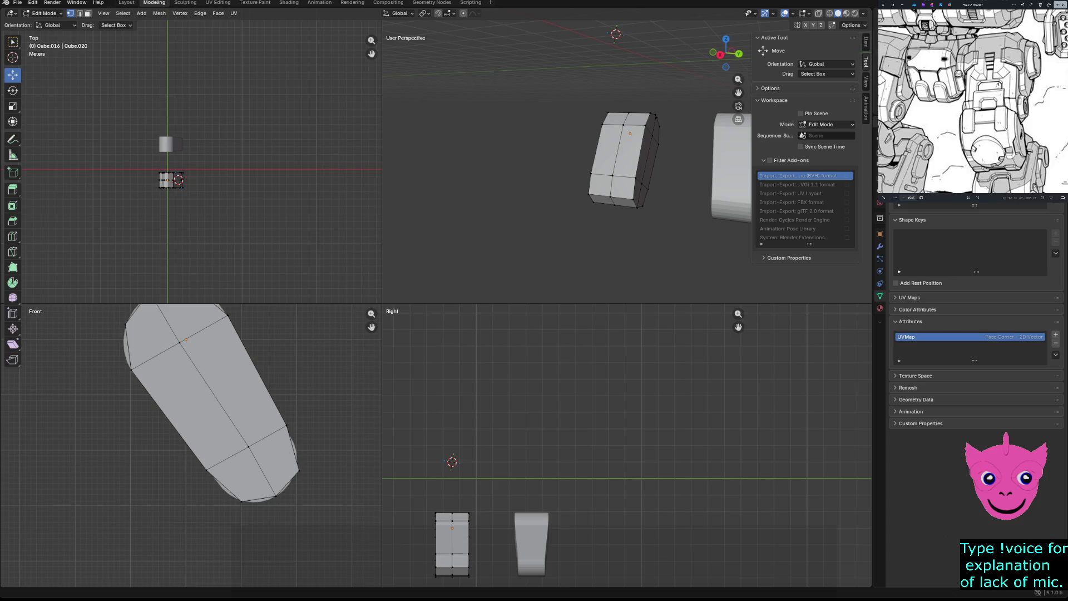
Pan the reference image to study it, leaving the shading unchanged.
{"action": "middle_click_drag", "start_coordinate": [976, 60], "coordinate": [970, 69]}
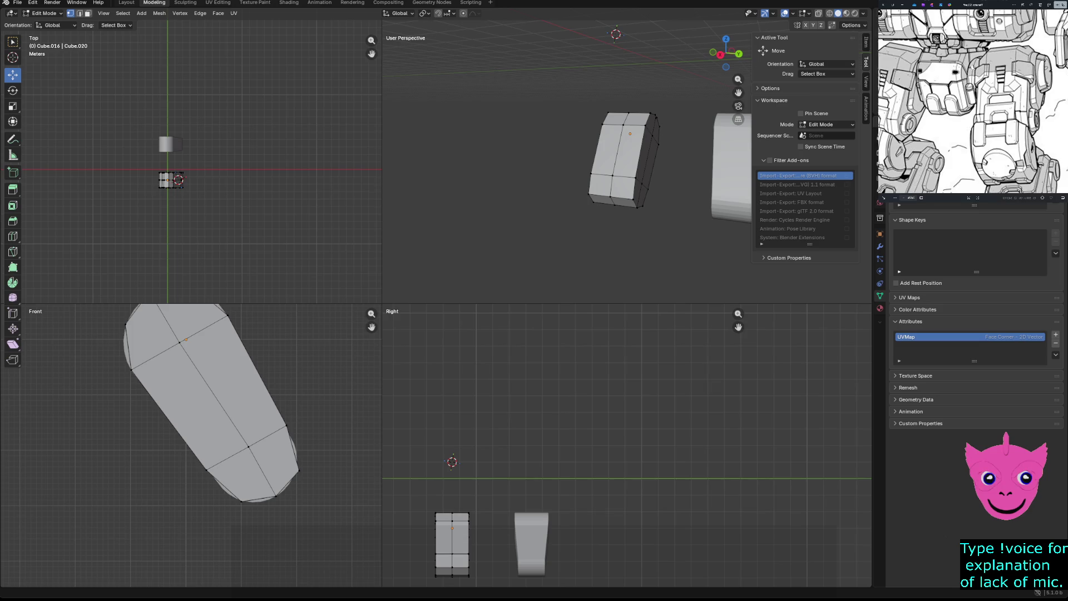
{"action": "middle_click_drag", "start_coordinate": [976, 84], "coordinate": [959, 92]}
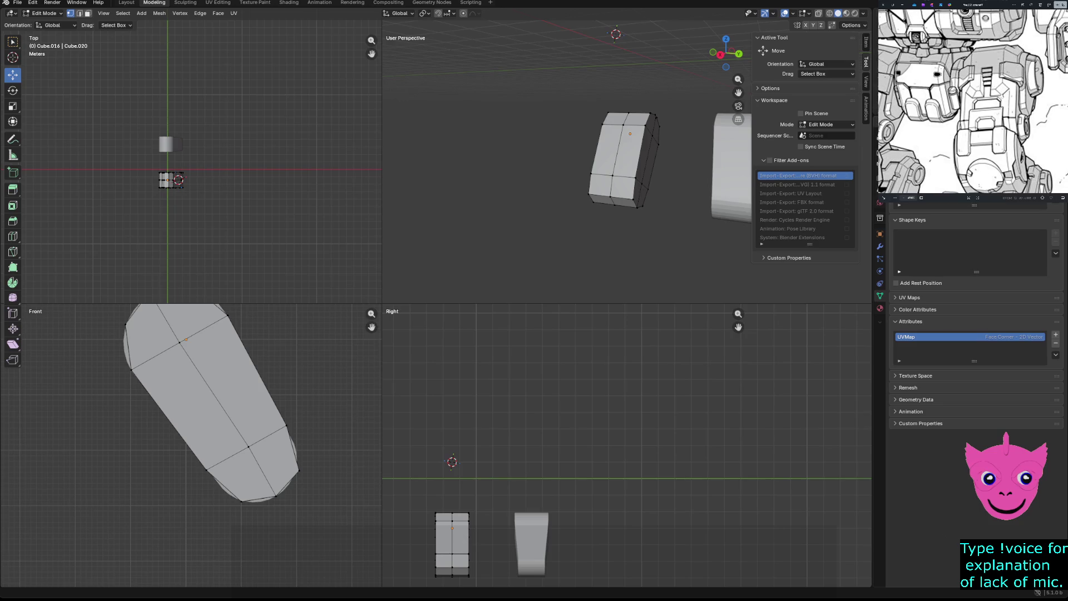
{"action": "mouse_move", "coordinate": [935, 100]}
{"action": "middle_mouse_down"}
{"action": "mouse_move", "coordinate": [989, 103]}
{"action": "mouse_move", "coordinate": [977, 108]}
{"action": "middle_mouse_up"}
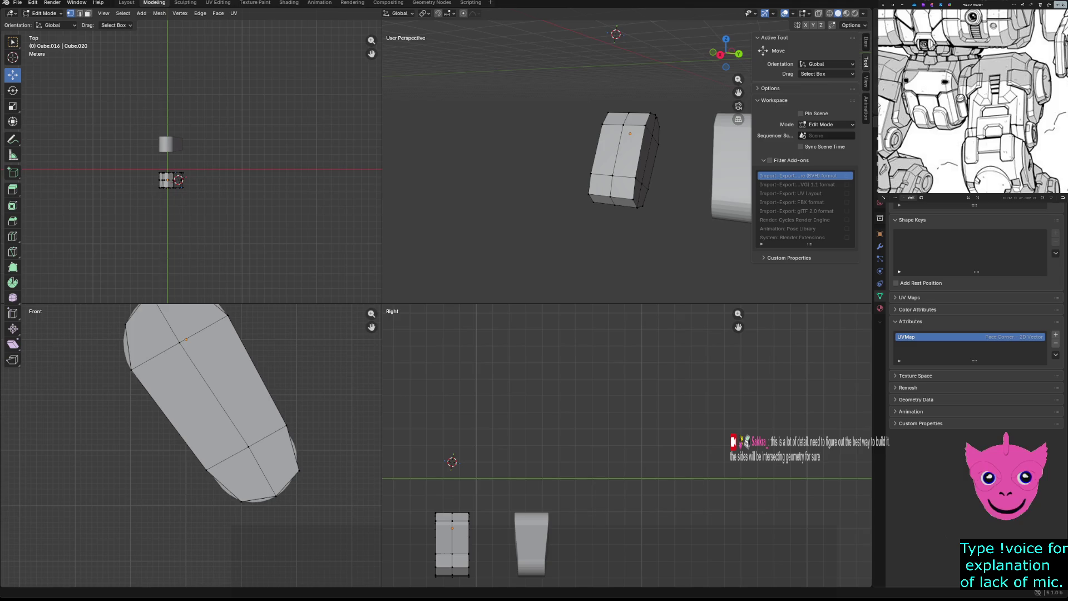
{"action": "scroll", "coordinate": [972, 100], "scroll_direction": "down", "scroll_amount": 3}
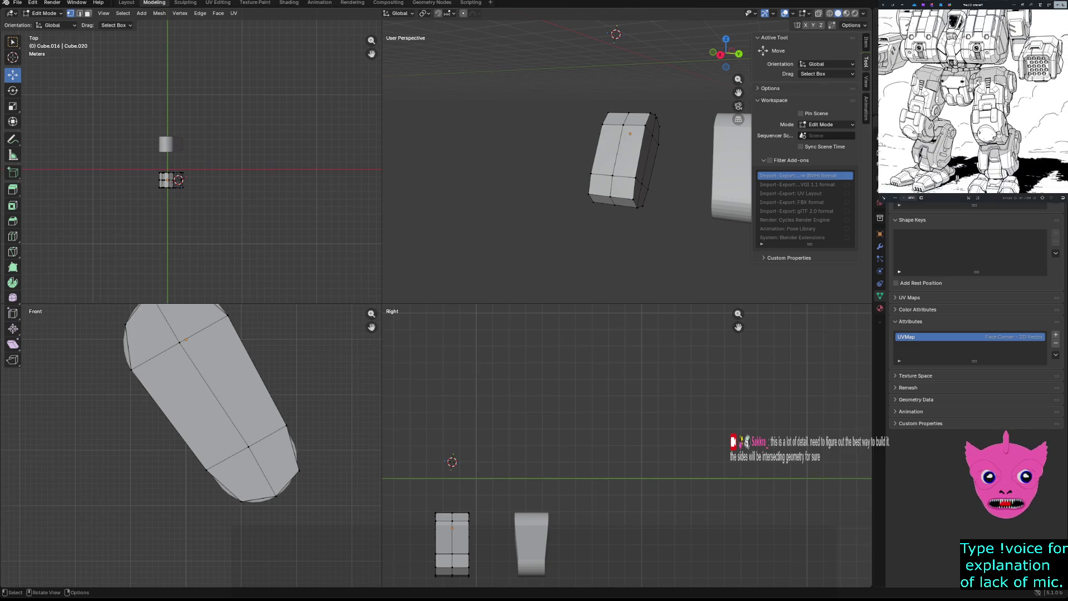
{"action": "scroll", "coordinate": [972, 100], "scroll_direction": "up", "scroll_amount": 1}
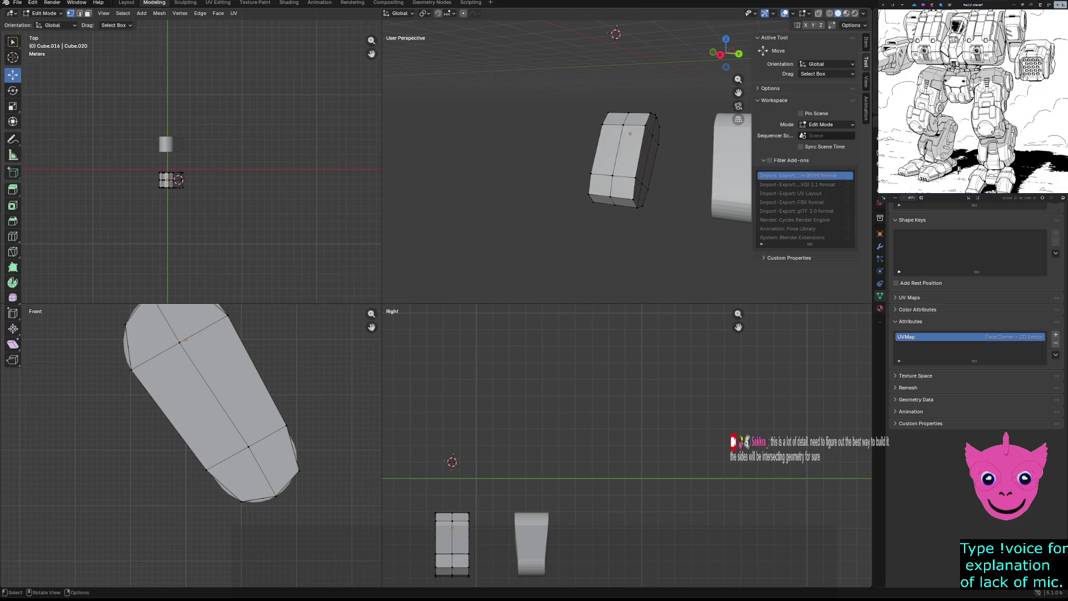
{"action": "key", "text": "z"}
{"action": "left_click", "coordinate": [631, 401]}
Hide and reveal the mesh with H / Alt+H a few times, ending with everything deselected.
{"action": "key", "text": "alt+h"}
{"action": "key", "text": "ctrl+h"}
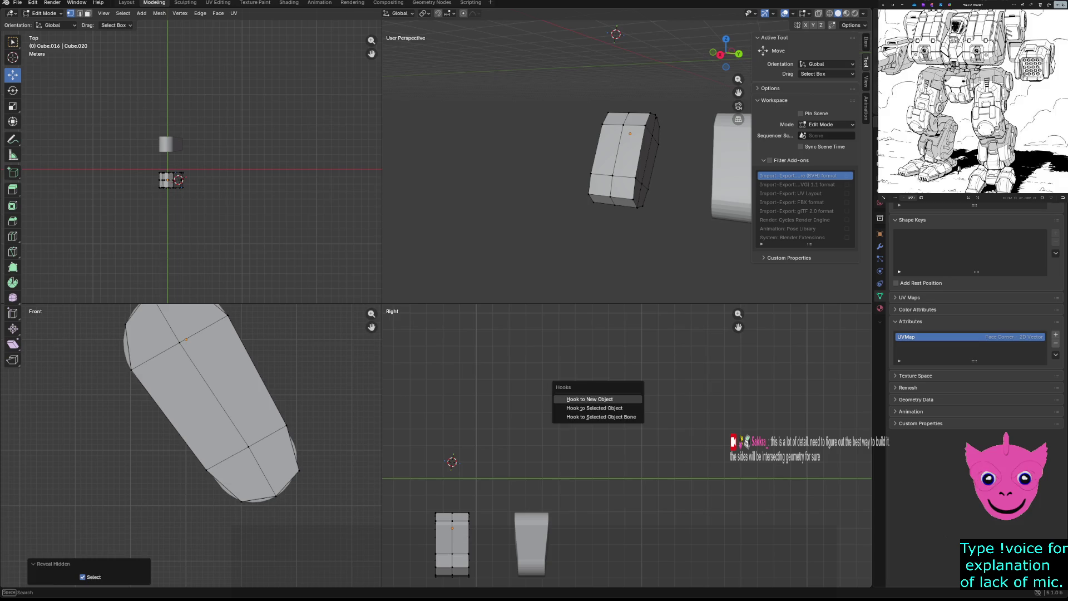
{"action": "key", "text": "Escape"}
{"action": "key", "text": "h"}
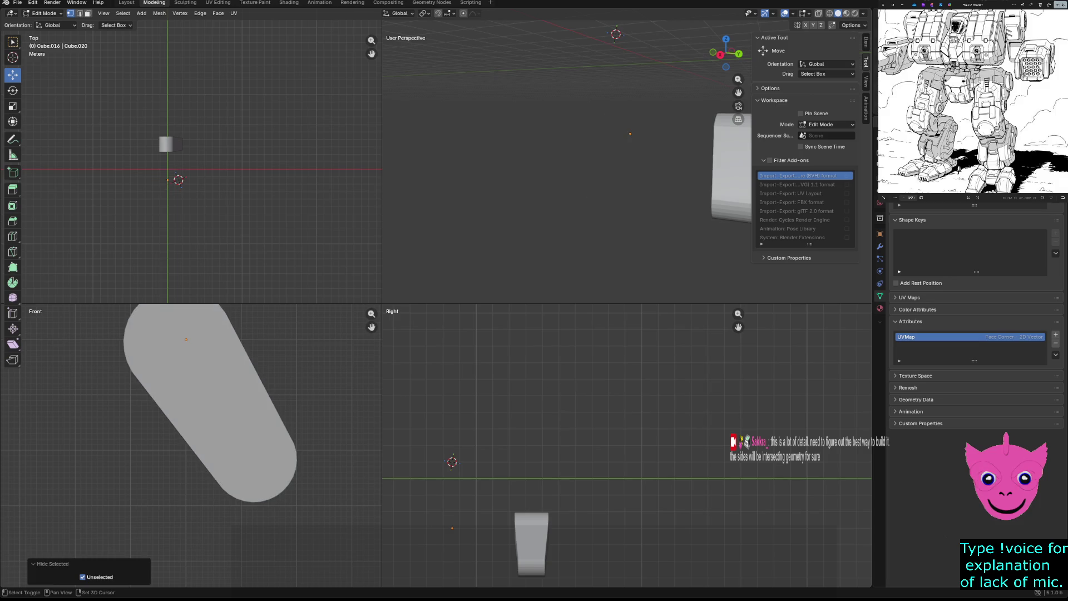
{"action": "key", "text": "ctrl+h"}
{"action": "key", "text": "Escape"}
{"action": "key", "text": "alt+h"}
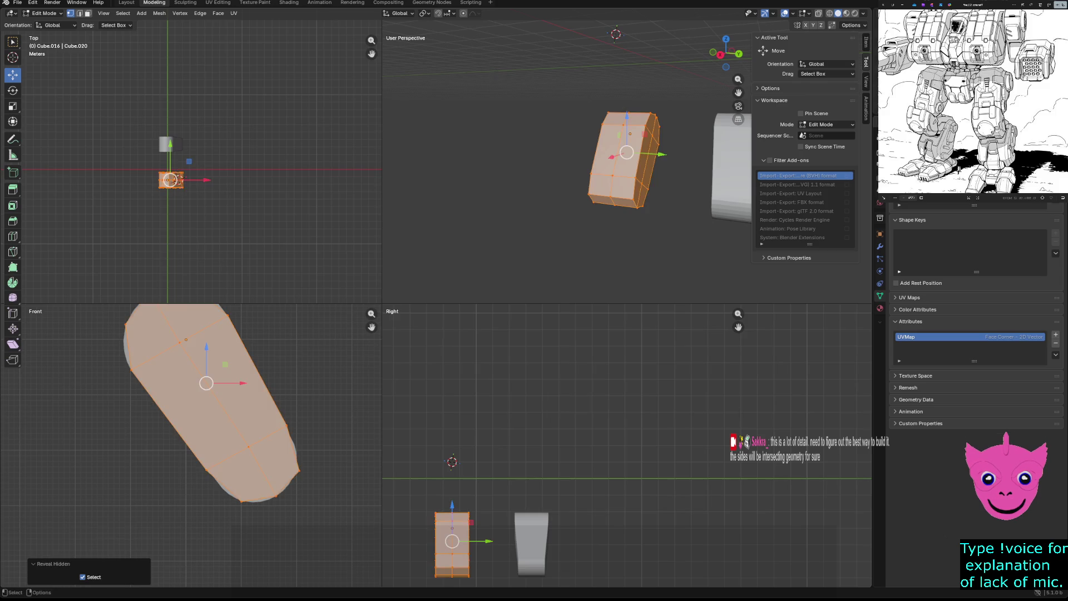
{"action": "key", "text": "alt+a"}
{"action": "scroll", "coordinate": [482, 458], "scroll_direction": "down", "scroll_amount": 1}
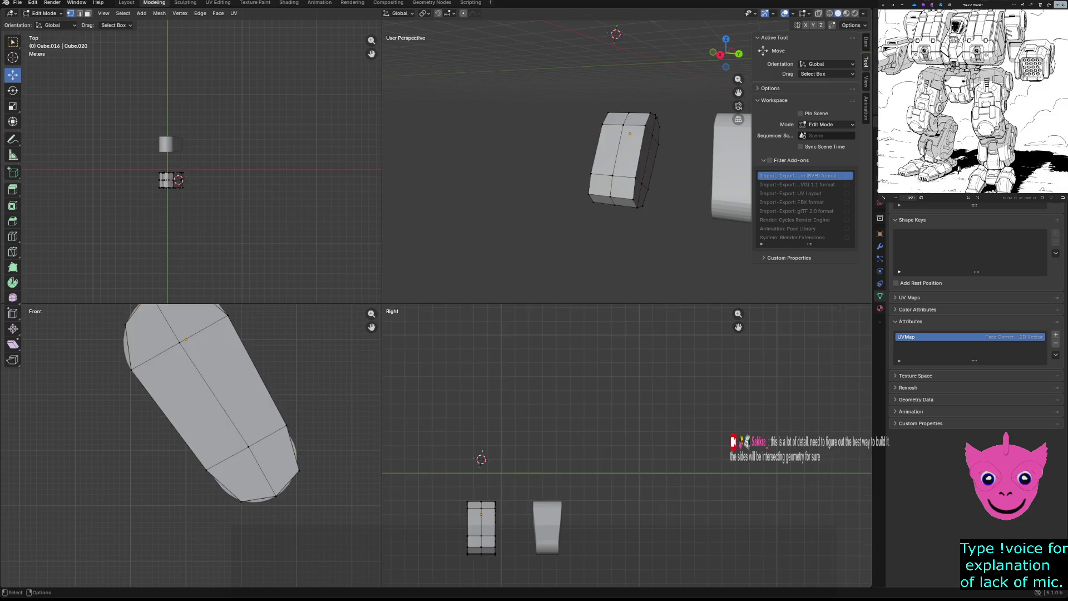
{"action": "key", "text": "h"}
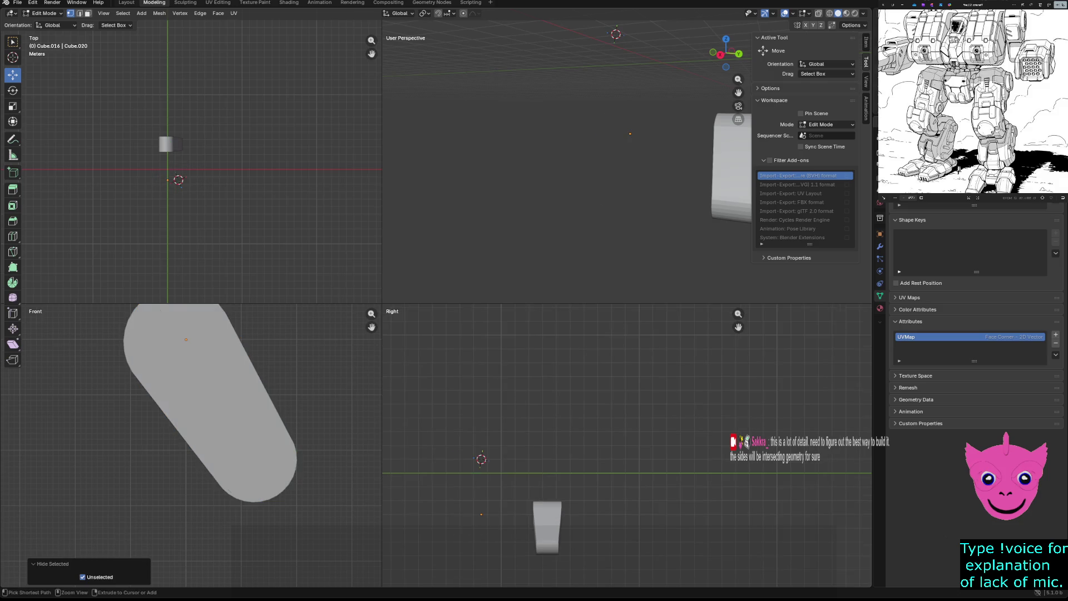
{"action": "key", "text": "alt+h"}
{"action": "key", "text": "a"}
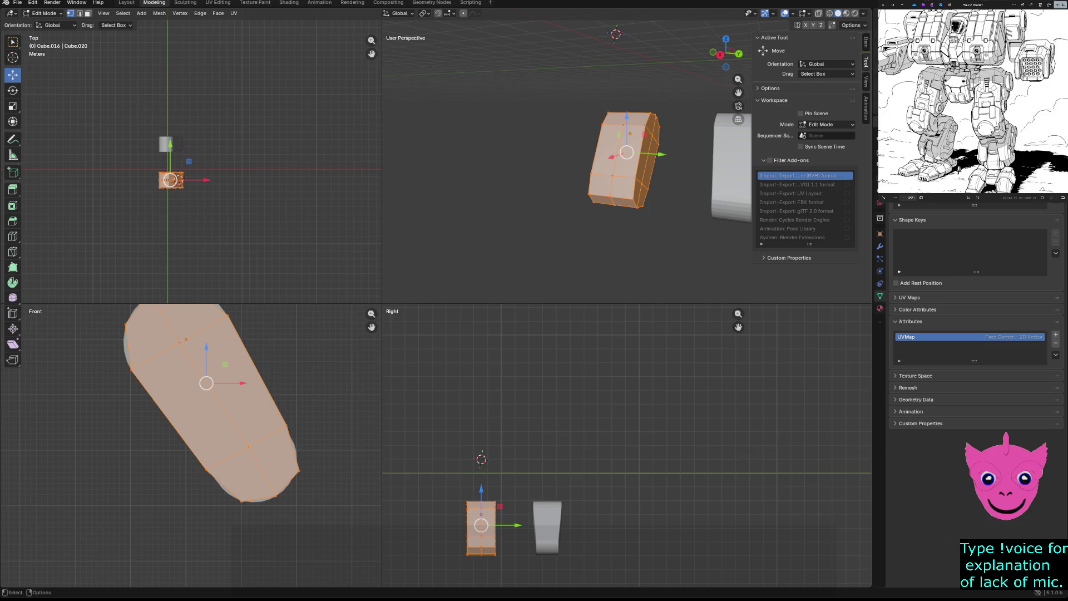
{"action": "key", "text": "alt+a"}
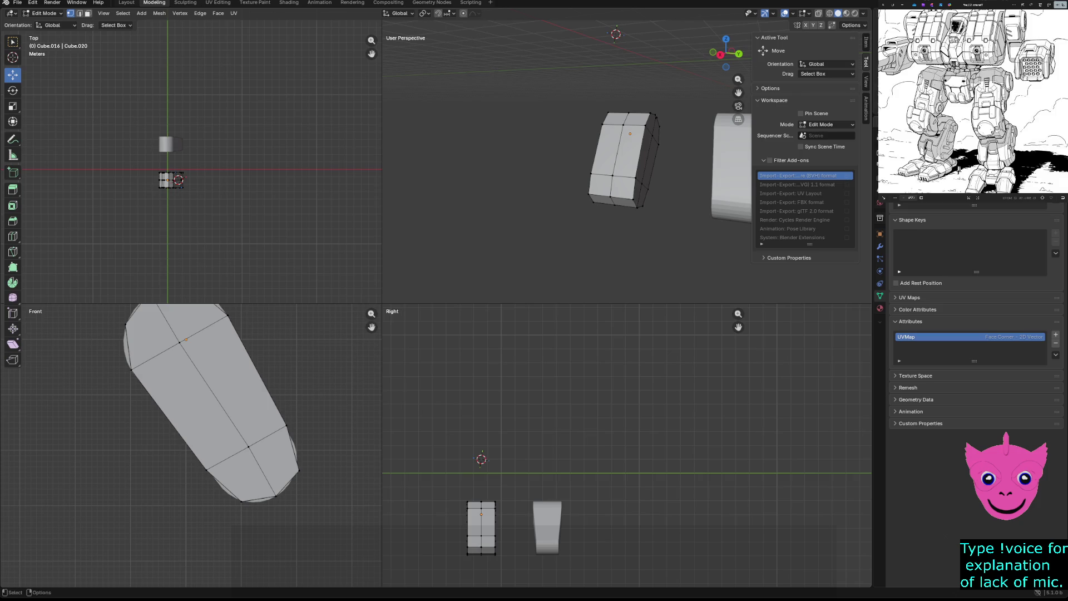
Show Material Preview shading, return to Object Mode and unhide all mech objects with Alt+H.
{"action": "key", "text": "z"}
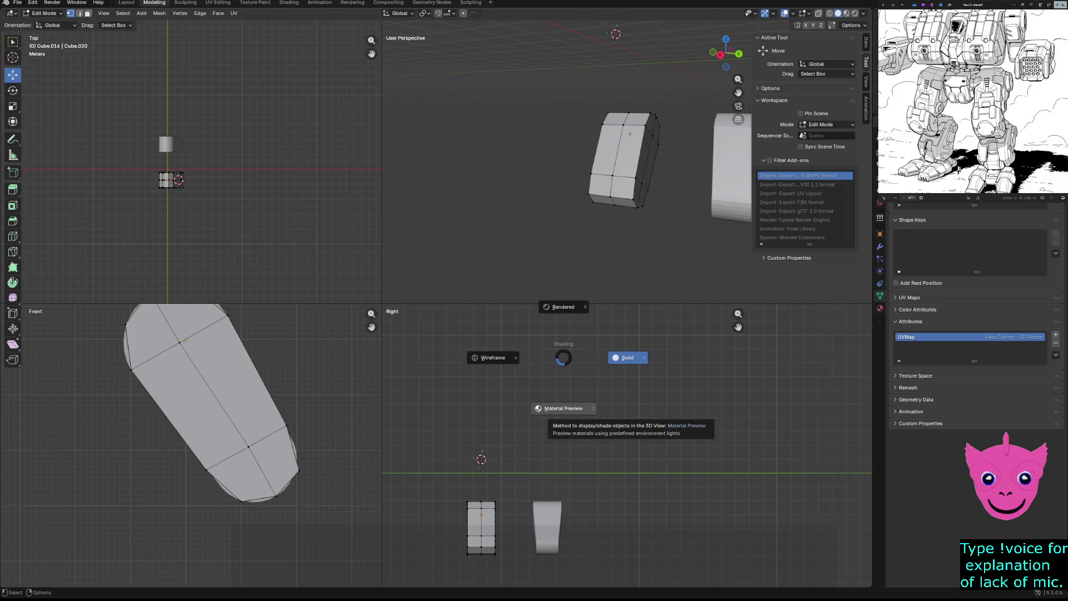
{"action": "left_click", "coordinate": [564, 408]}
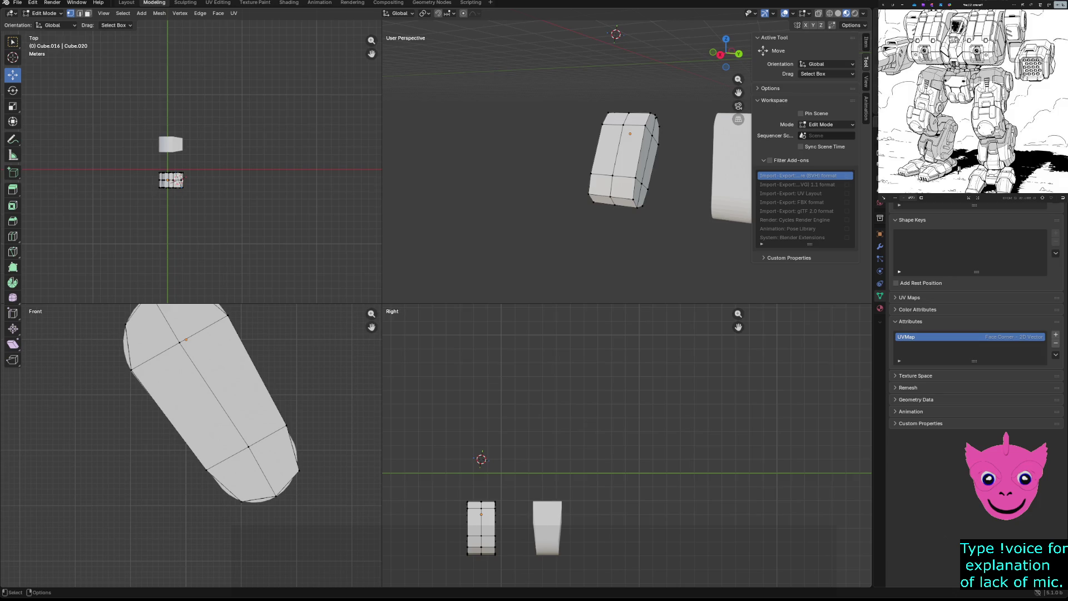
{"action": "key", "text": "h"}
{"action": "key", "text": "alt+h"}
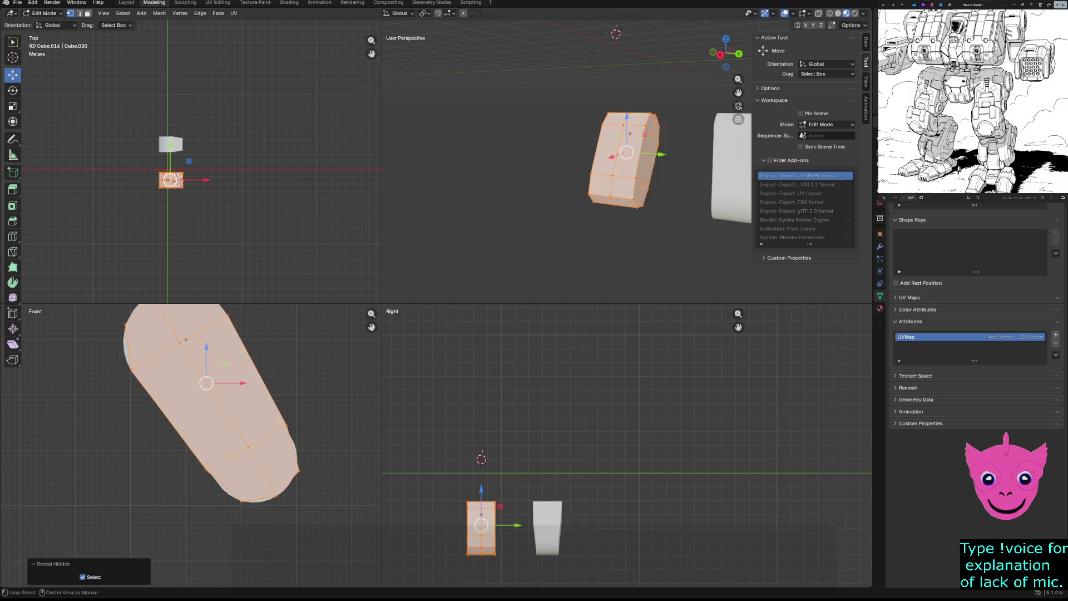
{"action": "key", "text": "Tab"}
{"action": "key", "text": "alt+h"}
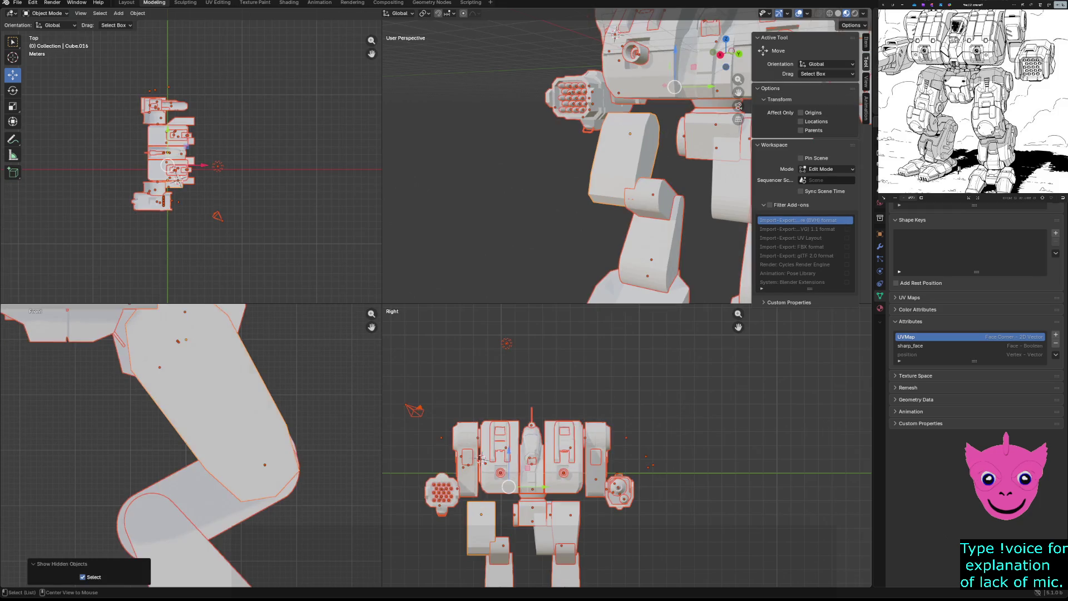
Move the new leg piece about 1.33 m along Y onto the mech's leg position.
{"action": "key", "text": "alt+a"}
{"action": "left_click", "coordinate": [480, 501]}
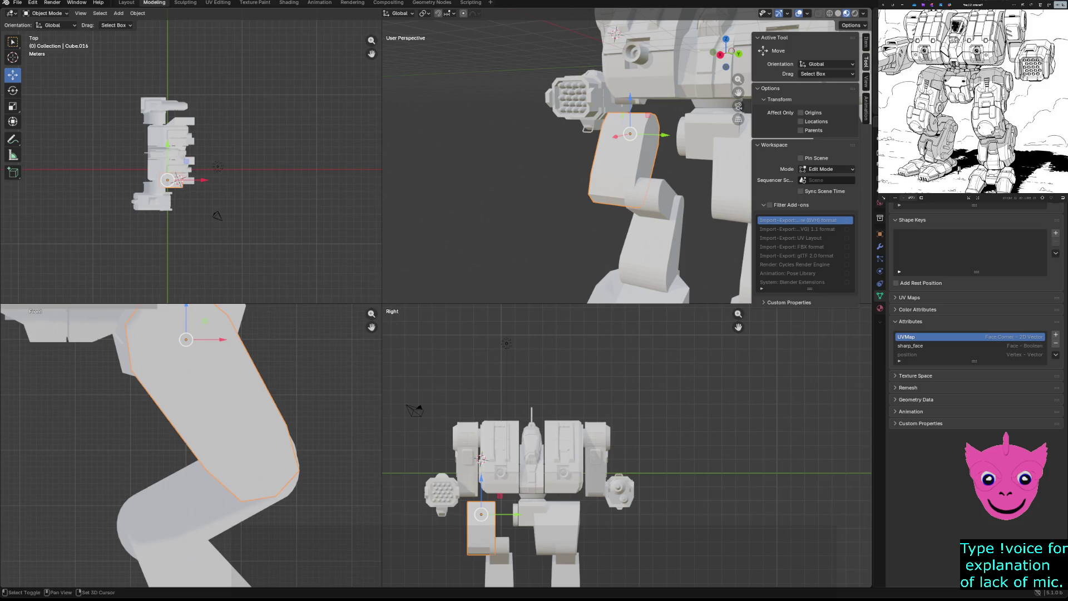
{"action": "scroll", "coordinate": [415, 409], "scroll_direction": "up", "scroll_amount": 2}
{"action": "scroll", "coordinate": [400, 351], "scroll_direction": "up", "scroll_amount": 1}
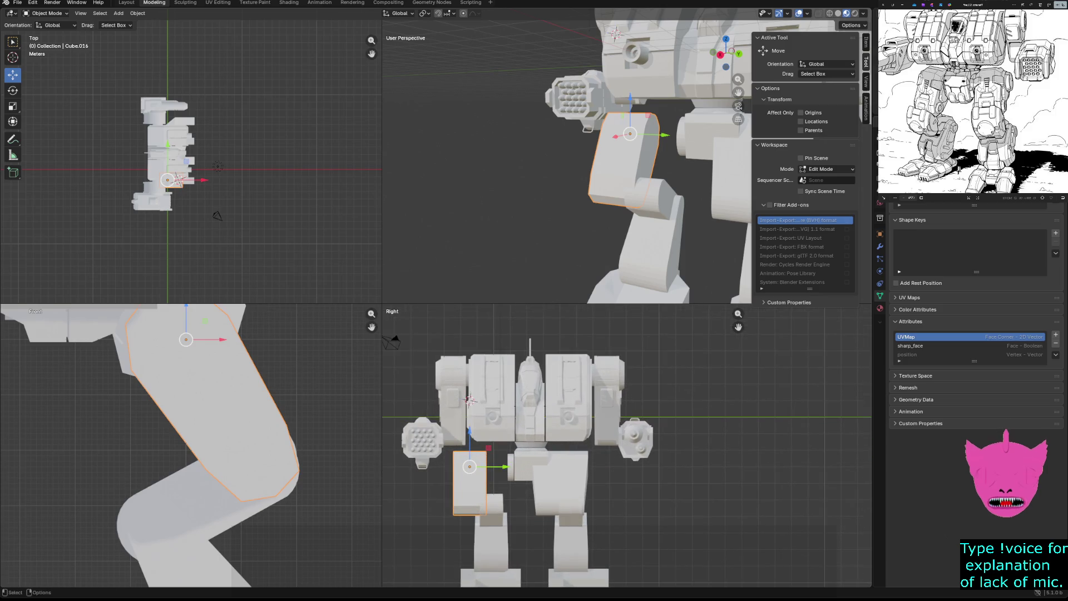
{"action": "key", "text": "g"}
{"action": "key", "text": "y"}
{"action": "left_click", "coordinate": [651, 159]}
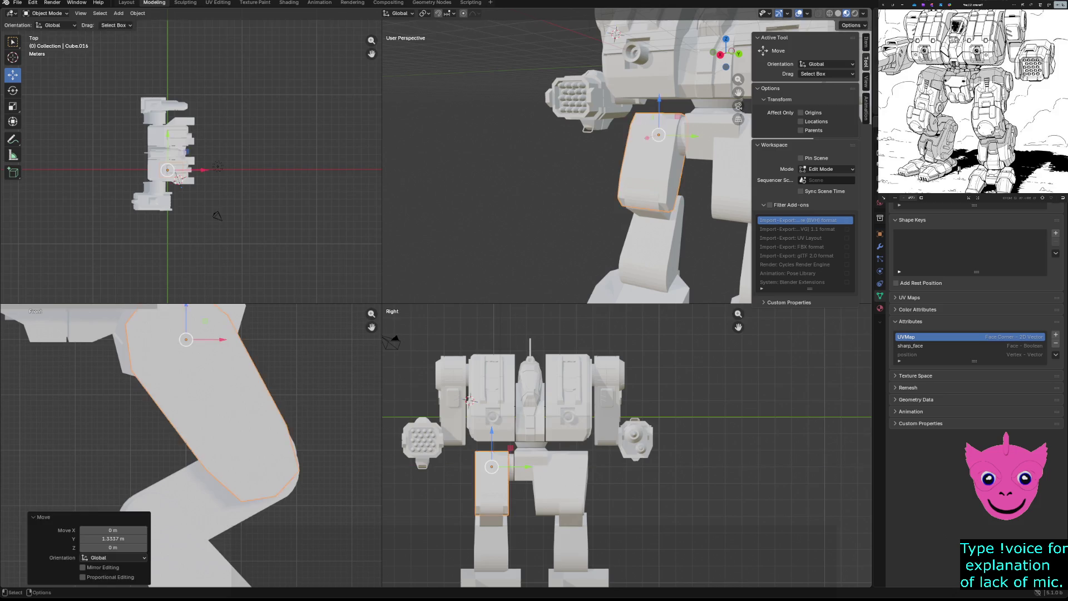
{"action": "left_click", "coordinate": [543, 209]}
Switch to Solid shading and isolate the upper-leg block with Shift+H.
{"action": "mouse_move", "coordinate": [584, 167]}
{"action": "middle_mouse_down"}
{"action": "mouse_move", "coordinate": [501, 126]}
{"action": "mouse_move", "coordinate": [467, 151]}
{"action": "middle_mouse_up"}
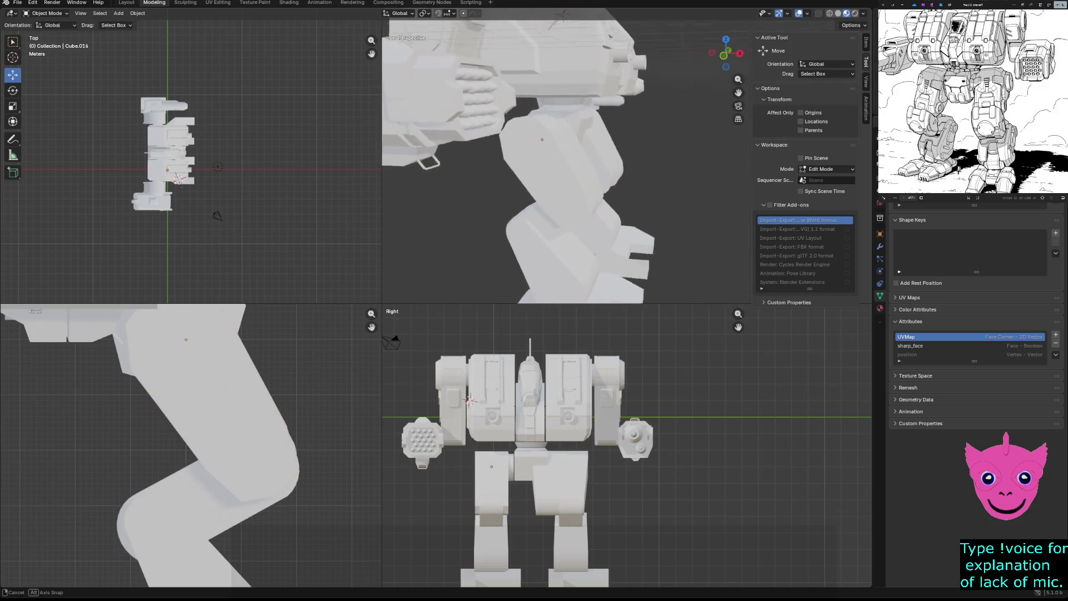
{"action": "middle_click_drag", "start_coordinate": [542, 167], "coordinate": [600, 150]}
{"action": "scroll", "coordinate": [542, 168], "scroll_direction": "up", "scroll_amount": 3}
{"action": "middle_click_drag", "start_coordinate": [542, 167], "coordinate": [467, 184]}
{"action": "scroll", "coordinate": [543, 167], "scroll_direction": "down", "scroll_amount": 3}
{"action": "key", "text": "z"}
{"action": "left_click", "coordinate": [609, 300]}
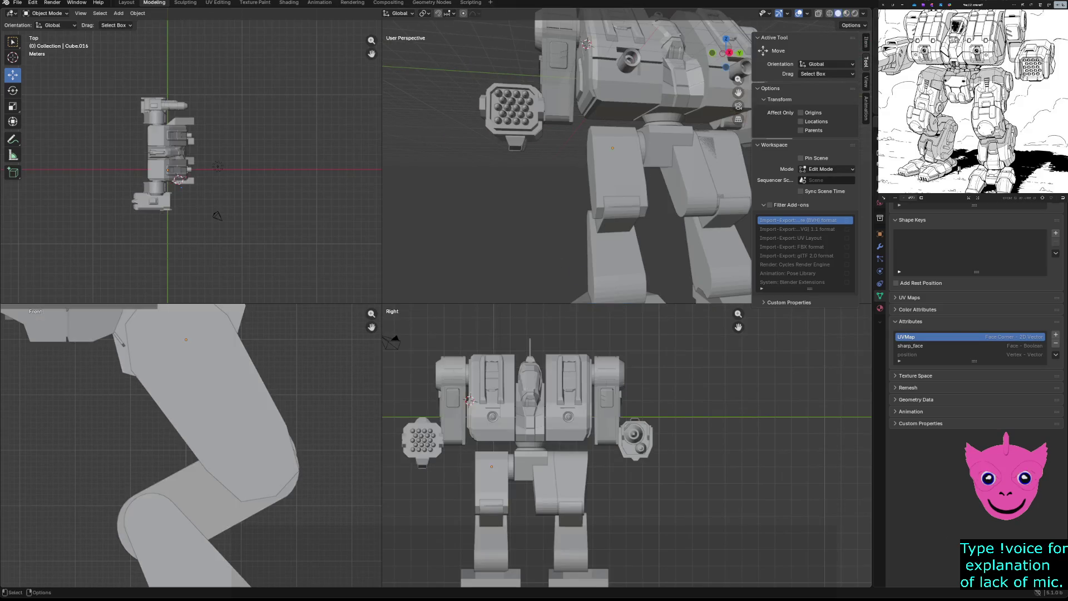
{"action": "left_click", "coordinate": [612, 148]}
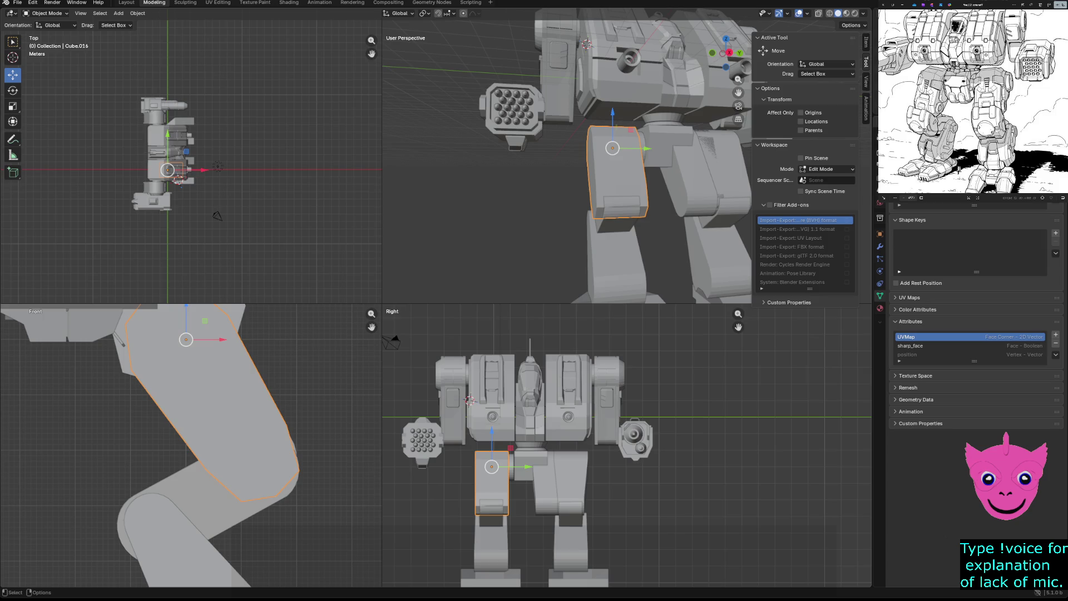
{"action": "key", "text": "shift+h"}
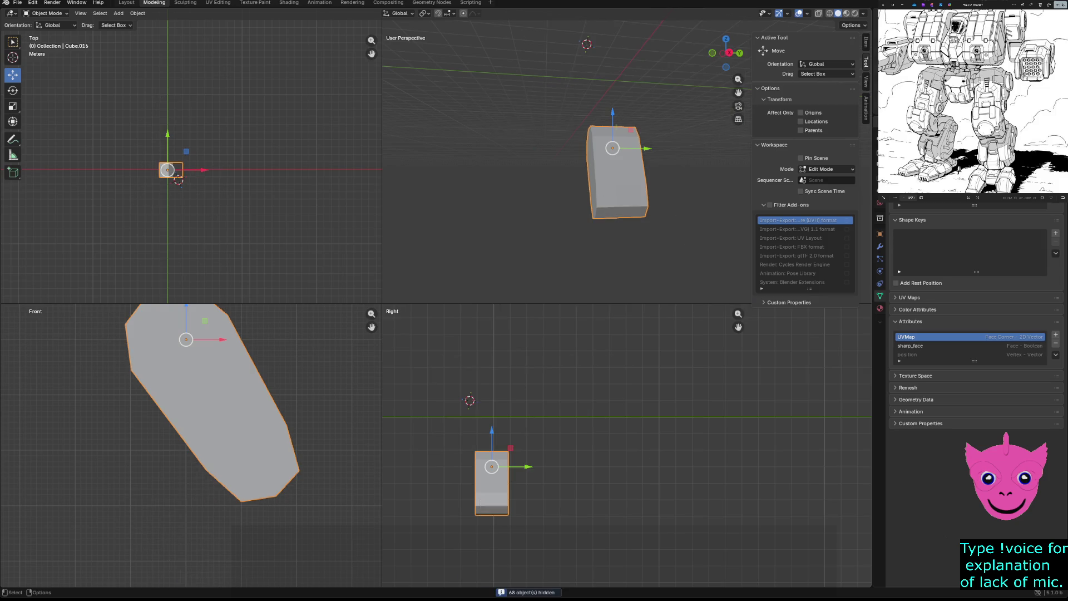
Resize the view areas and show the leg block in Wireframe to see its edge loops.
{"action": "left_click", "coordinate": [470, 400]}
{"action": "scroll", "coordinate": [443, 392], "scroll_direction": "up", "scroll_amount": 3}
{"action": "scroll", "coordinate": [400, 381], "scroll_direction": "down", "scroll_amount": 2}
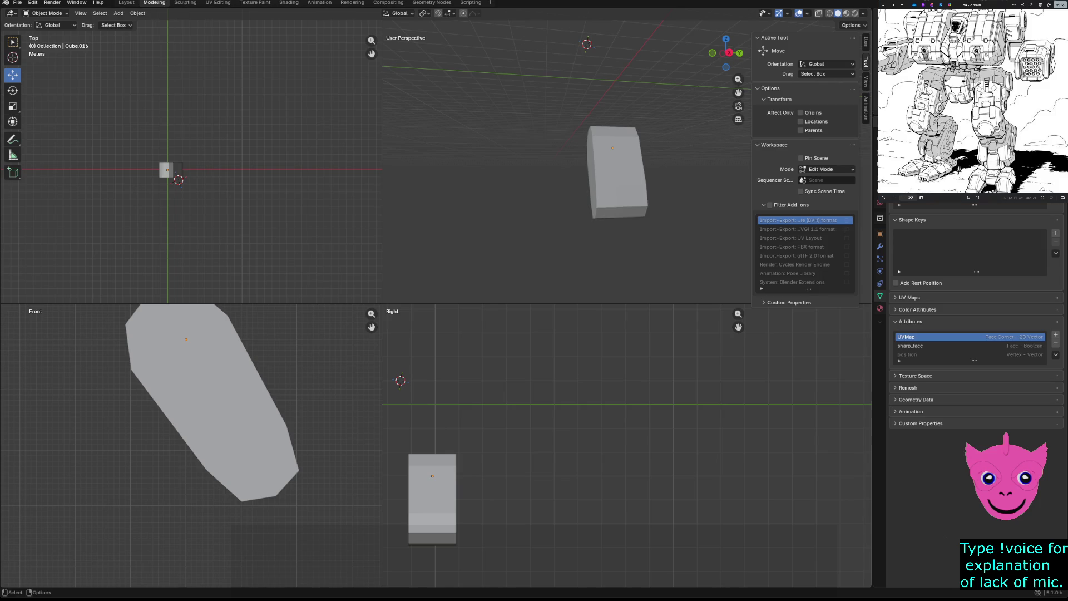
{"action": "scroll", "coordinate": [190, 418], "scroll_direction": "up", "scroll_amount": 1}
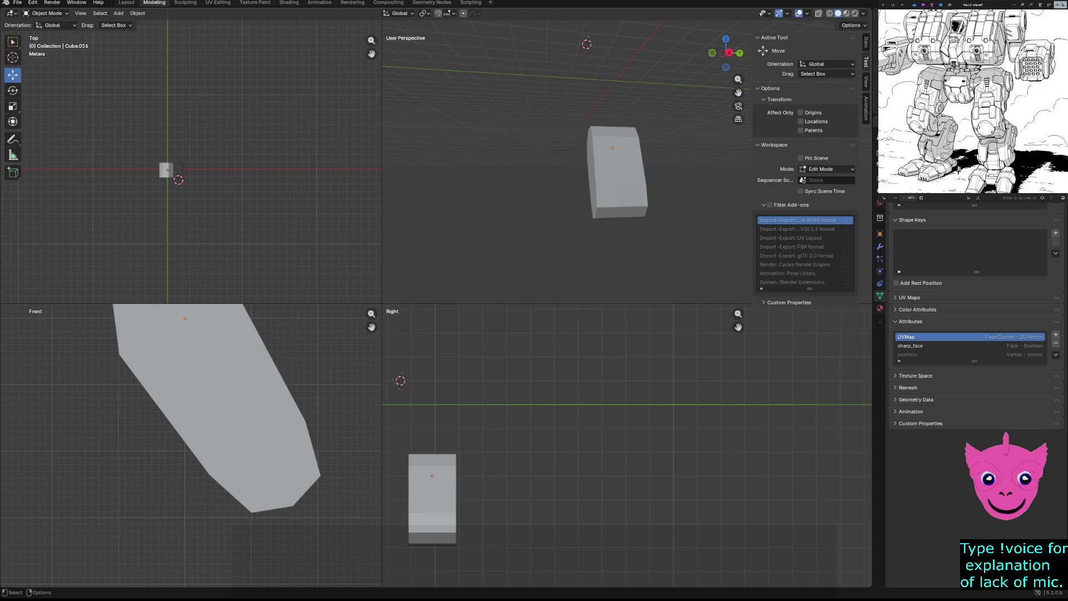
{"action": "left_click", "coordinate": [177, 178]}
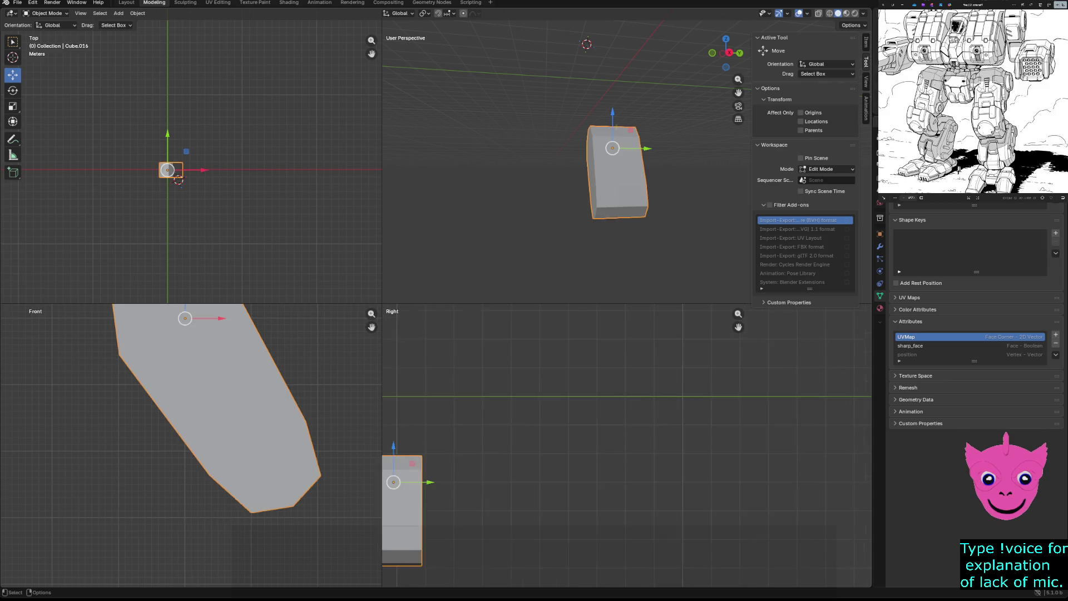
{"action": "left_click_drag", "start_coordinate": [381, 304], "coordinate": [236, 125]}
{"action": "middle_click_drag", "start_coordinate": [368, 400], "coordinate": [446, 388], "text": "shift"}
{"action": "key", "text": "z"}
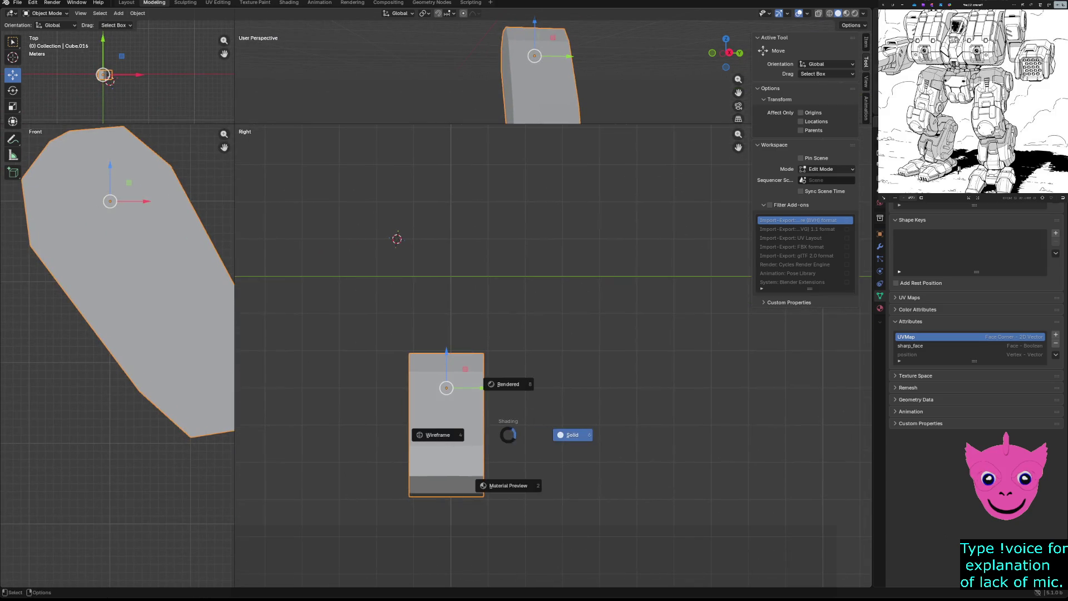
{"action": "left_click", "coordinate": [438, 434]}
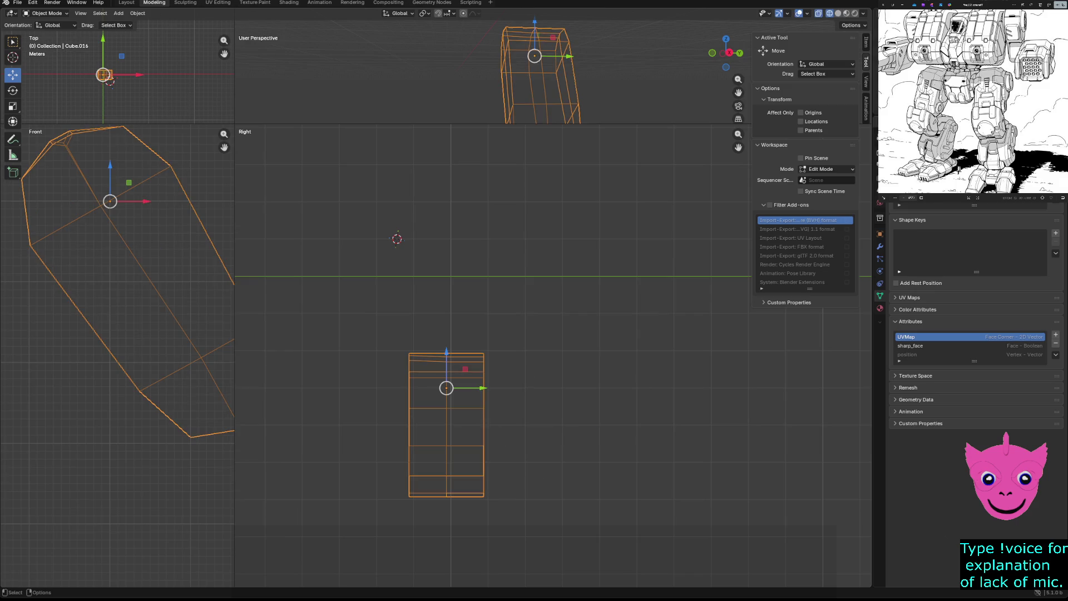
{"action": "scroll", "coordinate": [396, 239], "scroll_direction": "up", "scroll_amount": 1}
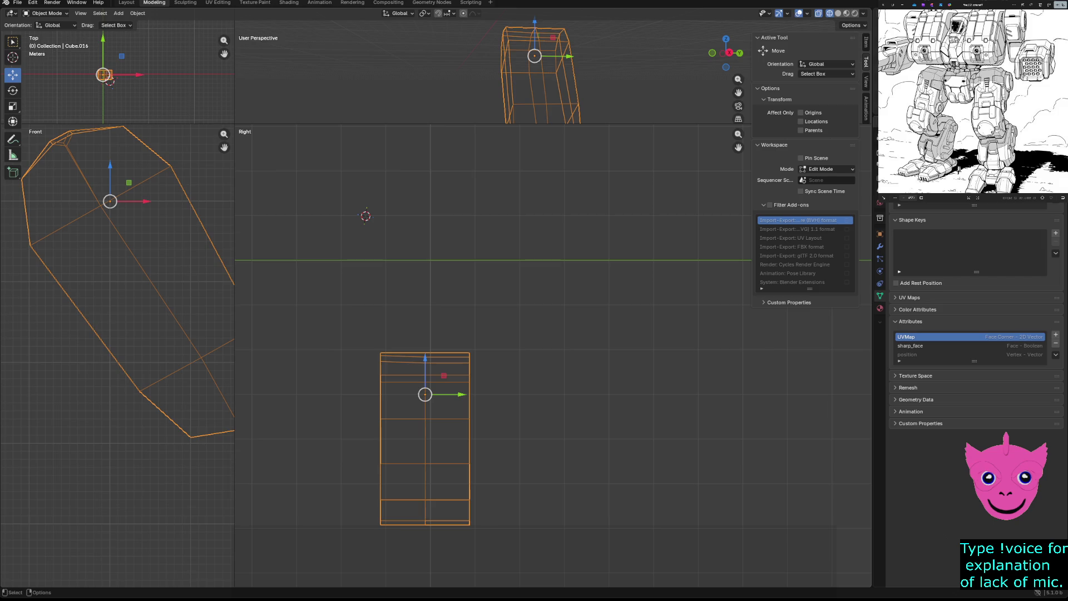
Give the perspective view most of the window and return to Solid shading.
{"action": "left_click_drag", "start_coordinate": [501, 126], "coordinate": [501, 451]}
{"action": "scroll", "coordinate": [387, 240], "scroll_direction": "up", "scroll_amount": 3}
{"action": "scroll", "coordinate": [387, 240], "scroll_direction": "up", "scroll_amount": 3}
{"action": "key", "text": "z"}
{"action": "left_click", "coordinate": [450, 239]}
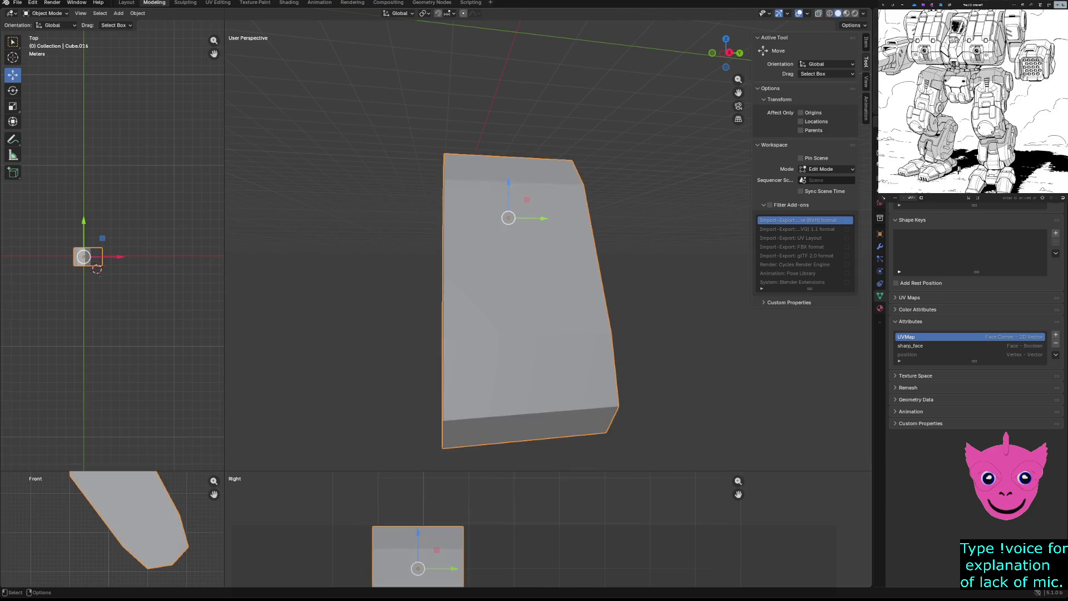
In Edit Mode, move the left-side edges so the middle loop angles down to the left.
{"action": "key", "text": "Tab"}
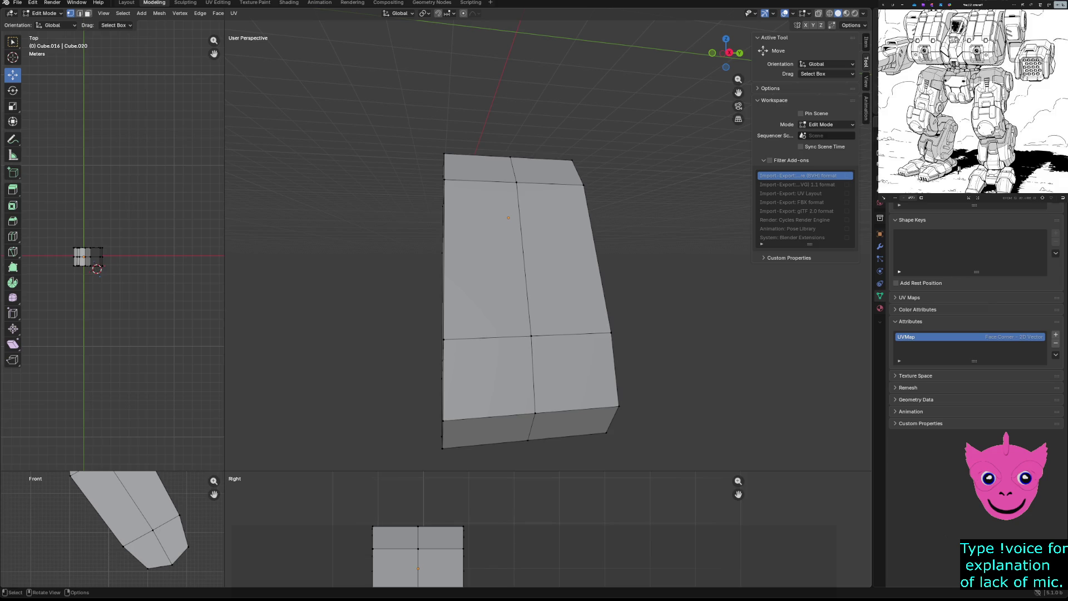
{"action": "left_click", "coordinate": [444, 179]}
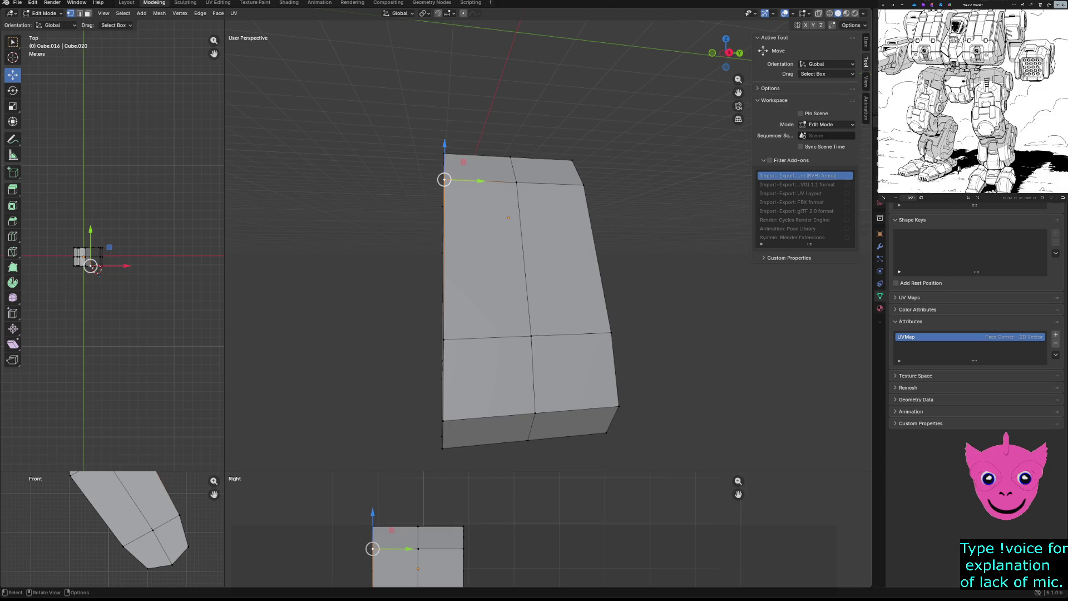
{"action": "left_click", "coordinate": [531, 335]}
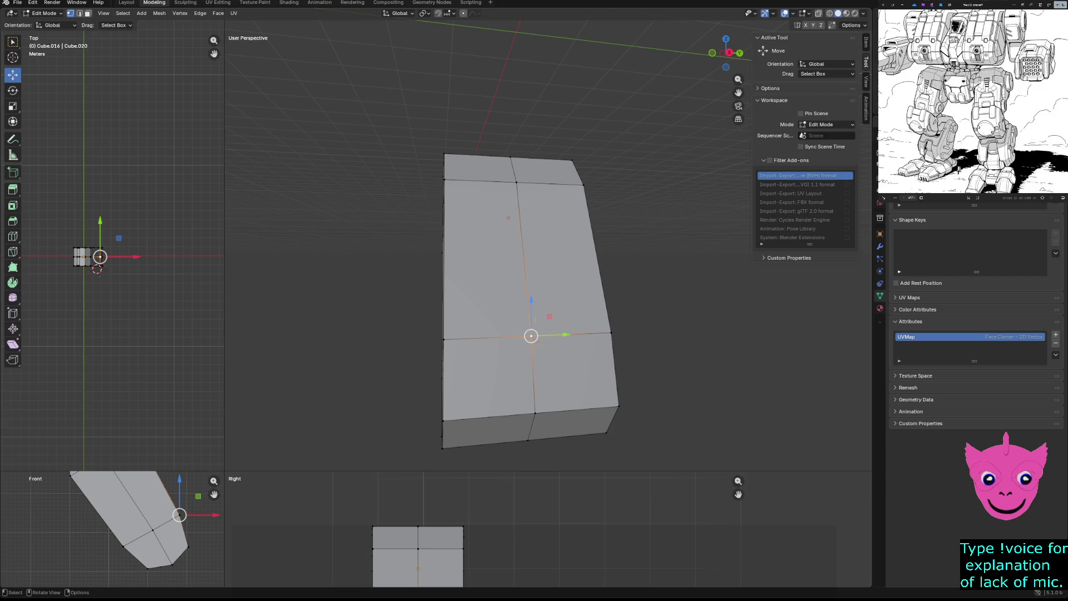
{"action": "left_click", "coordinate": [117, 534]}
{"action": "left_click", "coordinate": [167, 518], "text": "shift"}
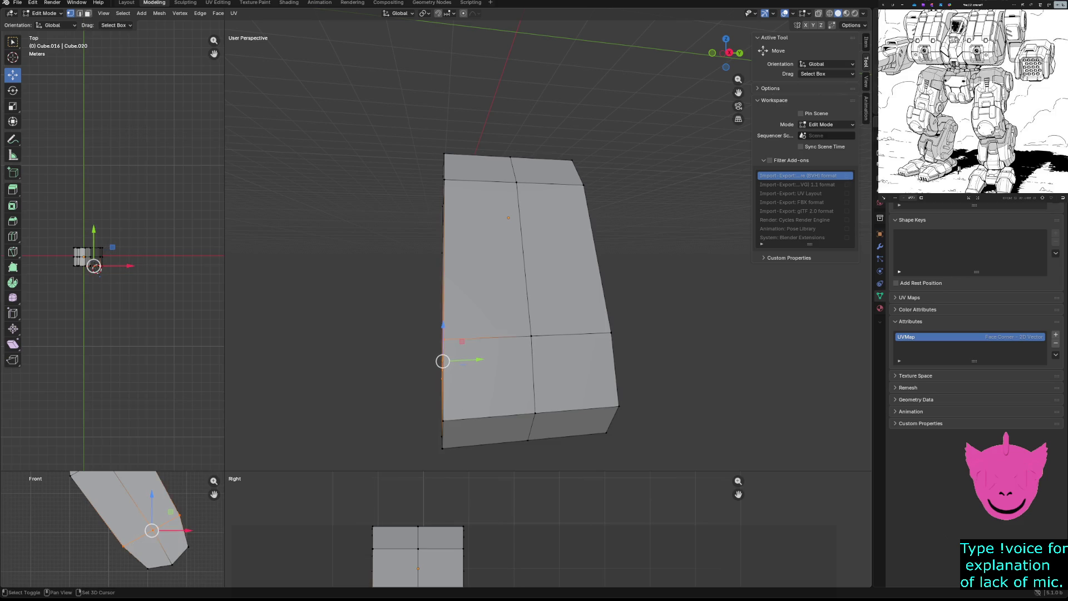
{"action": "key", "text": "g"}
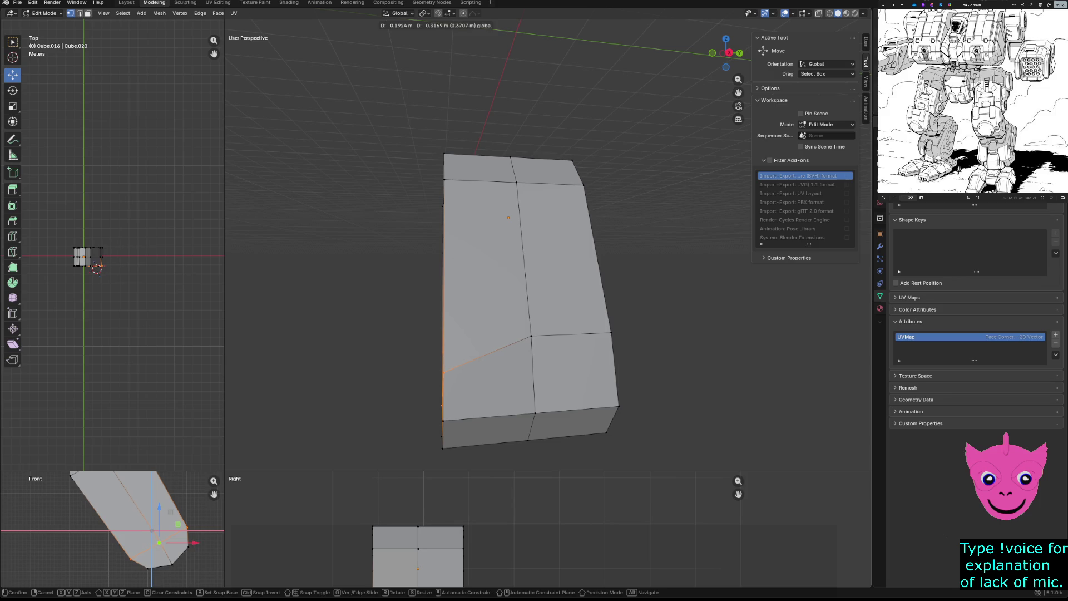
{"action": "left_click", "coordinate": [186, 527]}
Nudge the corner and lower-left vertices inward along X, then show the mesh as wireframe.
{"action": "left_click", "coordinate": [186, 528]}
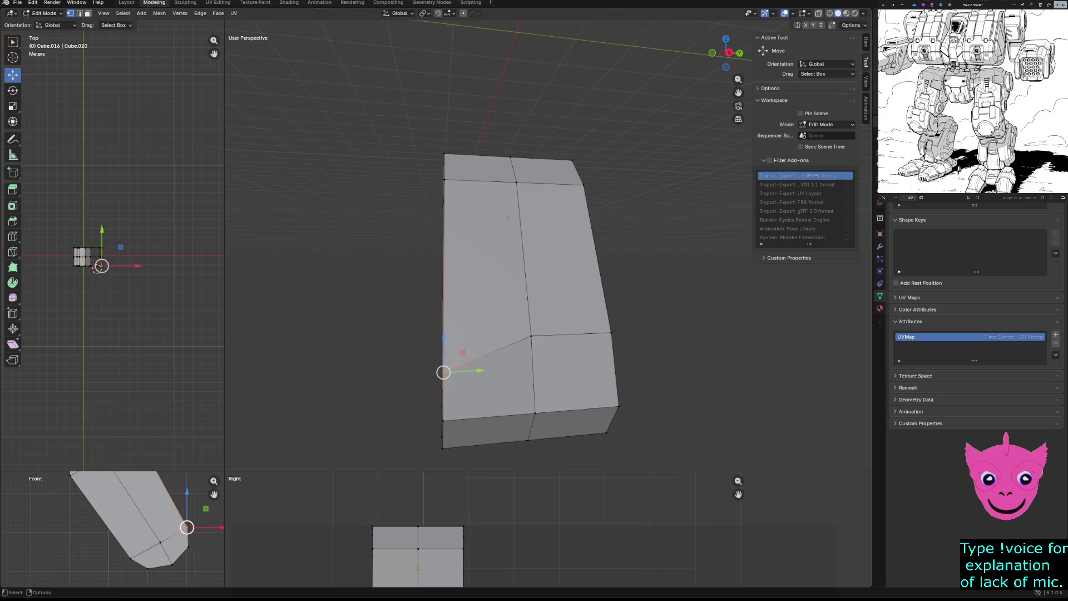
{"action": "left_click_drag", "start_coordinate": [209, 528], "coordinate": [205, 528]}
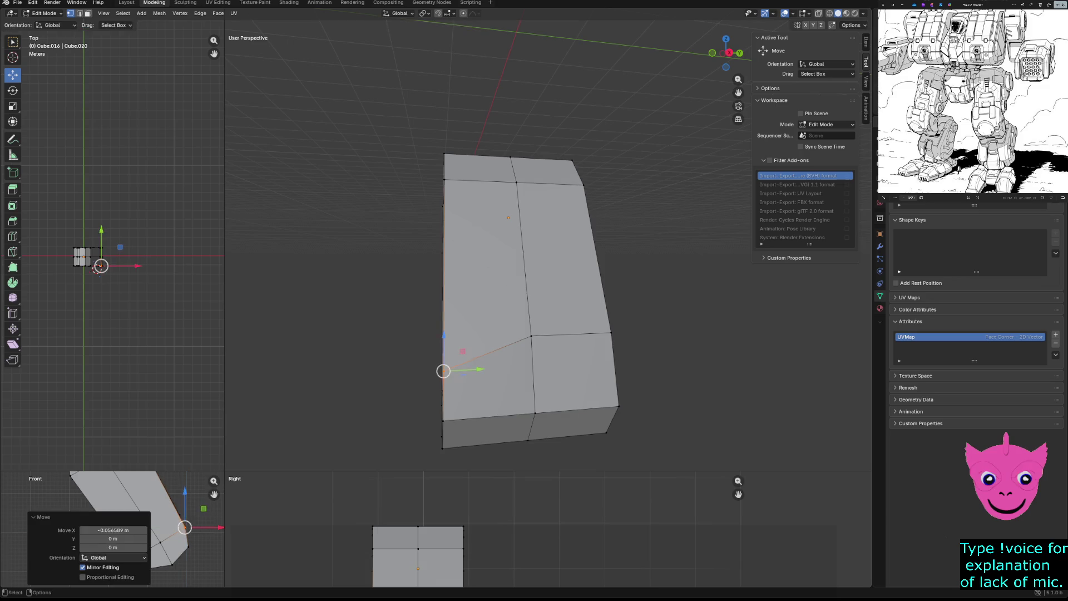
{"action": "left_click", "coordinate": [131, 559]}
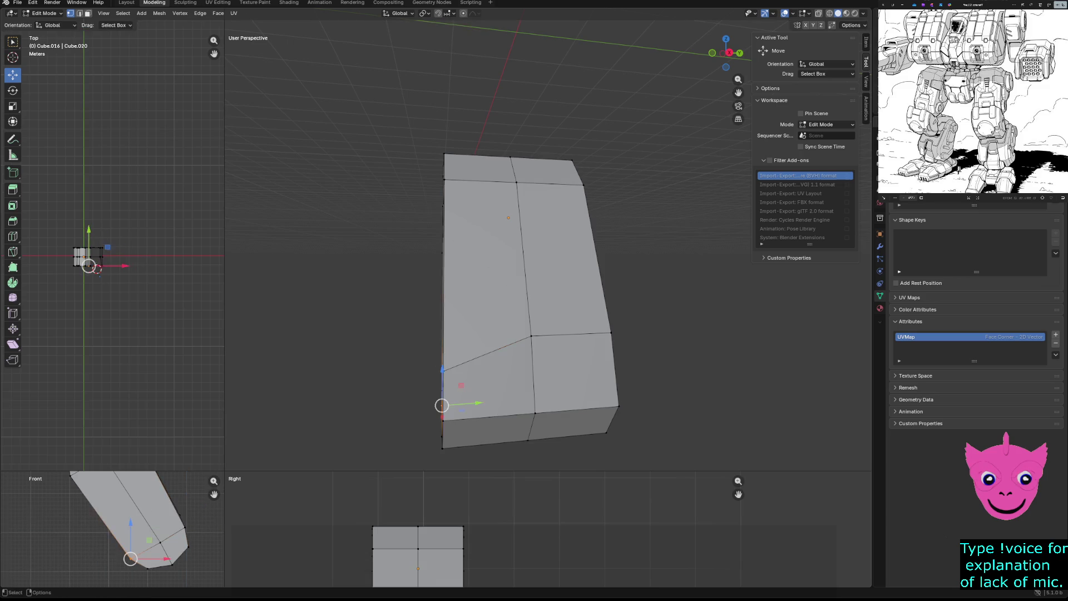
{"action": "left_click_drag", "start_coordinate": [151, 560], "coordinate": [147, 559]}
{"action": "left_click", "coordinate": [185, 527]}
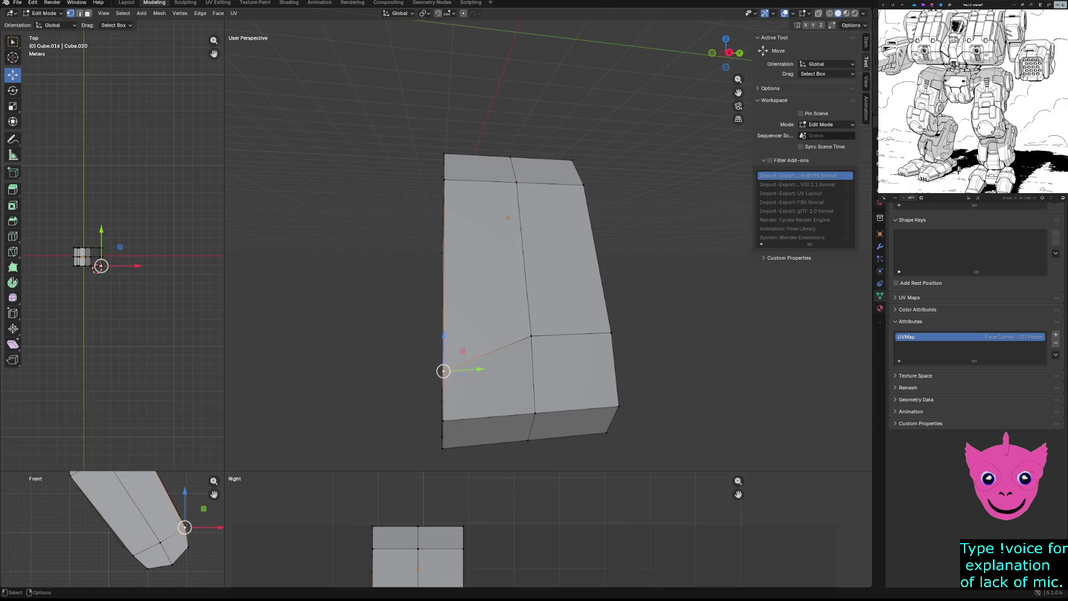
{"action": "key", "text": "z"}
{"action": "left_click", "coordinate": [336, 400]}
Move a box-selected group of vertices, then pick out the lower horizontal edge.
{"action": "left_click_drag", "start_coordinate": [507, 308], "coordinate": [652, 379]}
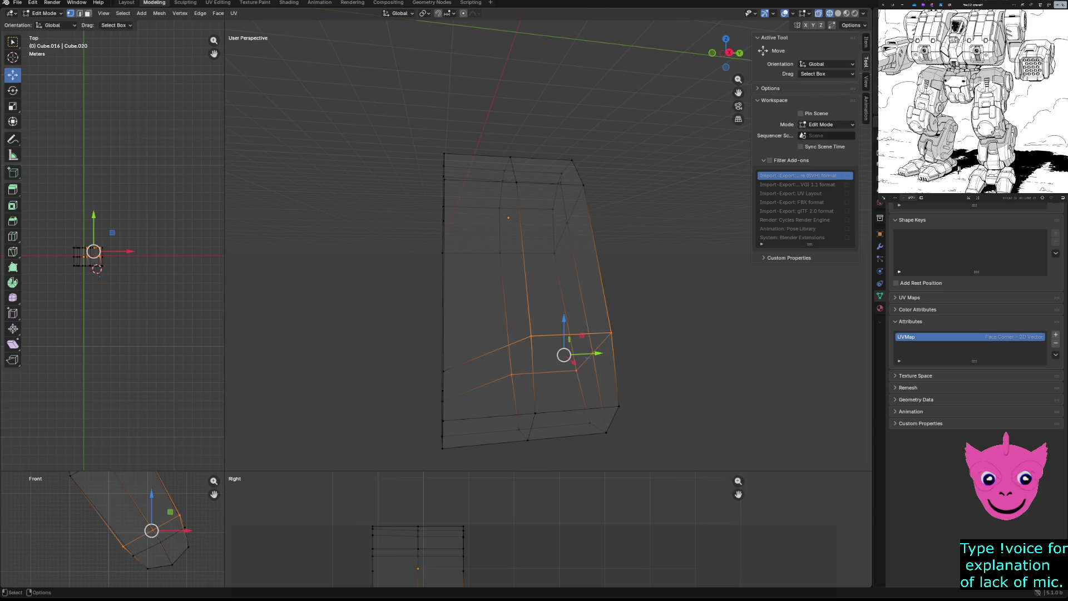
{"action": "key", "text": "g"}
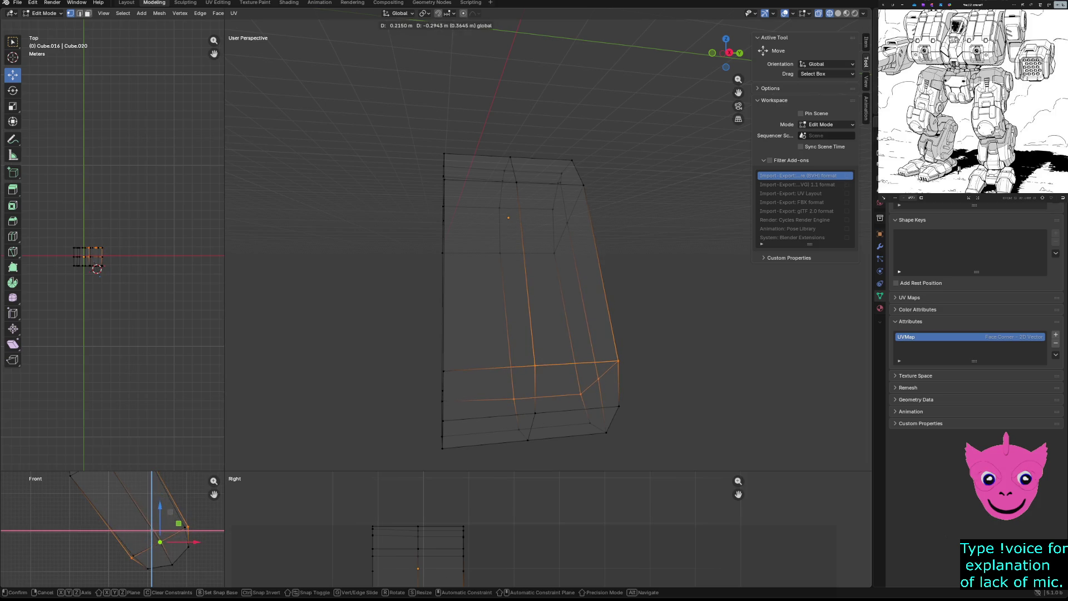
{"action": "left_click", "coordinate": [534, 359]}
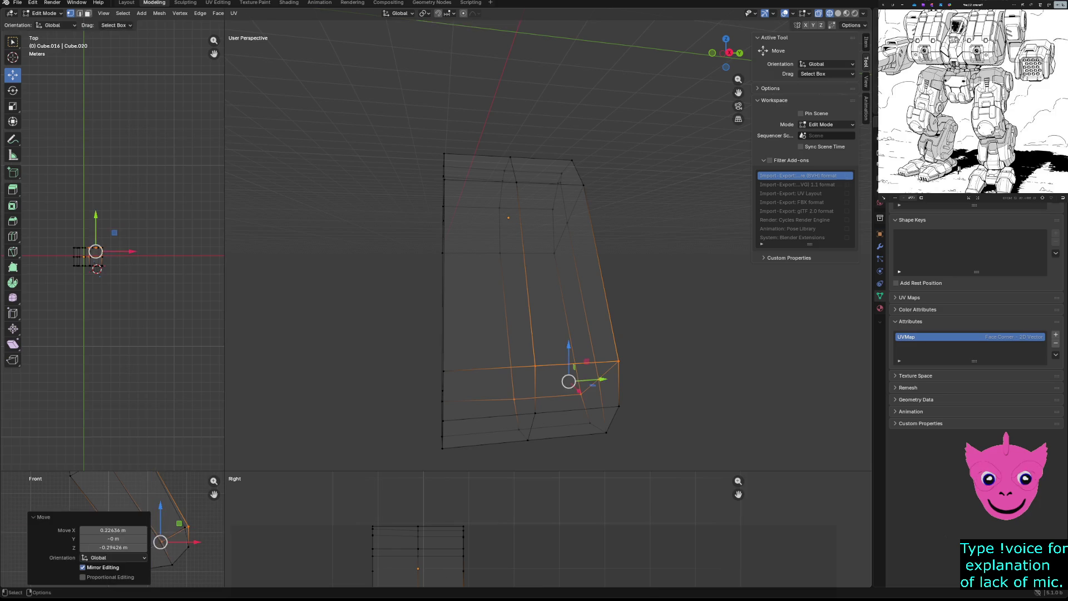
{"action": "left_click", "coordinate": [565, 353]}
{"action": "left_click", "coordinate": [441, 402]}
{"action": "left_click", "coordinate": [443, 292], "text": "shift"}
{"action": "left_click", "coordinate": [480, 342], "text": "ctrl"}
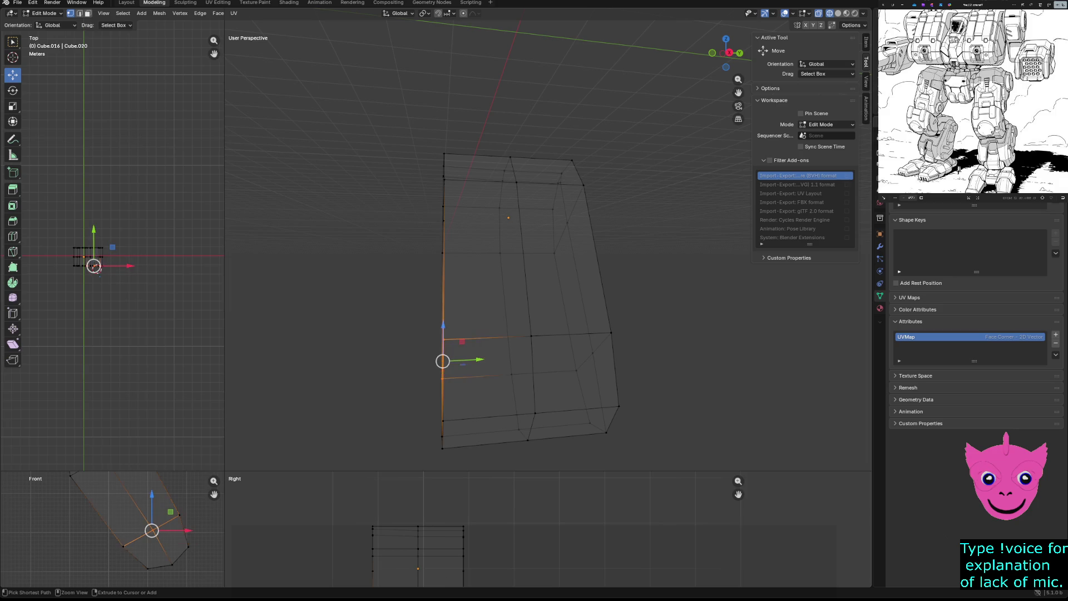
Select the lower horizontal edge loop and shift it down and sideways in small moves.
{"action": "left_click_drag", "start_coordinate": [390, 307], "coordinate": [470, 384], "text": "shift"}
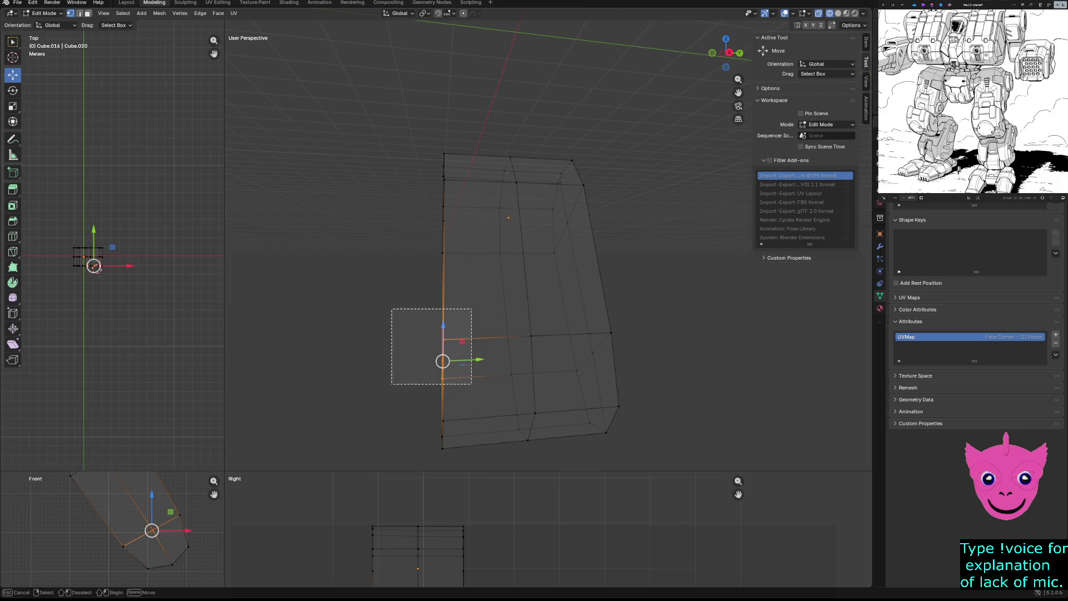
{"action": "left_click_drag", "start_coordinate": [499, 309], "coordinate": [557, 386], "text": "shift"}
{"action": "left_click_drag", "start_coordinate": [571, 305], "coordinate": [634, 387], "text": "shift"}
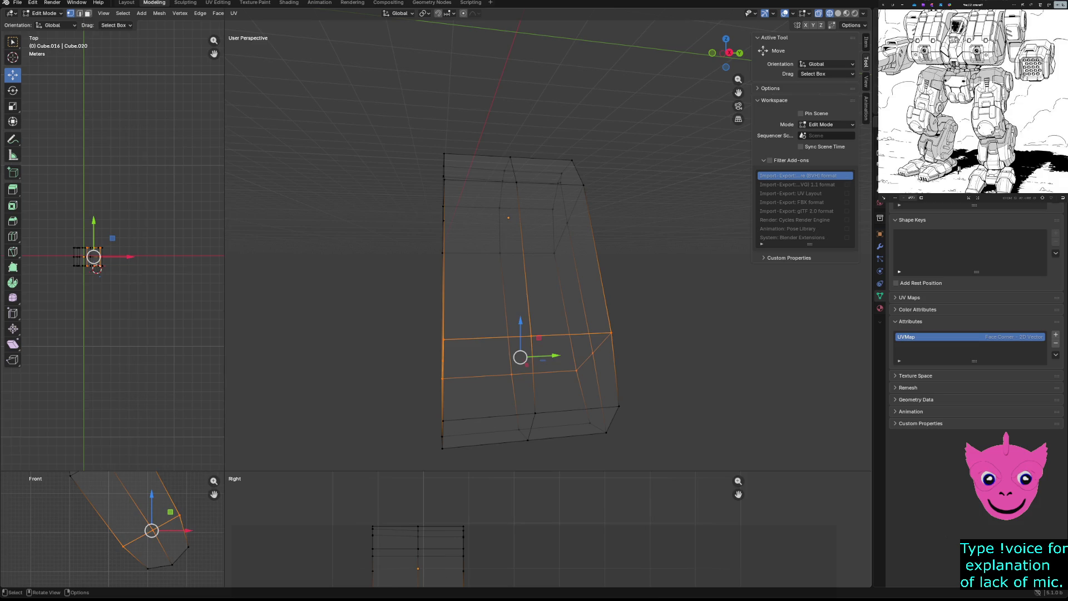
{"action": "key", "text": "g"}
{"action": "left_click", "coordinate": [531, 370]}
{"action": "key", "text": "alt+a"}
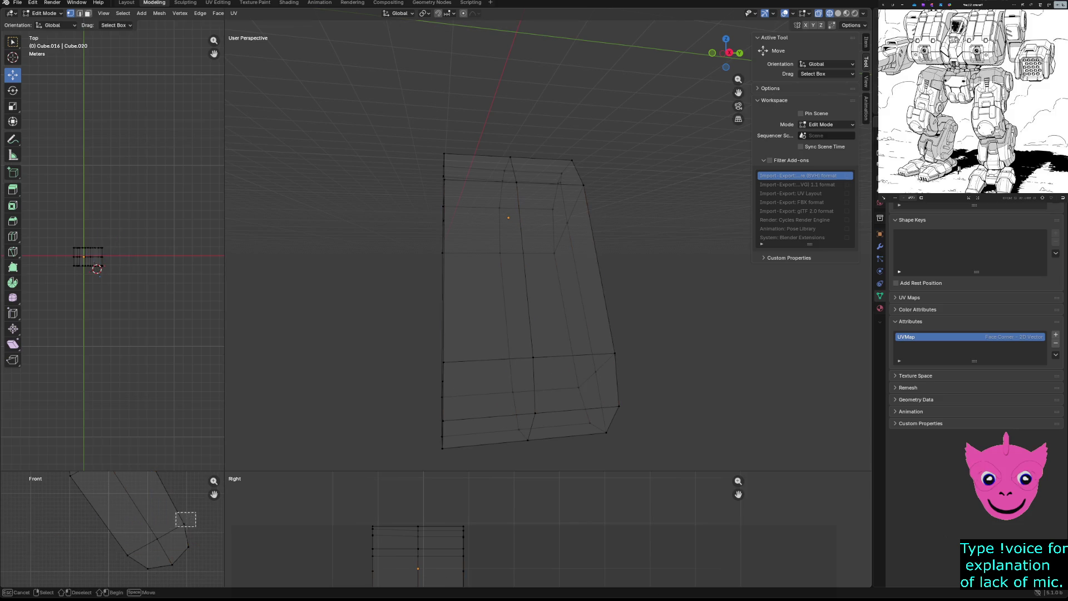
{"action": "key", "text": "ctrl+z"}
{"action": "key", "text": "g"}
{"action": "left_click", "coordinate": [182, 524]}
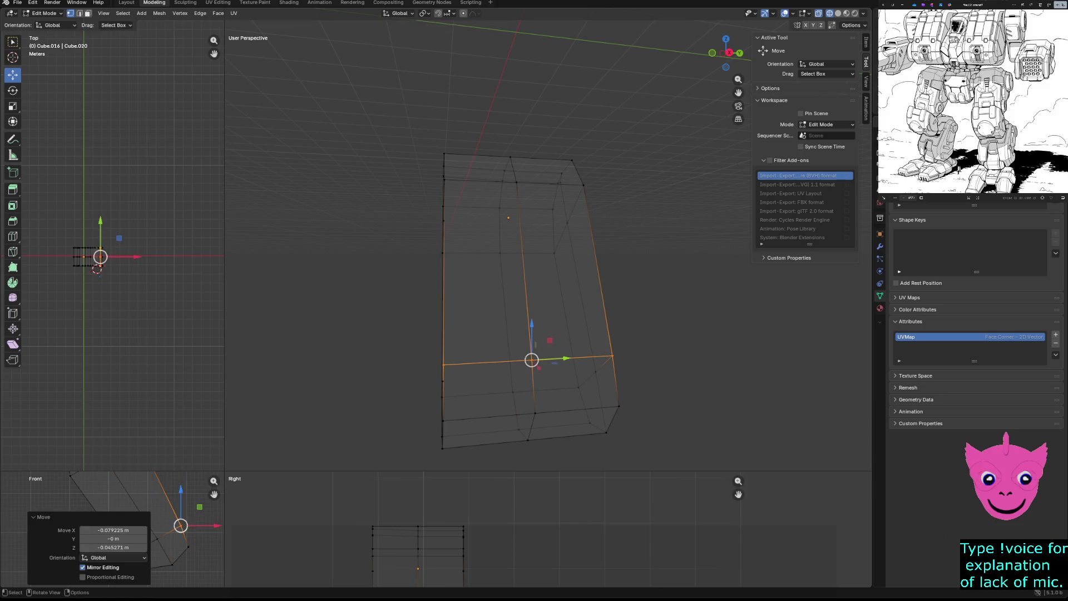
{"action": "key", "text": "g"}
{"action": "left_click", "coordinate": [182, 524]}
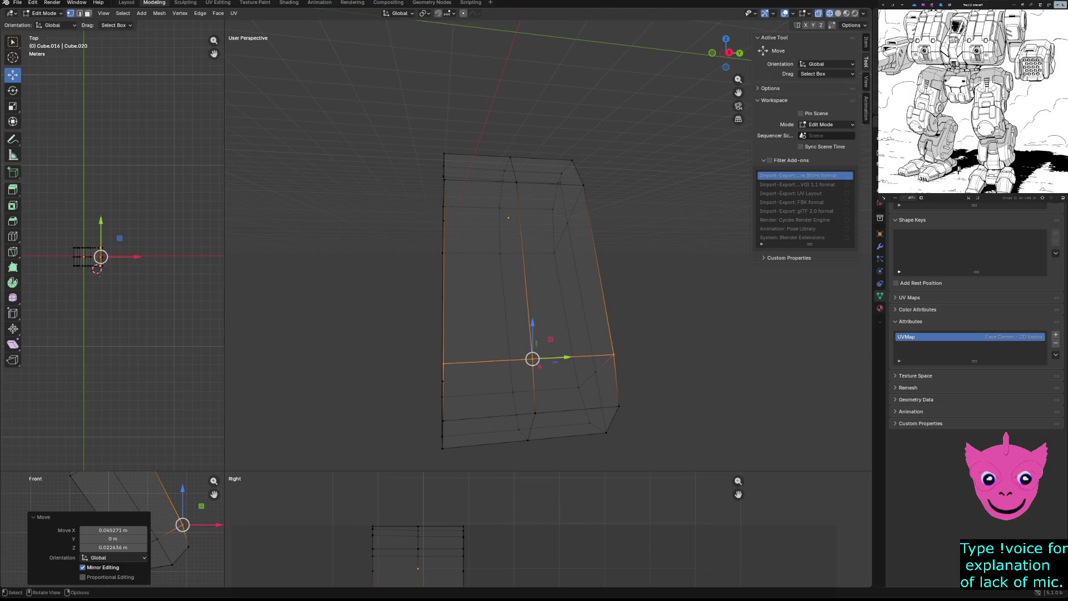
Move another edge loop slightly in the front view and orbit to check the block.
{"action": "key", "text": "alt+a"}
{"action": "left_click_drag", "start_coordinate": [113, 542], "coordinate": [143, 564]}
{"action": "key", "text": "g"}
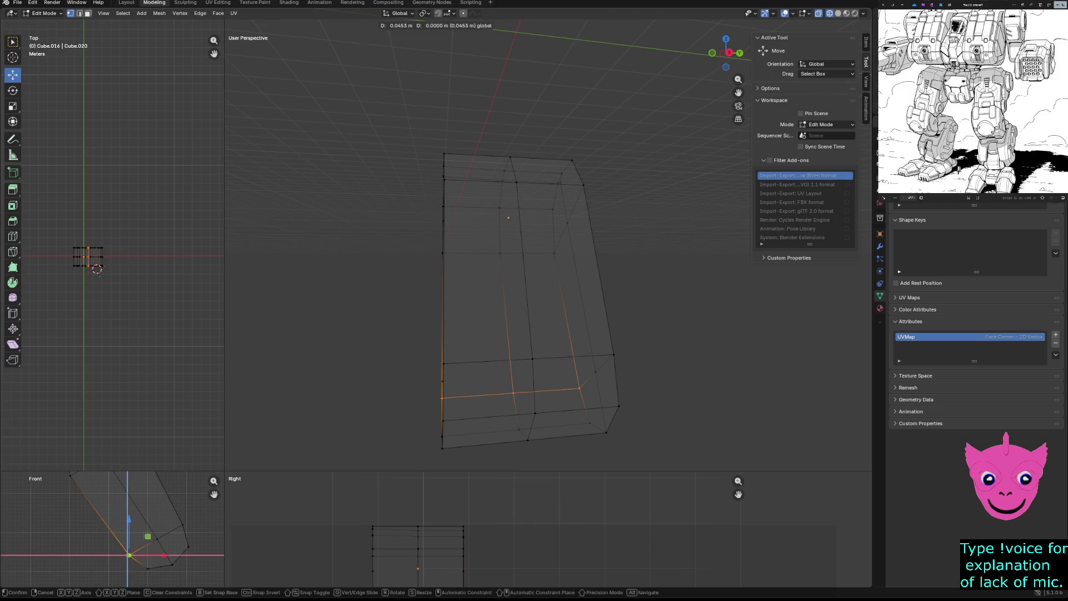
{"action": "left_click", "coordinate": [130, 554]}
{"action": "key", "text": "alt+a"}
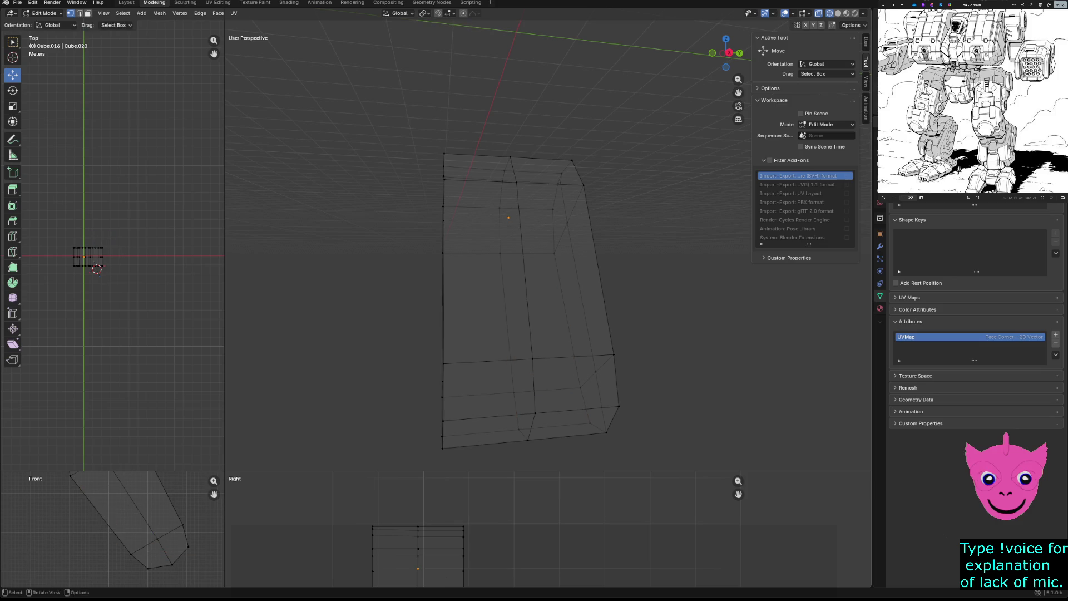
{"action": "middle_click_drag", "start_coordinate": [501, 292], "coordinate": [451, 284]}
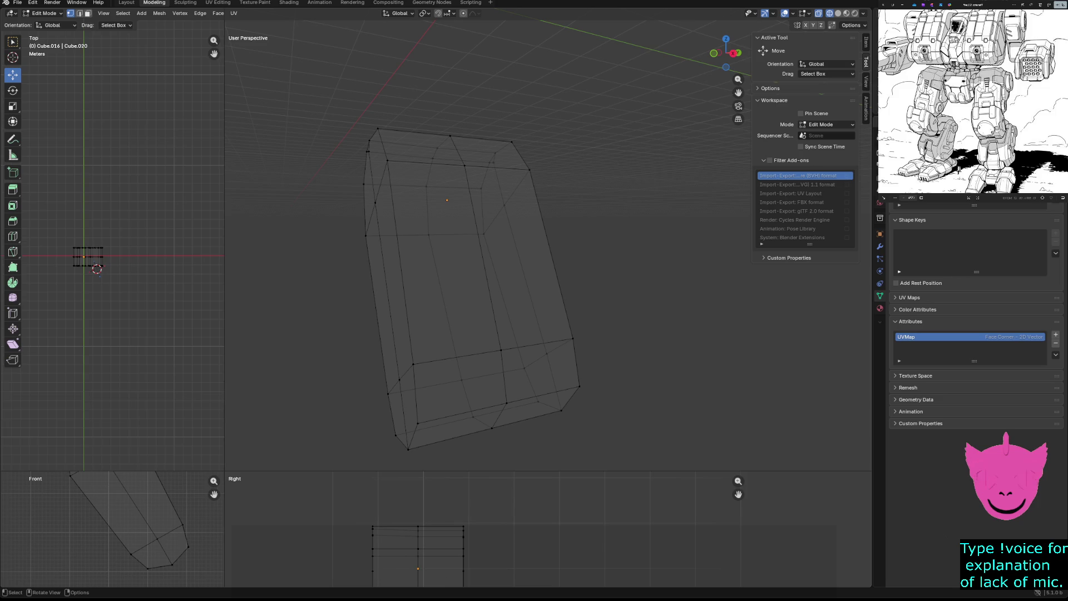
Inspect vertices and a chain of edges on the wireframe leg from closer angles.
{"action": "left_click", "coordinate": [428, 234]}
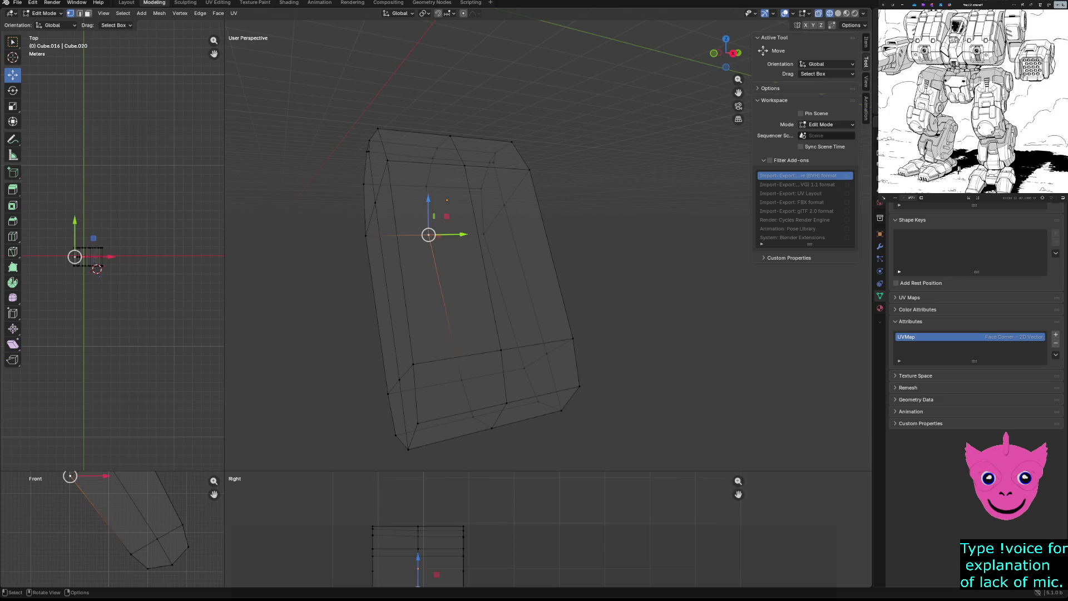
{"action": "middle_click_drag", "start_coordinate": [501, 293], "coordinate": [376, 275]}
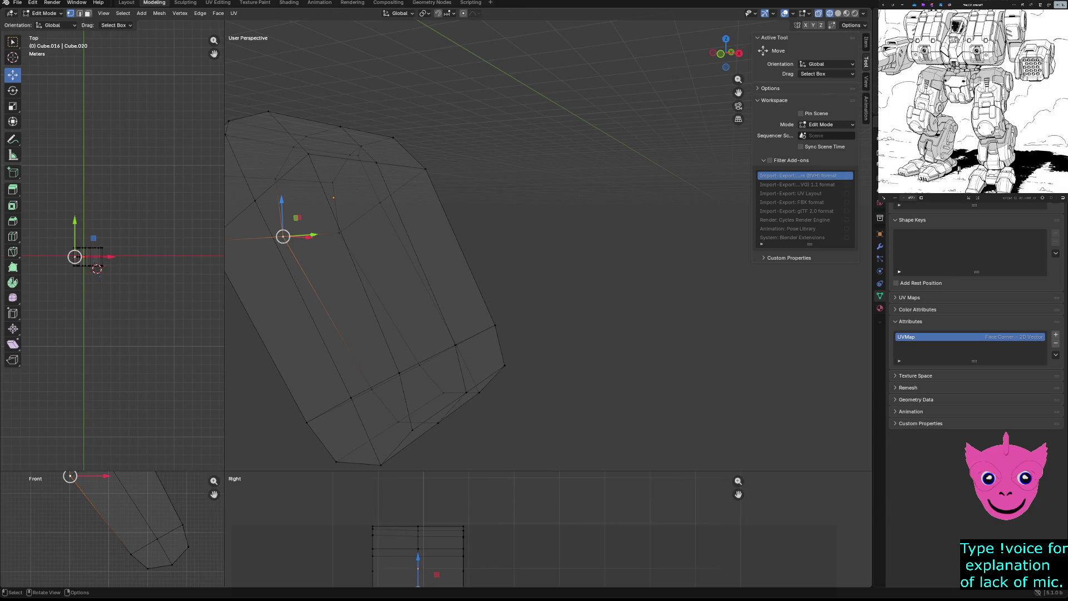
{"action": "key", "text": "alt+a"}
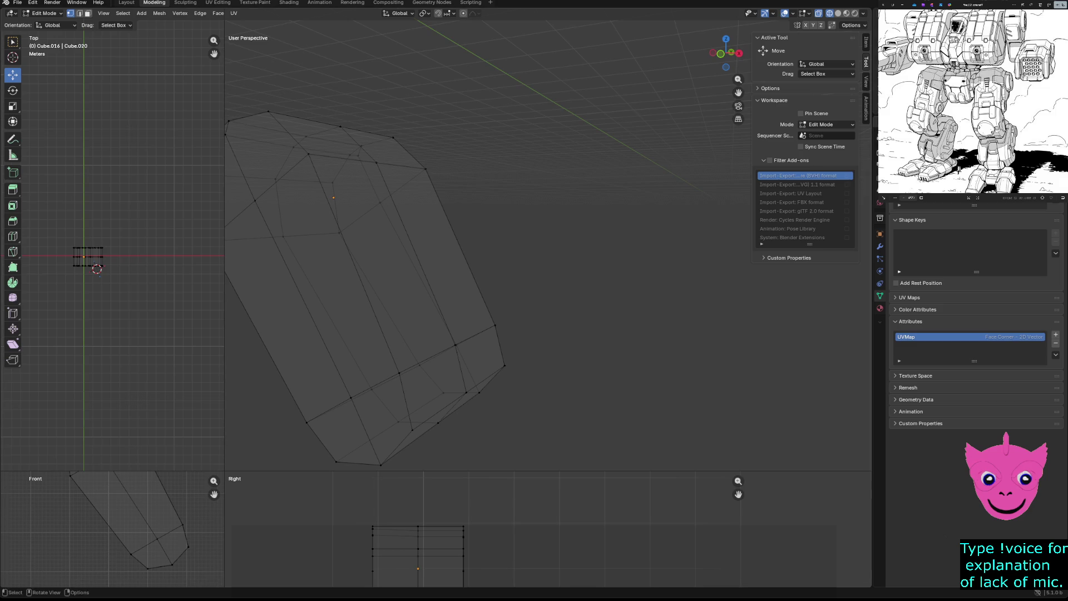
{"action": "scroll", "coordinate": [417, 534], "scroll_direction": "up", "scroll_amount": 2}
{"action": "scroll", "coordinate": [418, 534], "scroll_direction": "up", "scroll_amount": 1}
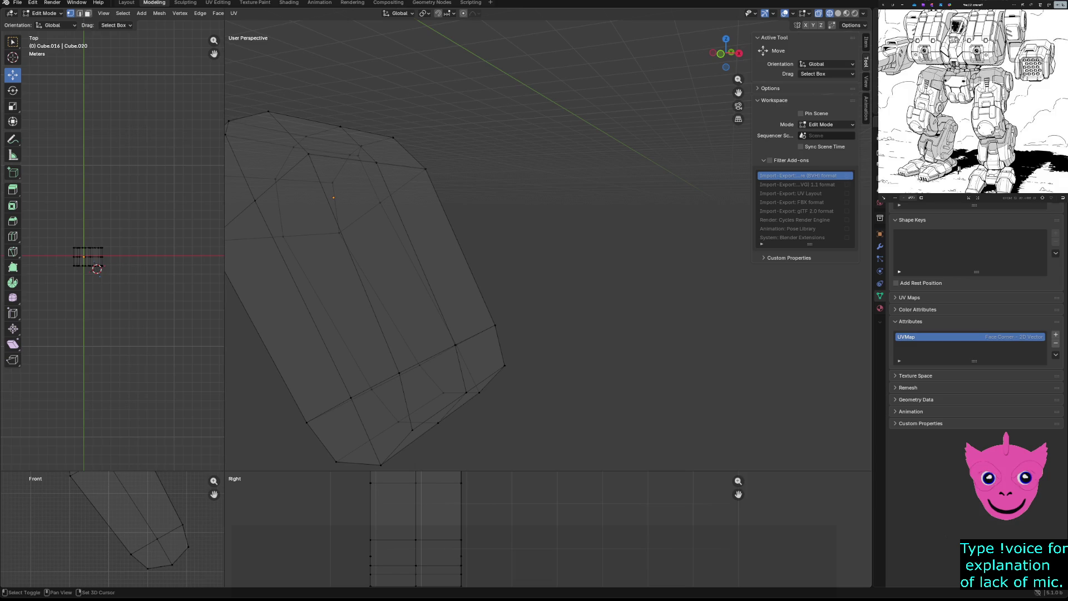
{"action": "left_click", "coordinate": [309, 154]}
{"action": "left_click", "coordinate": [351, 255], "text": "ctrl"}
{"action": "left_click", "coordinate": [391, 261], "text": "ctrl"}
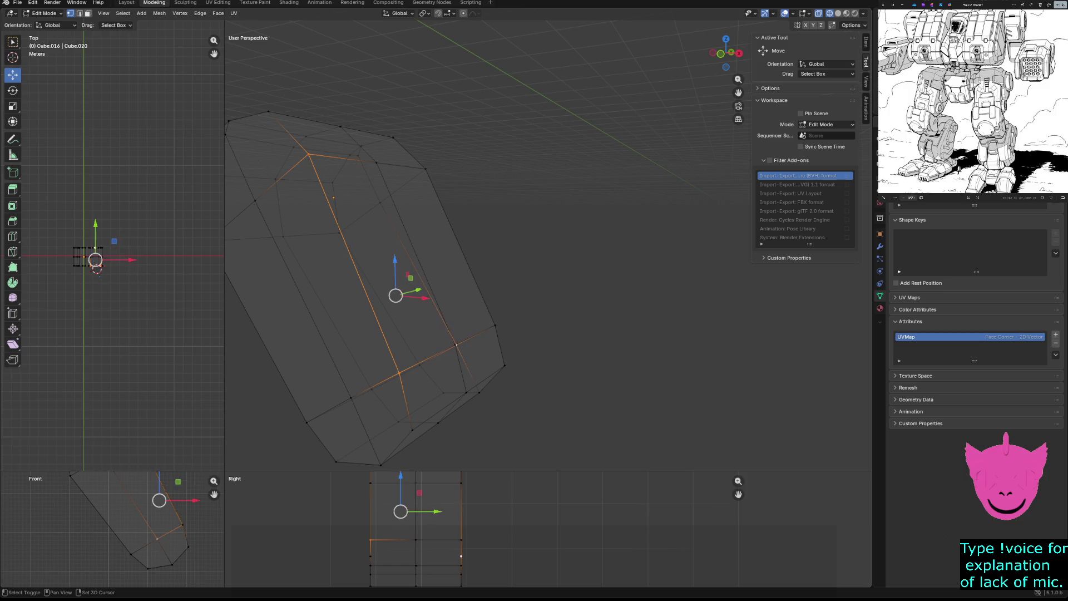
{"action": "left_click", "coordinate": [425, 170], "text": "ctrl"}
{"action": "left_click", "coordinate": [495, 325], "text": "ctrl"}
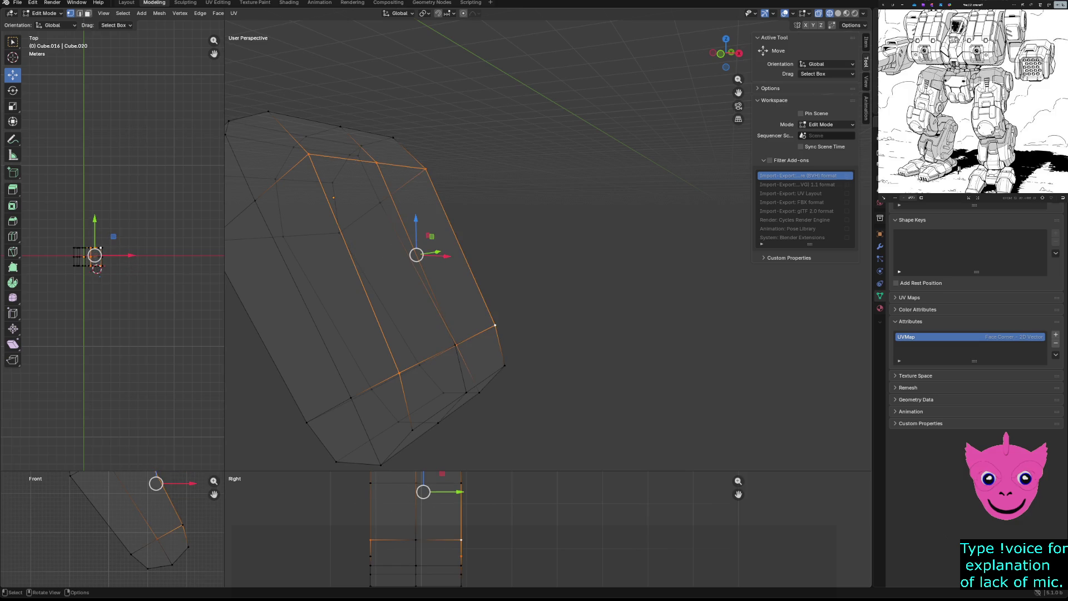
Clear the selection and enlarge the front and right views.
{"action": "middle_click_drag", "start_coordinate": [543, 292], "coordinate": [501, 276]}
{"action": "key", "text": "alt+a"}
{"action": "mouse_move", "coordinate": [224, 408]}
{"action": "left_mouse_down"}
{"action": "mouse_move", "coordinate": [287, 467]}
{"action": "mouse_move", "coordinate": [453, 216]}
{"action": "left_mouse_up"}
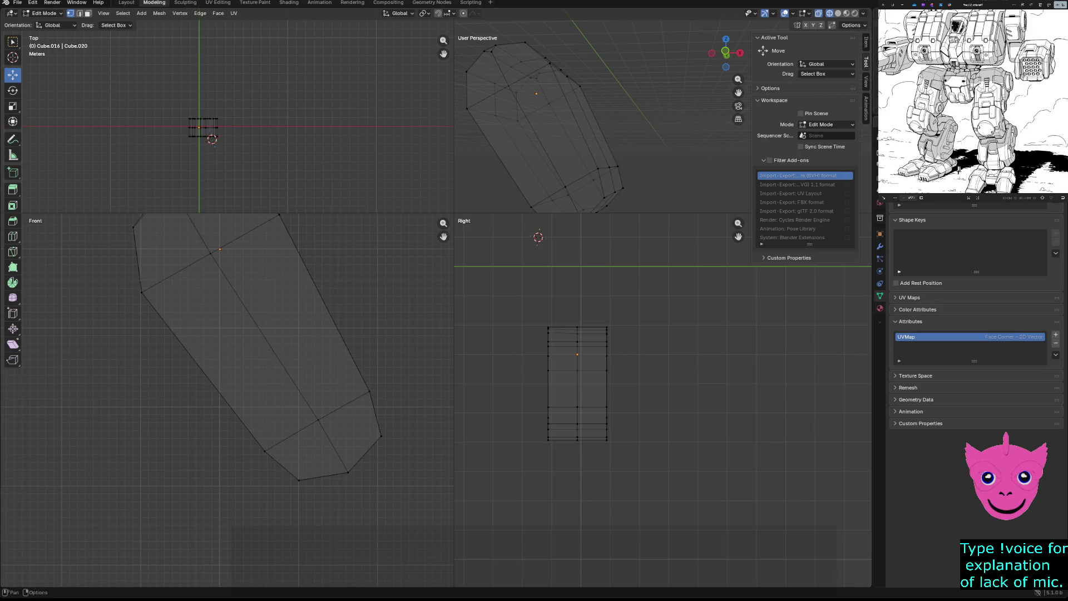
Knife-cut a new loop across the middle of the leg piece and confirm it.
{"action": "key", "text": "k"}
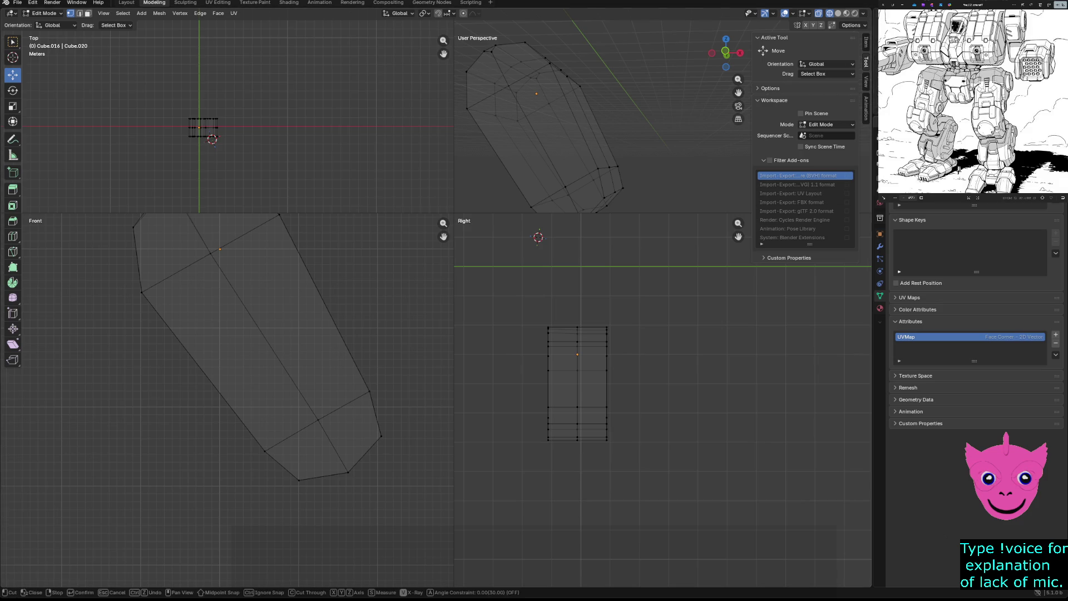
{"action": "left_click", "coordinate": [377, 249]}
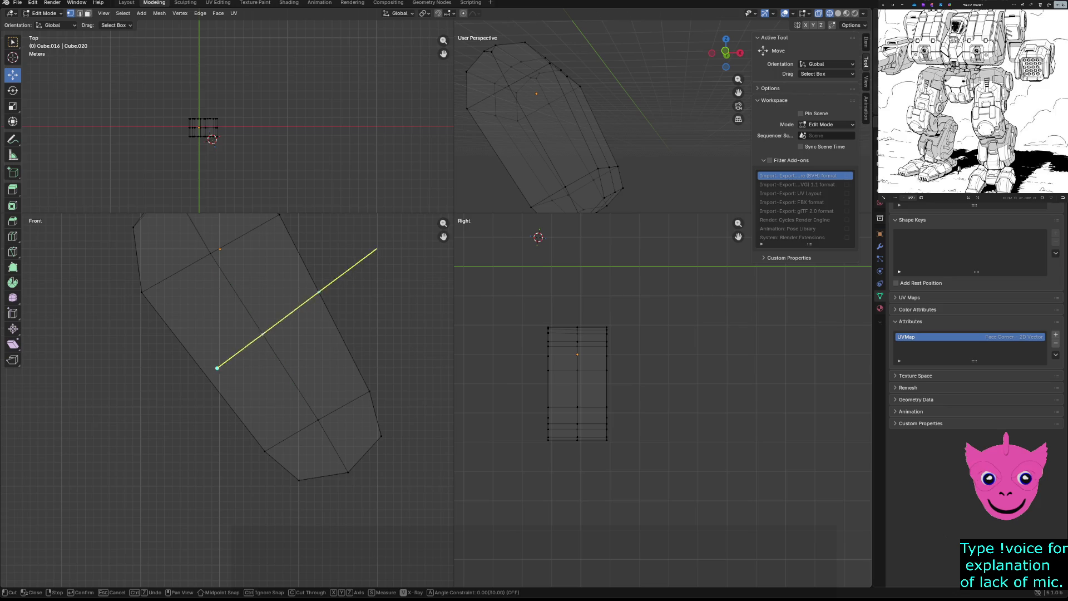
{"action": "left_click", "coordinate": [178, 378]}
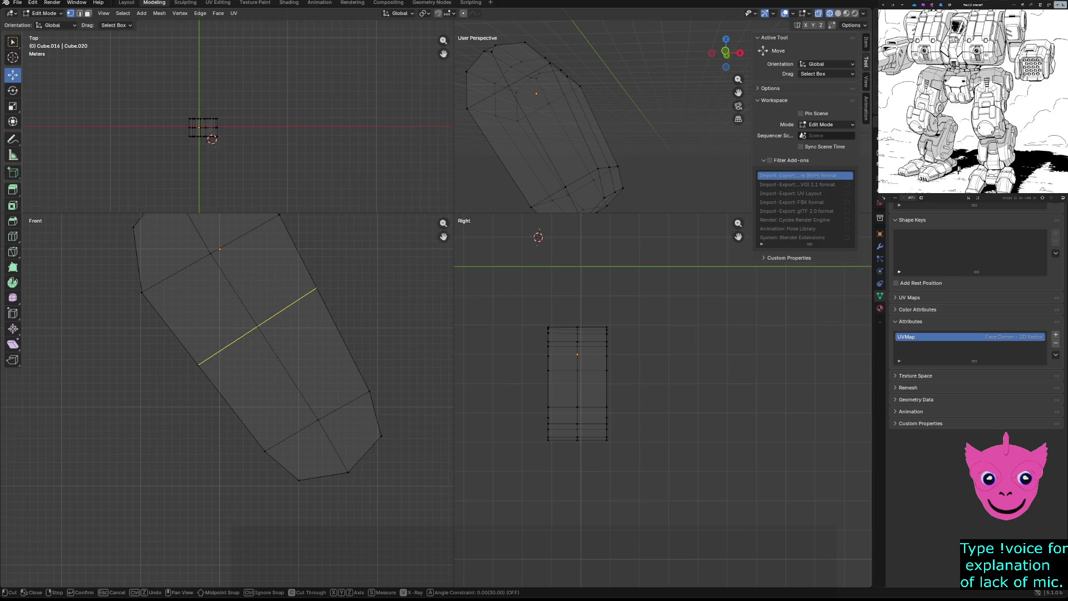
{"action": "key", "text": "Return"}
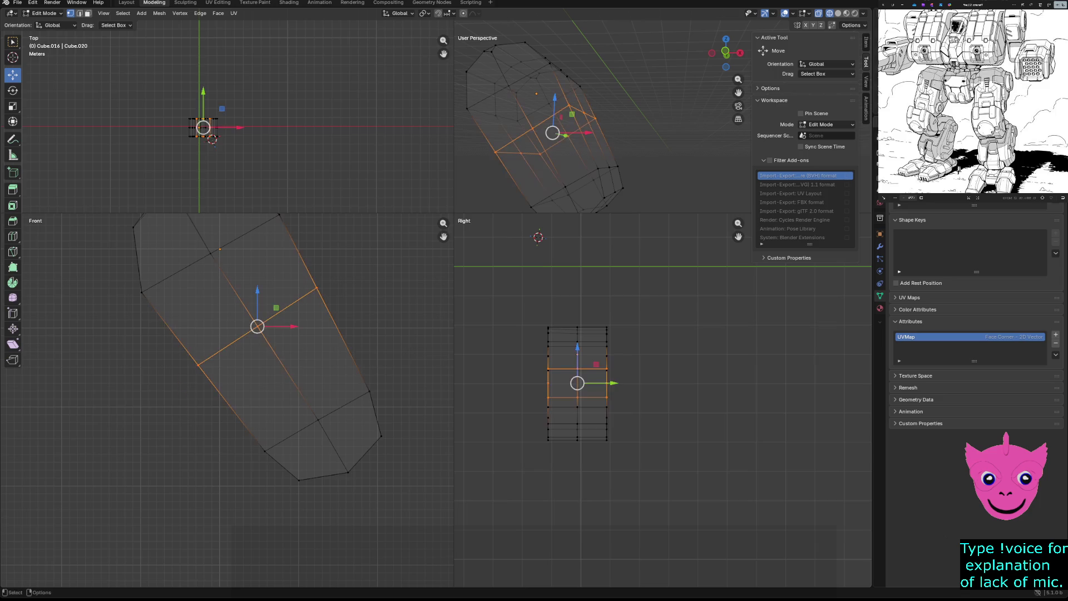
{"action": "right_click", "coordinate": [461, 372]}
{"action": "key", "text": "Escape"}
Select the lower edge loops and start dragging them toward the reference outline.
{"action": "left_click", "coordinate": [197, 365], "text": "alt"}
{"action": "left_click", "coordinate": [257, 326], "text": "alt+shift"}
{"action": "left_click", "coordinate": [308, 278], "text": "alt+shift"}
{"action": "key", "text": "g"}
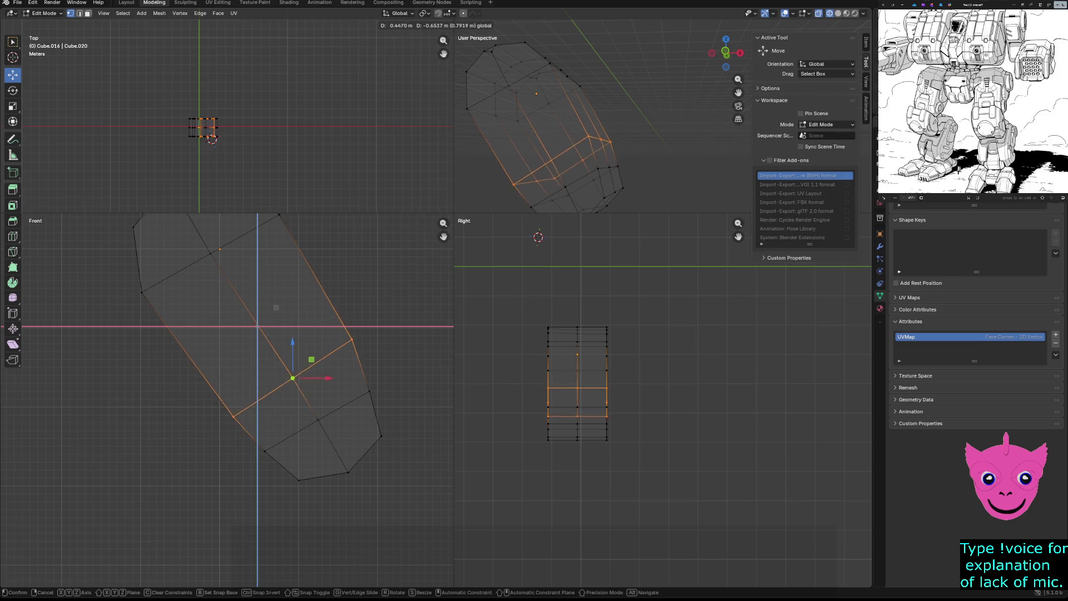
Confirm the loop move, then nudge three outline vertices one by one toward the reference line.
{"action": "left_click", "coordinate": [276, 307]}
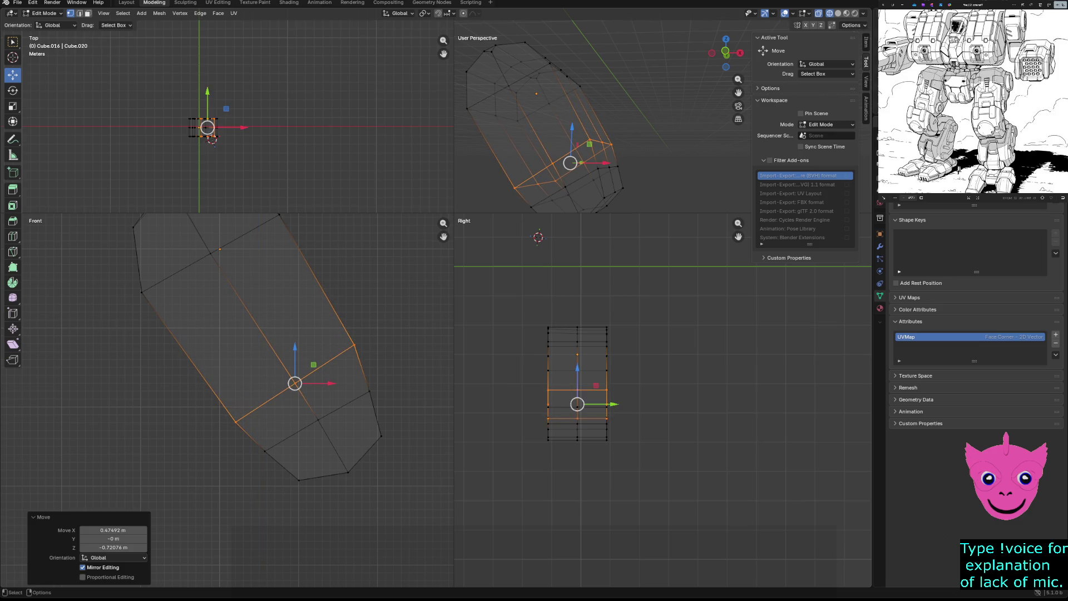
{"action": "left_click", "coordinate": [356, 351]}
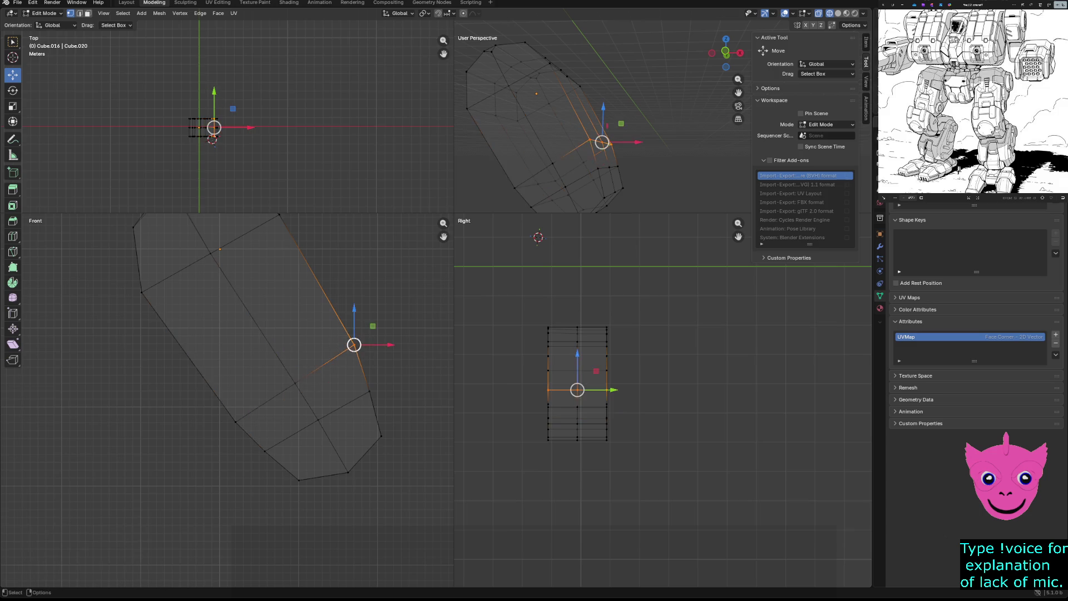
{"action": "key", "text": "g"}
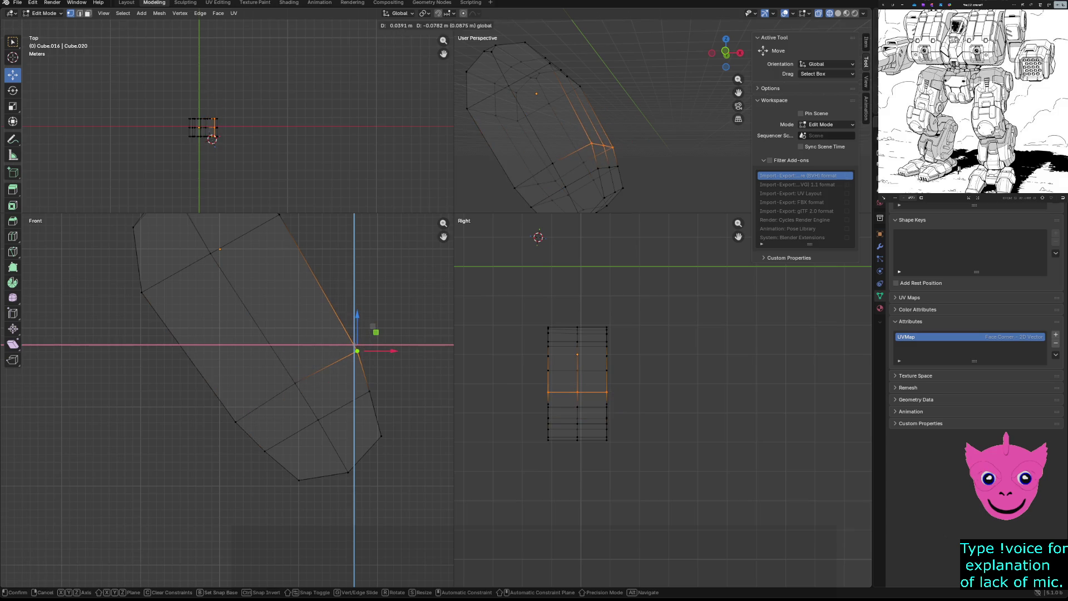
{"action": "left_click", "coordinate": [356, 352]}
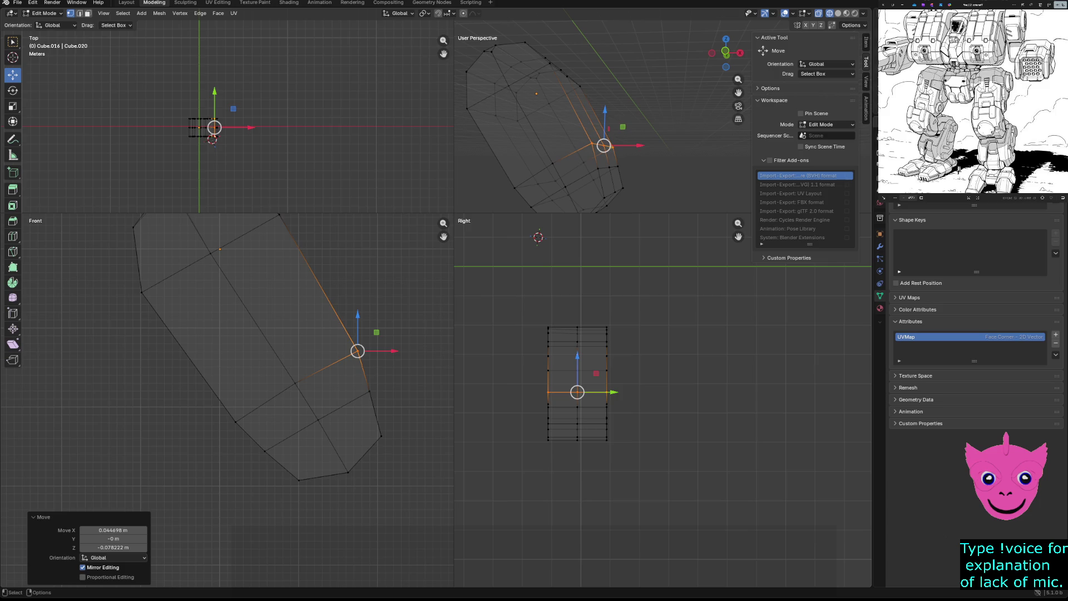
{"action": "left_click", "coordinate": [295, 383]}
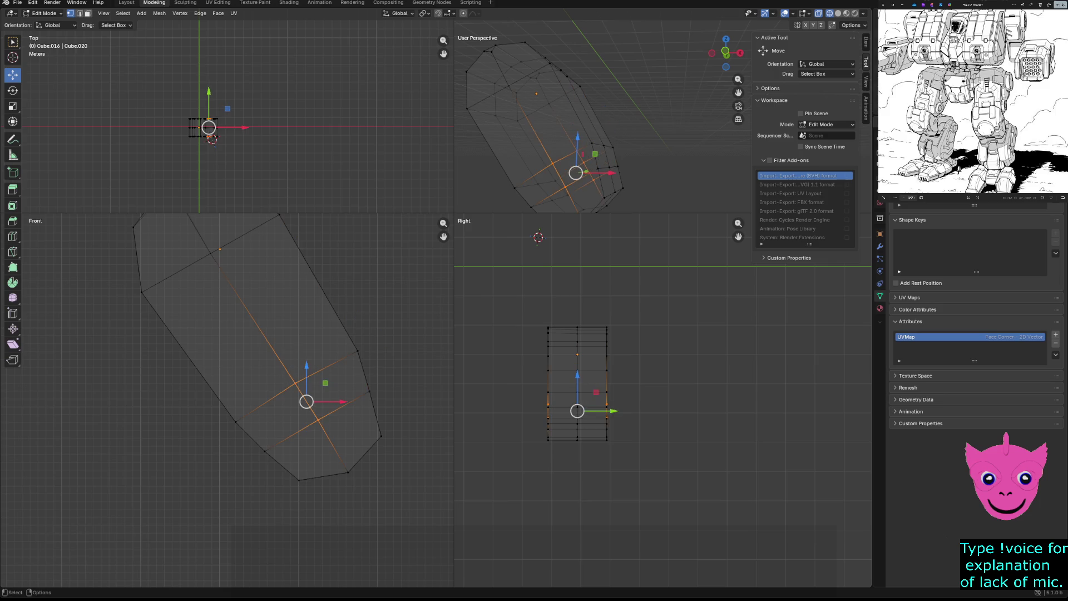
{"action": "left_click_drag", "start_coordinate": [313, 365], "coordinate": [319, 368]}
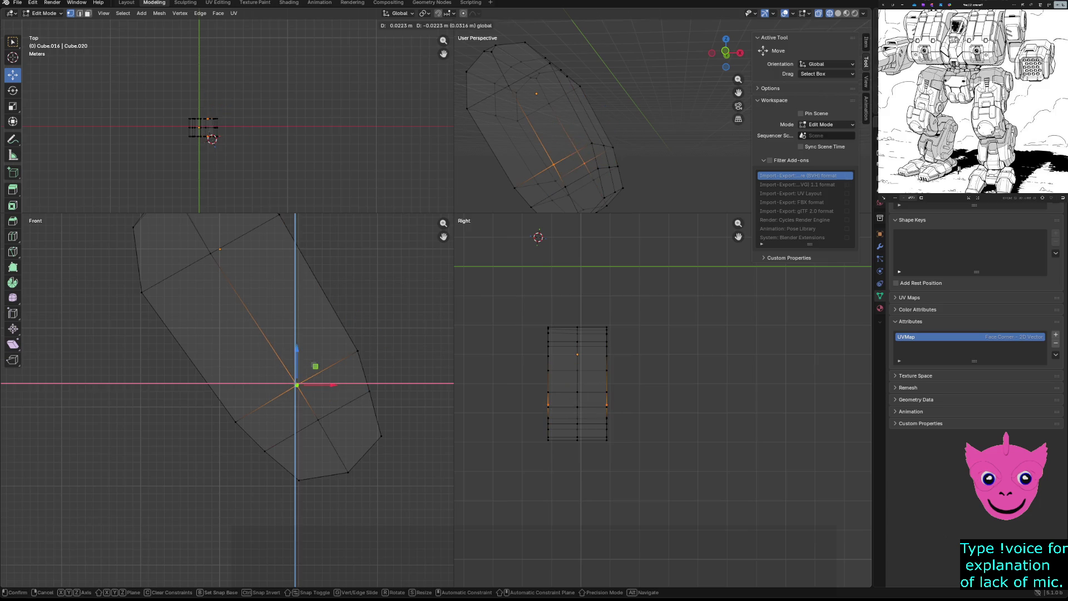
{"action": "left_click", "coordinate": [318, 367]}
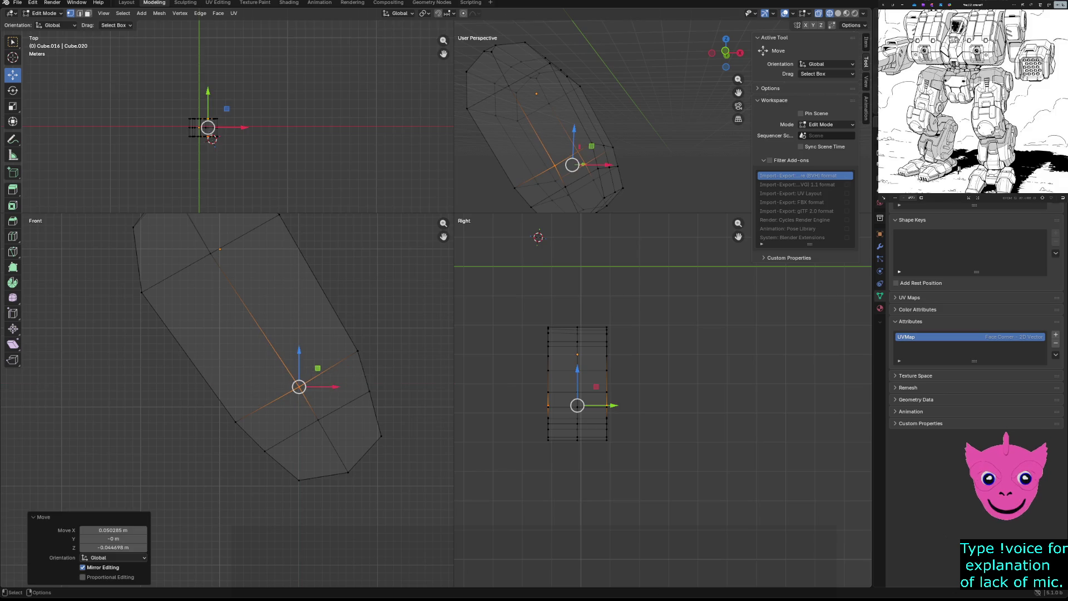
{"action": "left_click", "coordinate": [235, 421]}
{"action": "left_click_drag", "start_coordinate": [253, 404], "coordinate": [255, 406]}
{"action": "left_click", "coordinate": [358, 350]}
{"action": "key", "text": "alt+a"}
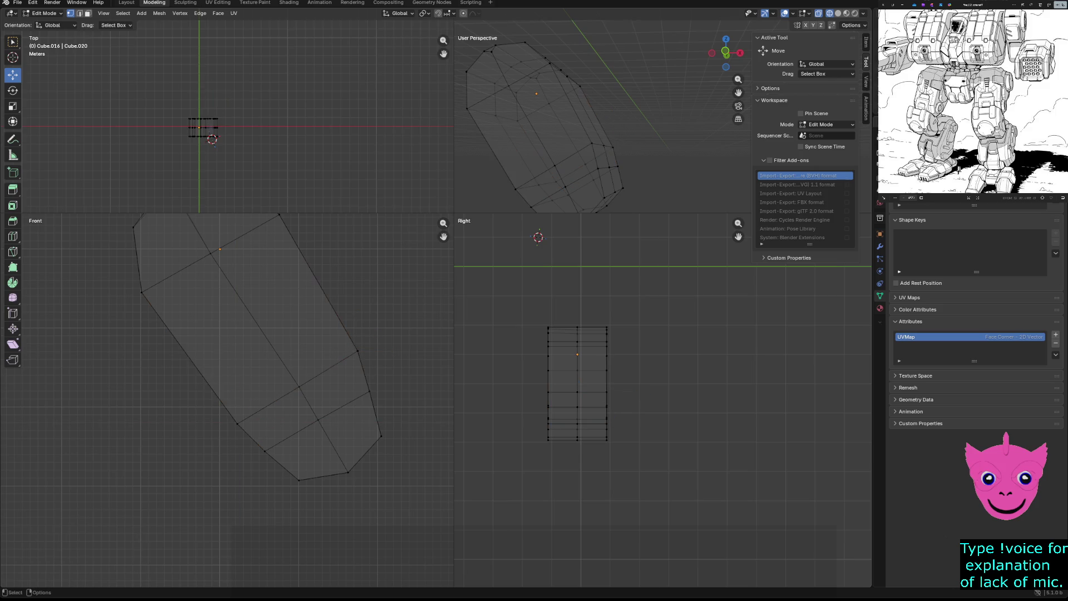
{"action": "scroll", "coordinate": [250, 335], "scroll_direction": "down", "scroll_amount": 1}
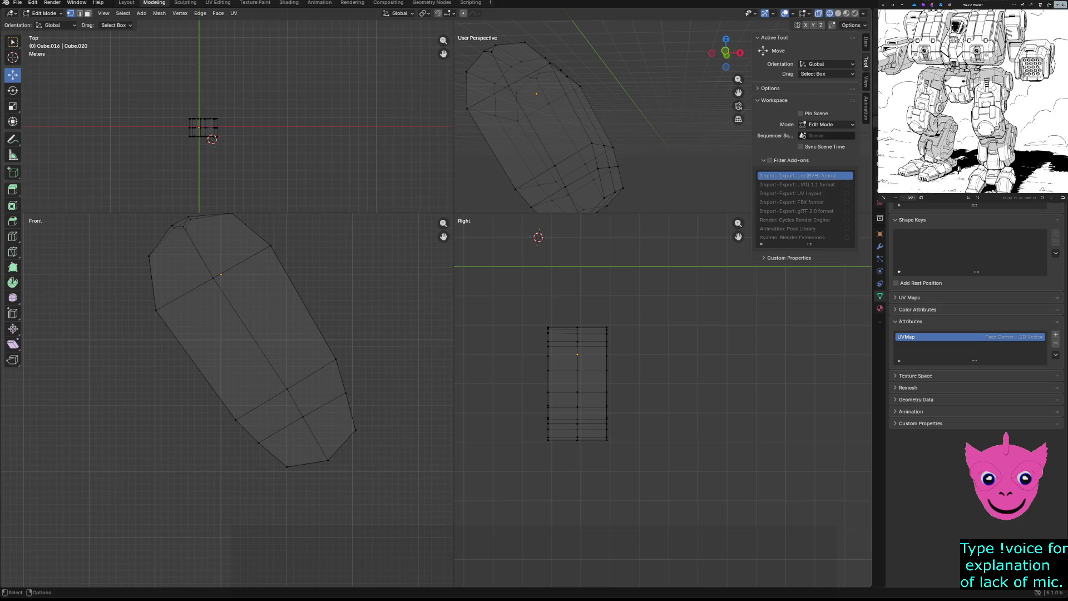
Shift a face loop on the leg slightly to fit the outline and clear the selection.
{"action": "left_click", "coordinate": [576, 418], "text": "alt"}
{"action": "left_click", "coordinate": [576, 392], "text": "alt"}
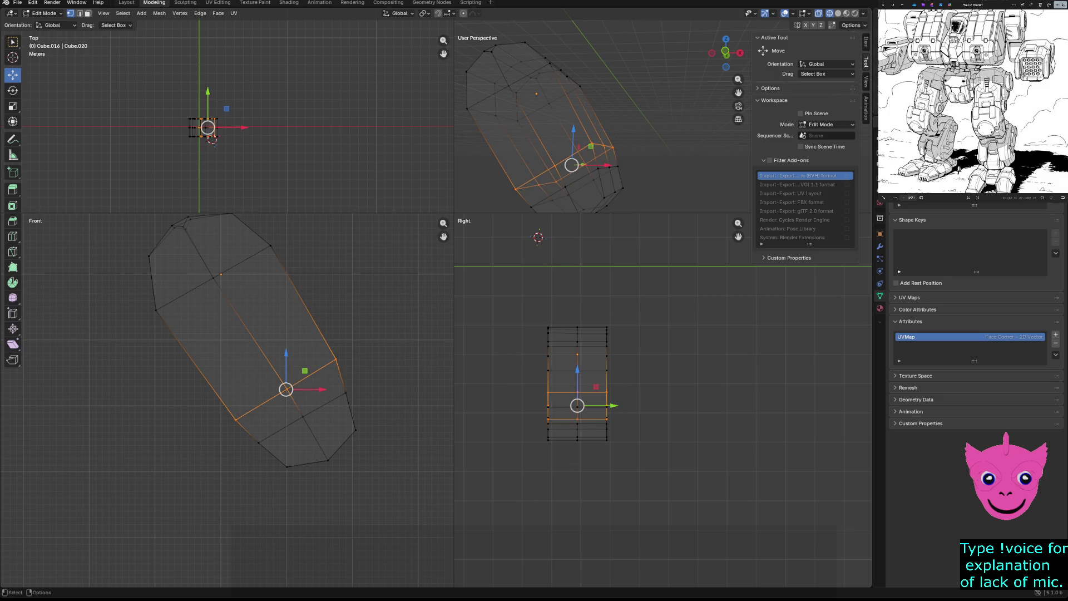
{"action": "left_click_drag", "start_coordinate": [286, 389], "coordinate": [282, 381]}
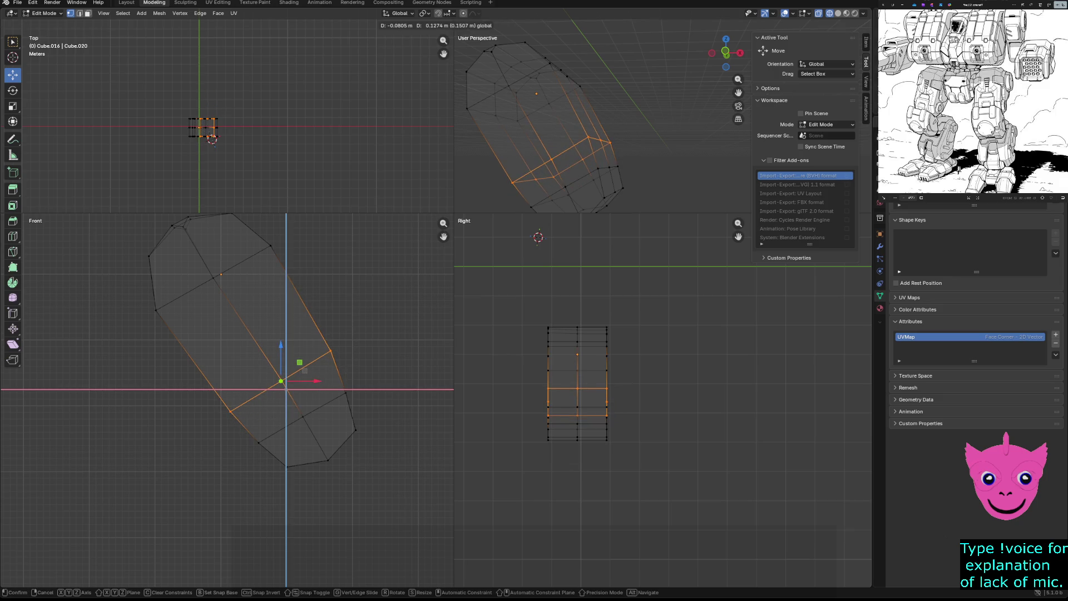
{"action": "left_click", "coordinate": [282, 381]}
{"action": "key", "text": "alt+a"}
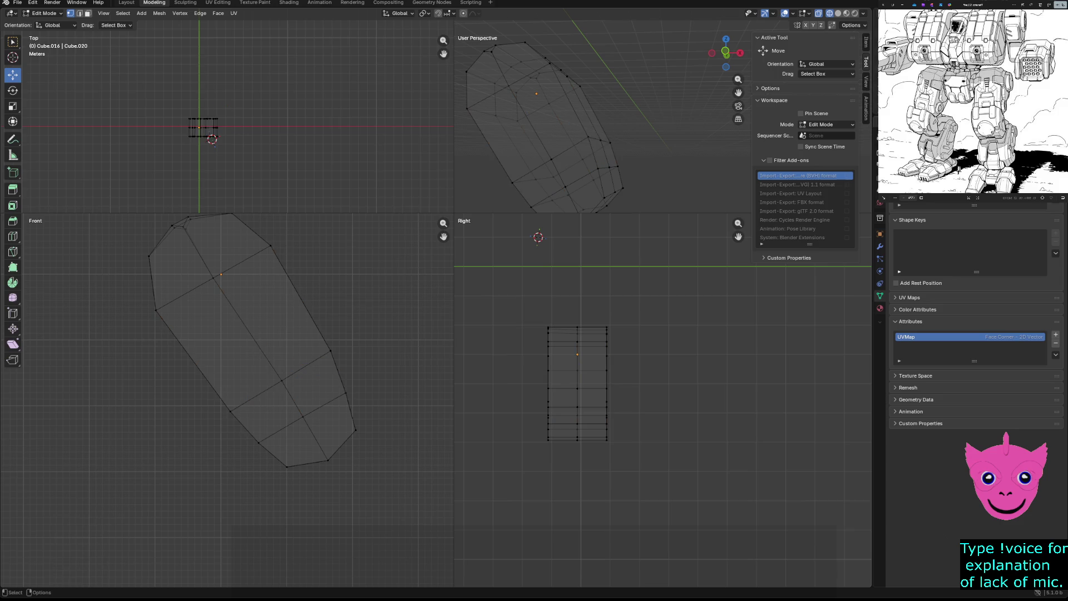
{"action": "middle_click_drag", "start_coordinate": [543, 125], "coordinate": [601, 109]}
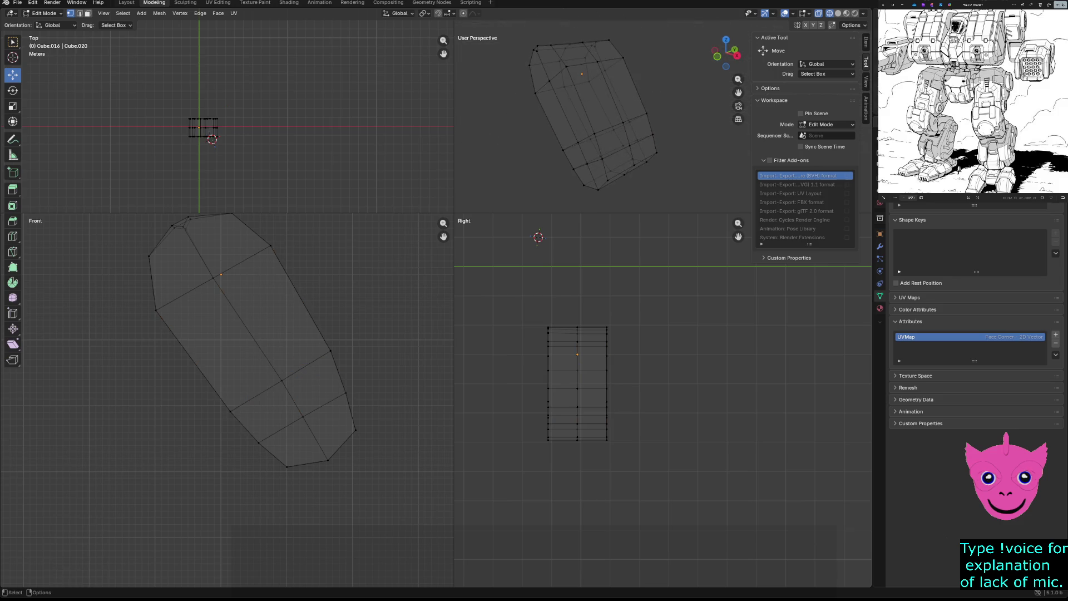
Enlarge the perspective quad-view area and change its viewport shading via the Z pie menu.
{"action": "left_click_drag", "start_coordinate": [453, 216], "coordinate": [326, 395]}
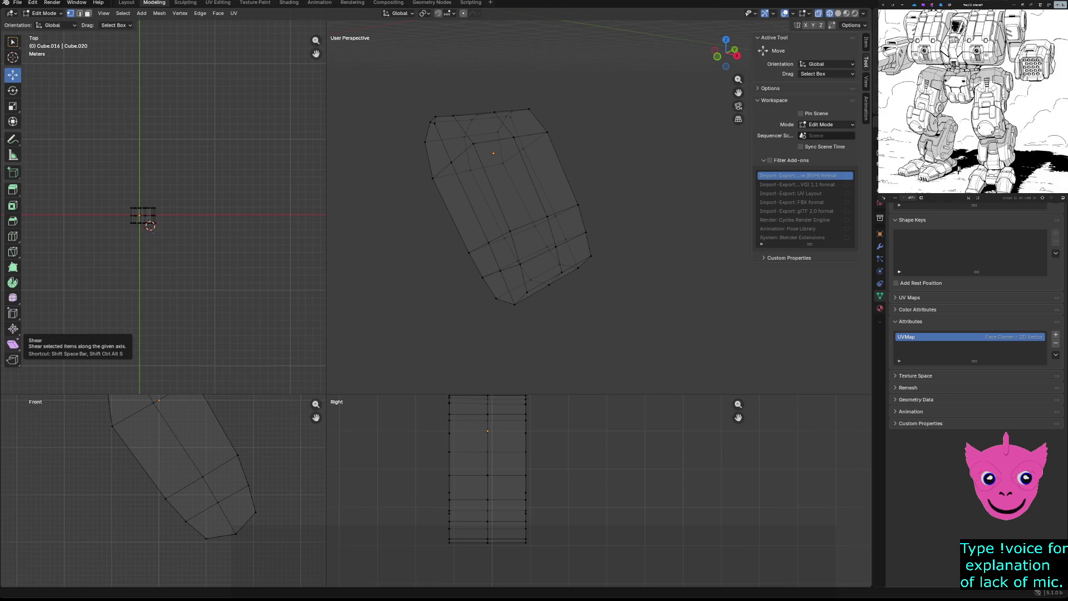
{"action": "middle_click_drag", "start_coordinate": [435, 250], "coordinate": [472, 268]}
{"action": "key", "text": "z"}
{"action": "left_click", "coordinate": [537, 268]}
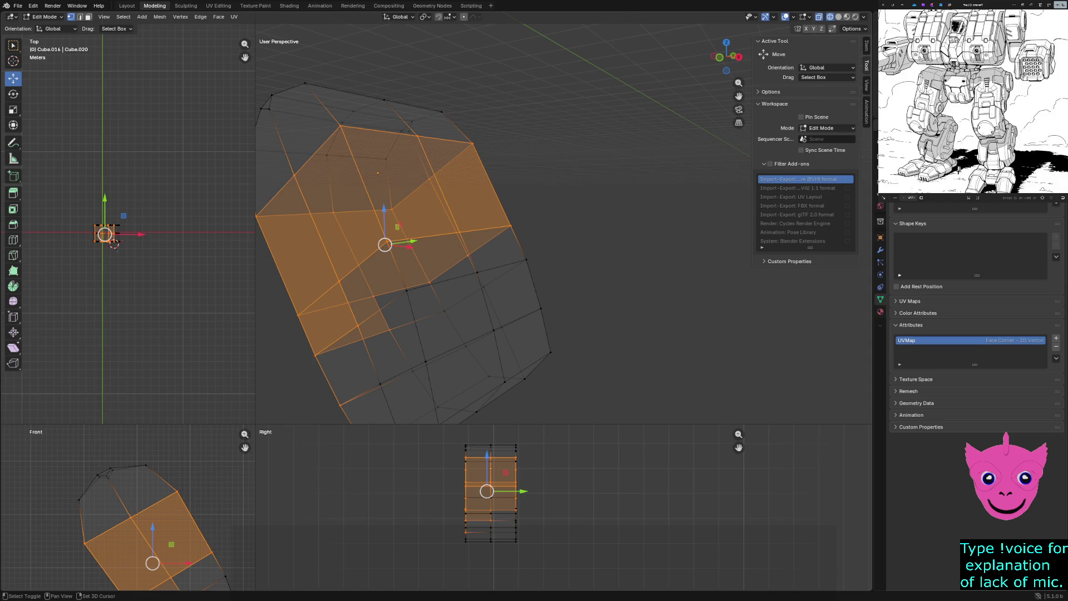
Box-select the central band of faces on the leg and return to the modelling workspace.
{"action": "mouse_move", "coordinate": [372, 331]}
{"action": "left_mouse_down"}
{"action": "mouse_move", "coordinate": [444, 261]}
{"action": "mouse_move", "coordinate": [499, 311]}
{"action": "left_mouse_up"}
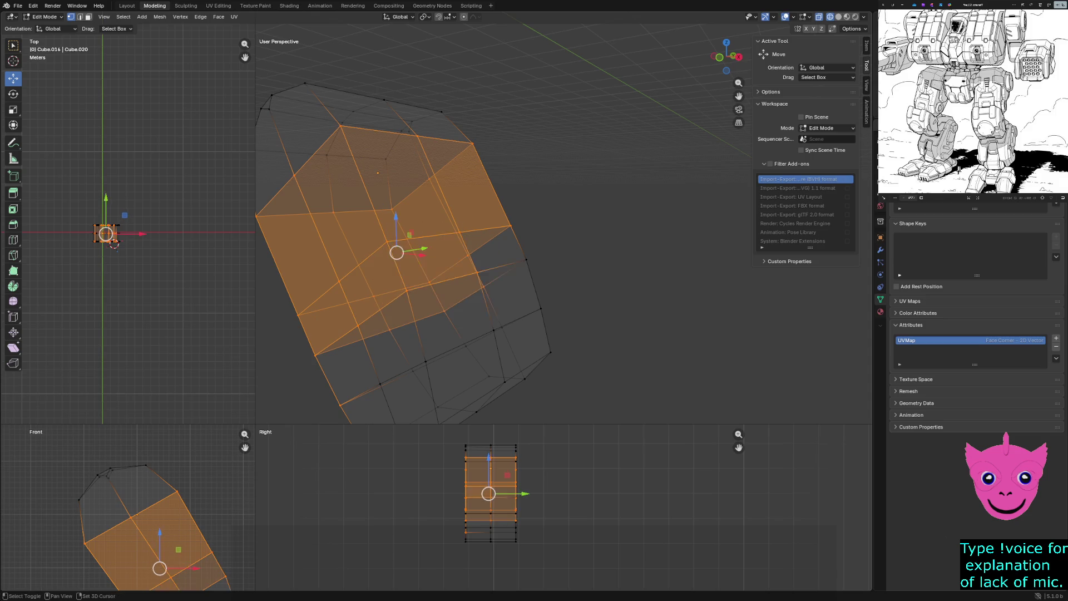
{"action": "left_click_drag", "start_coordinate": [476, 226], "coordinate": [534, 292], "text": "shift"}
{"action": "middle_click_drag", "start_coordinate": [434, 250], "coordinate": [409, 251]}
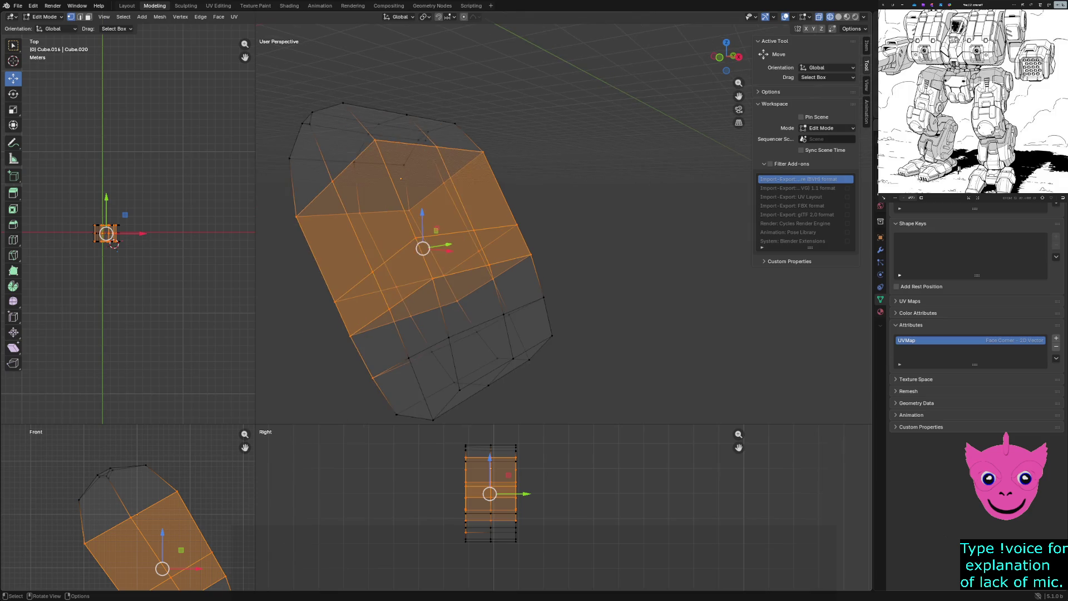
{"action": "left_click", "coordinate": [425, 243], "text": "shift"}
{"action": "mouse_move", "coordinate": [434, 251]}
{"action": "middle_mouse_down"}
{"action": "mouse_move", "coordinate": [685, 233]}
{"action": "mouse_move", "coordinate": [502, 234]}
{"action": "middle_mouse_up"}
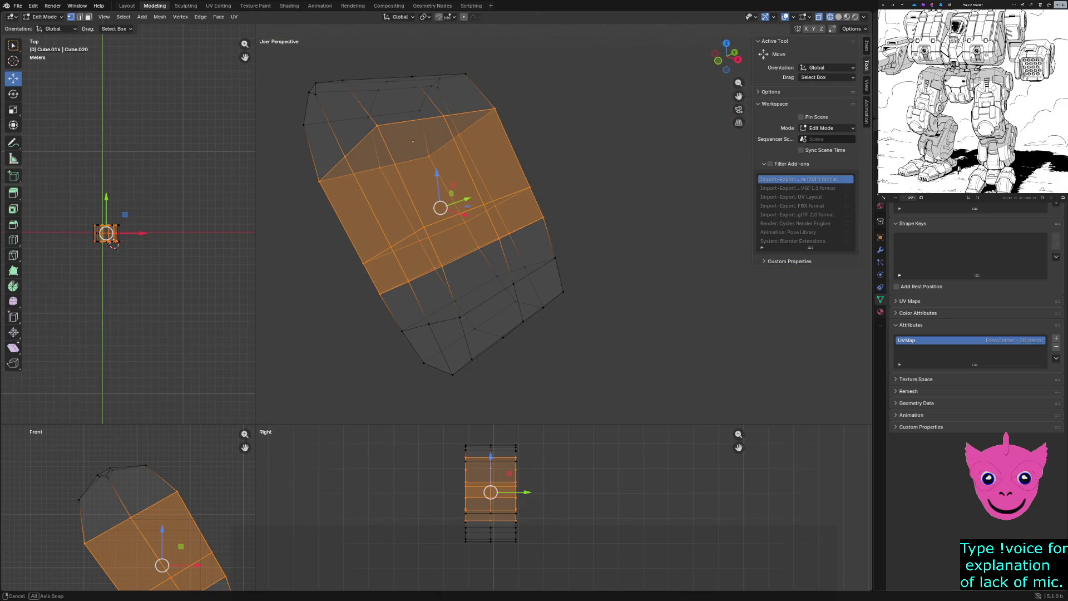
{"action": "key", "text": "ctrl+Page_Down"}
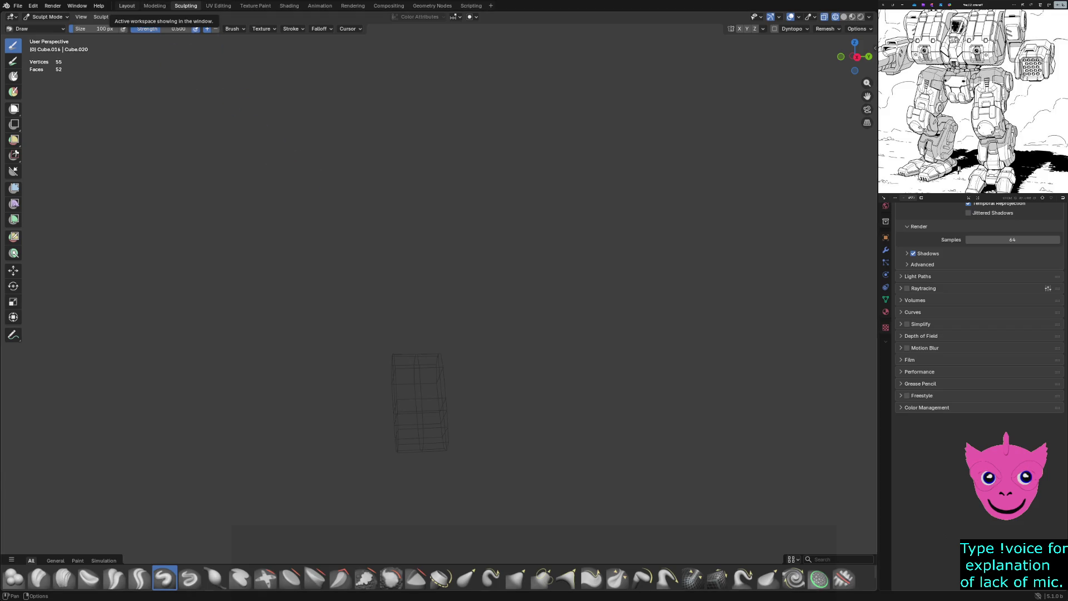
{"action": "left_click", "coordinate": [154, 6]}
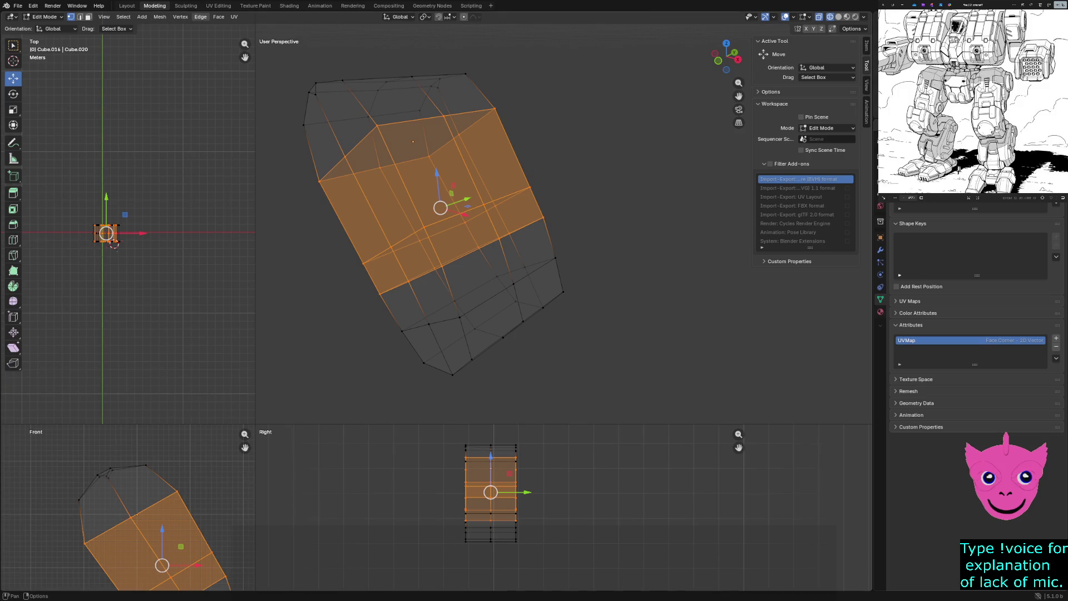
Subdivide the band via Edge > Subdivide and show the finer grid in solid shading from the front.
{"action": "left_click", "coordinate": [201, 17]}
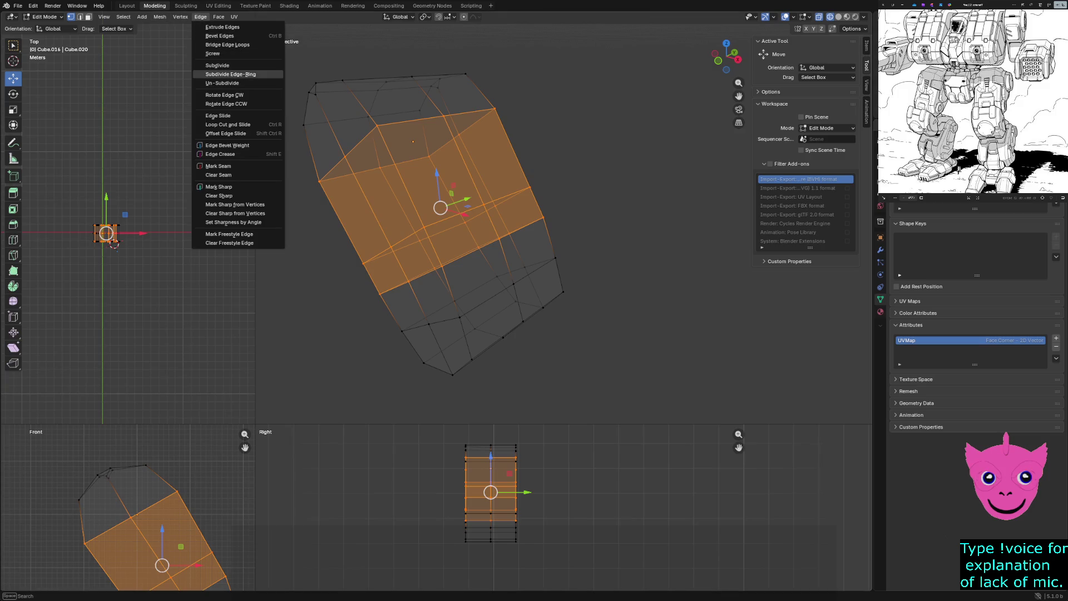
{"action": "left_click", "coordinate": [217, 65]}
{"action": "key", "text": "alt+a"}
{"action": "key", "text": "z"}
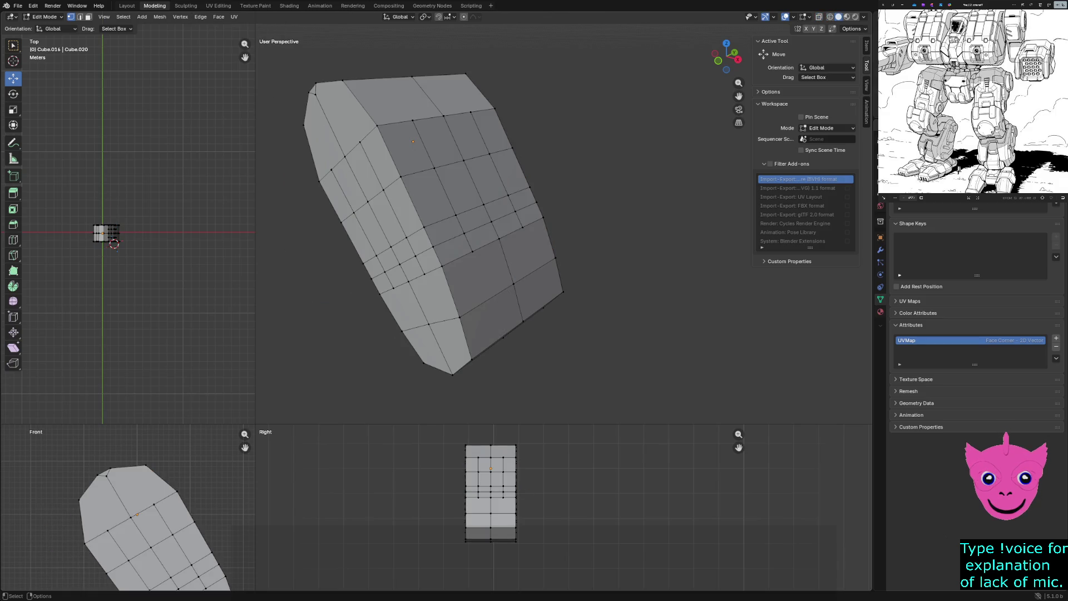
{"action": "middle_click_drag", "start_coordinate": [435, 217], "coordinate": [534, 216]}
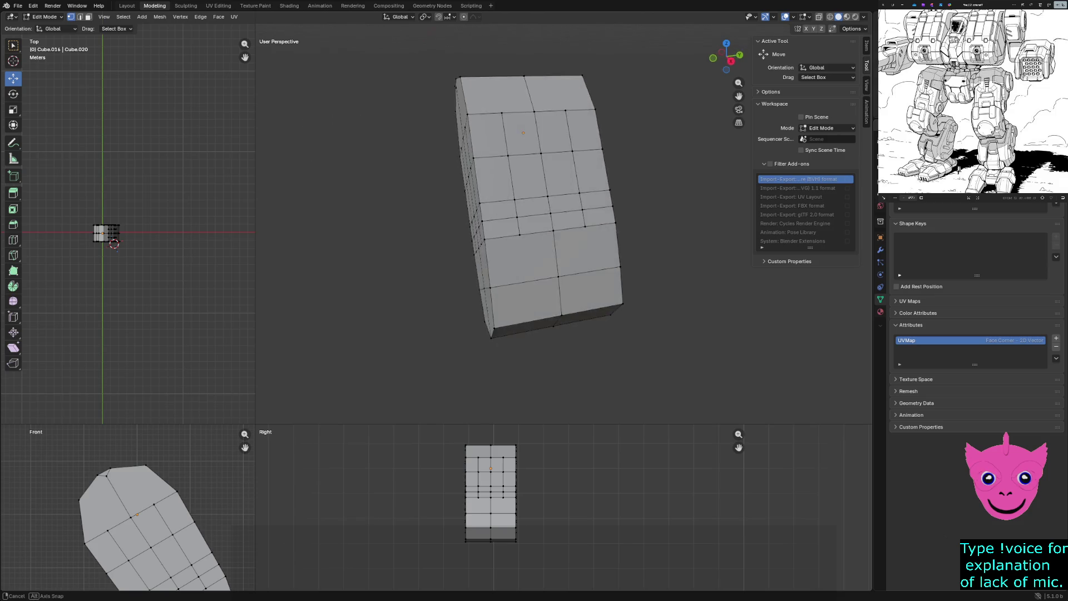
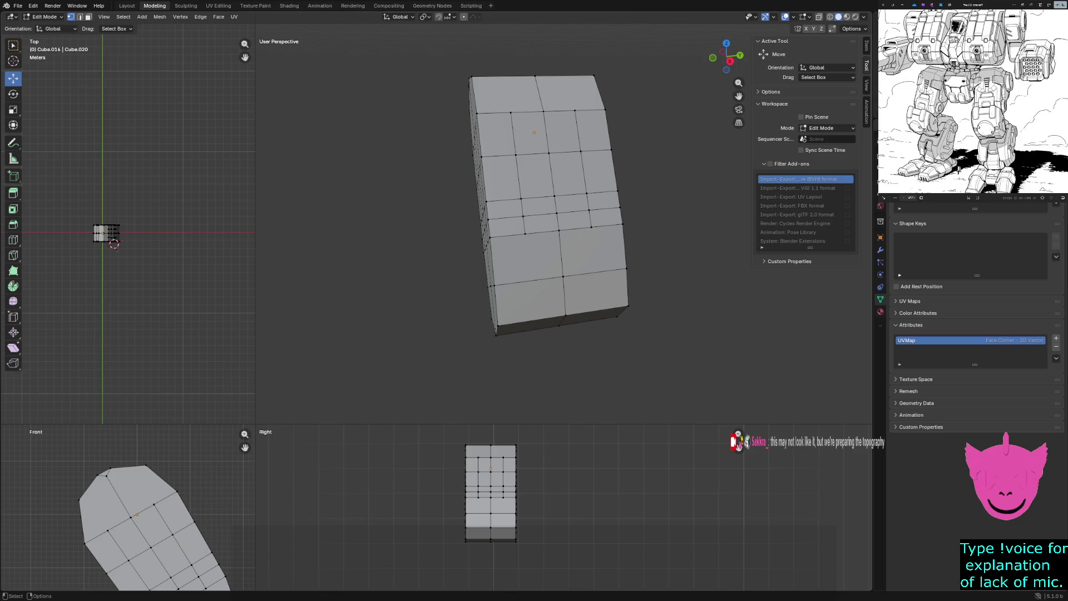
Slide a vertex, then a shortest-path run of vertices, along Y to route a diagonal edge flow.
{"action": "left_click", "coordinate": [520, 202]}
{"action": "middle_click_drag", "start_coordinate": [542, 251], "coordinate": [535, 242]}
{"action": "scroll", "coordinate": [543, 210], "scroll_direction": "up", "scroll_amount": 1}
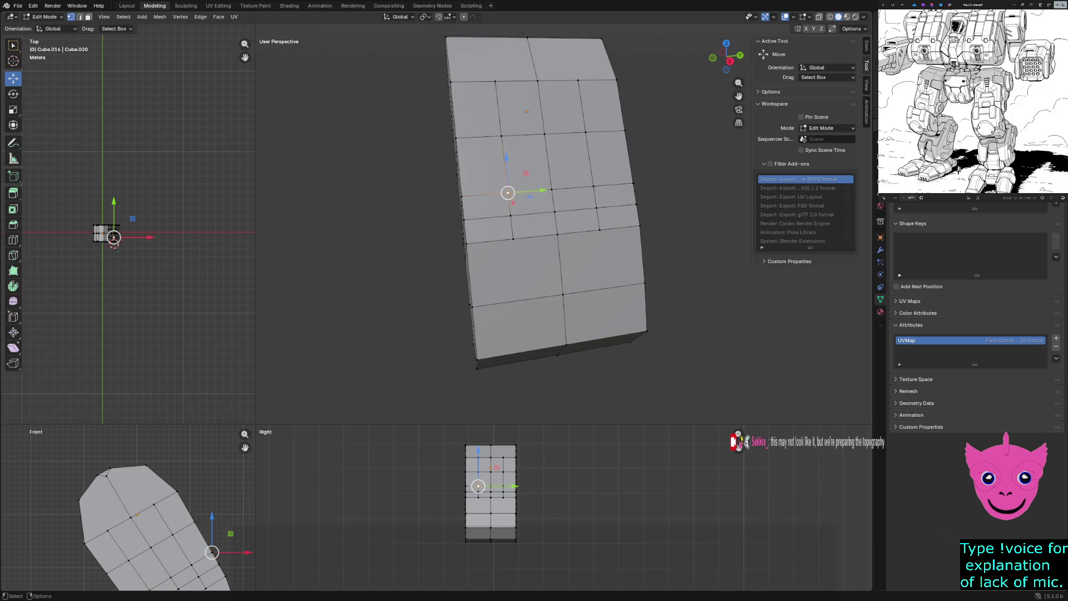
{"action": "key", "text": "g"}
{"action": "key", "text": "y"}
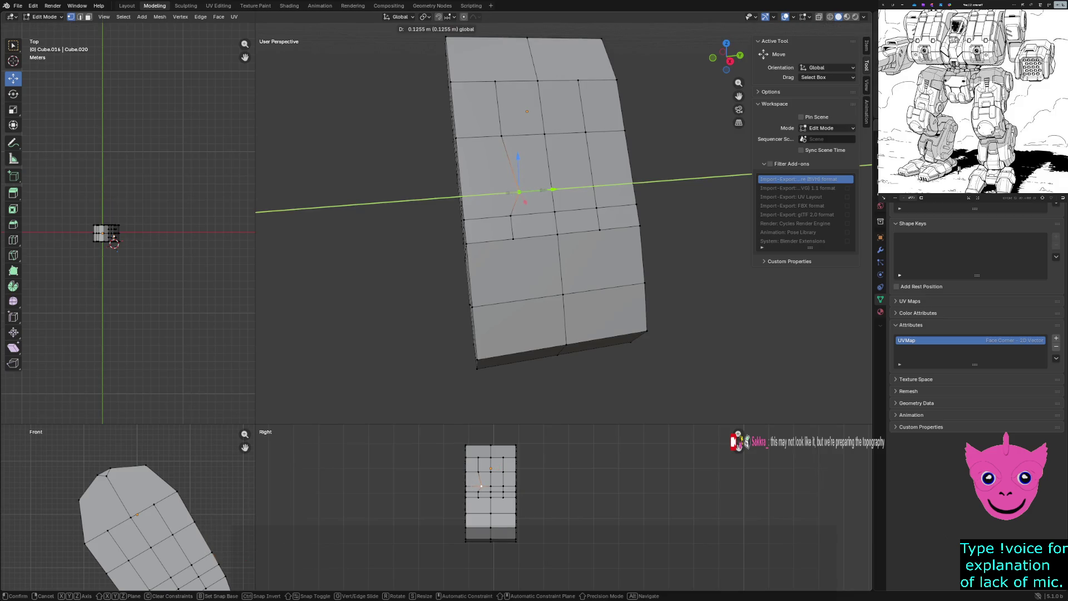
{"action": "key", "text": "Return"}
{"action": "scroll", "coordinate": [518, 200], "scroll_direction": "up", "scroll_amount": 1}
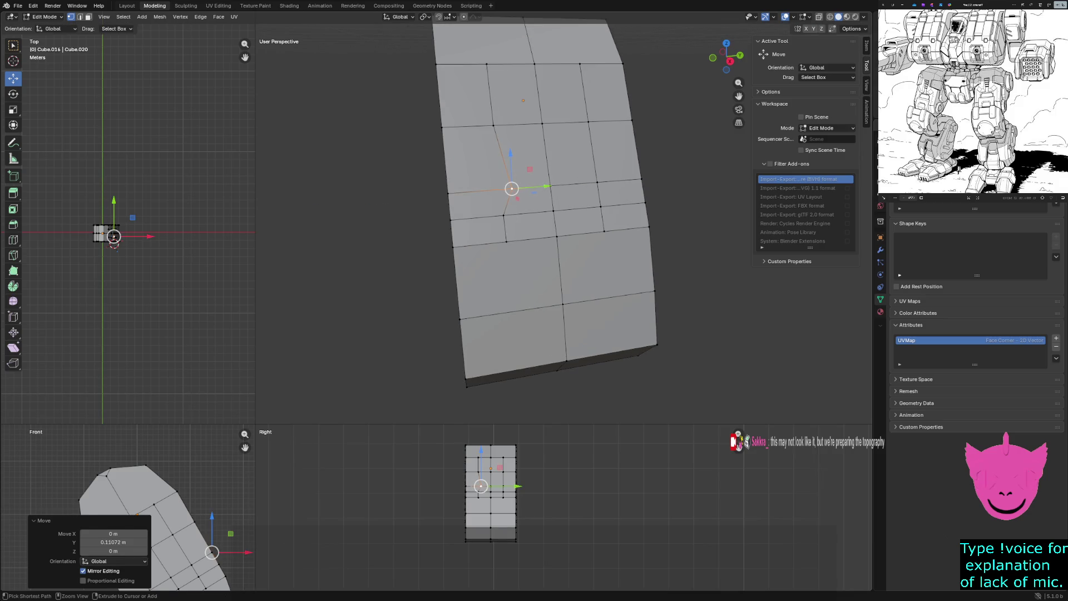
{"action": "left_click", "coordinate": [507, 241], "text": "ctrl"}
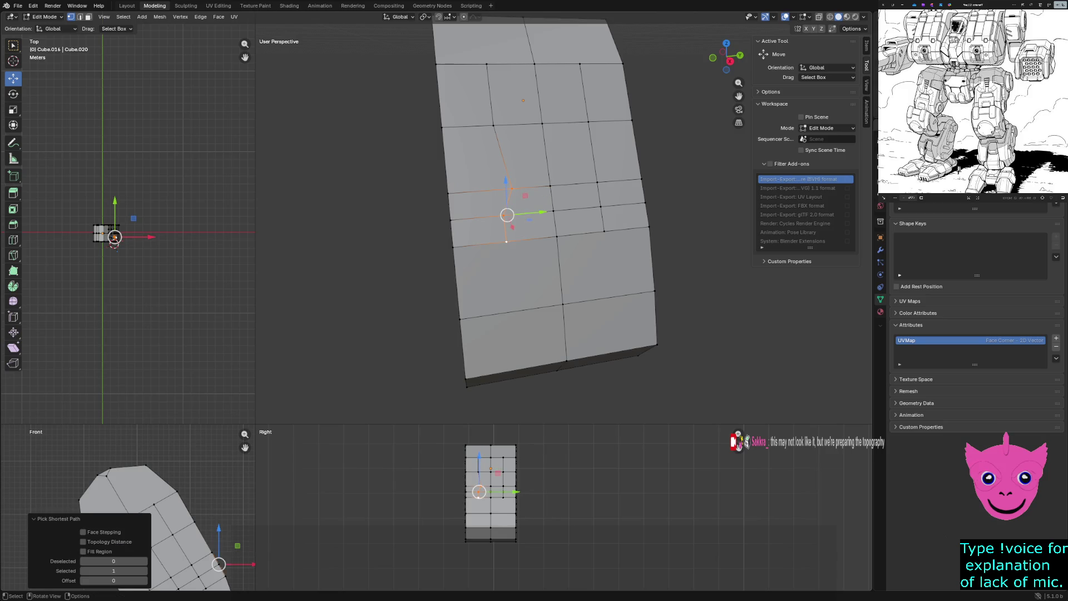
{"action": "key", "text": "g"}
{"action": "key", "text": "y"}
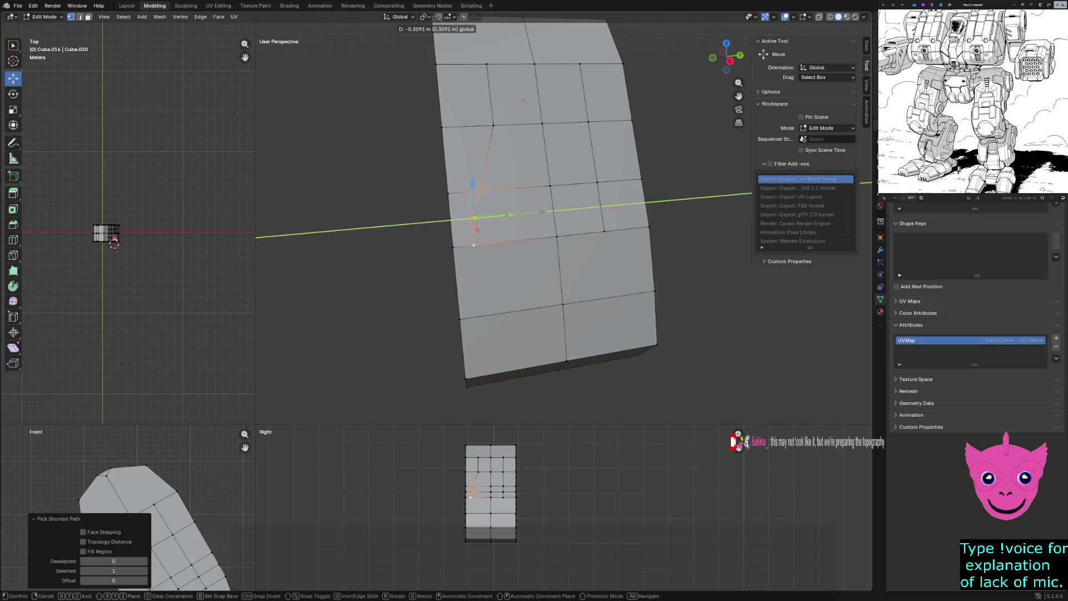
{"action": "left_click", "coordinate": [541, 213]}
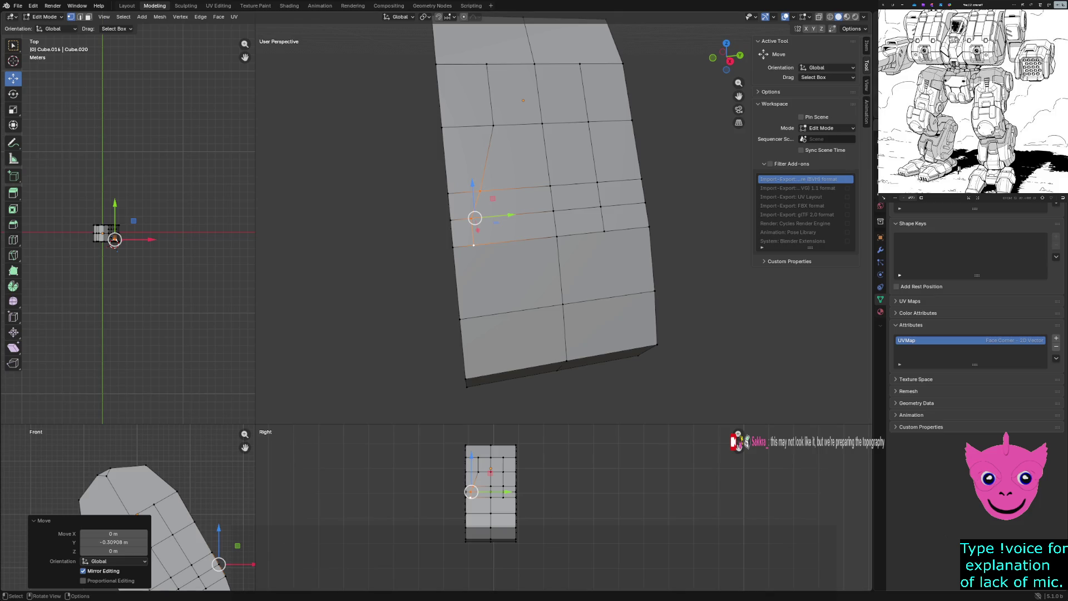
Deselect everything, show the mesh in wireframe and enlarge the quad-view areas.
{"action": "middle_click_drag", "start_coordinate": [517, 218], "coordinate": [451, 250]}
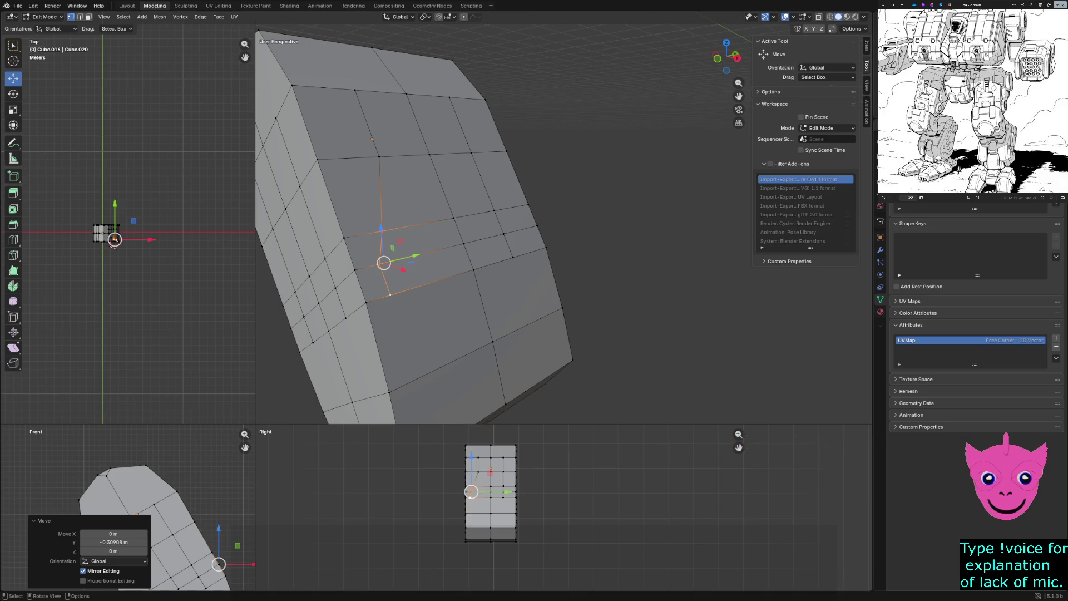
{"action": "key", "text": "alt+a"}
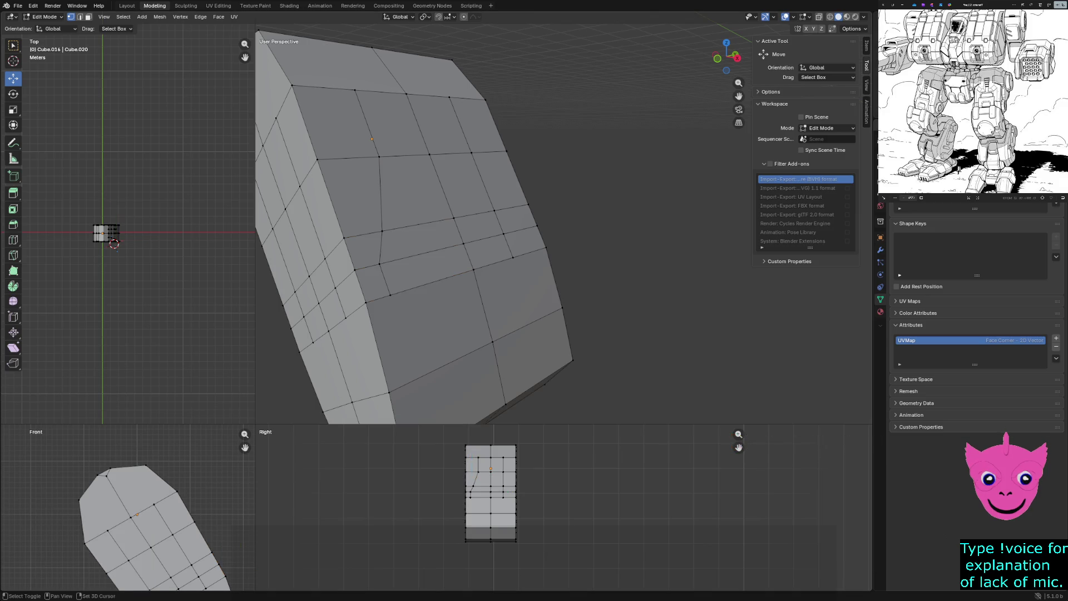
{"action": "key", "text": "z"}
{"action": "left_click", "coordinate": [100, 512]}
{"action": "left_click_drag", "start_coordinate": [254, 426], "coordinate": [375, 221]}
Move the extended edge-loop selection along the plate's lower angled section.
{"action": "left_click", "coordinate": [326, 319]}
{"action": "left_click", "coordinate": [584, 146], "text": "alt"}
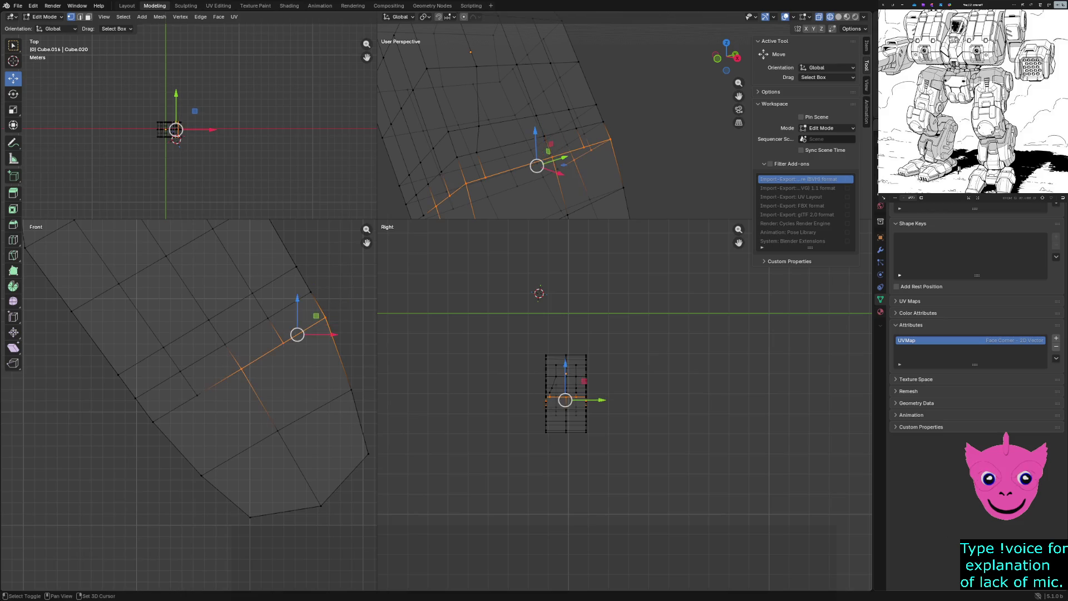
{"action": "left_click", "coordinate": [535, 189], "text": "alt+shift"}
{"action": "key", "text": "g"}
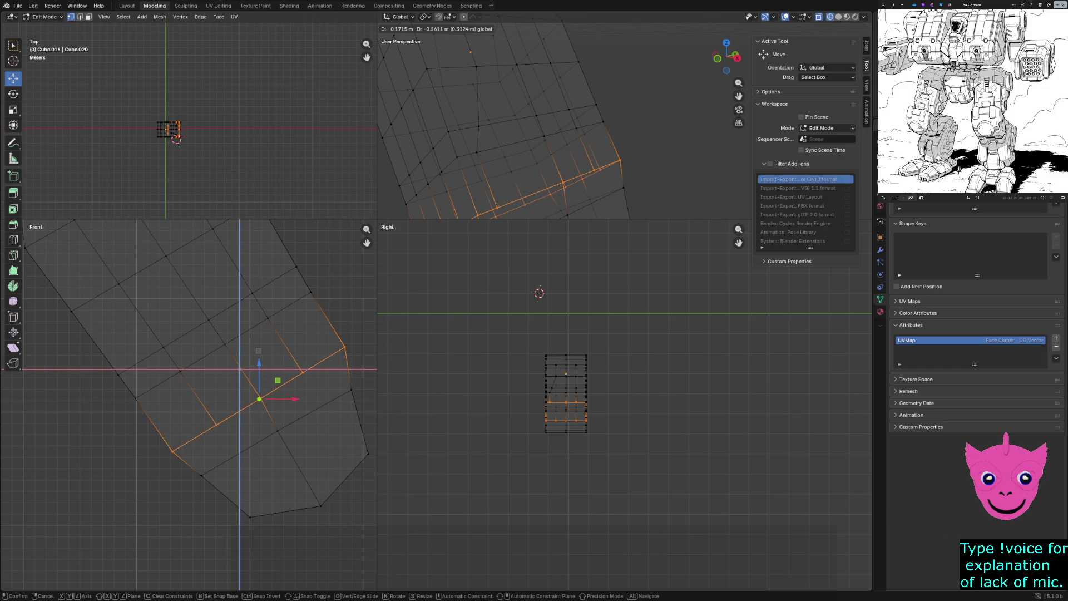
{"action": "left_click", "coordinate": [275, 393]}
Nudge a second lower edge loop and a single edge to tighten the corner's edge flow.
{"action": "left_click", "coordinate": [344, 347]}
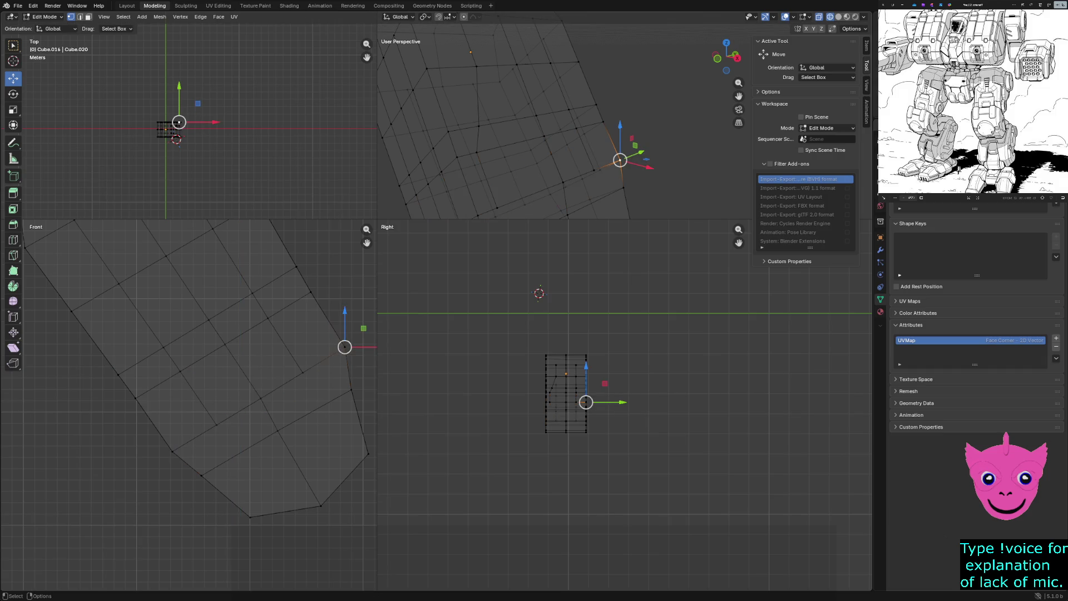
{"action": "left_click", "coordinate": [345, 347], "text": "alt"}
{"action": "key", "text": "g"}
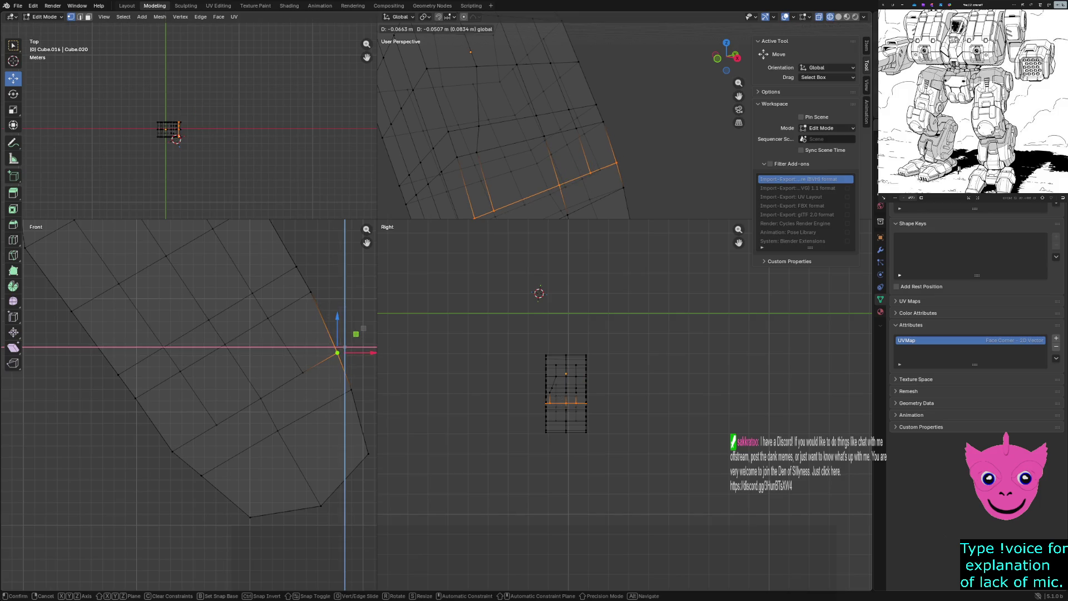
{"action": "left_click", "coordinate": [335, 354]}
{"action": "left_click", "coordinate": [172, 451]}
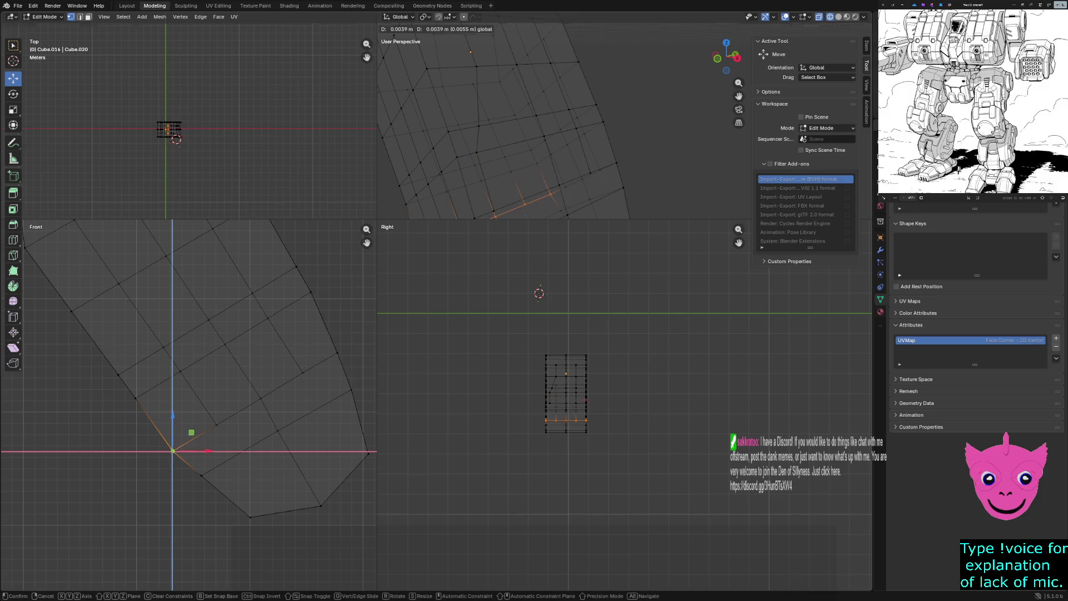
{"action": "left_click", "coordinate": [176, 448]}
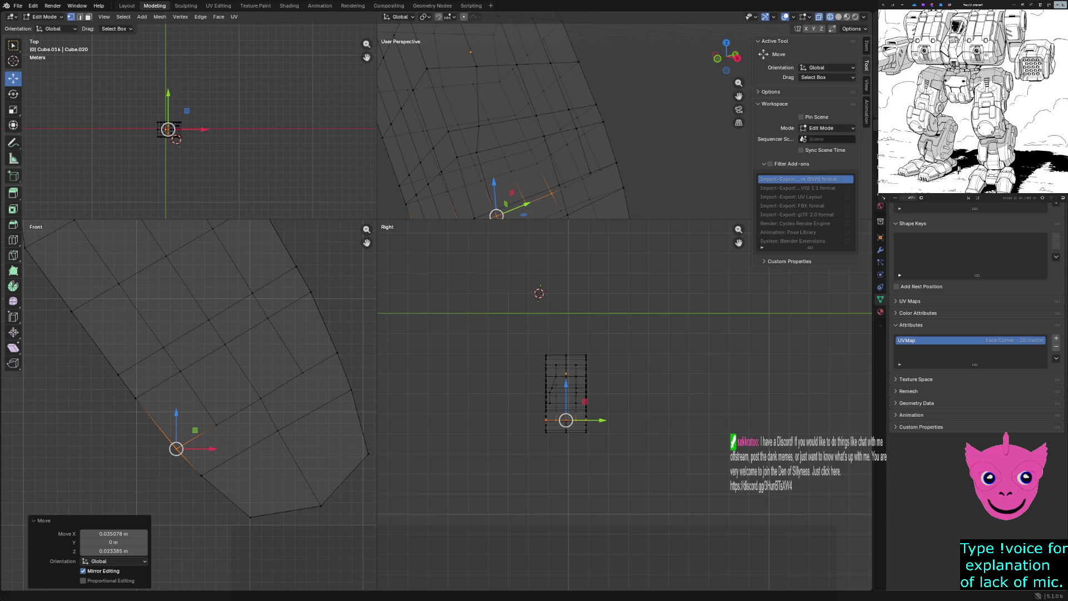
{"action": "key", "text": "z"}
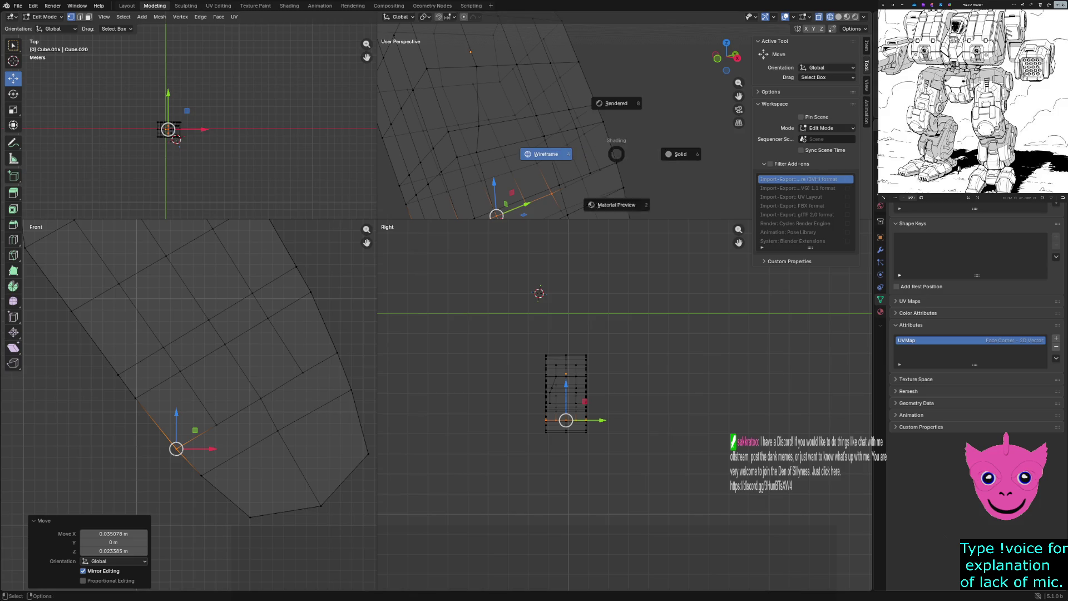
Back in solid shading, slide a vertex on the plate's side edge along Y.
{"action": "left_click", "coordinate": [680, 154]}
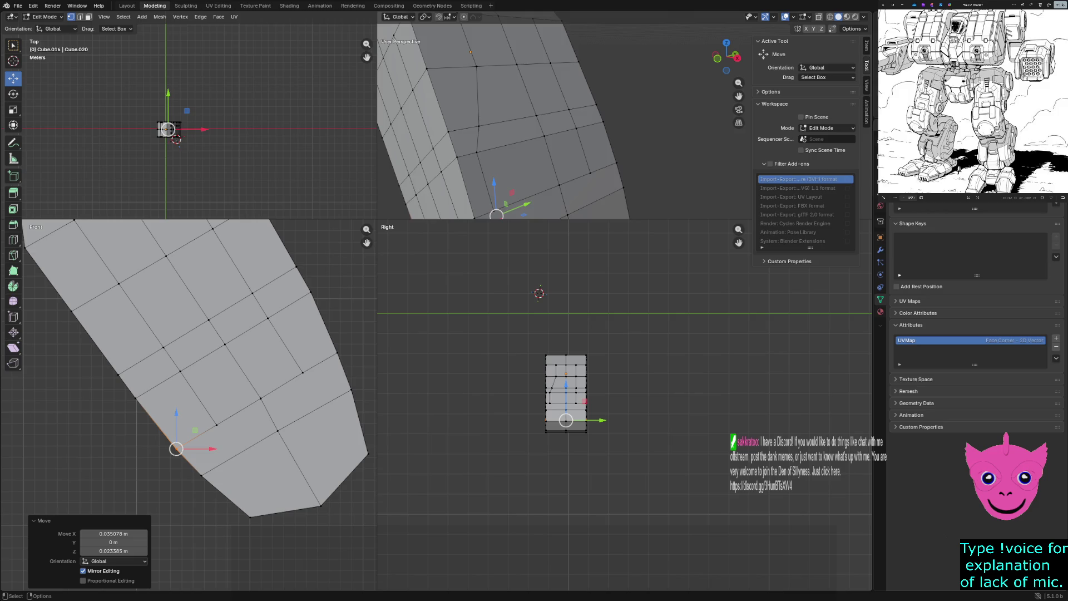
{"action": "middle_click_drag", "start_coordinate": [501, 125], "coordinate": [568, 117]}
{"action": "left_click", "coordinate": [620, 179]}
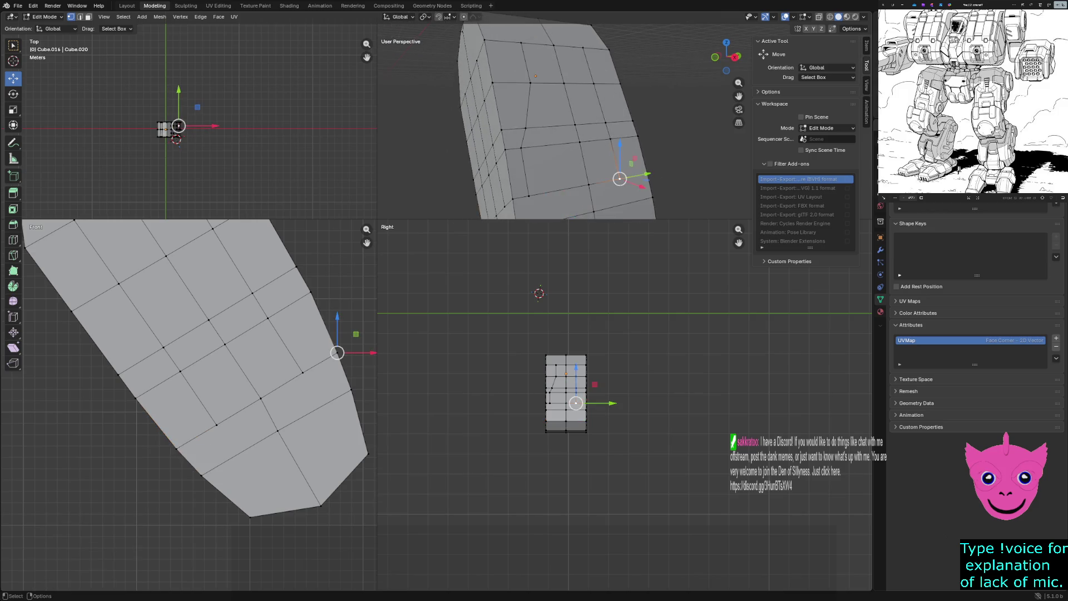
{"action": "left_click", "coordinate": [627, 133]}
{"action": "key", "text": "g"}
{"action": "key", "text": "y"}
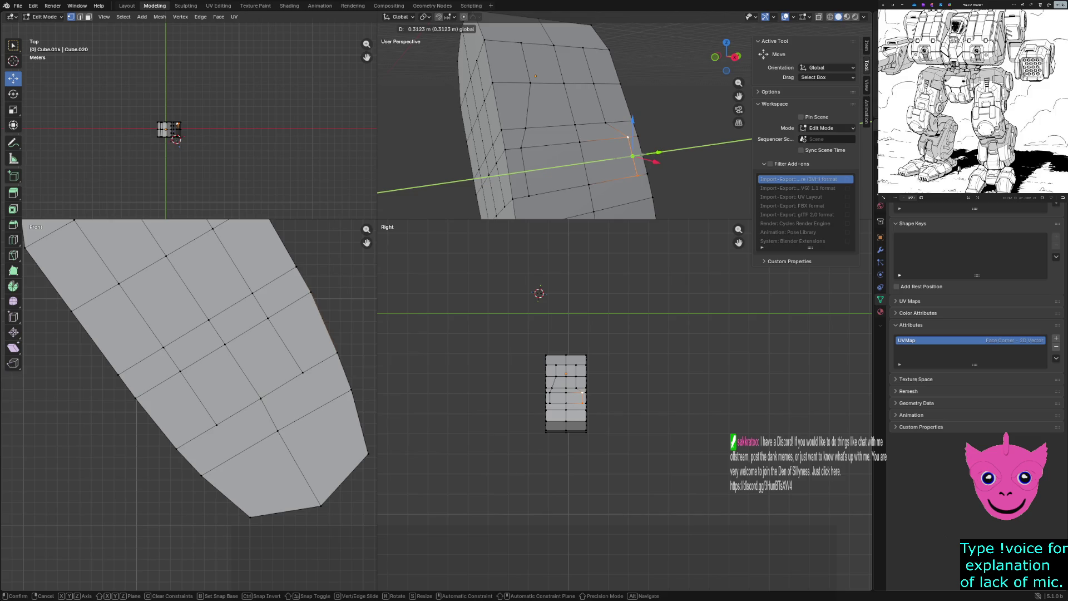
{"action": "left_click", "coordinate": [635, 159]}
{"action": "scroll", "coordinate": [566, 392], "scroll_direction": "up", "scroll_amount": 2}
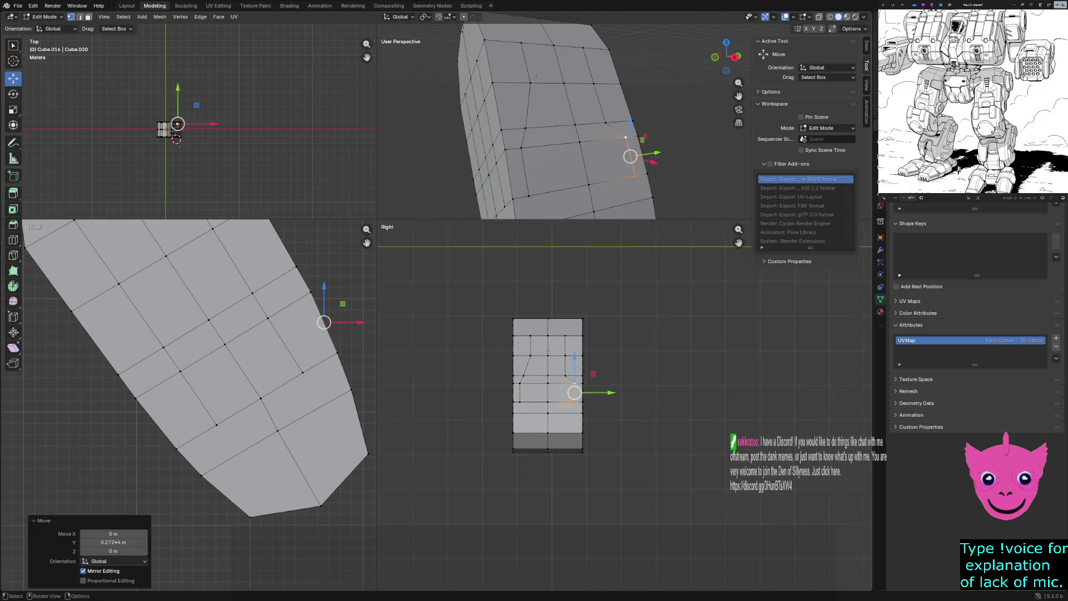
{"action": "scroll", "coordinate": [566, 393], "scroll_direction": "up", "scroll_amount": 3}
{"action": "scroll", "coordinate": [566, 392], "scroll_direction": "up", "scroll_amount": 2}
Switch to wireframe and move an edge in the side view along Y to outline the panel.
{"action": "key", "text": "z"}
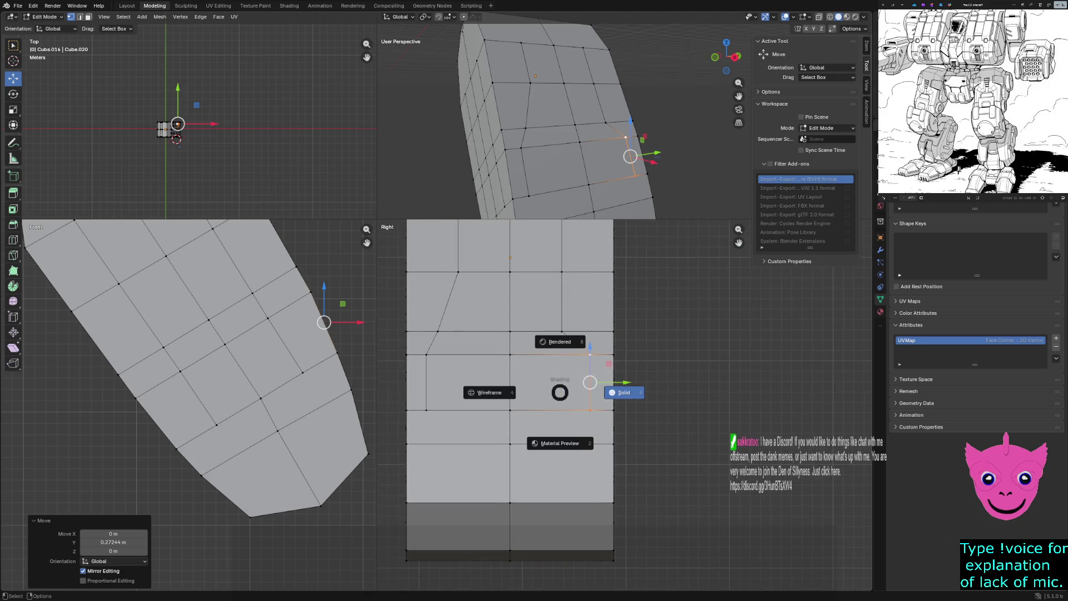
{"action": "left_click", "coordinate": [489, 392]}
{"action": "scroll", "coordinate": [566, 393], "scroll_direction": "up", "scroll_amount": 1}
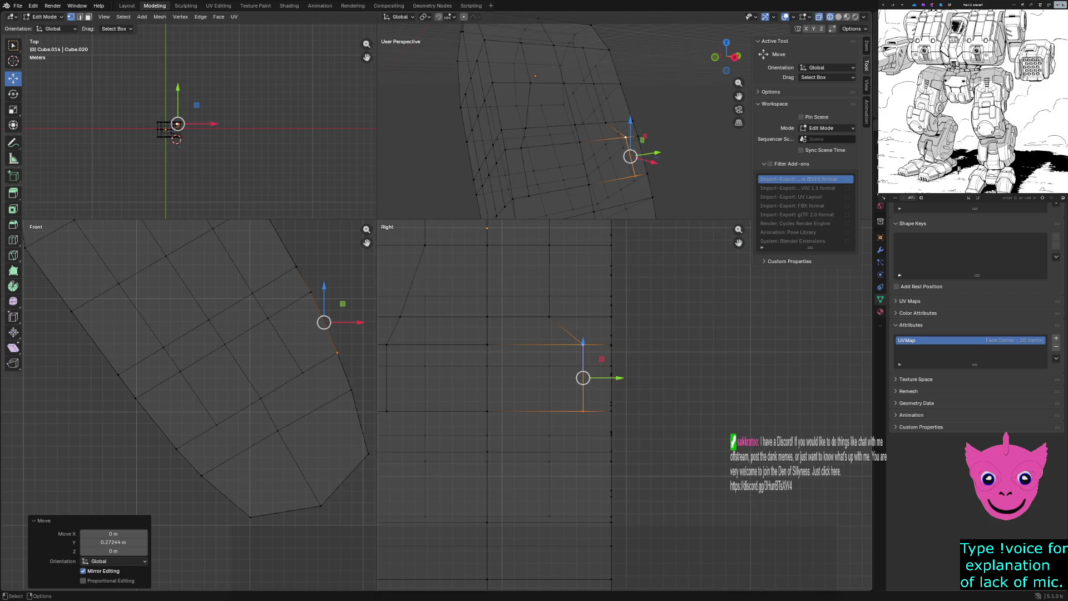
{"action": "scroll", "coordinate": [501, 392], "scroll_direction": "up", "scroll_amount": 1}
{"action": "scroll", "coordinate": [501, 392], "scroll_direction": "up", "scroll_amount": 1}
{"action": "scroll", "coordinate": [500, 392], "scroll_direction": "up", "scroll_amount": 1}
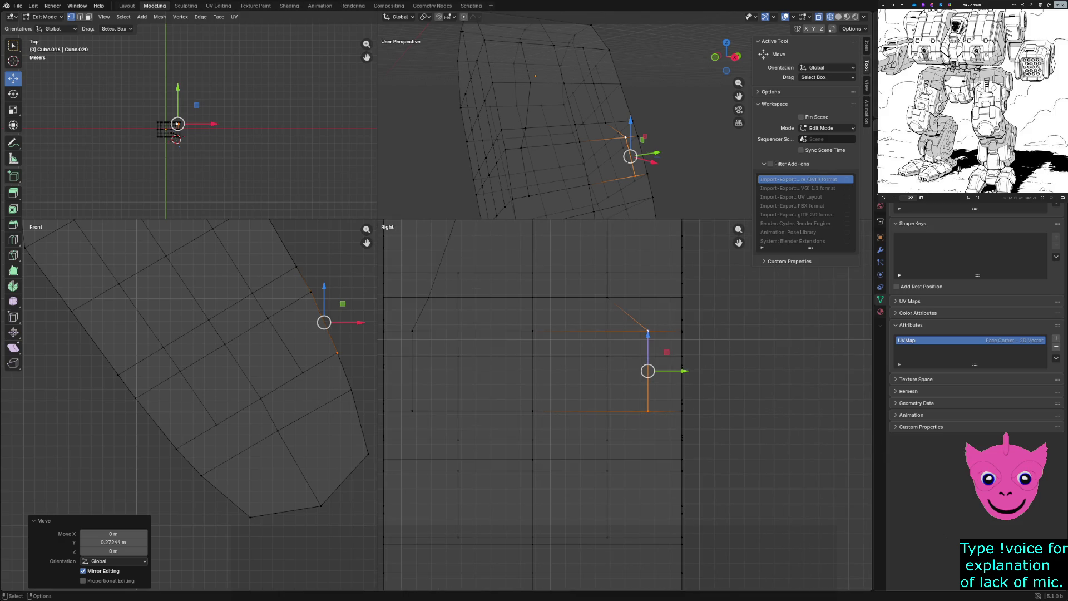
{"action": "middle_click_drag", "start_coordinate": [401, 312], "coordinate": [435, 312], "text": "shift"}
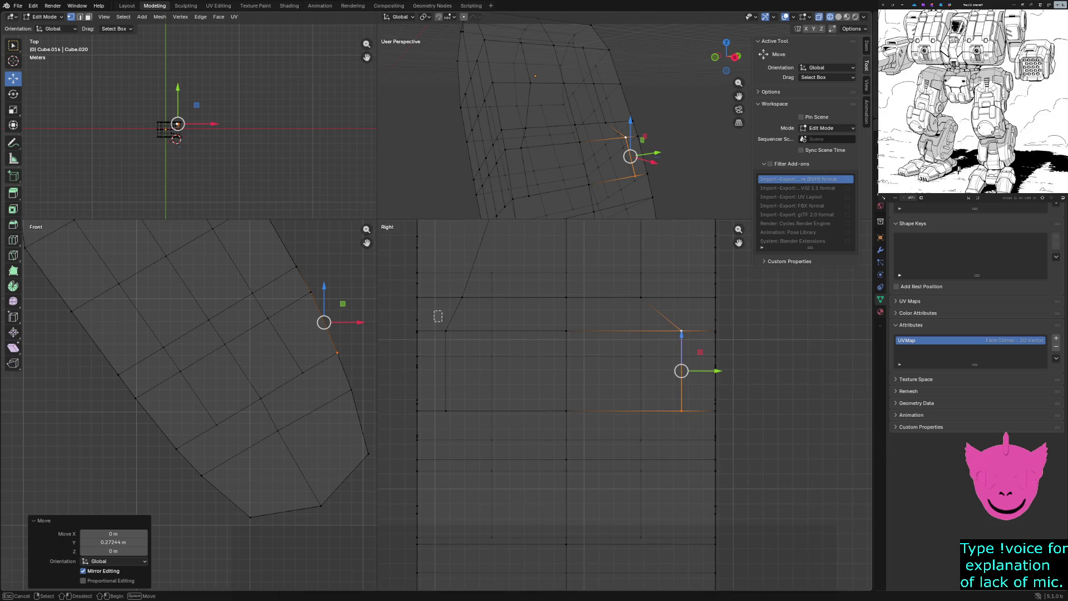
{"action": "left_click", "coordinate": [447, 351]}
{"action": "key", "text": "g"}
{"action": "key", "text": "y"}
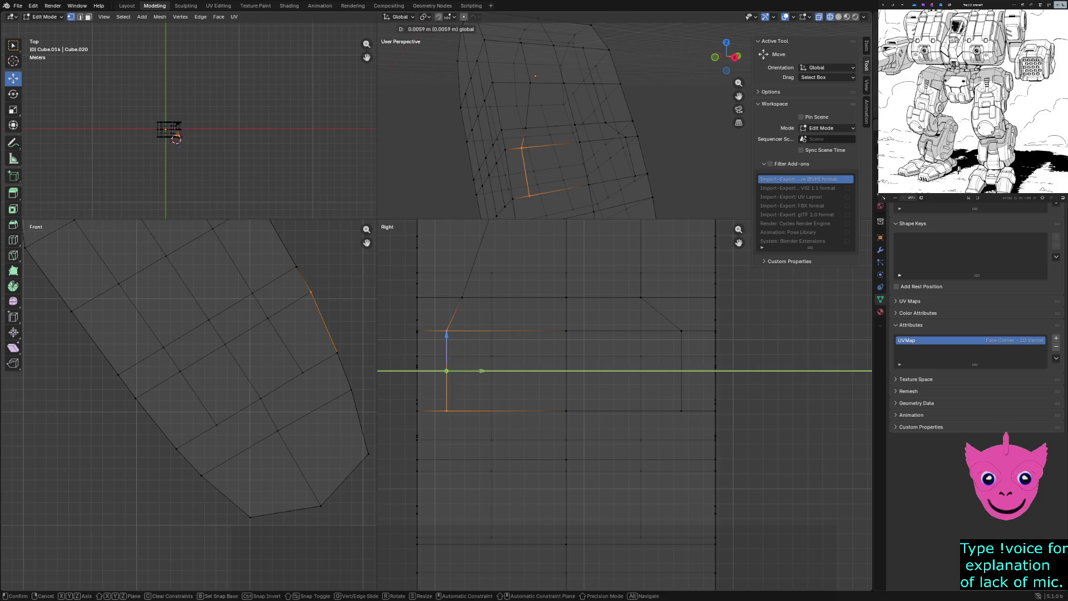
{"action": "key", "text": "Return"}
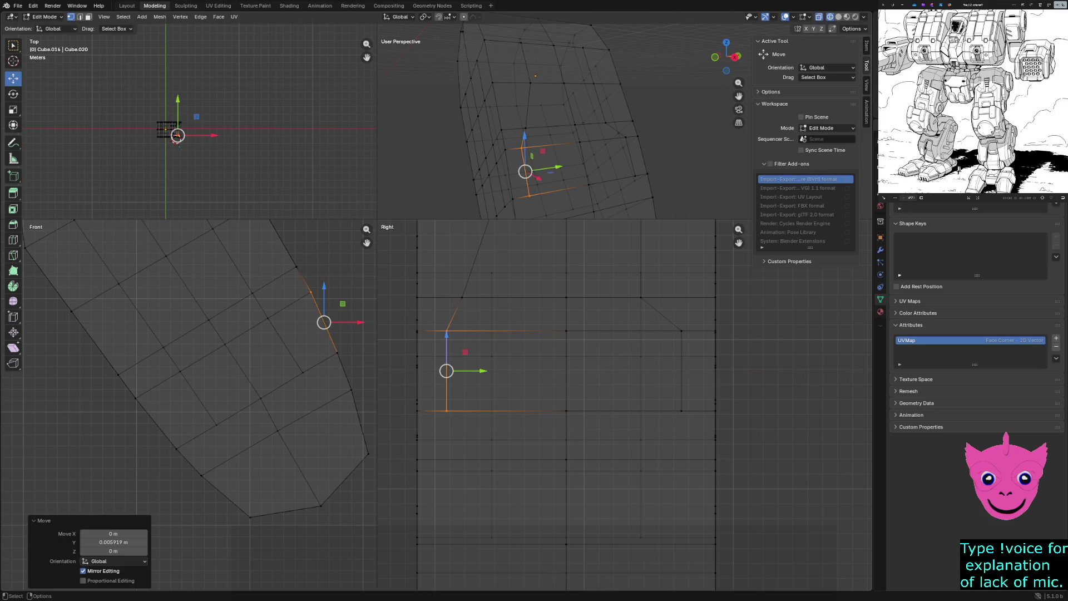
Box-select vertices in the side view, shift them along Y, and clear the selection.
{"action": "left_click_drag", "start_coordinate": [668, 315], "coordinate": [695, 452]}
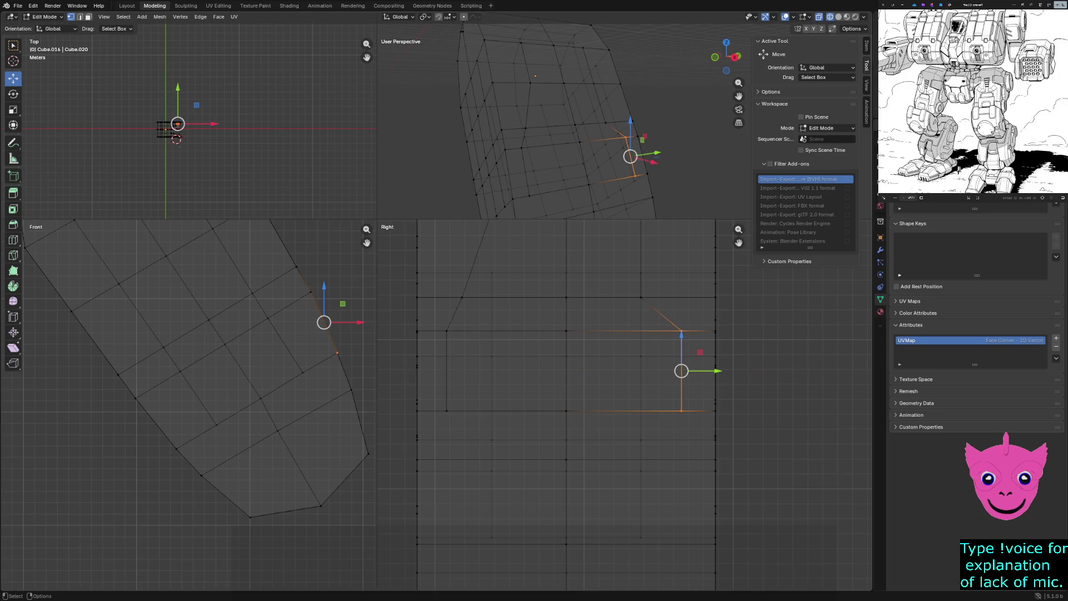
{"action": "left_click_drag", "start_coordinate": [717, 372], "coordinate": [718, 371]}
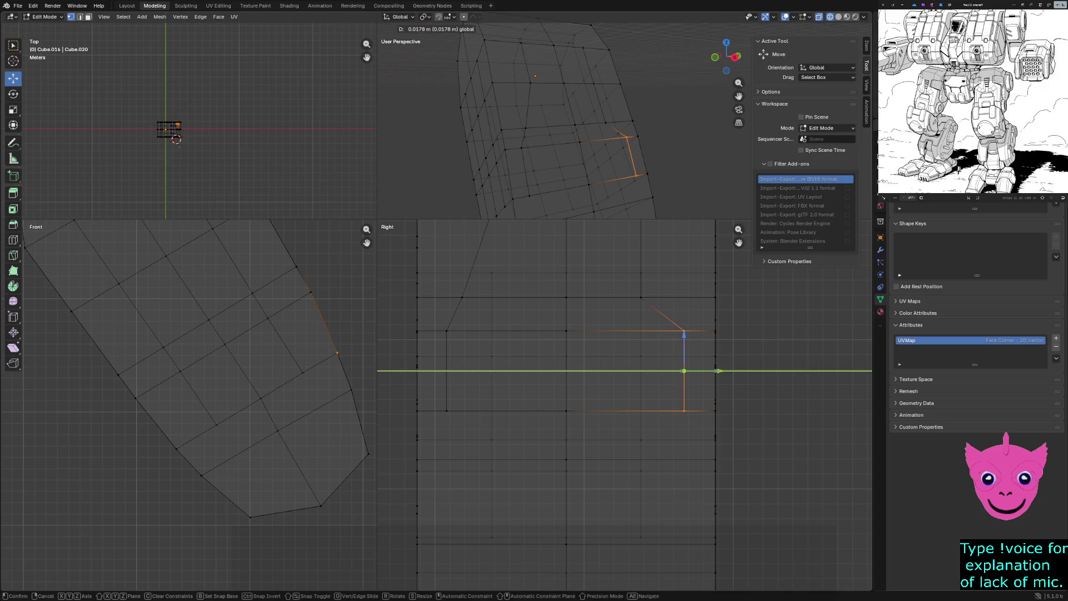
{"action": "left_click", "coordinate": [717, 371]}
{"action": "key", "text": "alt+a"}
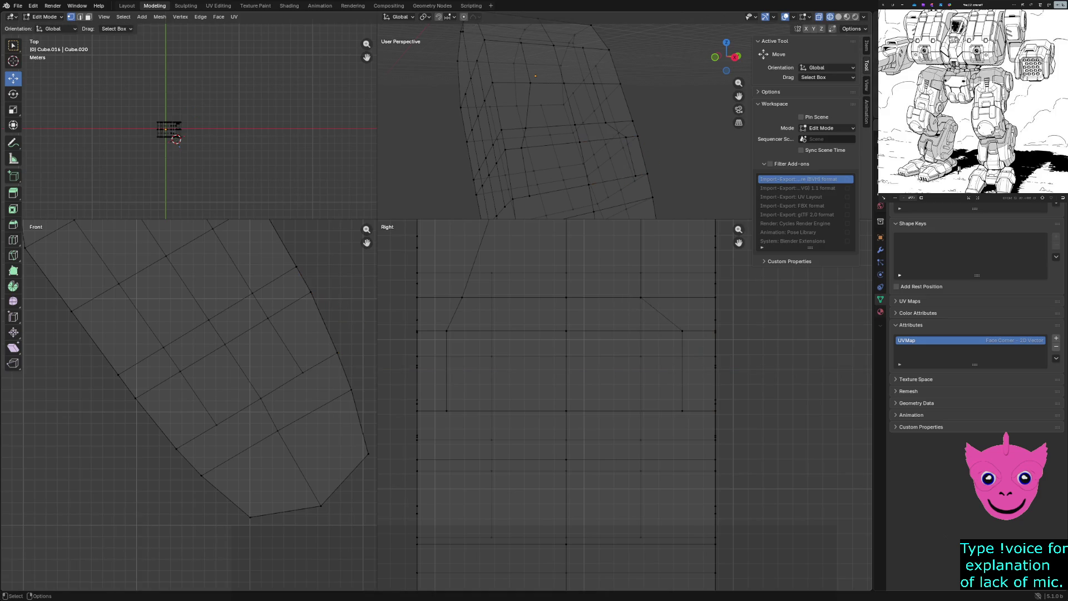
Nudge three vertices on the panel outline tiny distances along Y in the Right view.
{"action": "left_click", "coordinate": [642, 298]}
{"action": "left_click_drag", "start_coordinate": [676, 298], "coordinate": [695, 298]}
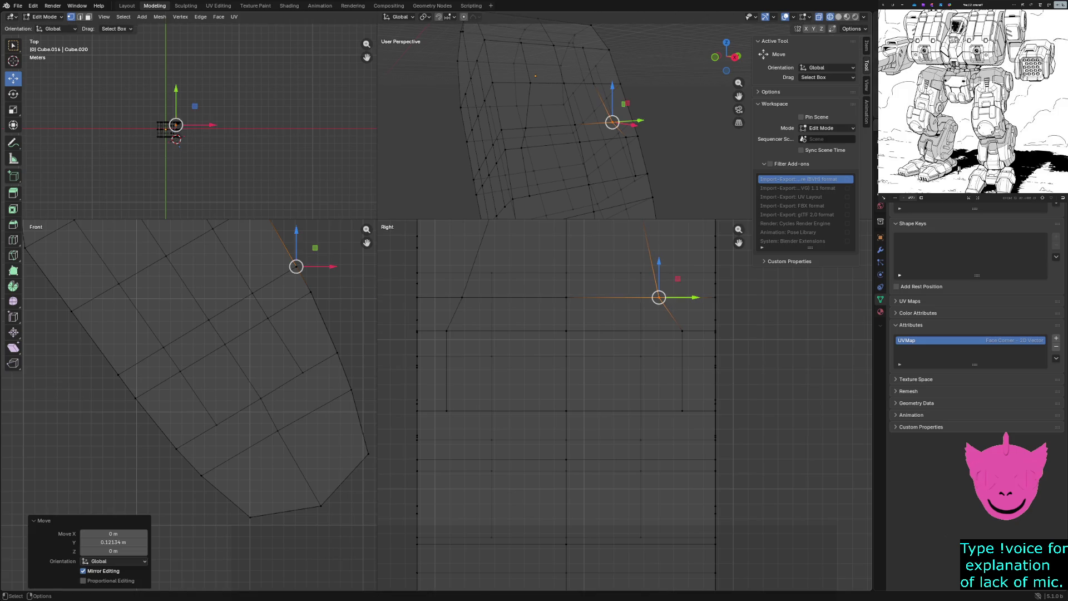
{"action": "left_click", "coordinate": [462, 299]}
{"action": "left_click_drag", "start_coordinate": [473, 298], "coordinate": [501, 298]}
{"action": "left_click", "coordinate": [565, 331]}
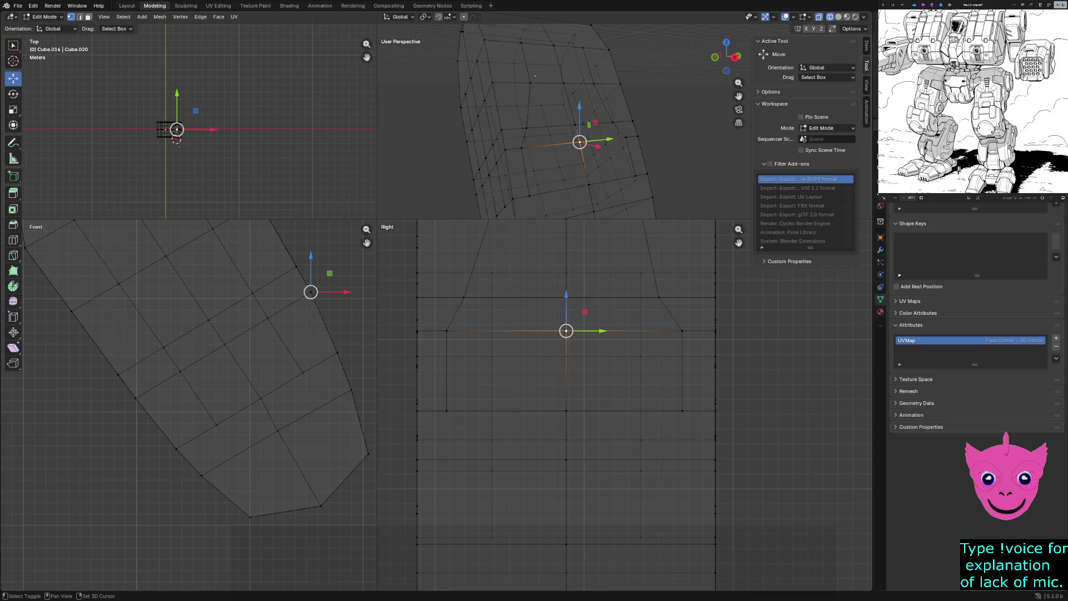
{"action": "middle_click_drag", "start_coordinate": [566, 331], "coordinate": [514, 395], "text": "shift"}
{"action": "key", "text": "Escape"}
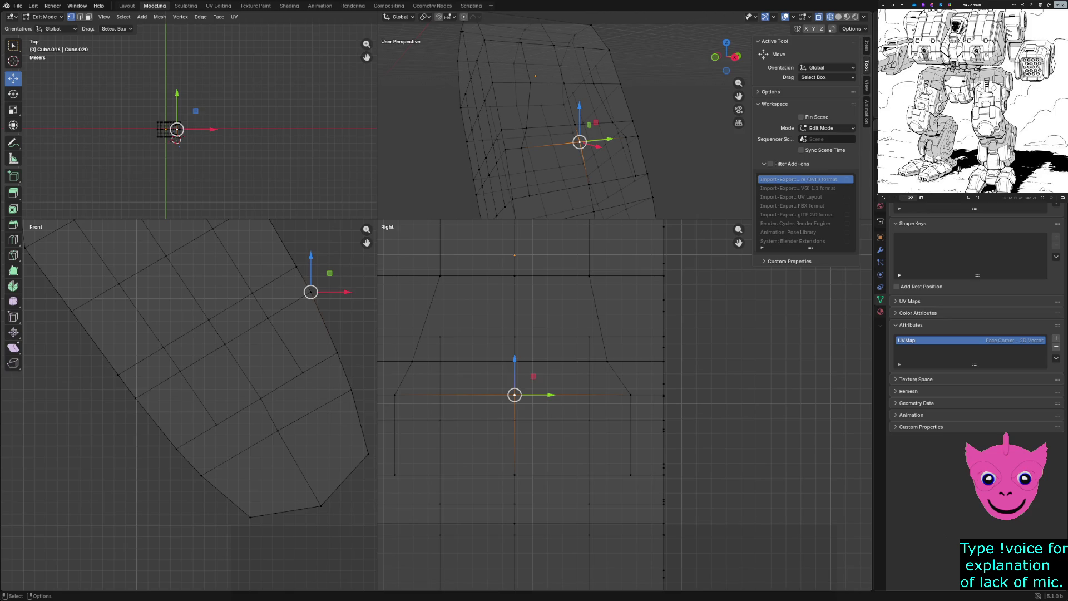
{"action": "scroll", "coordinate": [514, 394], "scroll_direction": "up", "scroll_amount": 2}
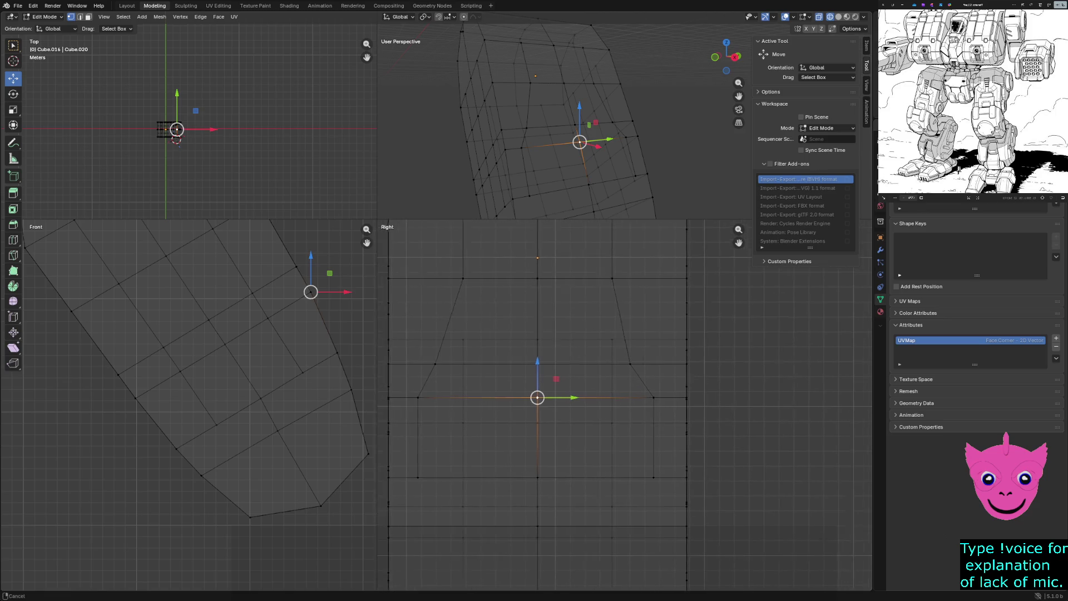
{"action": "scroll", "coordinate": [514, 395], "scroll_direction": "up", "scroll_amount": 1}
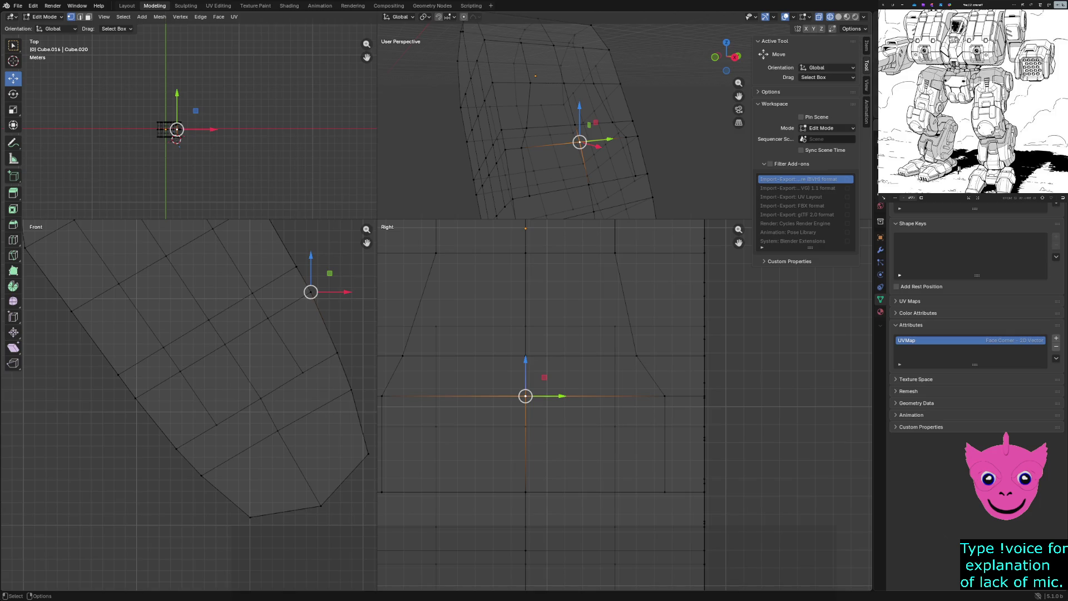
{"action": "left_click_drag", "start_coordinate": [551, 395], "coordinate": [553, 396]}
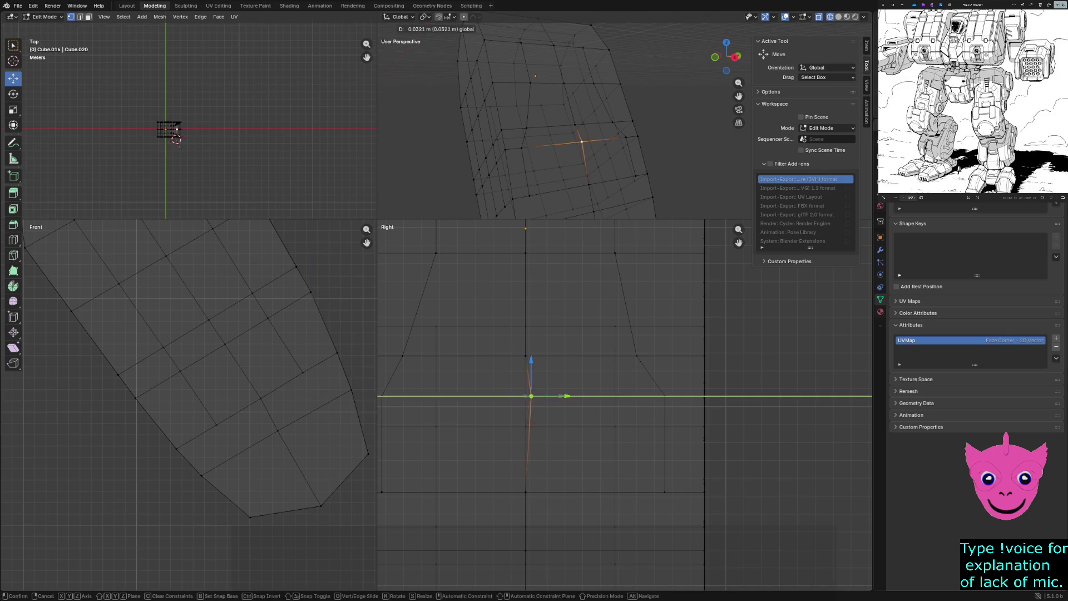
Box-select the plate's right-side vertices, then the whole front section.
{"action": "key", "text": "b"}
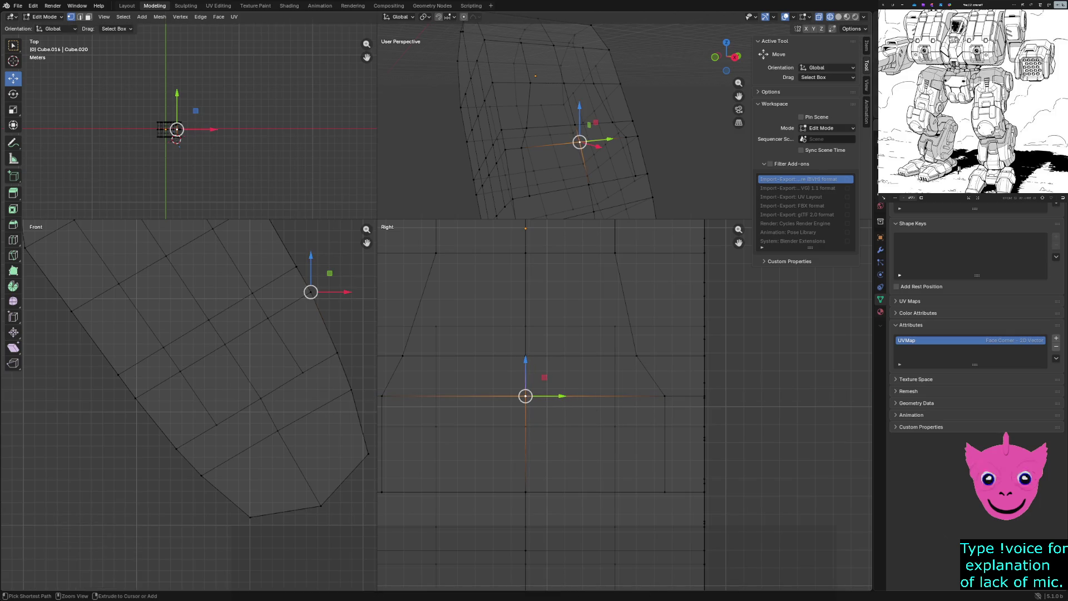
{"action": "left_click_drag", "start_coordinate": [644, 376], "coordinate": [675, 530]}
{"action": "scroll", "coordinate": [651, 435], "scroll_direction": "down", "scroll_amount": 2}
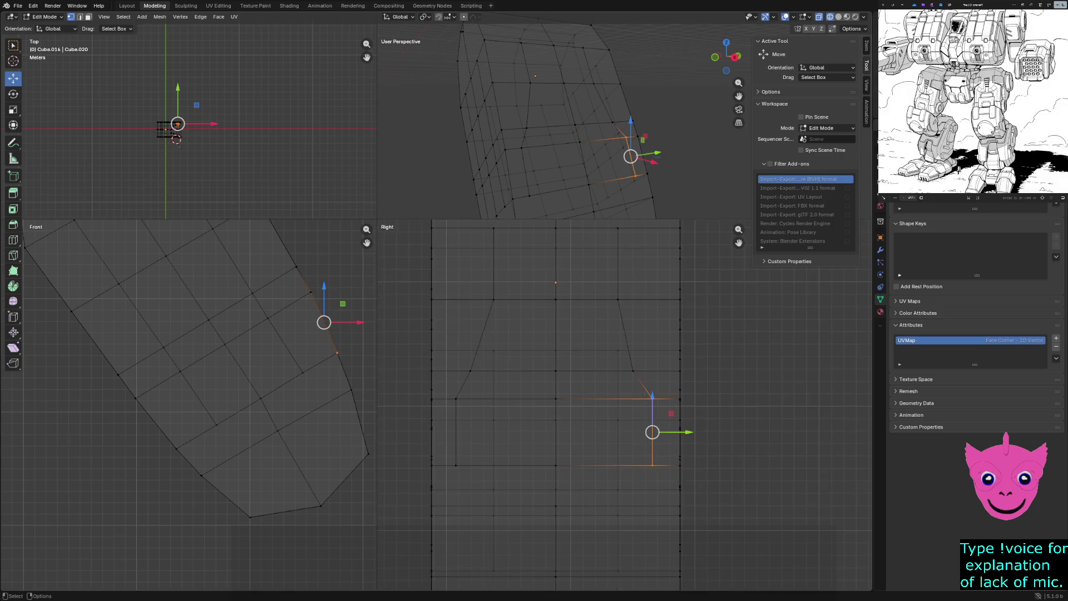
{"action": "scroll", "coordinate": [651, 434], "scroll_direction": "down", "scroll_amount": 3}
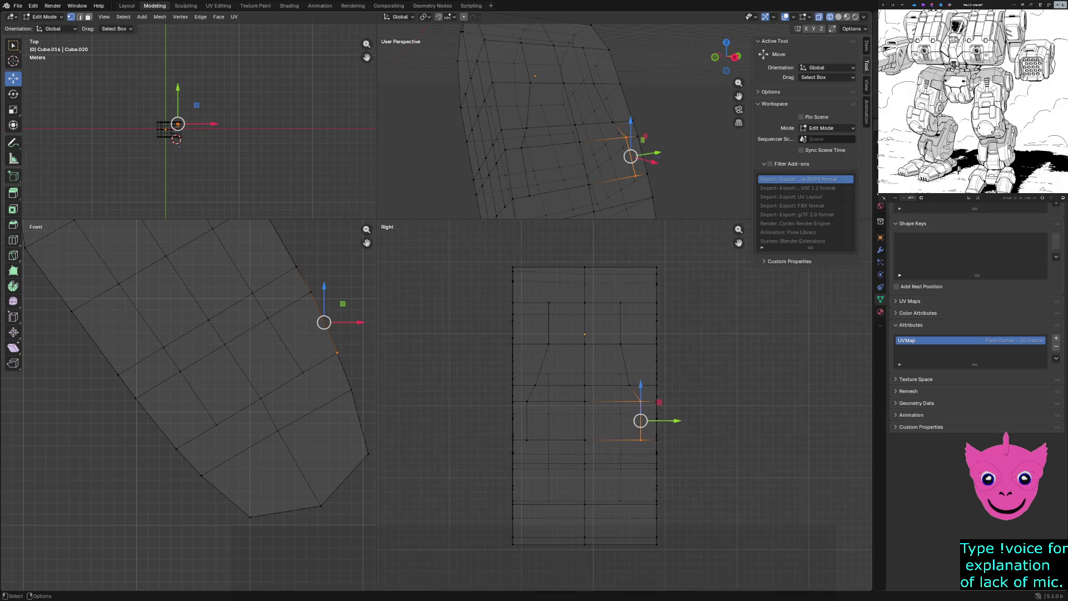
{"action": "left_click_drag", "start_coordinate": [648, 248], "coordinate": [684, 570]}
{"action": "scroll", "coordinate": [660, 417], "scroll_direction": "up", "scroll_amount": 4}
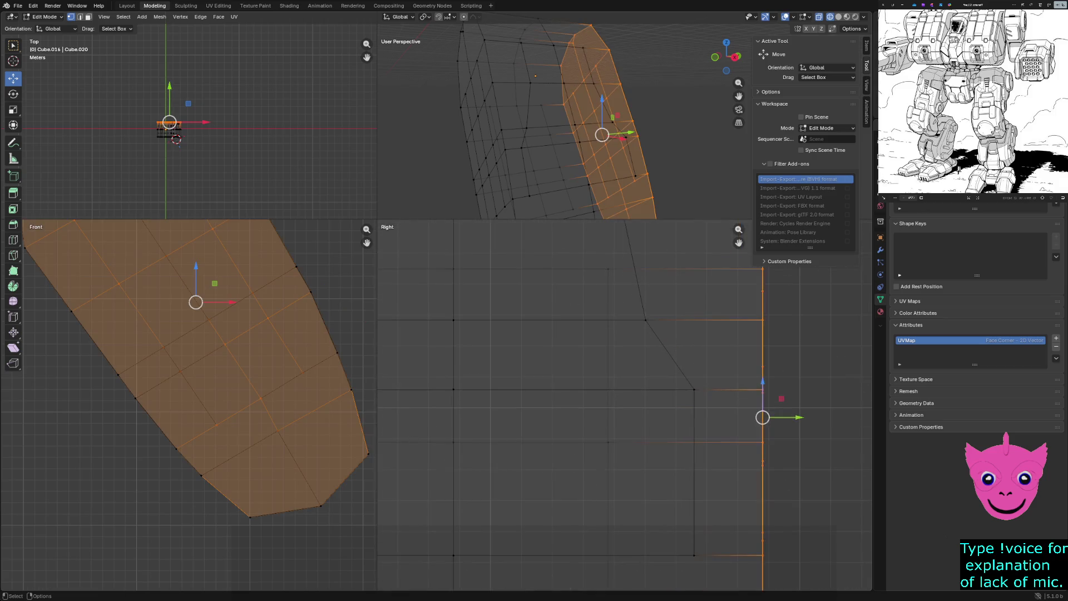
Move the front section along Y, frame the centre vertex column, and clear the selection.
{"action": "key", "text": "g"}
{"action": "key", "text": "y"}
{"action": "left_click", "coordinate": [763, 417]}
{"action": "middle_click_drag", "start_coordinate": [763, 418], "coordinate": [724, 413], "text": "shift"}
{"action": "scroll", "coordinate": [735, 468], "scroll_direction": "down", "scroll_amount": 2}
{"action": "scroll", "coordinate": [734, 468], "scroll_direction": "down", "scroll_amount": 2}
{"action": "scroll", "coordinate": [734, 468], "scroll_direction": "down", "scroll_amount": 1}
{"action": "scroll", "coordinate": [735, 468], "scroll_direction": "down", "scroll_amount": 1}
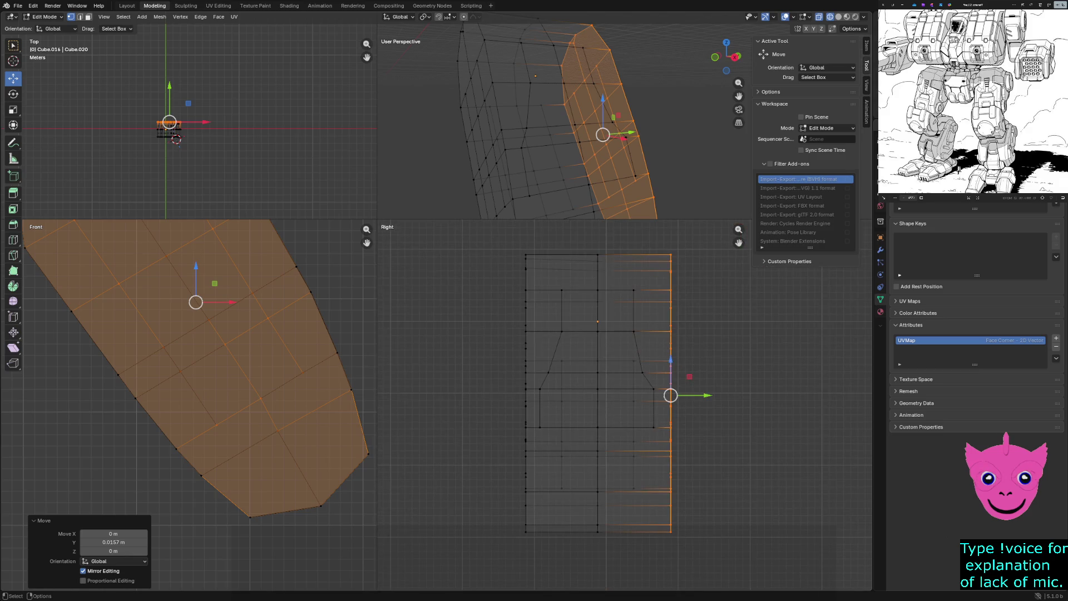
{"action": "left_click_drag", "start_coordinate": [593, 247], "coordinate": [609, 576]}
{"action": "key", "text": "KP_Decimal"}
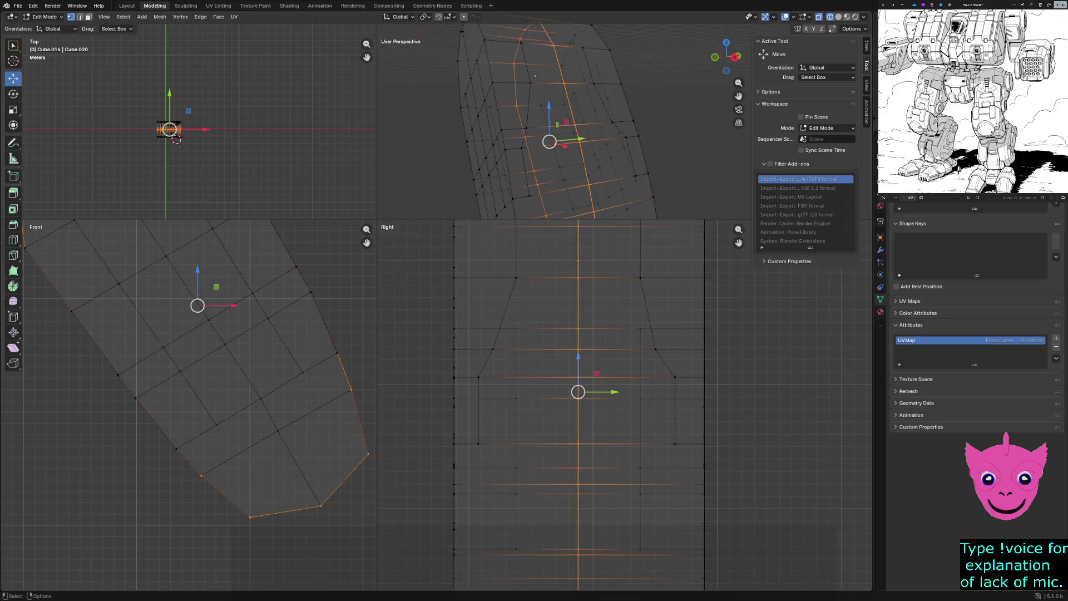
{"action": "scroll", "coordinate": [602, 392], "scroll_direction": "down", "scroll_amount": 1}
{"action": "scroll", "coordinate": [601, 393], "scroll_direction": "up", "scroll_amount": 1}
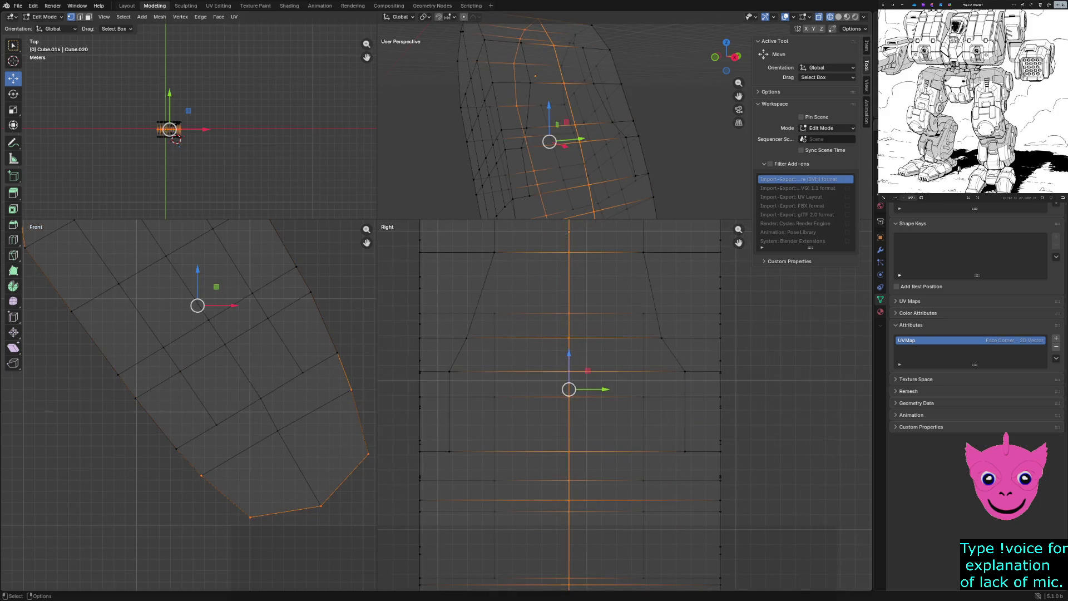
{"action": "scroll", "coordinate": [601, 392], "scroll_direction": "up", "scroll_amount": 1}
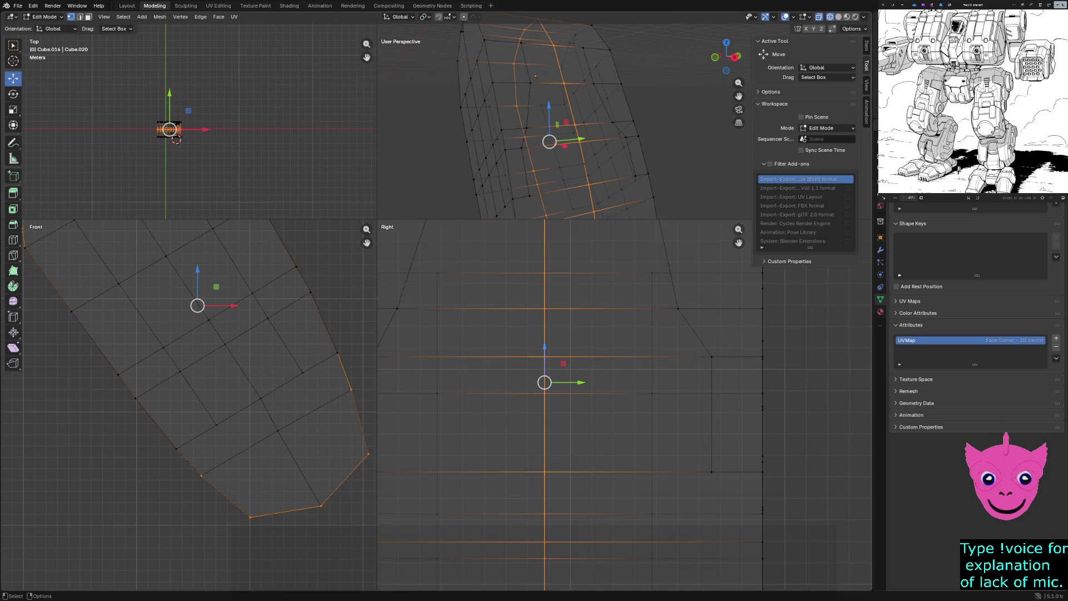
{"action": "key", "text": "alt+a"}
{"action": "scroll", "coordinate": [568, 392], "scroll_direction": "down", "scroll_amount": 1}
{"action": "scroll", "coordinate": [570, 231], "scroll_direction": "down", "scroll_amount": 1}
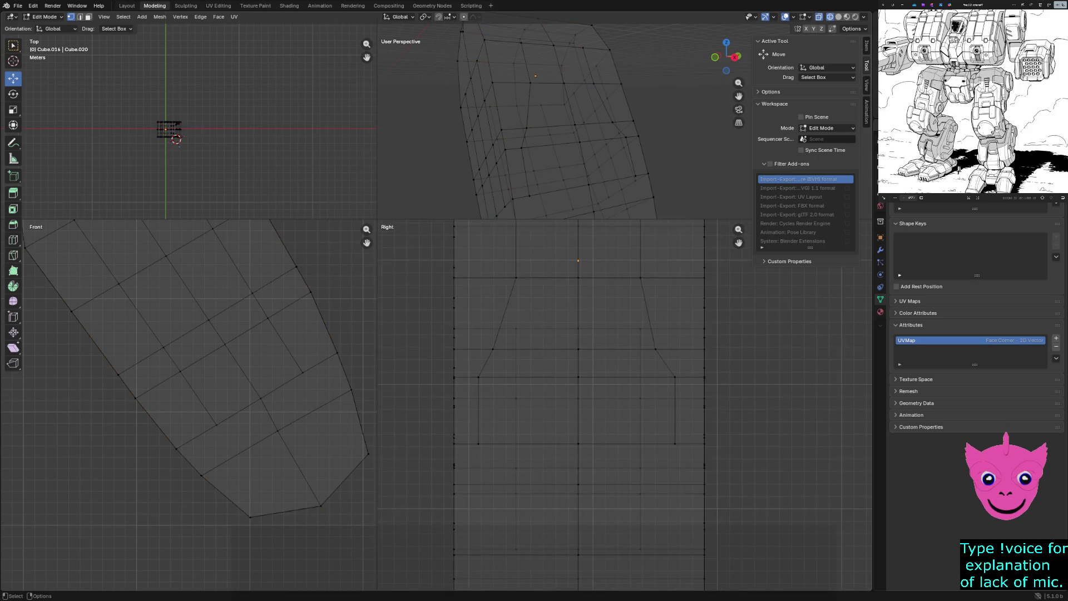
{"action": "scroll", "coordinate": [577, 261], "scroll_direction": "up", "scroll_amount": 1}
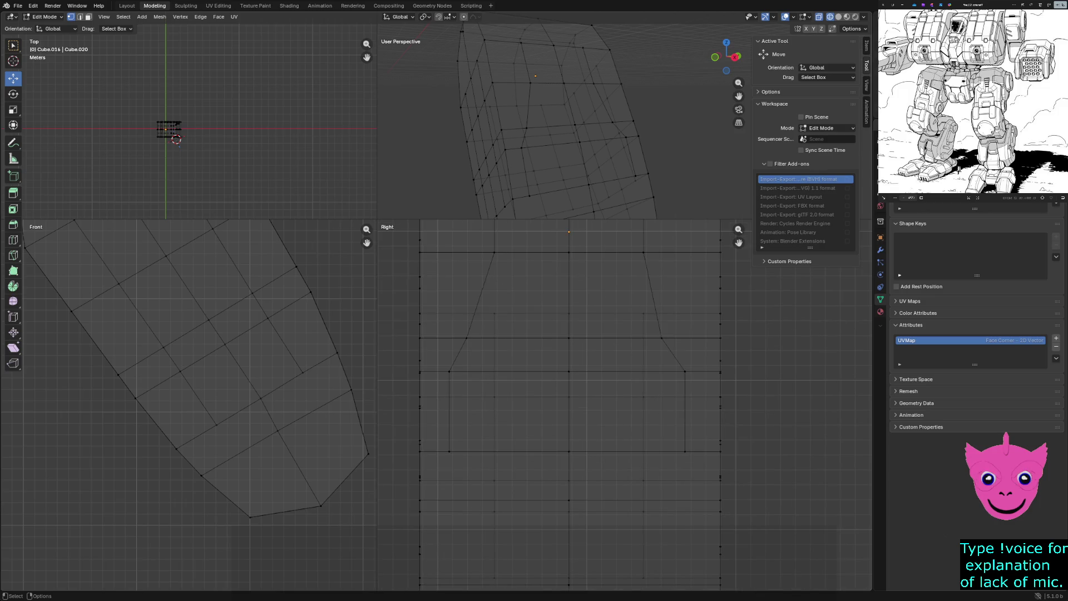
Undo an unwanted face move, then shift a narrow set of right-side edges slightly along Y.
{"action": "left_click", "coordinate": [569, 384], "text": "alt"}
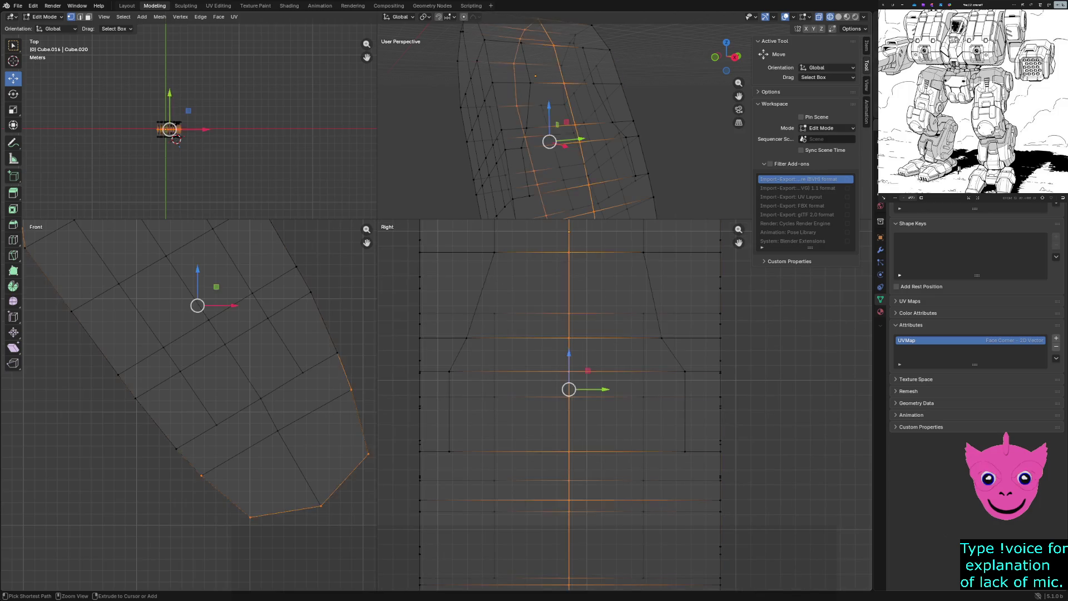
{"action": "left_click", "coordinate": [718, 384]}
{"action": "left_click", "coordinate": [717, 401]}
{"action": "scroll", "coordinate": [584, 375], "scroll_direction": "down", "scroll_amount": 1}
{"action": "middle_click_drag", "start_coordinate": [585, 375], "coordinate": [610, 371], "text": "shift"}
{"action": "left_click", "coordinate": [751, 409]}
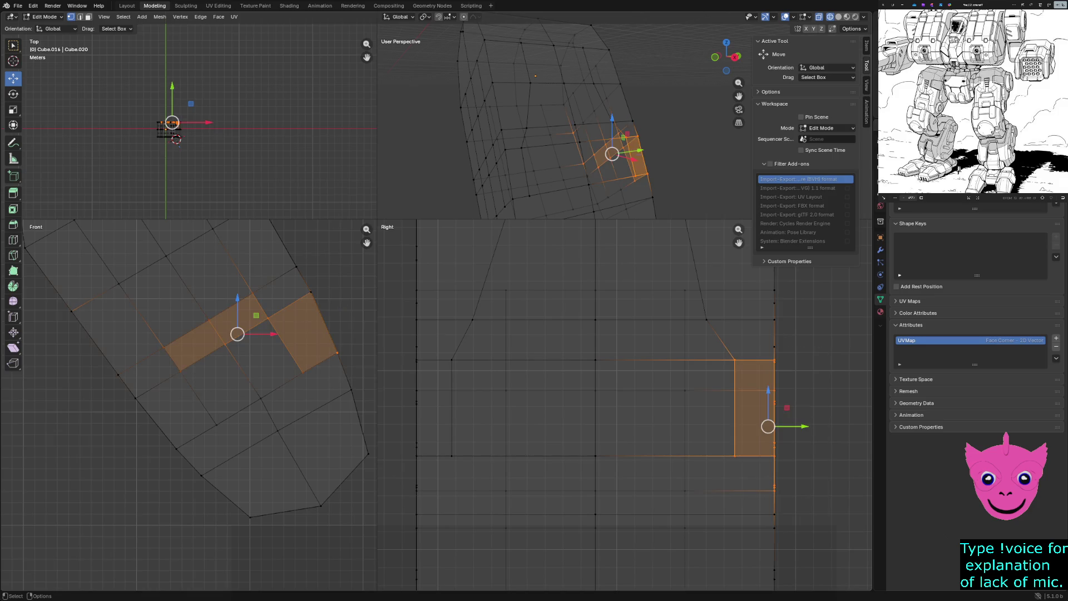
{"action": "left_click_drag", "start_coordinate": [801, 428], "coordinate": [486, 427]}
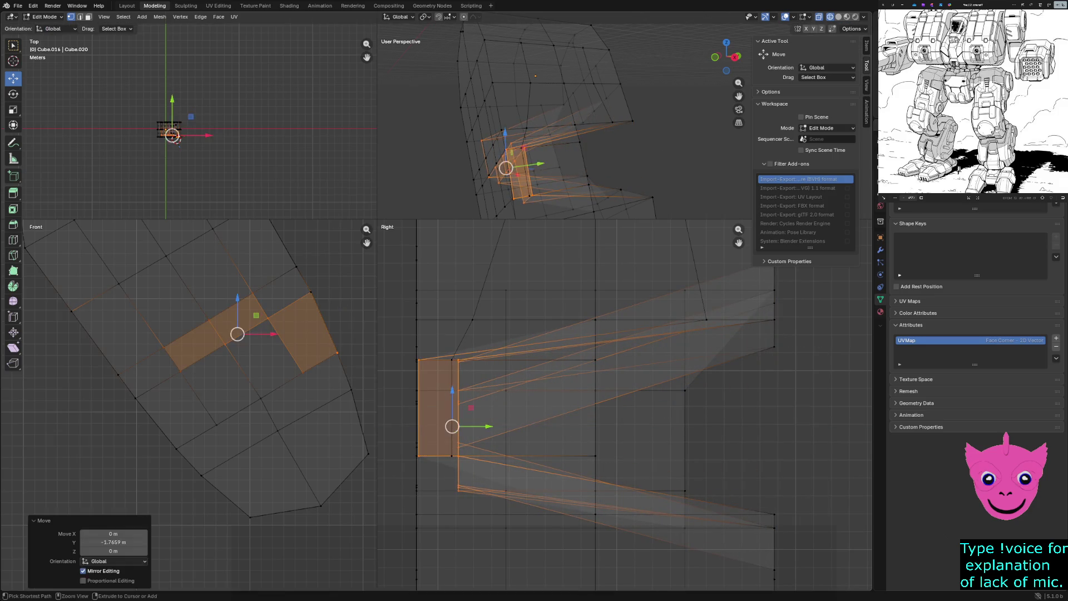
{"action": "key", "text": "ctrl+z"}
{"action": "left_click_drag", "start_coordinate": [725, 347], "coordinate": [748, 478]}
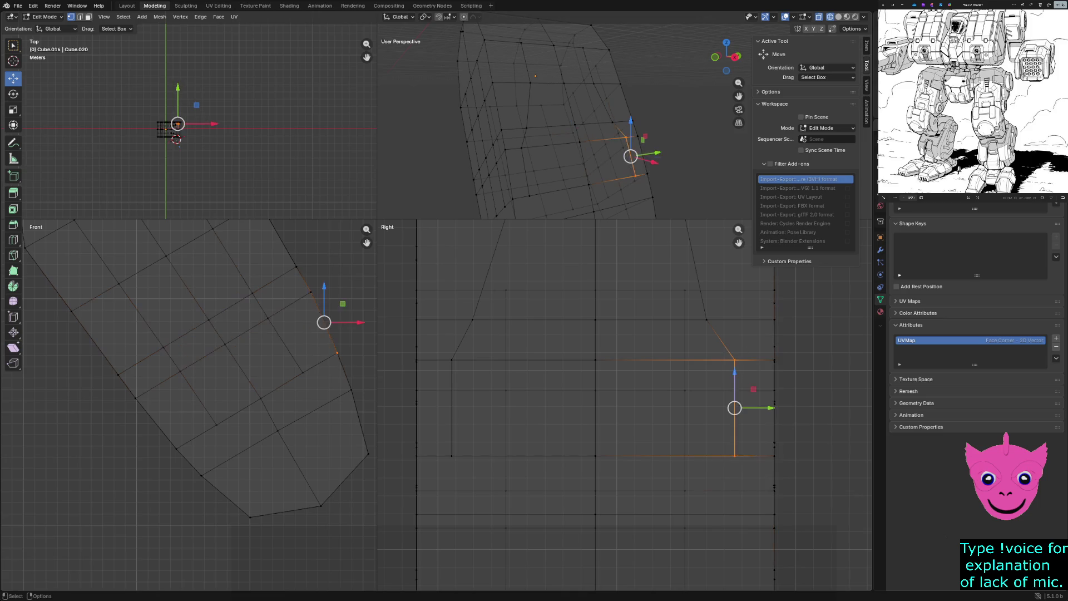
{"action": "left_click_drag", "start_coordinate": [761, 407], "coordinate": [767, 408]}
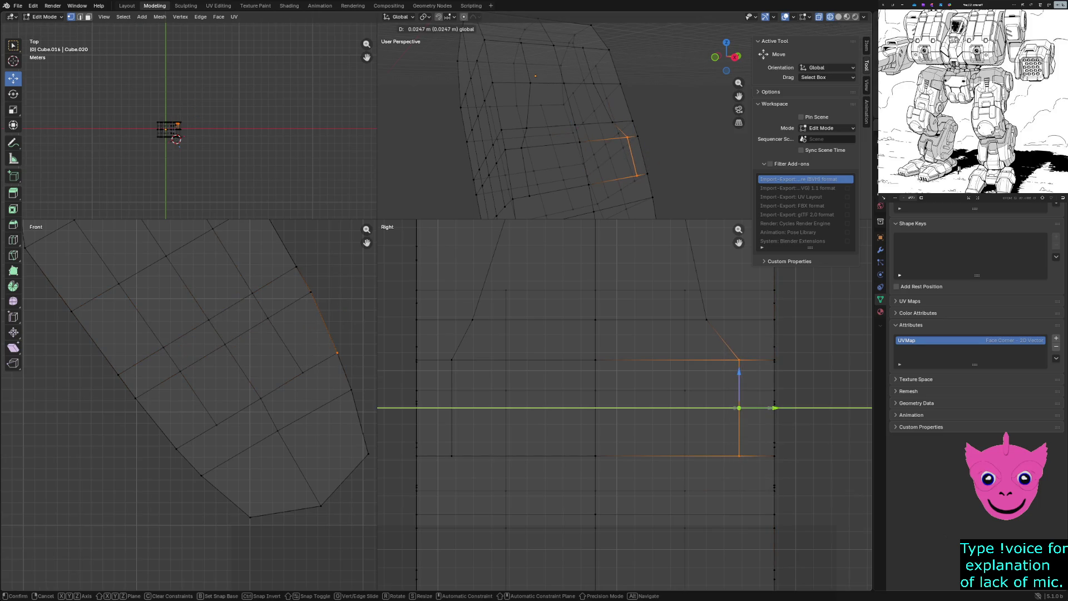
{"action": "left_click", "coordinate": [774, 408]}
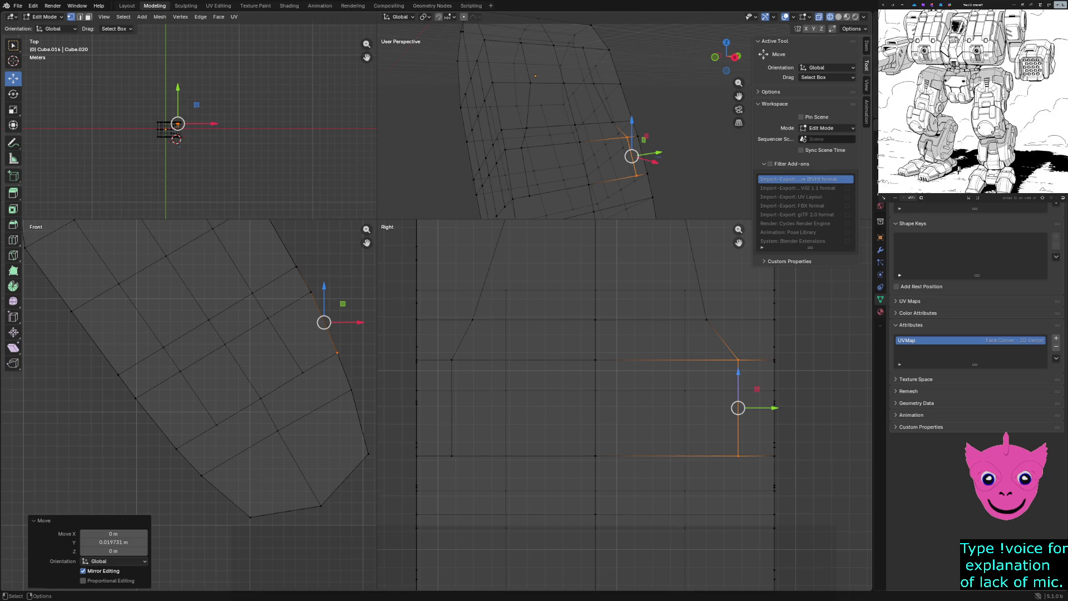
{"action": "key", "text": "alt+a"}
Lower a vertex near the angled edge along Z and push another outward along Y.
{"action": "left_click", "coordinate": [499, 336]}
{"action": "left_click_drag", "start_coordinate": [534, 335], "coordinate": [541, 334]}
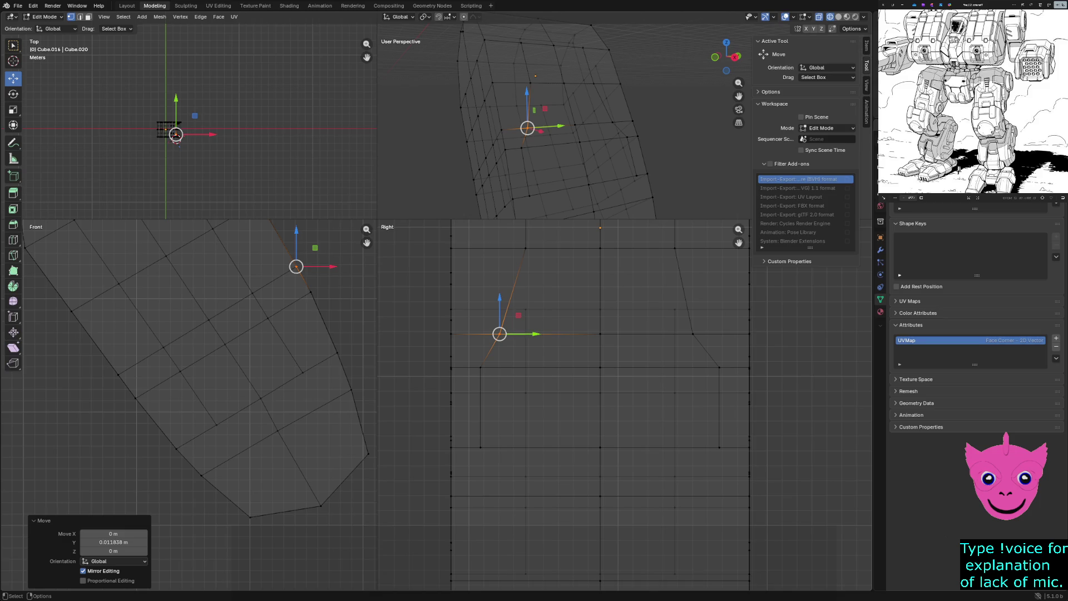
{"action": "left_click_drag", "start_coordinate": [499, 301], "coordinate": [499, 373]}
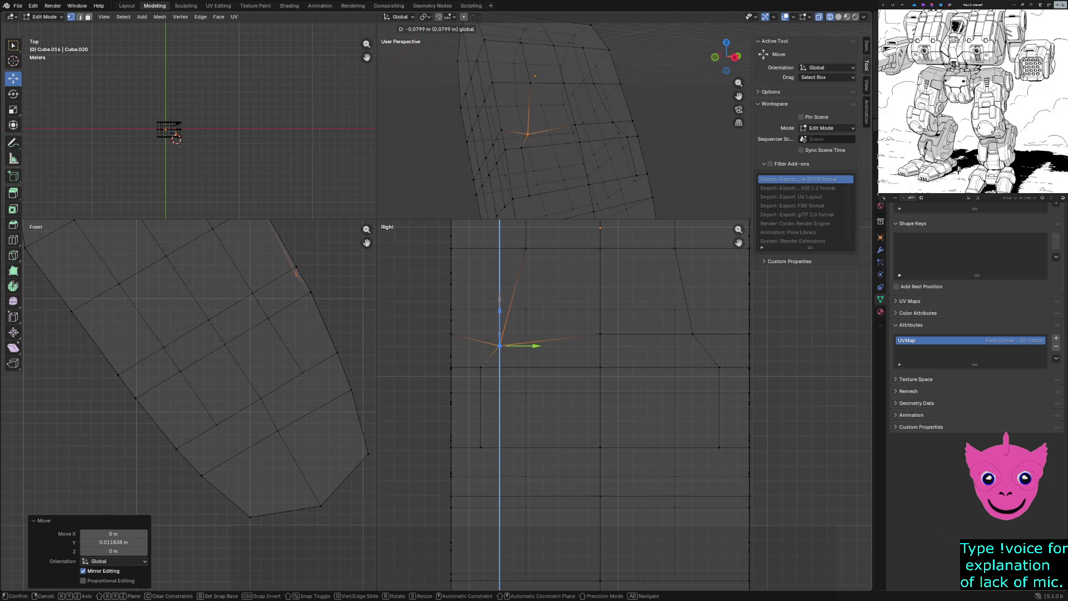
{"action": "key", "text": "Return"}
{"action": "scroll", "coordinate": [501, 367], "scroll_direction": "up", "scroll_amount": 2}
{"action": "left_click", "coordinate": [444, 302]}
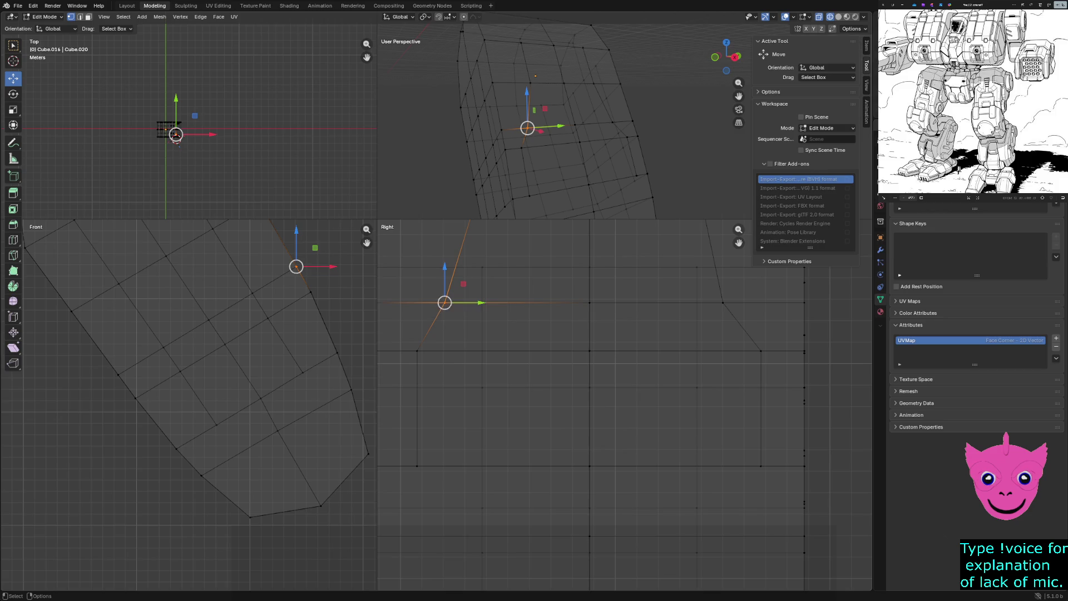
{"action": "left_click", "coordinate": [723, 302]}
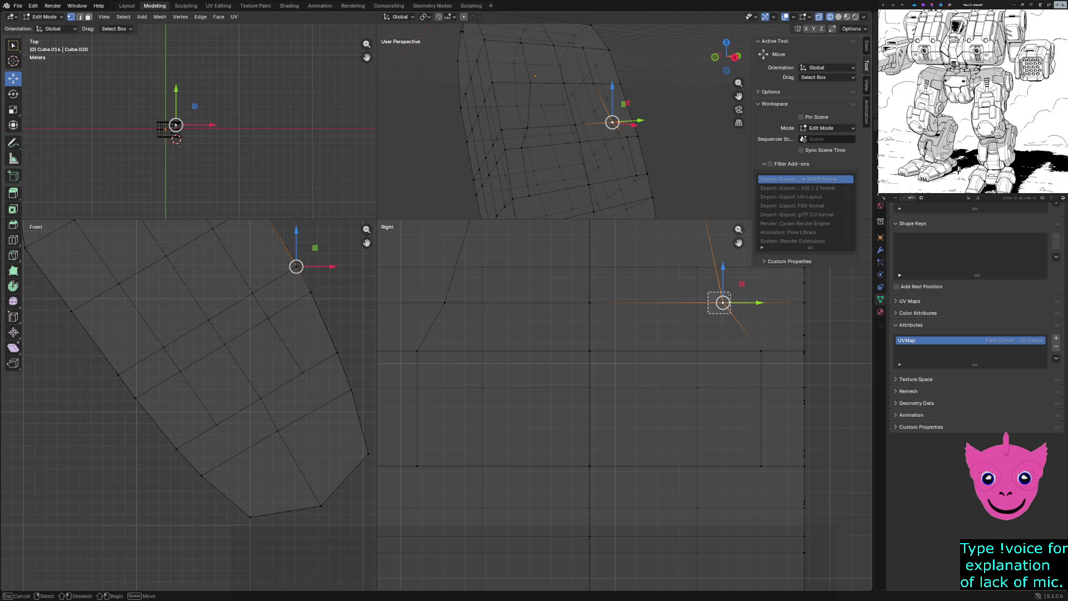
{"action": "left_click_drag", "start_coordinate": [757, 302], "coordinate": [774, 302]}
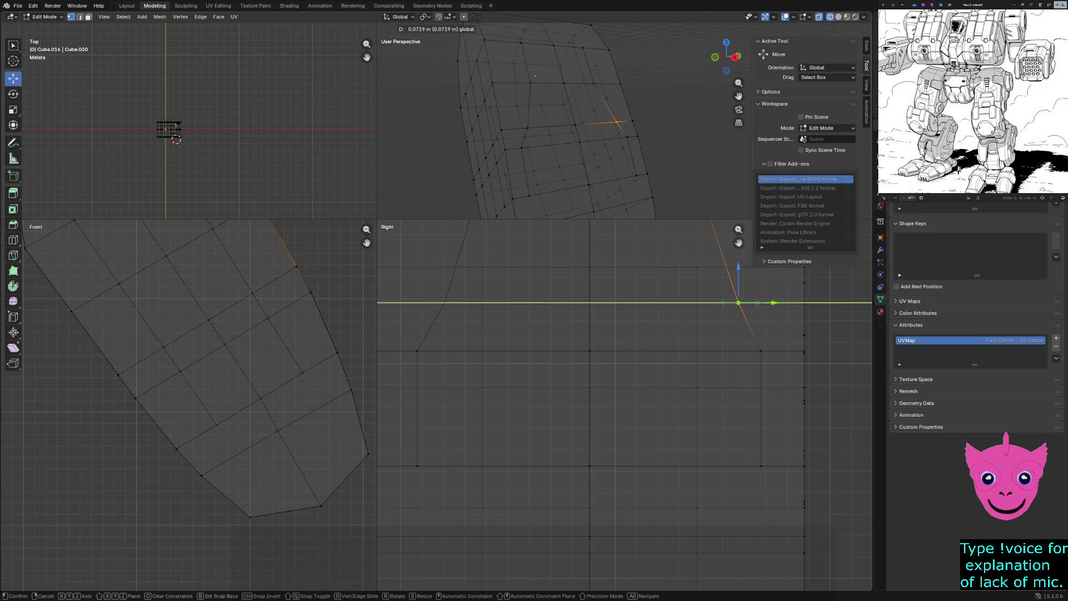
{"action": "left_click", "coordinate": [774, 303]}
{"action": "left_click", "coordinate": [590, 353]}
{"action": "scroll", "coordinate": [589, 353], "scroll_direction": "down", "scroll_amount": 2}
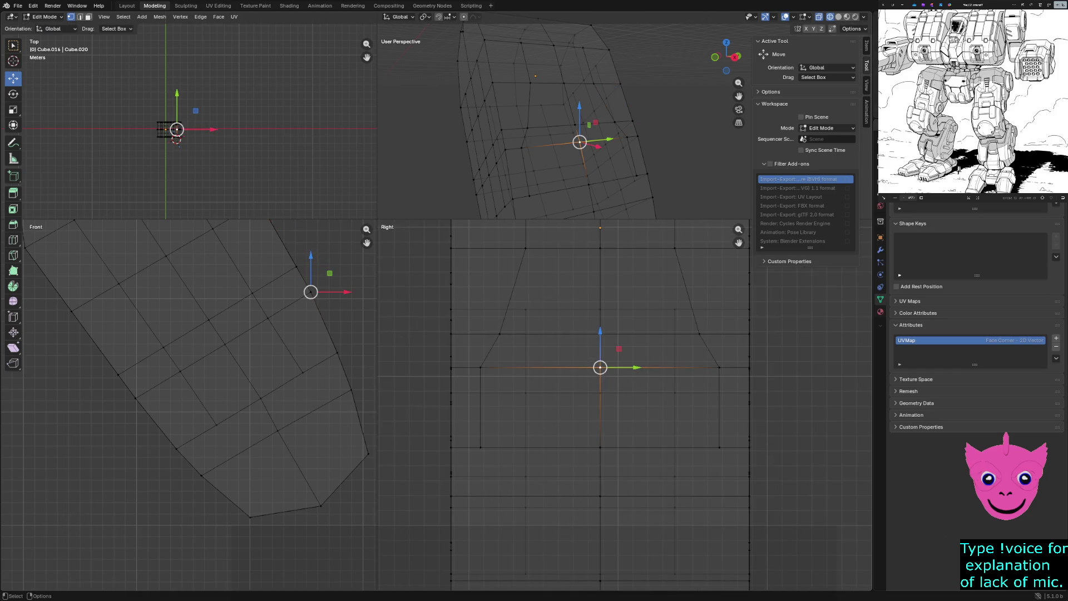
{"action": "key", "text": "alt+a"}
{"action": "scroll", "coordinate": [599, 368], "scroll_direction": "down", "scroll_amount": 2}
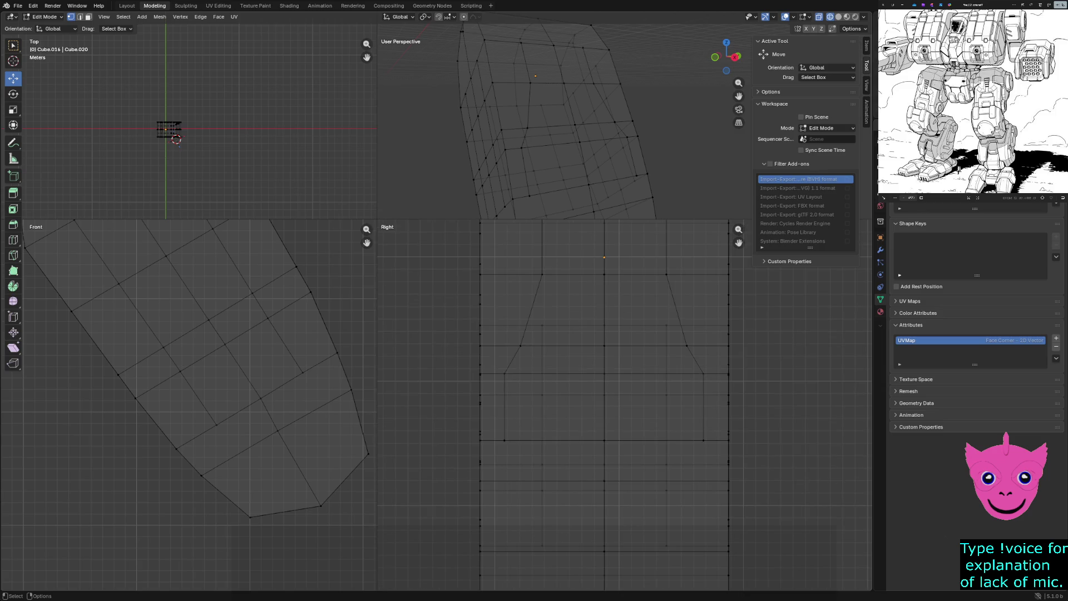
Inspect vertices in wireframe, deselect, and switch the views back to solid shading.
{"action": "key", "text": "z"}
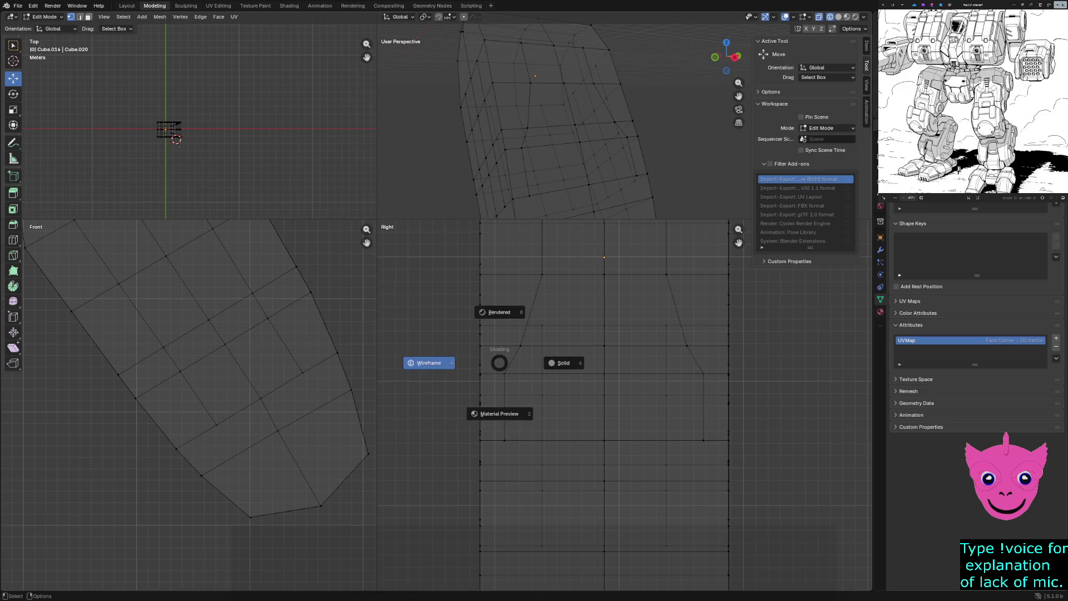
{"action": "left_click", "coordinate": [430, 362]}
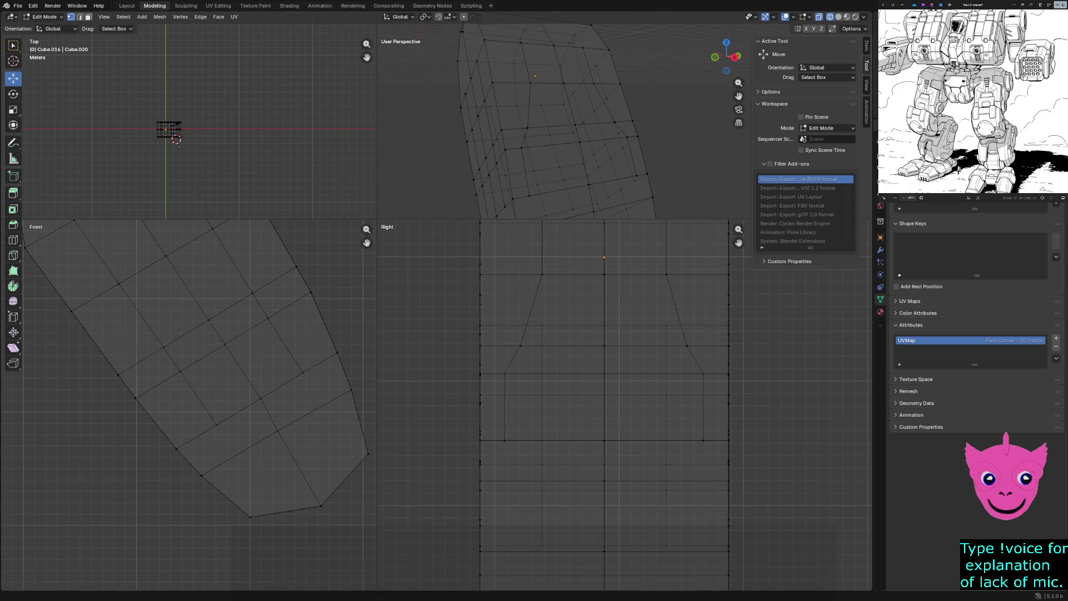
{"action": "left_click", "coordinate": [607, 338]}
{"action": "scroll", "coordinate": [607, 337], "scroll_direction": "down", "scroll_amount": 2}
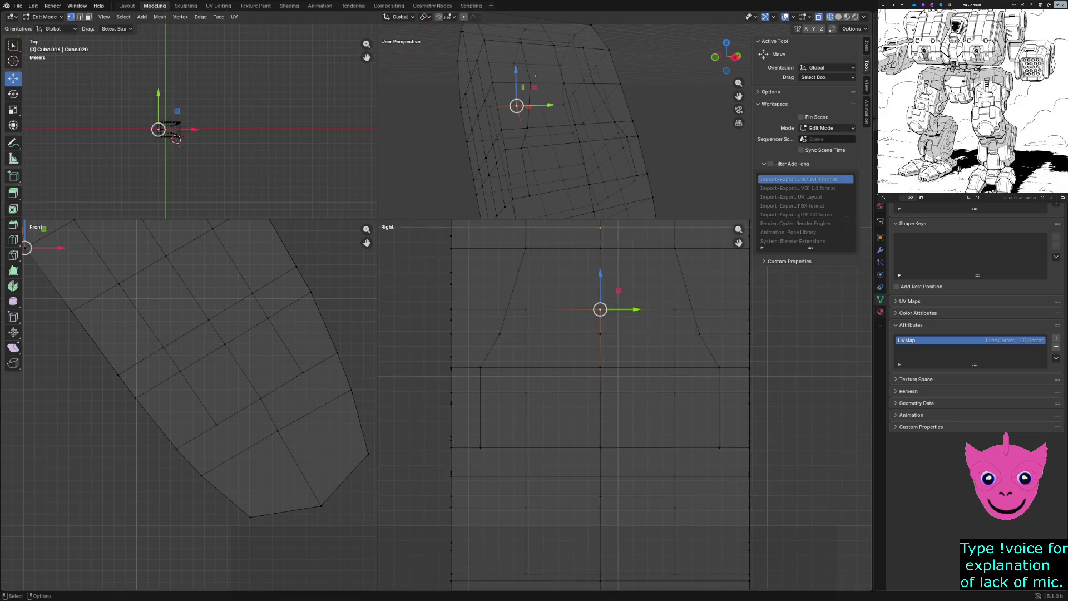
{"action": "left_click", "coordinate": [537, 356]}
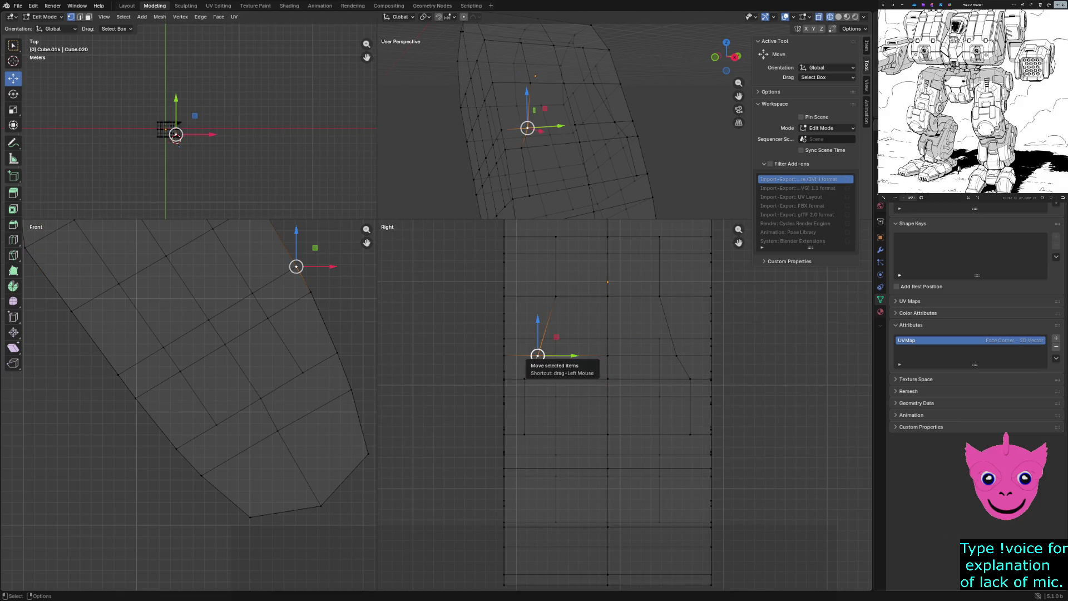
{"action": "scroll", "coordinate": [626, 410], "scroll_direction": "up", "scroll_amount": 1}
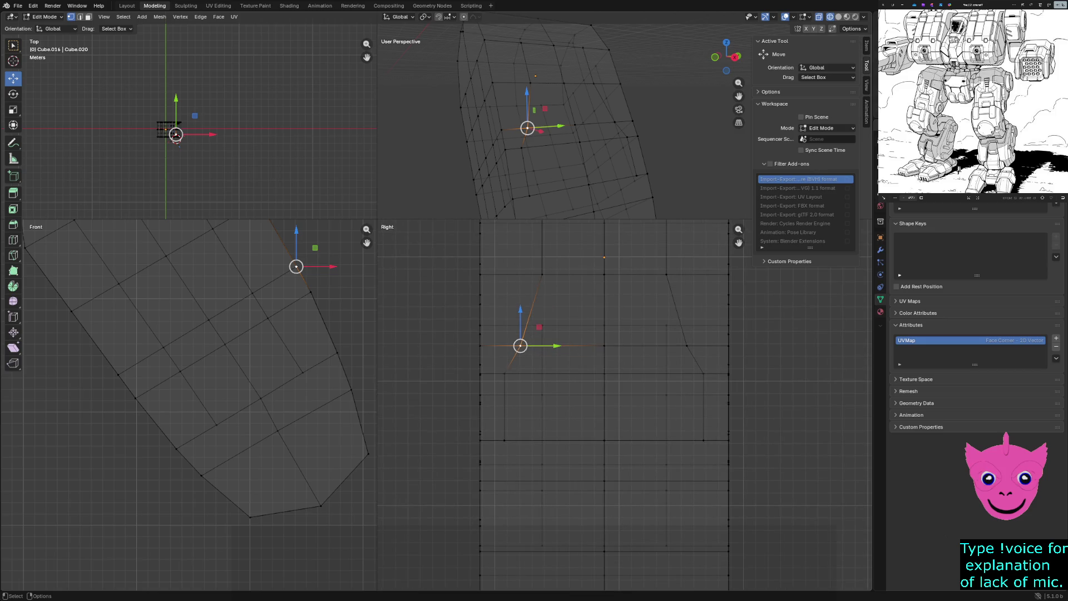
{"action": "key", "text": "alt+a"}
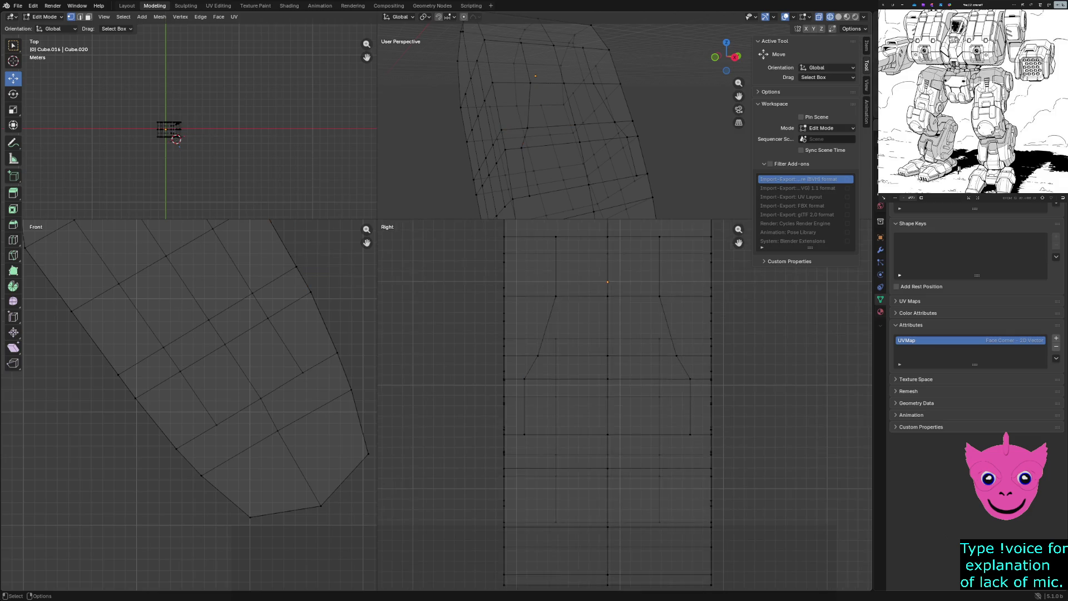
{"action": "left_click", "coordinate": [521, 345]}
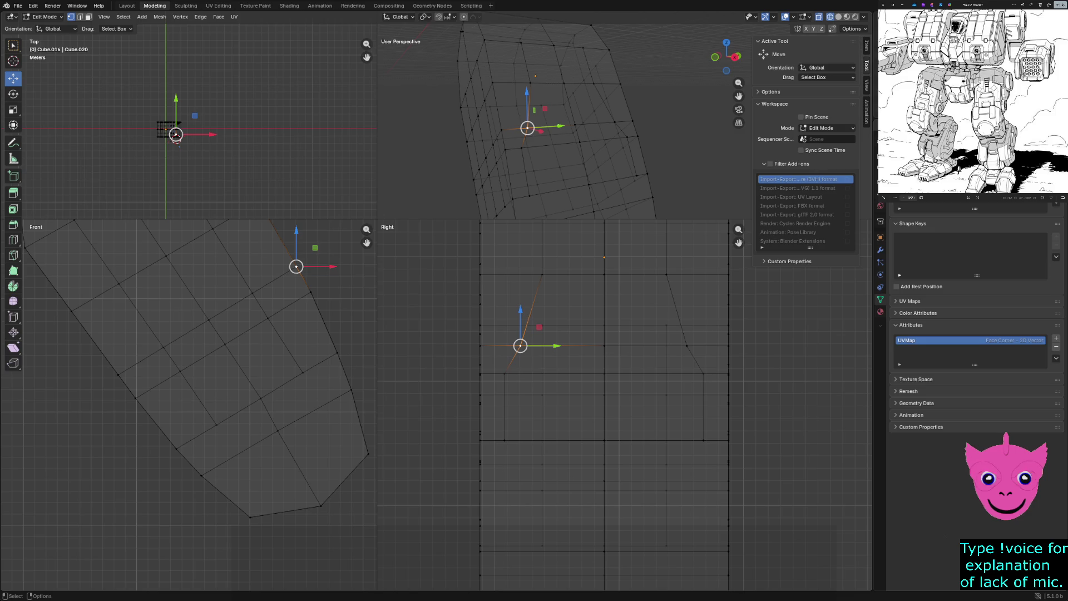
{"action": "middle_click_drag", "start_coordinate": [543, 376], "coordinate": [527, 350], "text": "shift"}
{"action": "left_click", "coordinate": [584, 418]}
{"action": "key", "text": "z"}
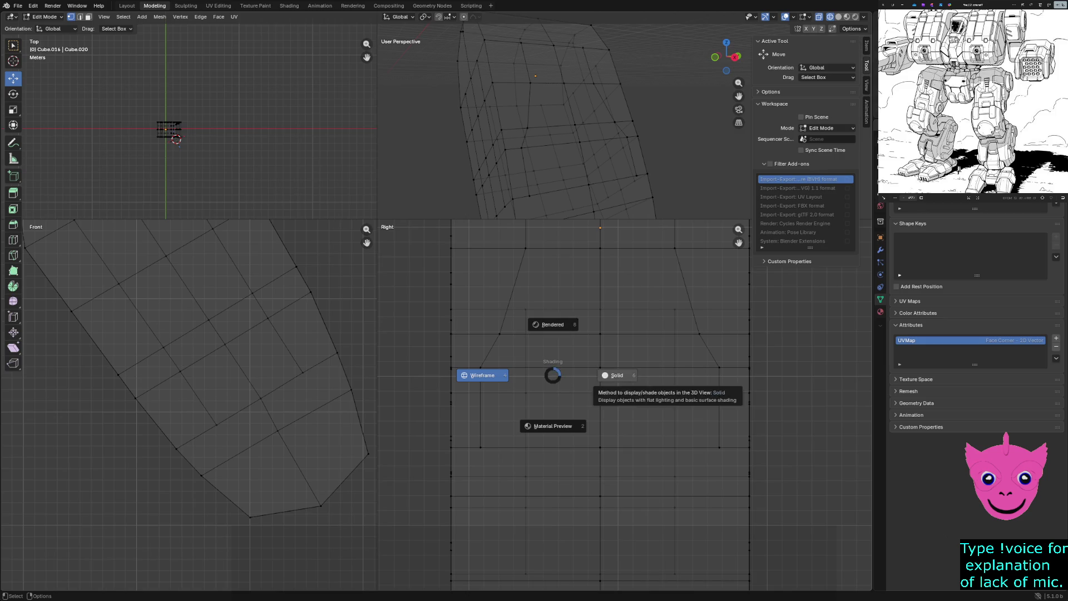
{"action": "left_click", "coordinate": [618, 374]}
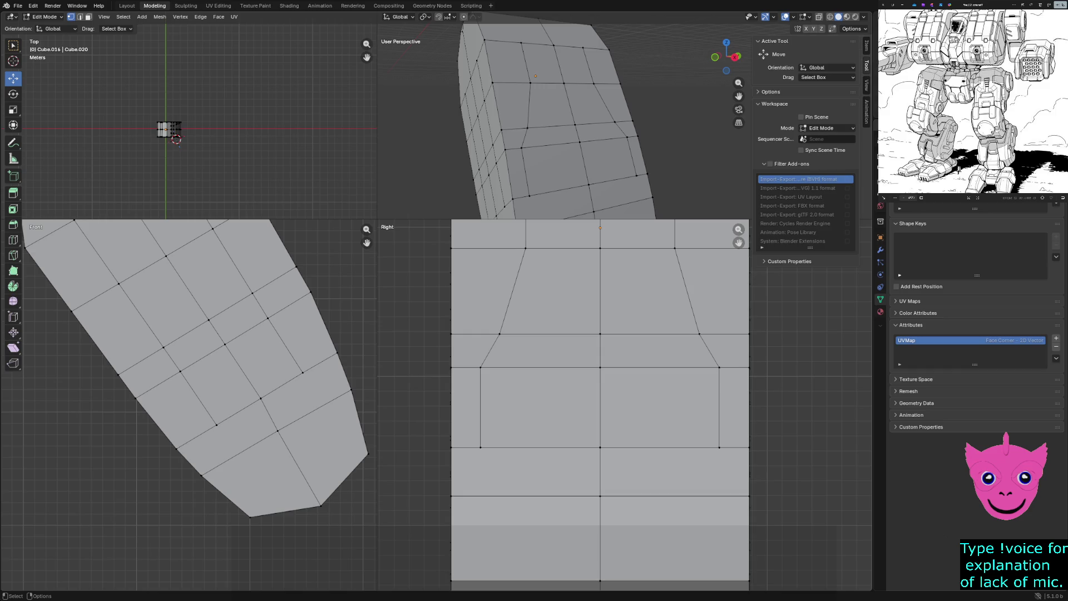
In face select mode, Shift-select the six faces of the angled-top side panel.
{"action": "left_click", "coordinate": [600, 333]}
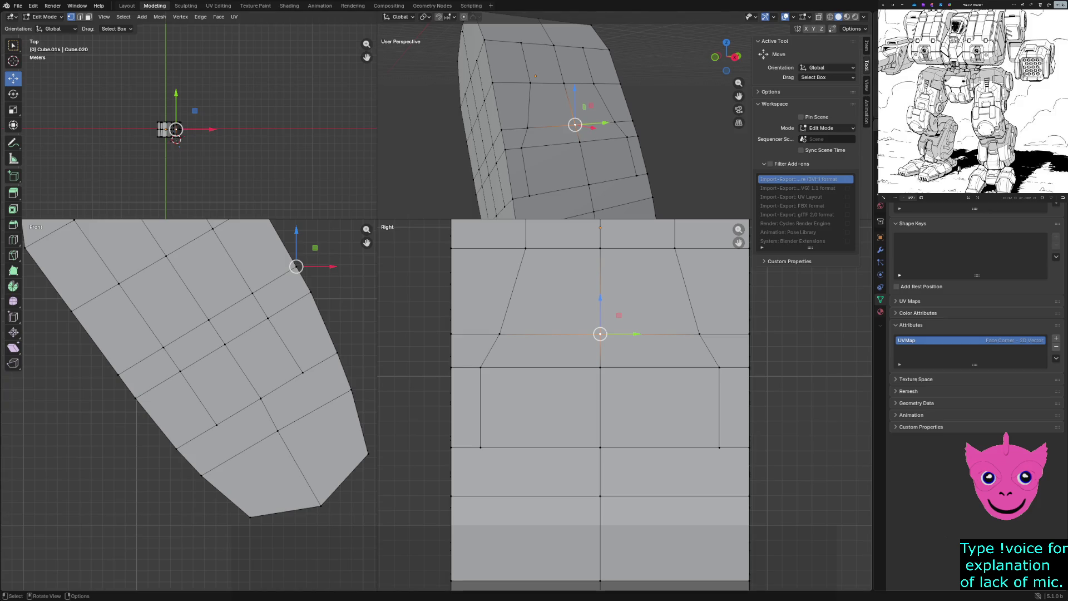
{"action": "left_click", "coordinate": [219, 17]}
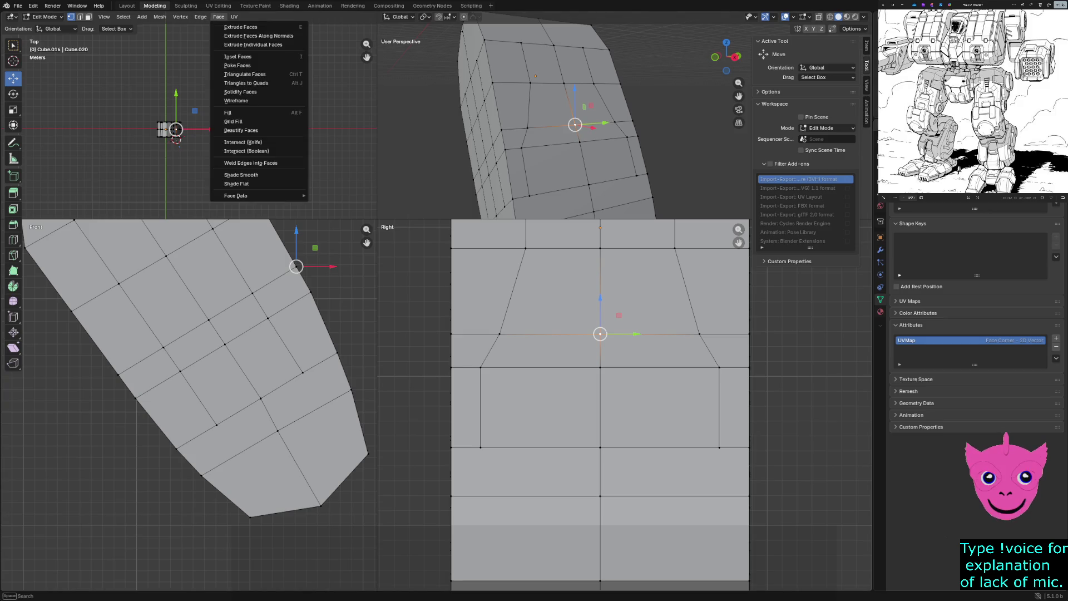
{"action": "key", "text": "Escape"}
{"action": "key", "text": "3"}
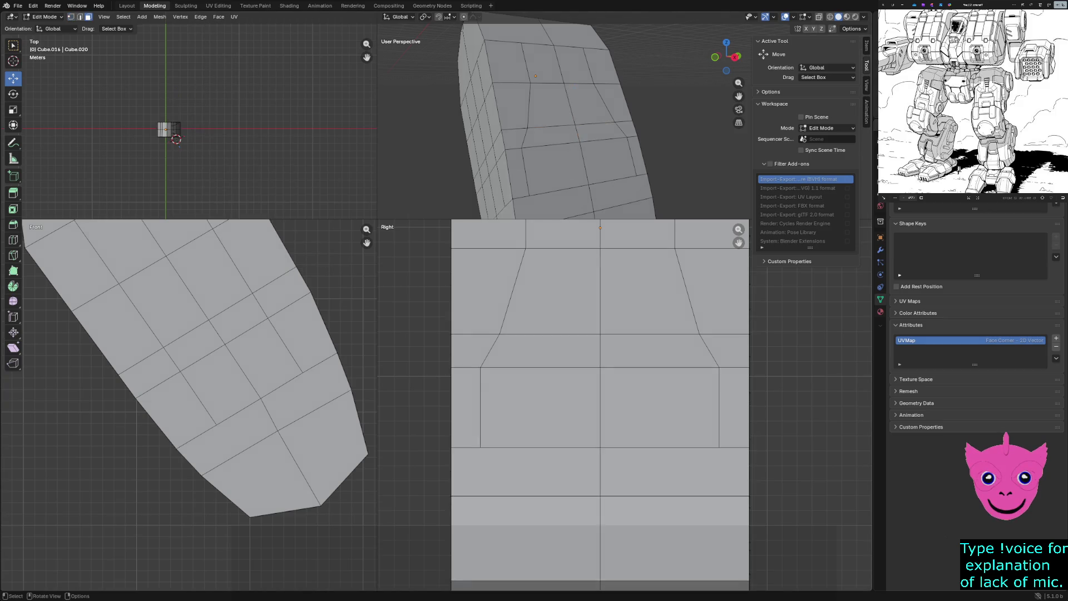
{"action": "left_click", "coordinate": [551, 292]}
{"action": "left_click", "coordinate": [651, 292], "text": "shift"}
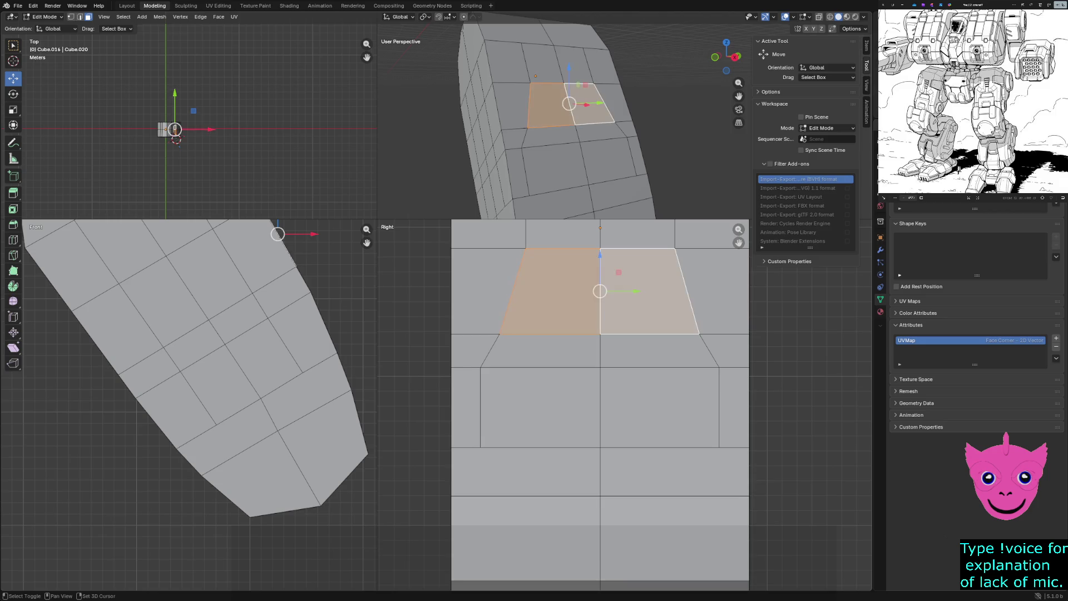
{"action": "left_click", "coordinate": [659, 351]}
{"action": "left_click", "coordinate": [543, 351], "text": "shift"}
{"action": "left_click", "coordinate": [542, 409], "text": "shift"}
{"action": "left_click", "coordinate": [659, 410], "text": "shift"}
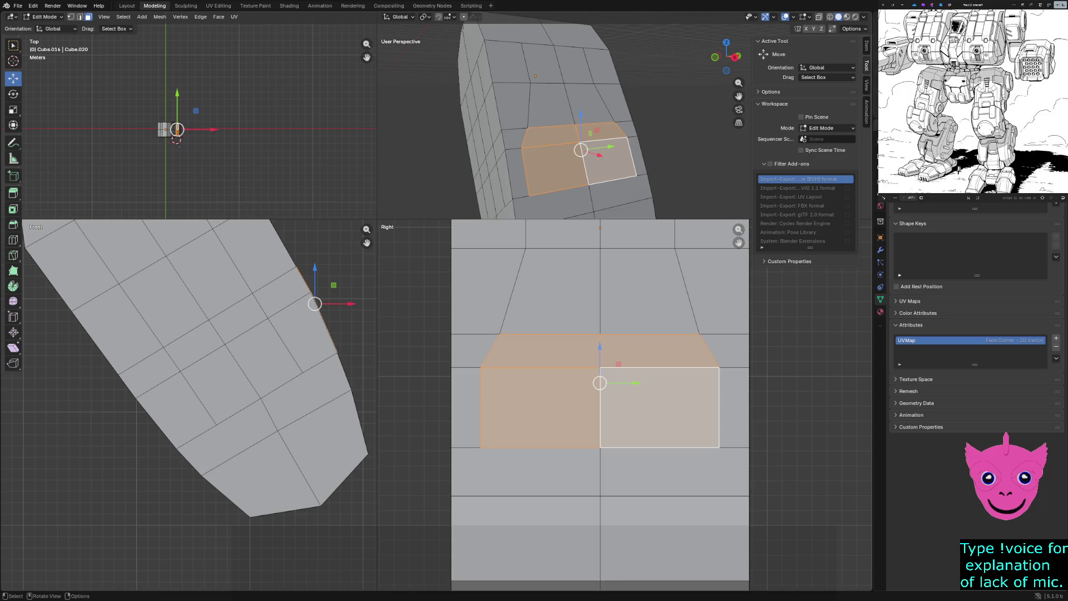
{"action": "scroll", "coordinate": [601, 384], "scroll_direction": "down", "scroll_amount": 2}
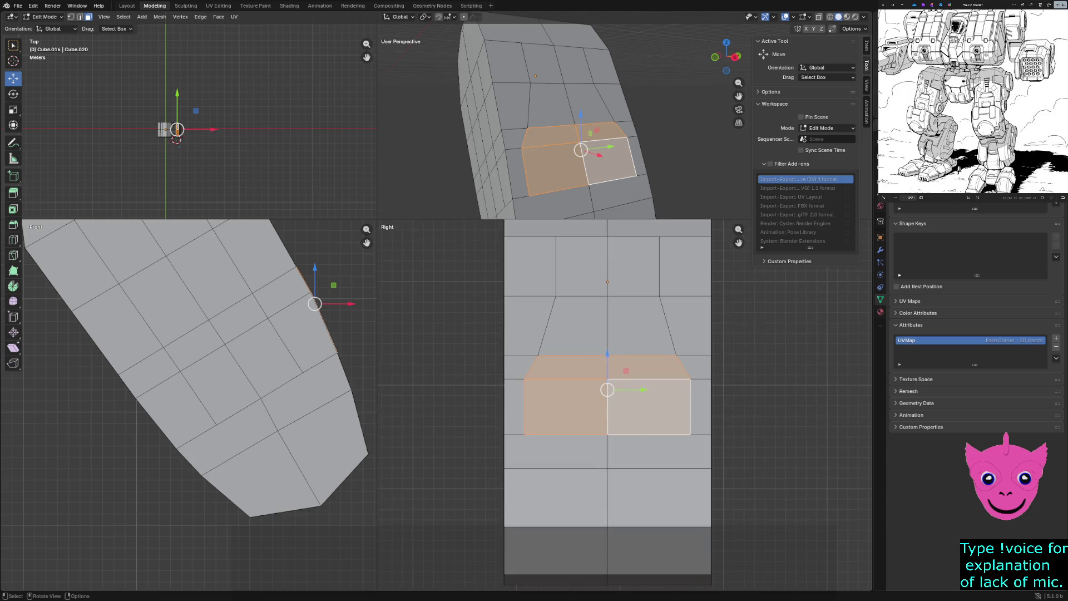
Show the plate in wireframe shading.
{"action": "key", "text": "z"}
{"action": "key", "text": "z"}
{"action": "key", "text": "z"}
{"action": "left_click", "coordinate": [525, 350]}
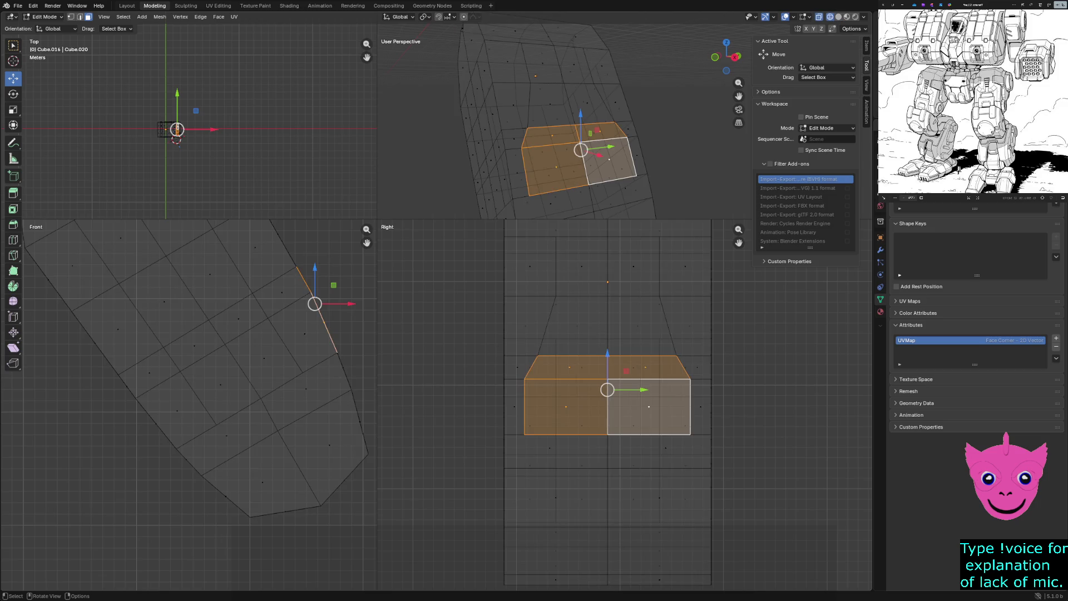
Nudge a single left vertex along Y and give the side view more room.
{"action": "key", "text": "a"}
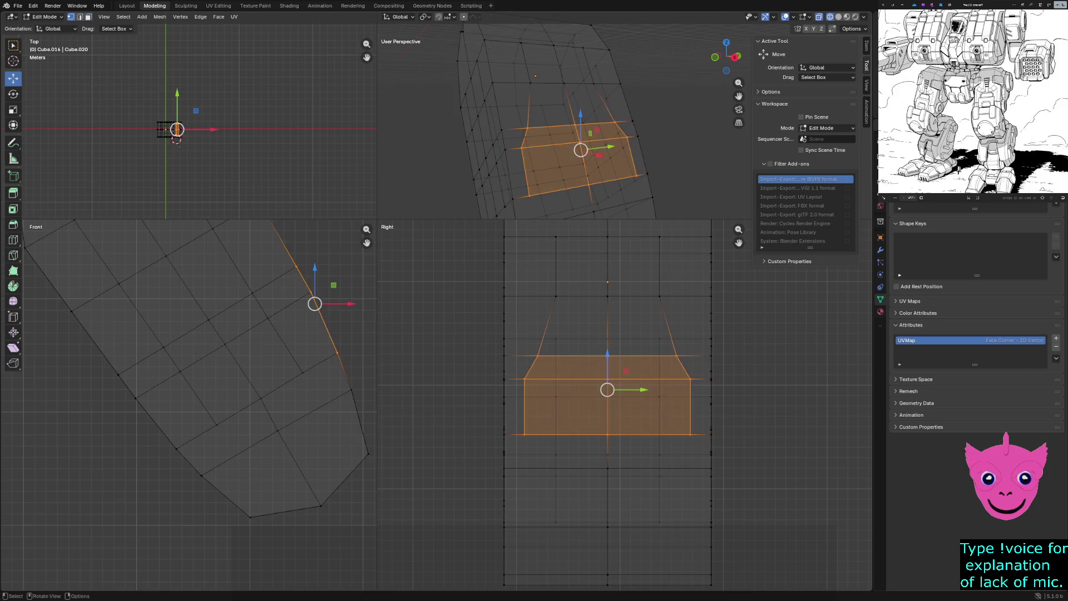
{"action": "left_click", "coordinate": [503, 338]}
{"action": "key", "text": "g"}
{"action": "key", "text": "y"}
{"action": "left_click", "coordinate": [503, 338]}
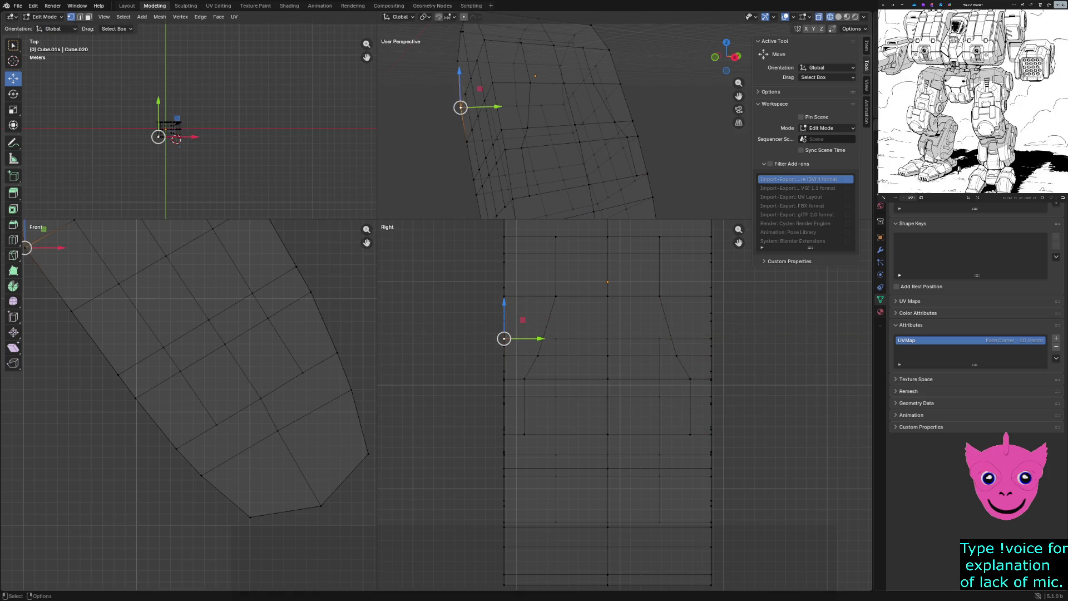
{"action": "left_click_drag", "start_coordinate": [376, 223], "coordinate": [289, 249]}
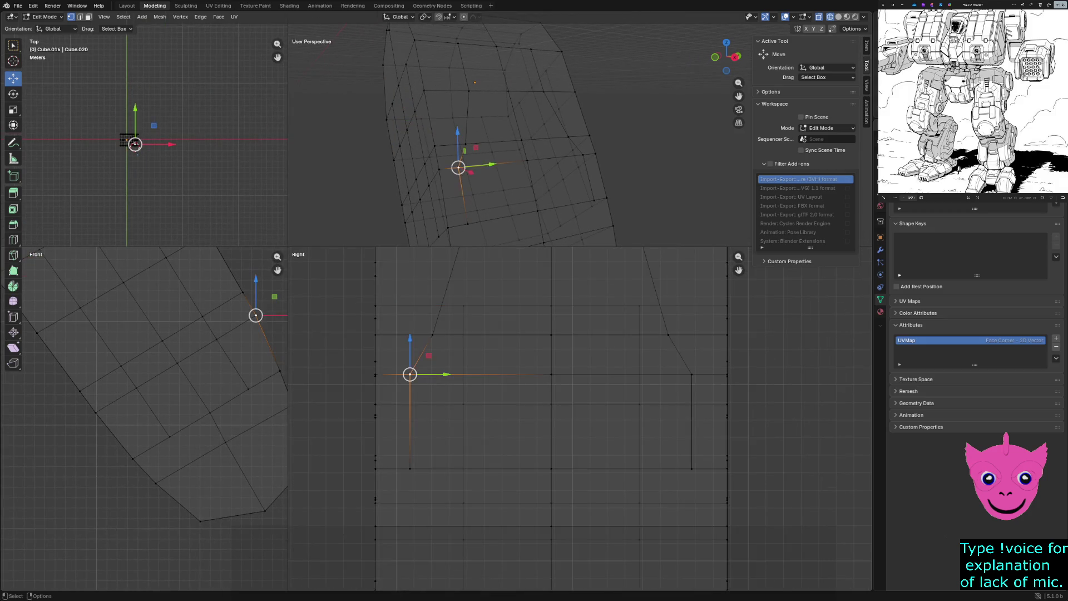
{"action": "left_click", "coordinate": [501, 418]}
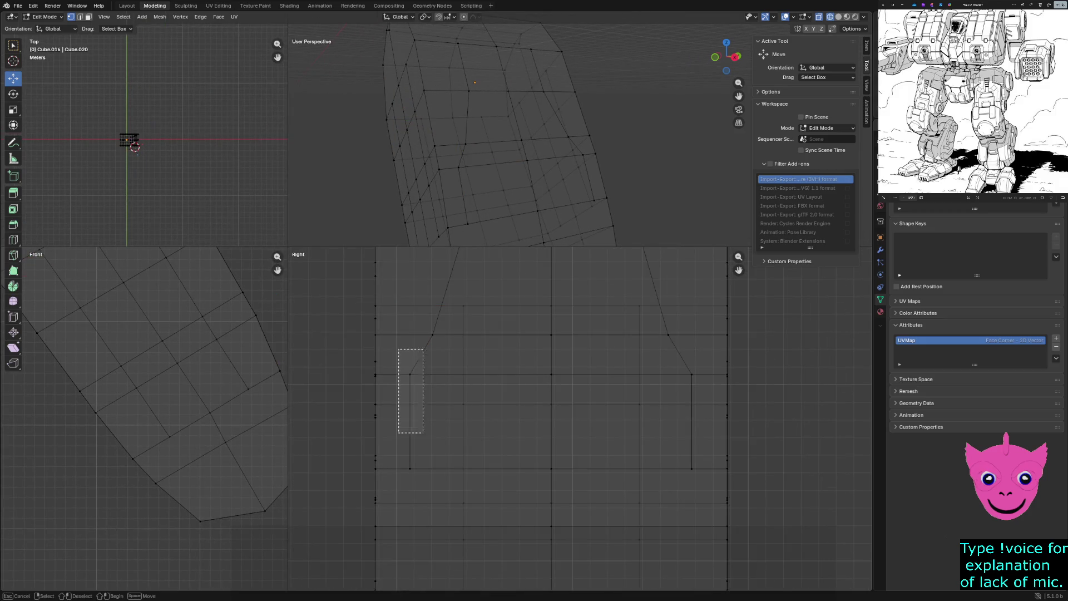
Move the left vertical edge column inward along Y.
{"action": "left_click_drag", "start_coordinate": [401, 351], "coordinate": [417, 496]}
{"action": "left_click_drag", "start_coordinate": [422, 330], "coordinate": [439, 343]}
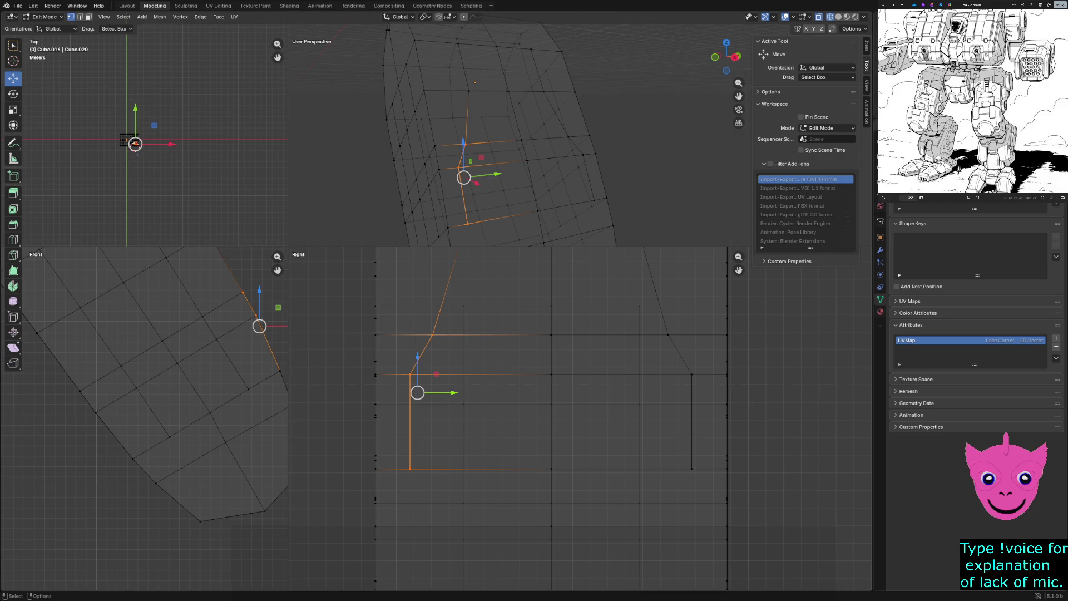
{"action": "key", "text": "g"}
{"action": "key", "text": "y"}
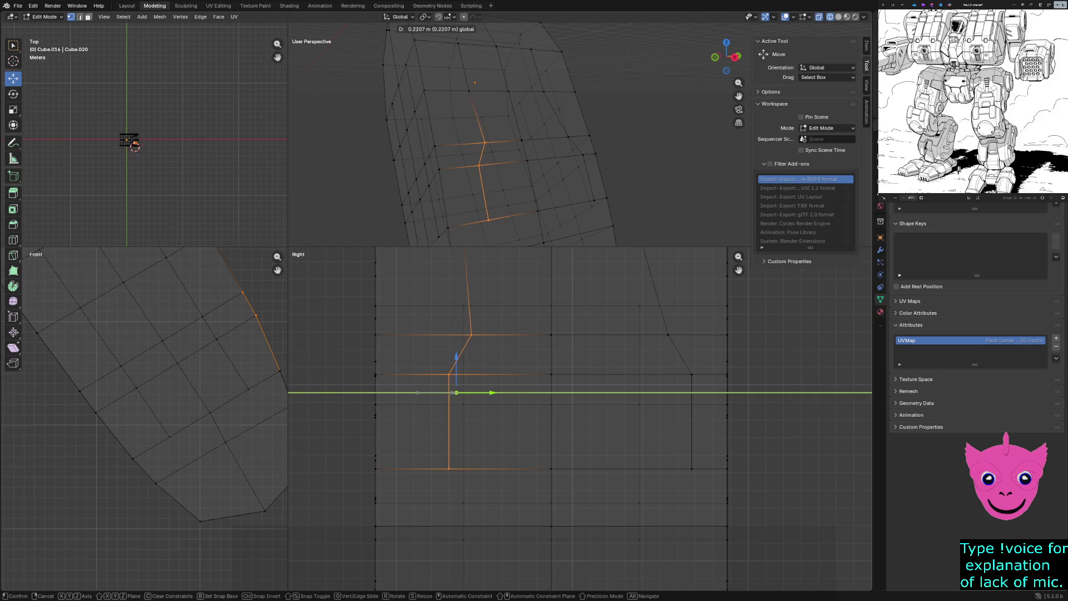
{"action": "left_click", "coordinate": [501, 393]}
Move the right vertical edge column inward along Y in two passes, then deselect.
{"action": "left_click_drag", "start_coordinate": [659, 326], "coordinate": [718, 484]}
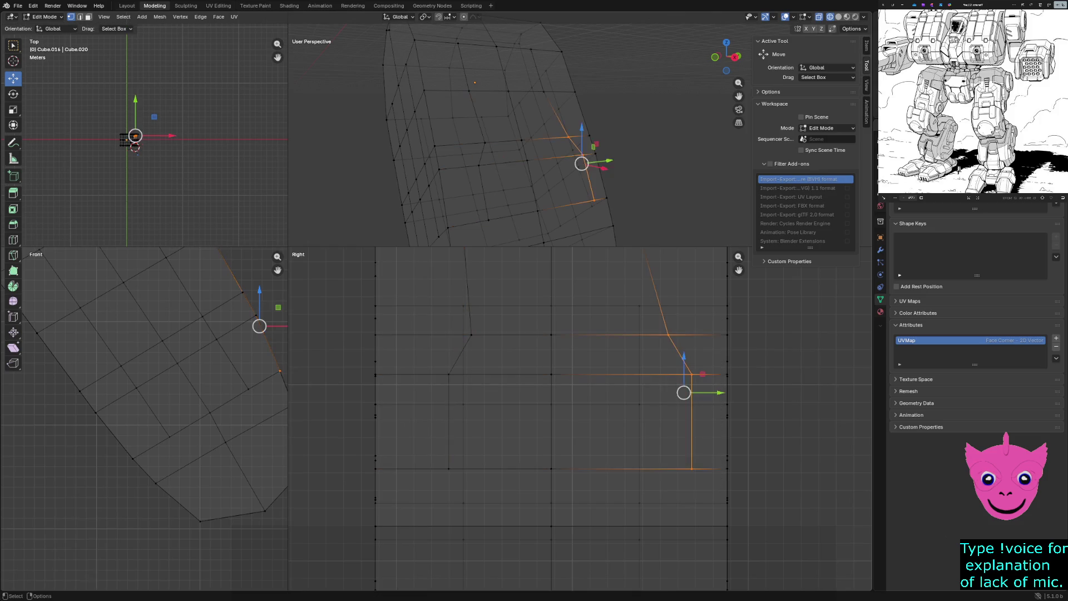
{"action": "key", "text": "g"}
{"action": "key", "text": "y"}
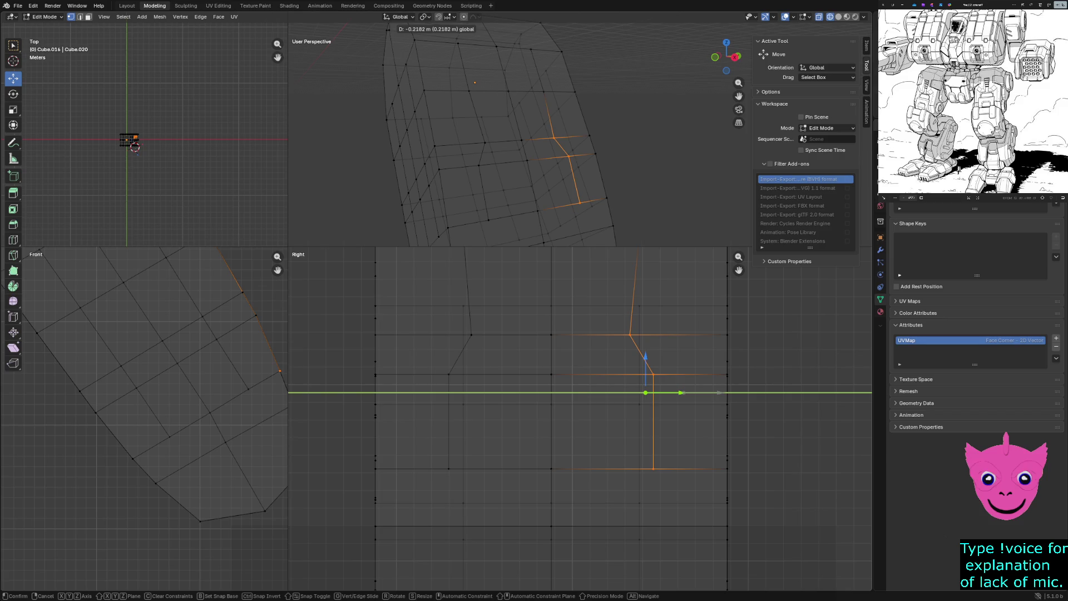
{"action": "left_click", "coordinate": [131, 143]}
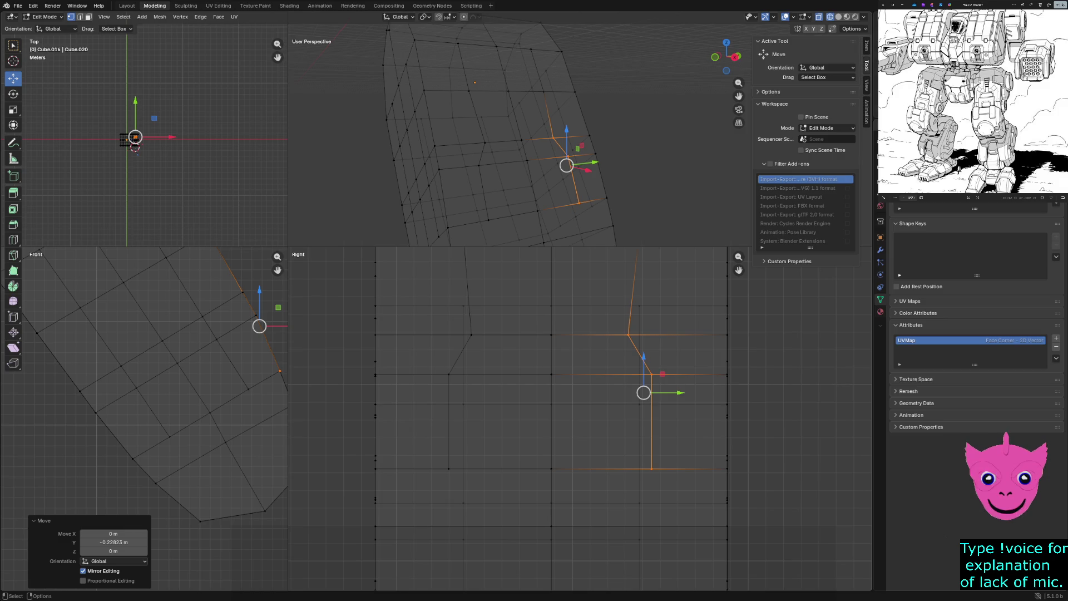
{"action": "key", "text": "g"}
{"action": "key", "text": "y"}
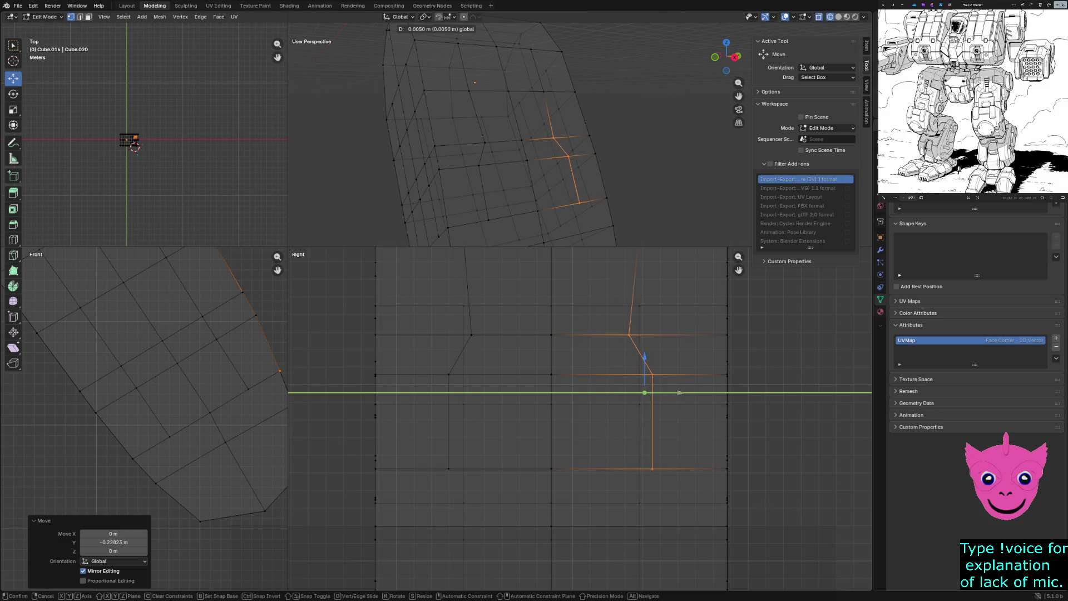
{"action": "left_click", "coordinate": [130, 142]}
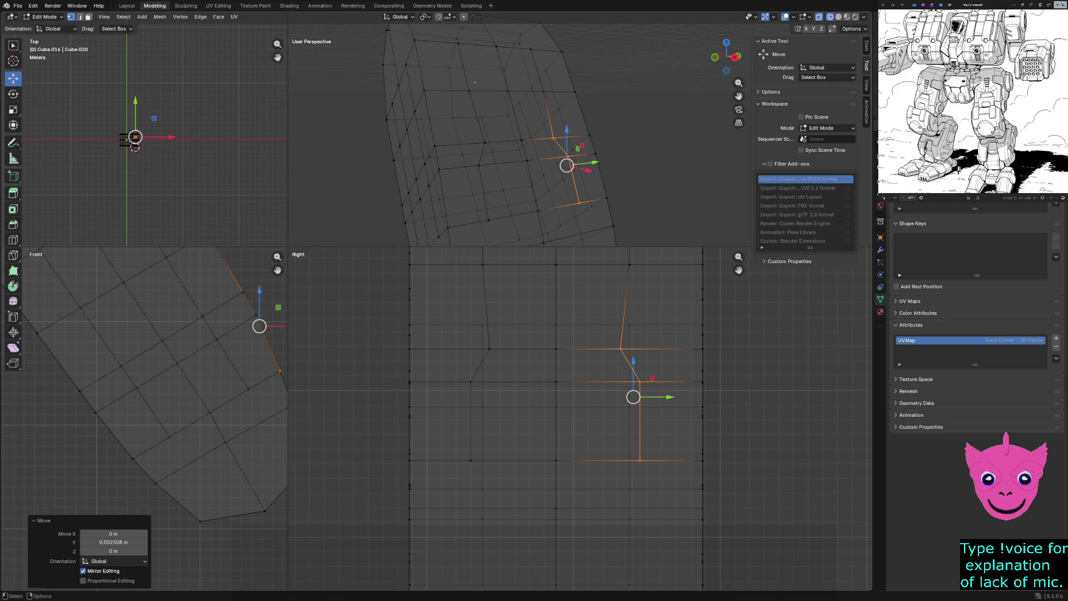
{"action": "key", "text": "alt+a"}
{"action": "scroll", "coordinate": [570, 407], "scroll_direction": "down", "scroll_amount": 3}
{"action": "key", "text": "z"}
Switch to face select mode with the viewports back in solid shading.
{"action": "left_click", "coordinate": [632, 407]}
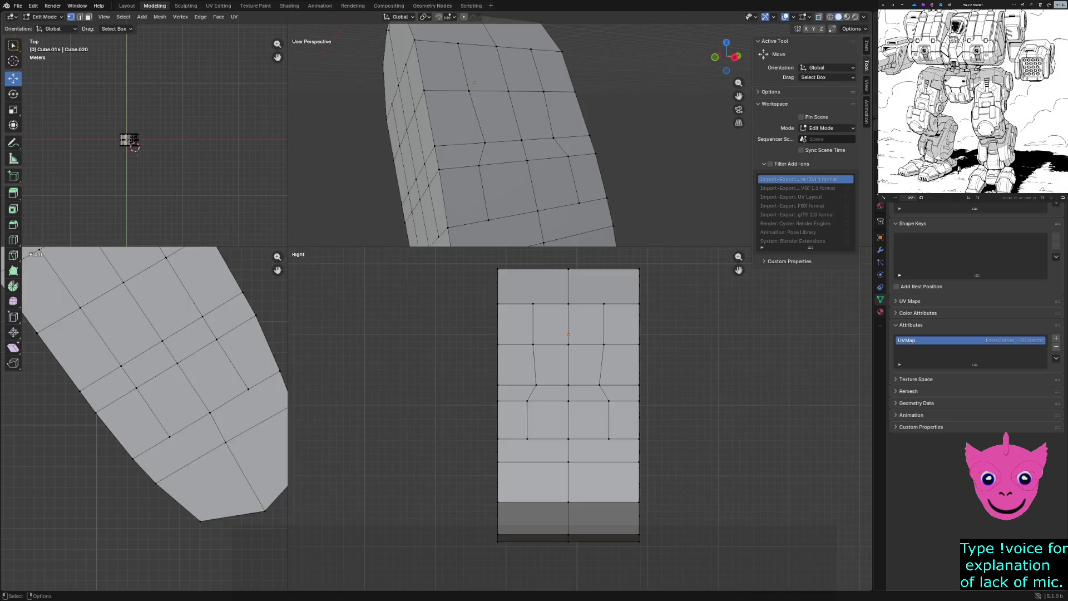
{"action": "left_click", "coordinate": [553, 400]}
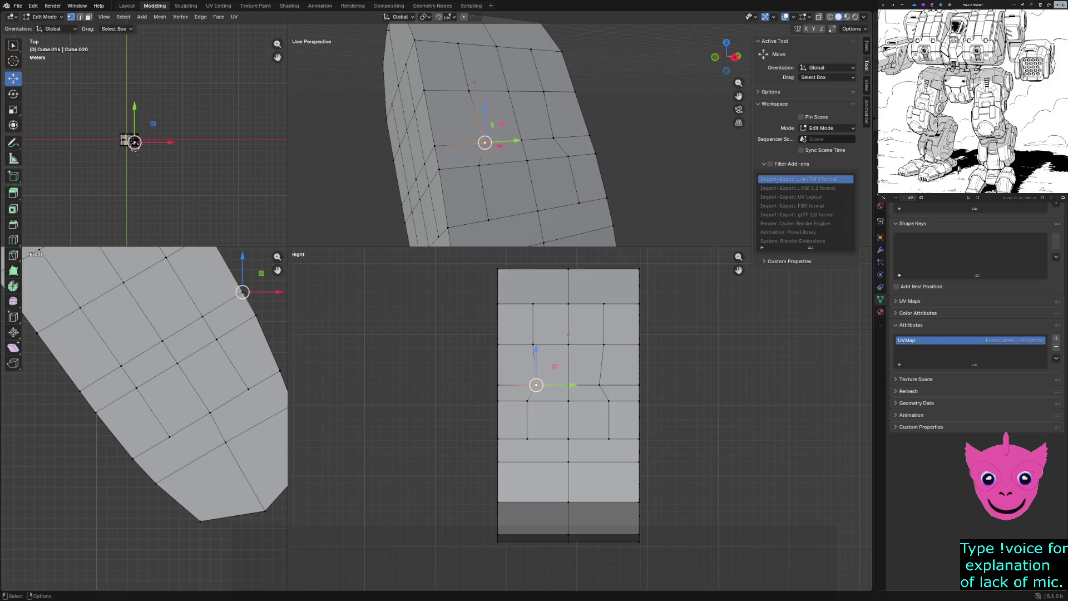
{"action": "key", "text": "z"}
{"action": "left_click", "coordinate": [482, 399]}
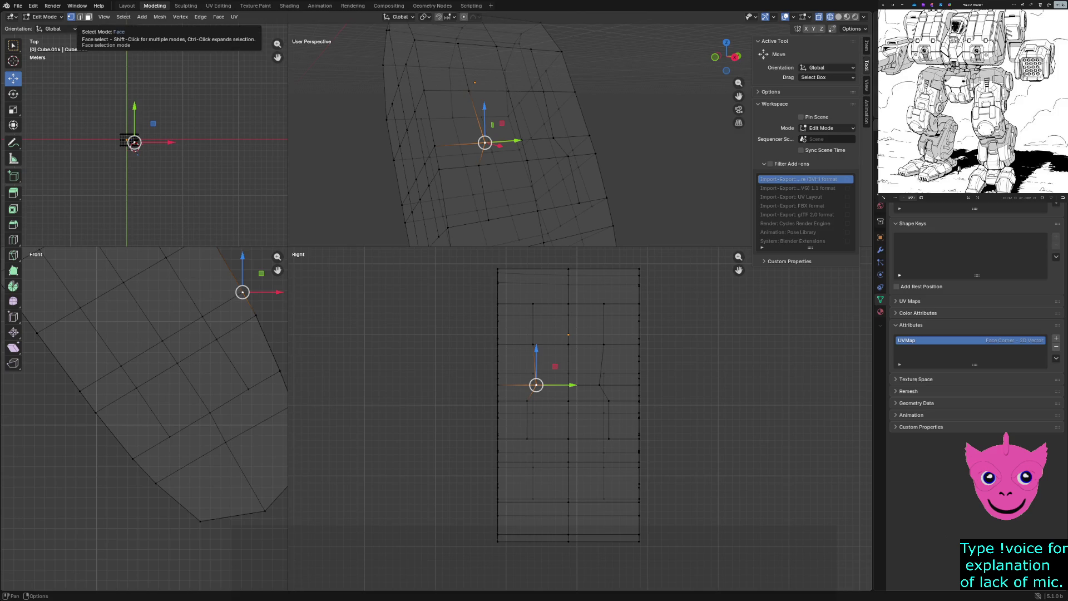
{"action": "left_click", "coordinate": [88, 17]}
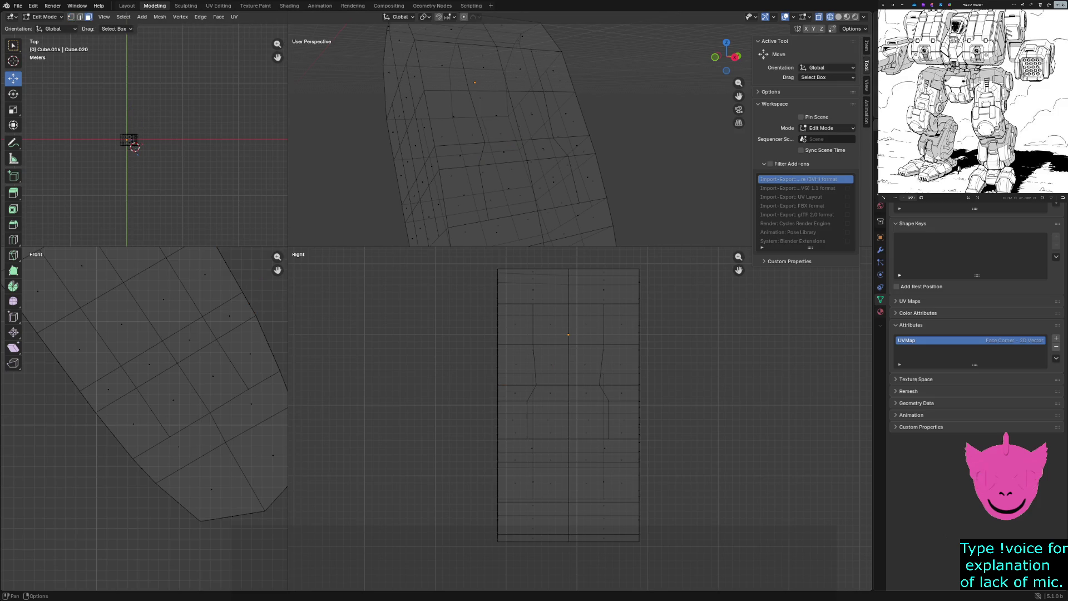
{"action": "right_click", "coordinate": [87, 16]}
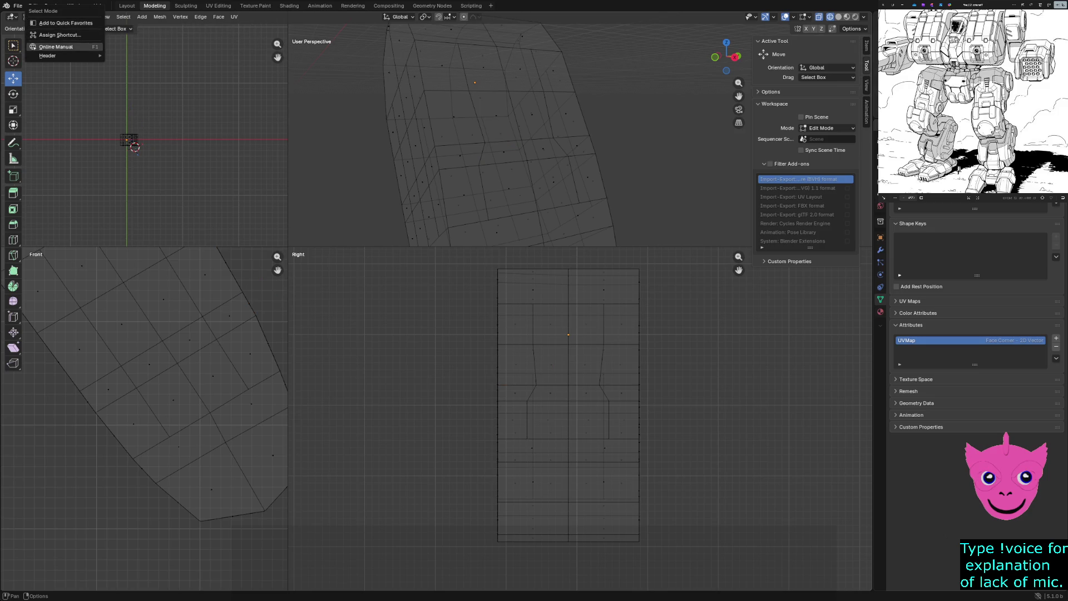
{"action": "left_click", "coordinate": [59, 34]}
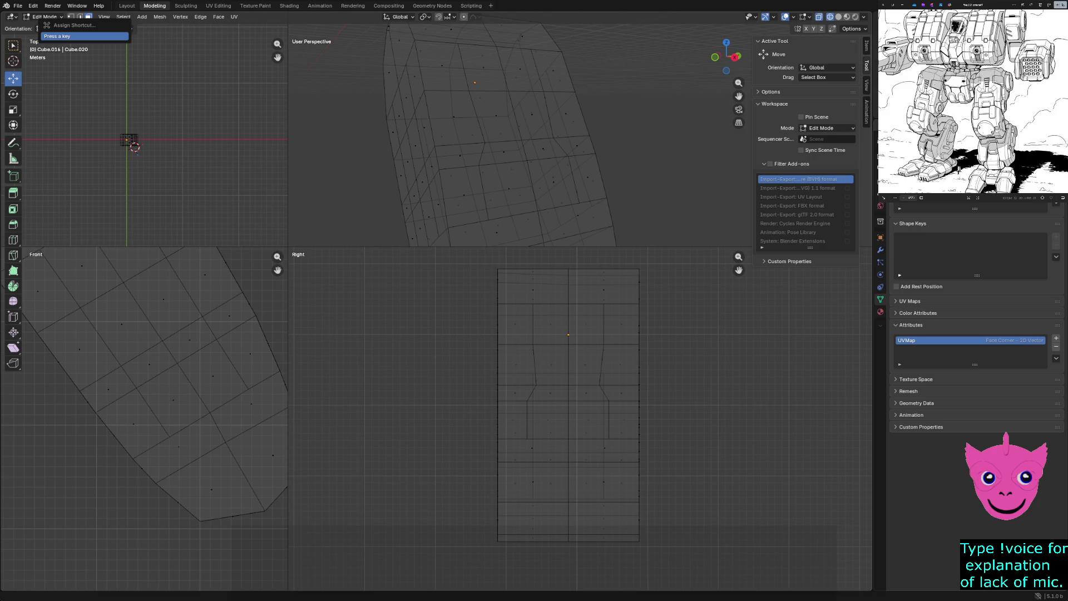
{"action": "key", "text": "3"}
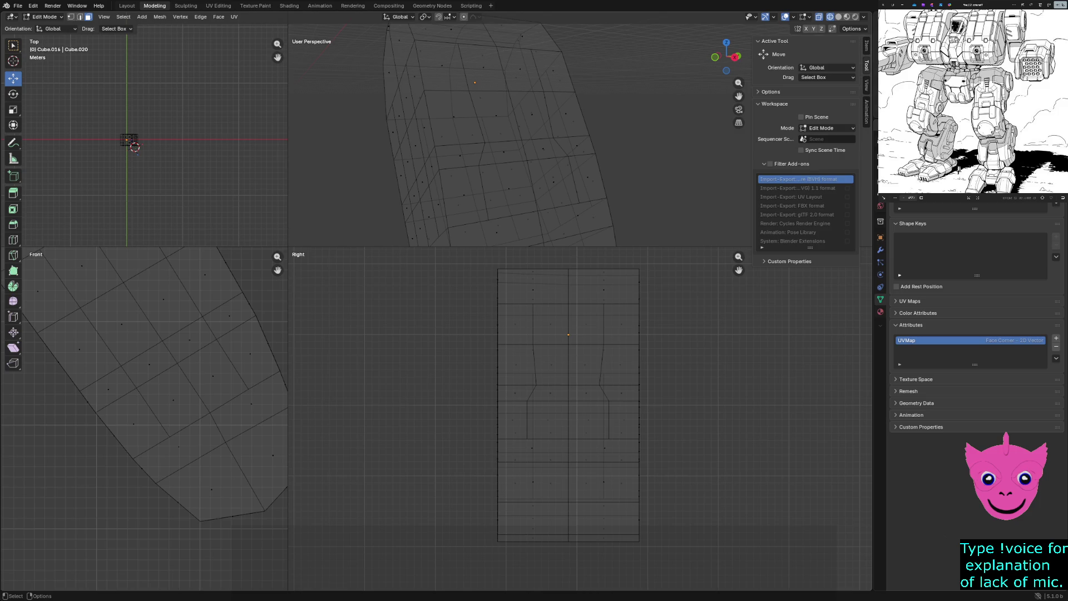
{"action": "key", "text": "z"}
{"action": "left_click", "coordinate": [622, 429]}
Extrude the panel's 2x2 front face block inward into a recessed pocket and reposition its floor.
{"action": "left_click", "coordinate": [549, 392]}
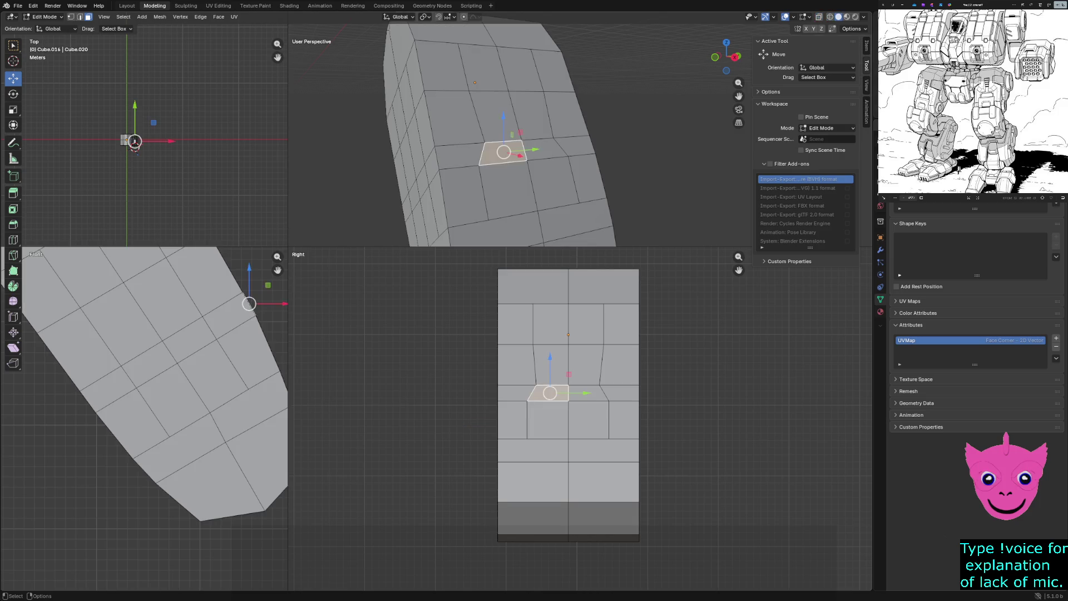
{"action": "left_click", "coordinate": [552, 421], "text": "ctrl"}
{"action": "left_click", "coordinate": [592, 414], "text": "ctrl"}
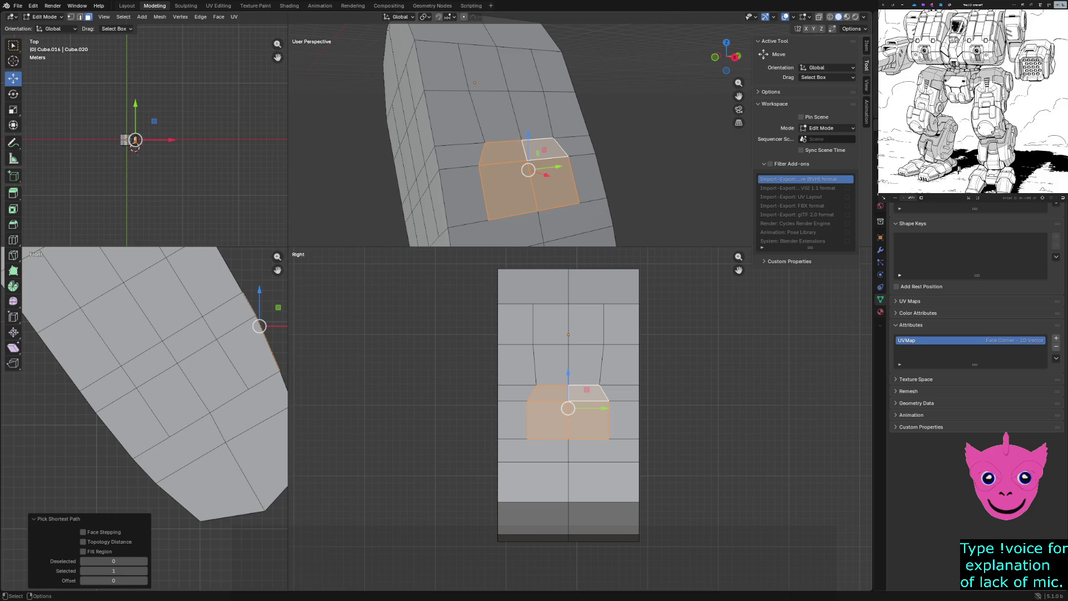
{"action": "key", "text": "e"}
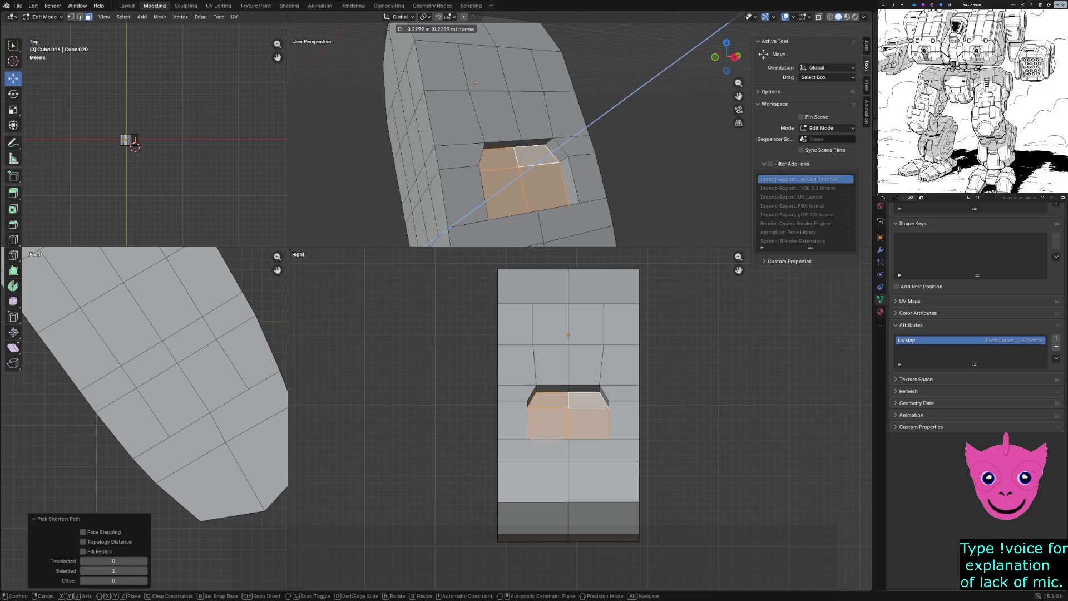
{"action": "left_click", "coordinate": [488, 353]}
{"action": "key", "text": "z"}
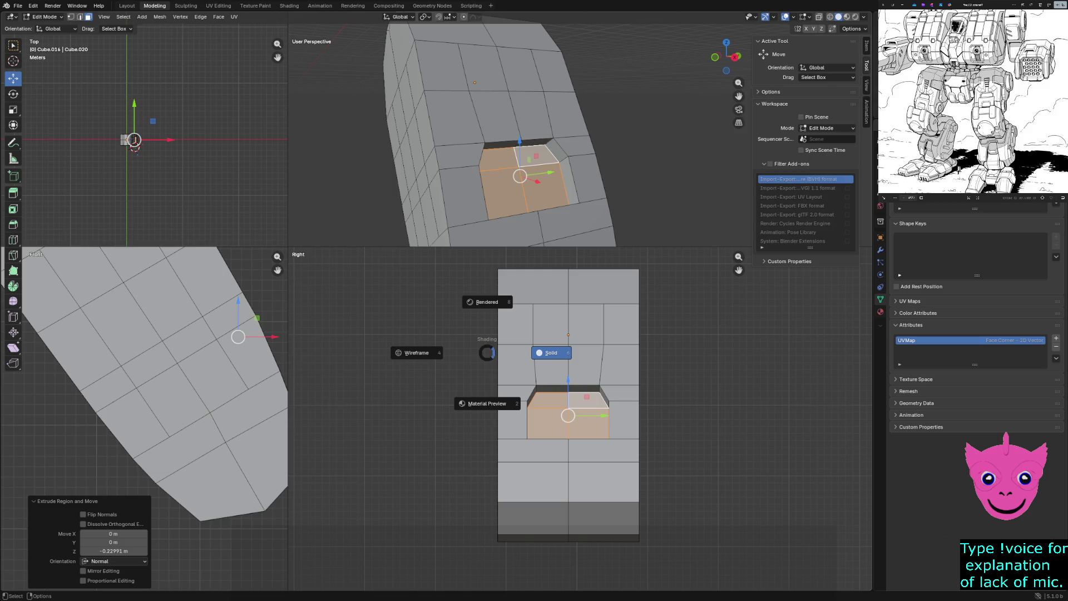
{"action": "left_click", "coordinate": [417, 352]}
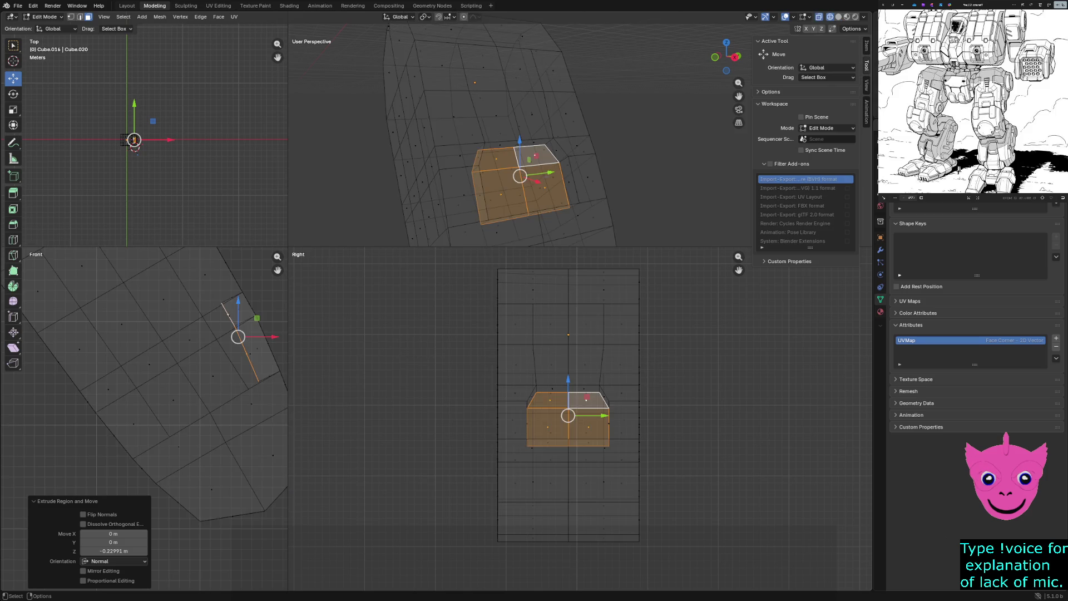
{"action": "key", "text": "g"}
{"action": "left_click", "coordinate": [247, 334]}
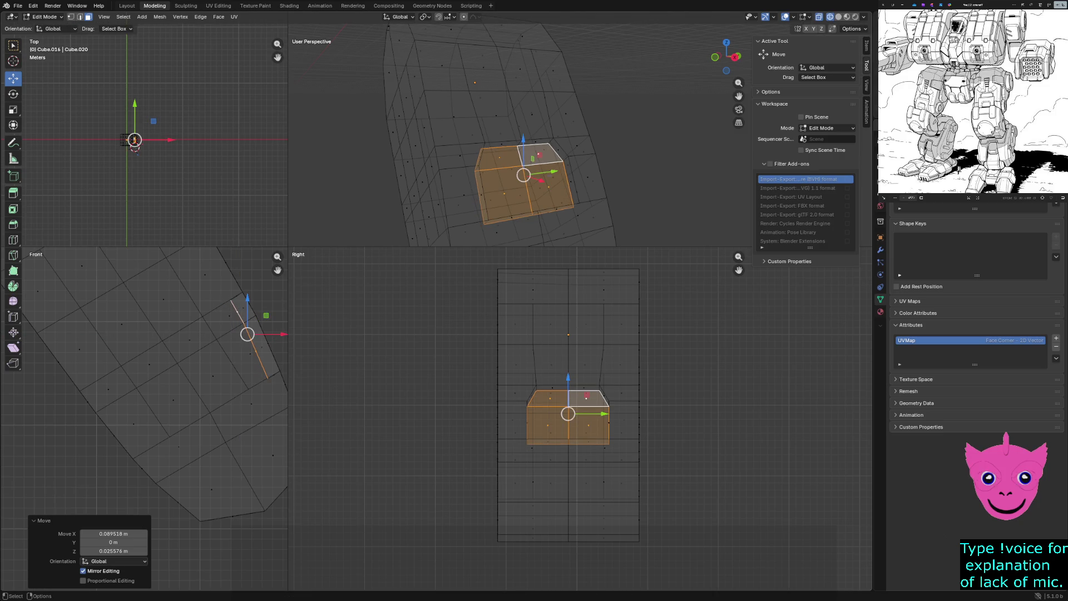
Extrude the pocket floor in place, scale it to 0.836 and raise it along Z as an inner panel.
{"action": "key", "text": "z"}
{"action": "left_click", "coordinate": [572, 215]}
{"action": "middle_click_drag", "start_coordinate": [526, 166], "coordinate": [584, 125]}
{"action": "middle_click_drag", "start_coordinate": [651, 126], "coordinate": [601, 126]}
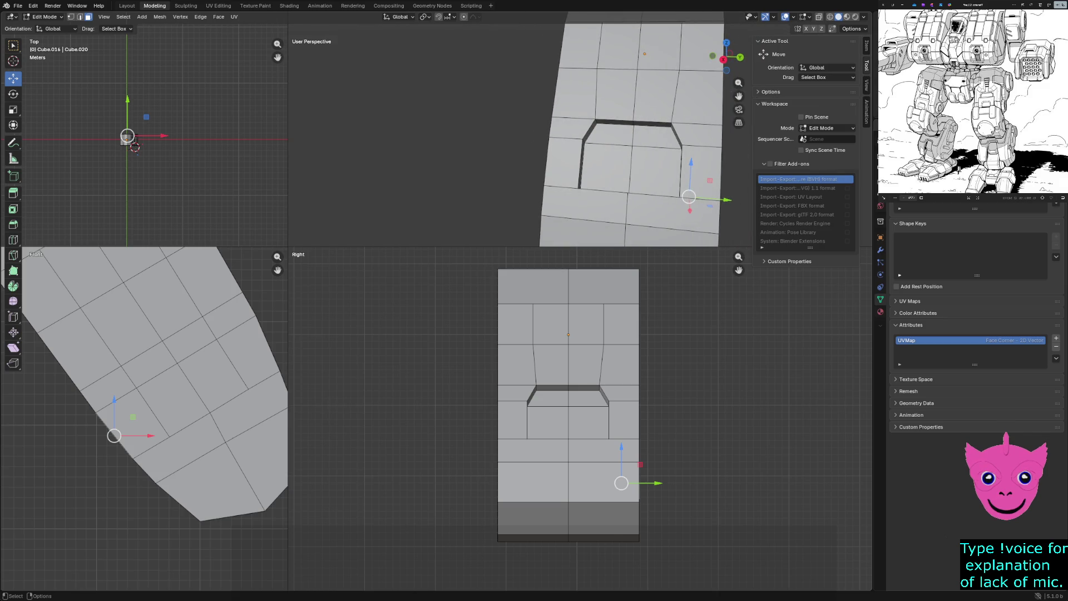
{"action": "left_click", "coordinate": [548, 399]}
{"action": "left_click", "coordinate": [588, 400], "text": "ctrl"}
{"action": "left_click", "coordinate": [584, 426], "text": "ctrl"}
{"action": "key", "text": "e"}
{"action": "key", "text": "s"}
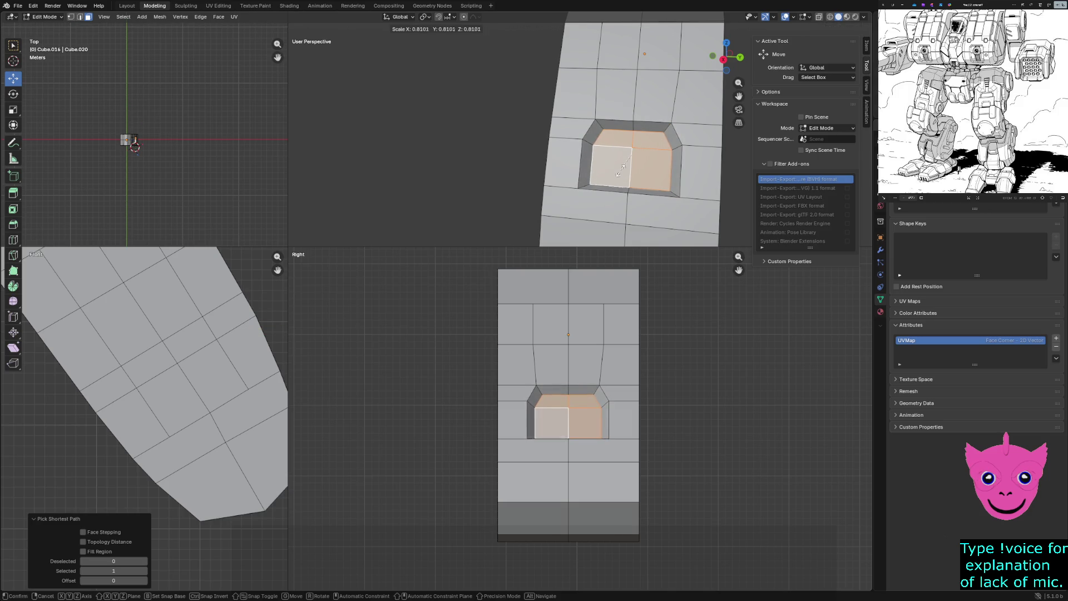
{"action": "left_click", "coordinate": [131, 142]}
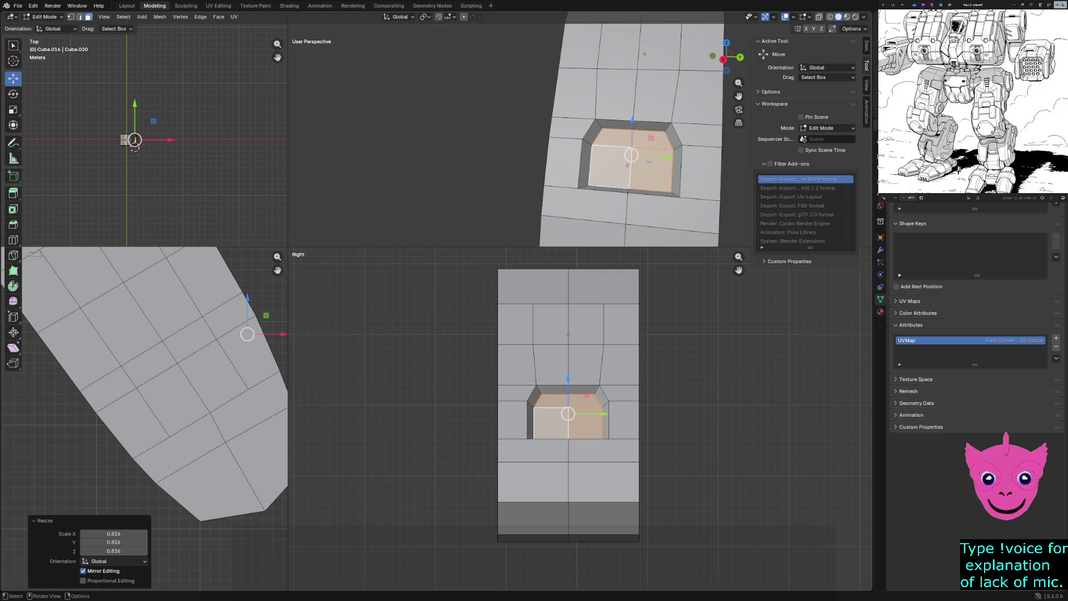
{"action": "key", "text": "g"}
{"action": "key", "text": "z"}
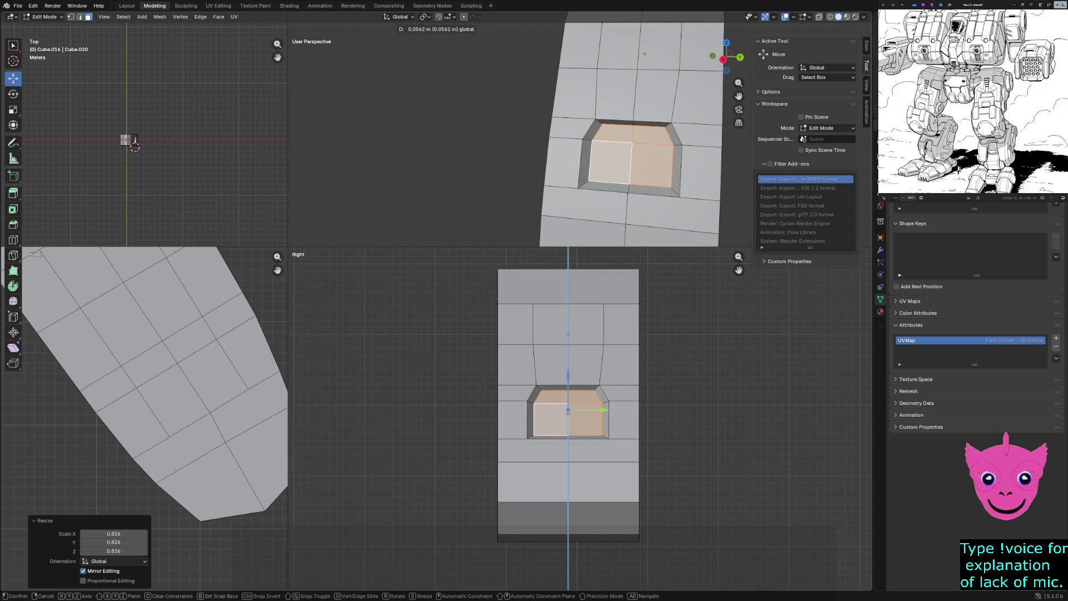
{"action": "left_click", "coordinate": [131, 142]}
{"action": "key", "text": "alt+a"}
{"action": "middle_click_drag", "start_coordinate": [600, 126], "coordinate": [637, 167]}
{"action": "key", "text": "z"}
{"action": "left_click", "coordinate": [637, 205]}
{"action": "middle_click_drag", "start_coordinate": [618, 126], "coordinate": [551, 141]}
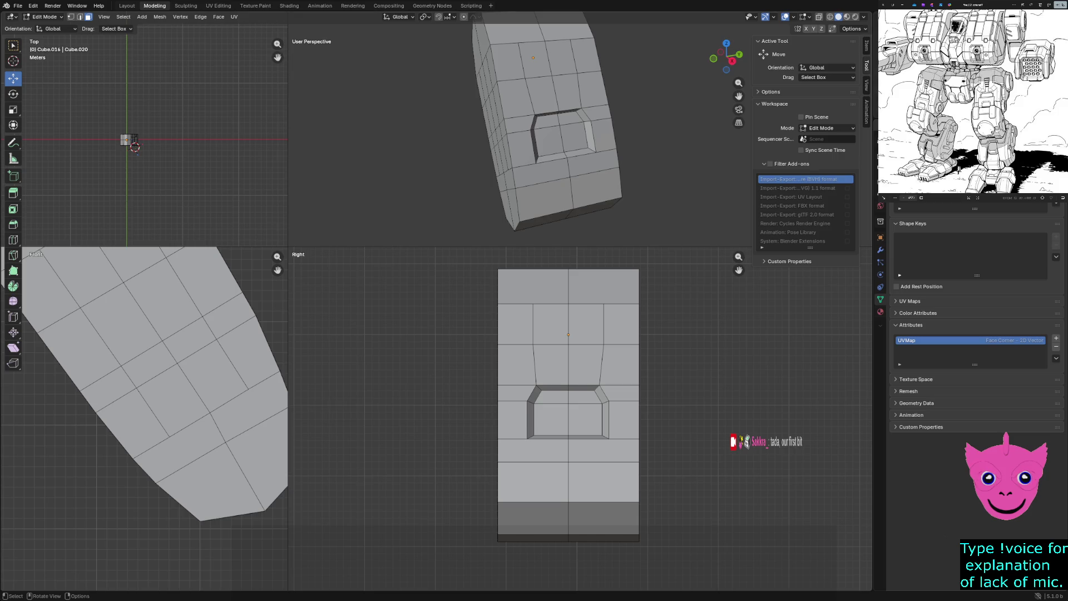
Show the plate in wireframe, drop the right-column face selection and switch to edge select mode.
{"action": "middle_click_drag", "start_coordinate": [543, 133], "coordinate": [601, 125]}
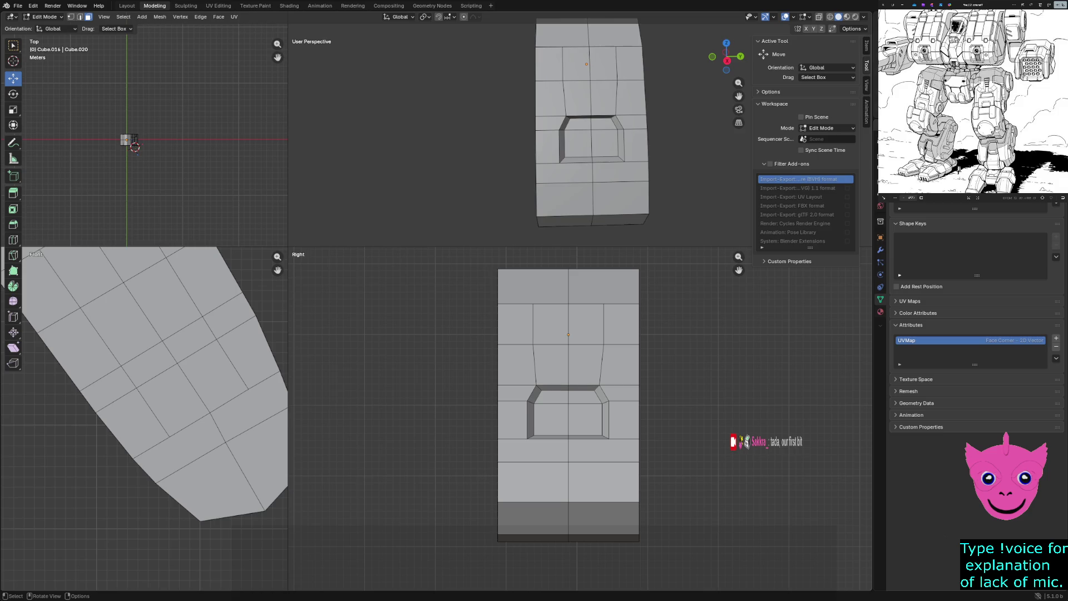
{"action": "left_click_drag", "start_coordinate": [609, 260], "coordinate": [585, 564]}
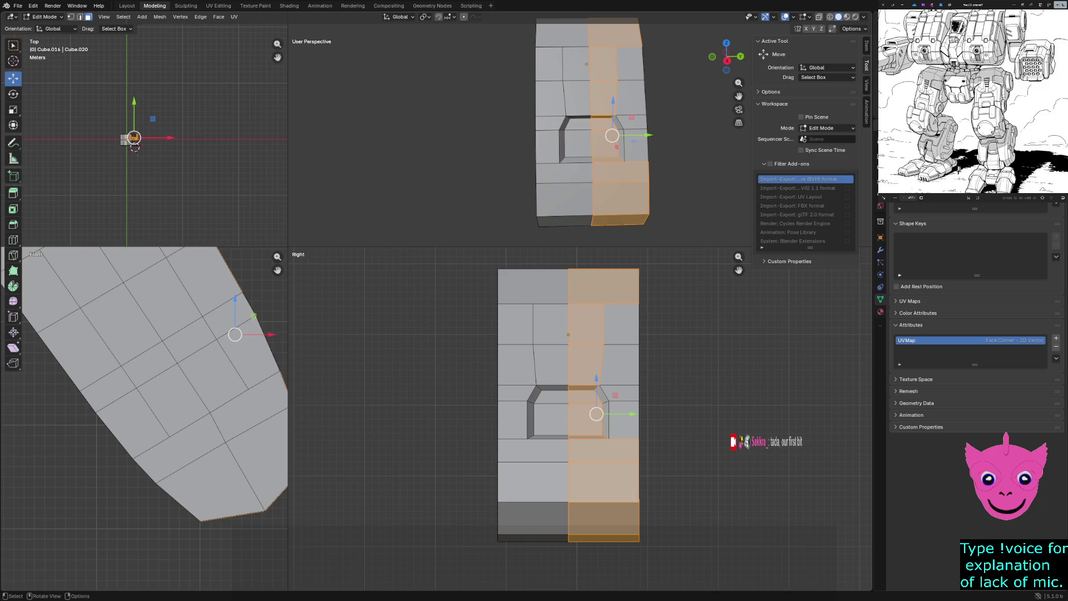
{"action": "key", "text": "z"}
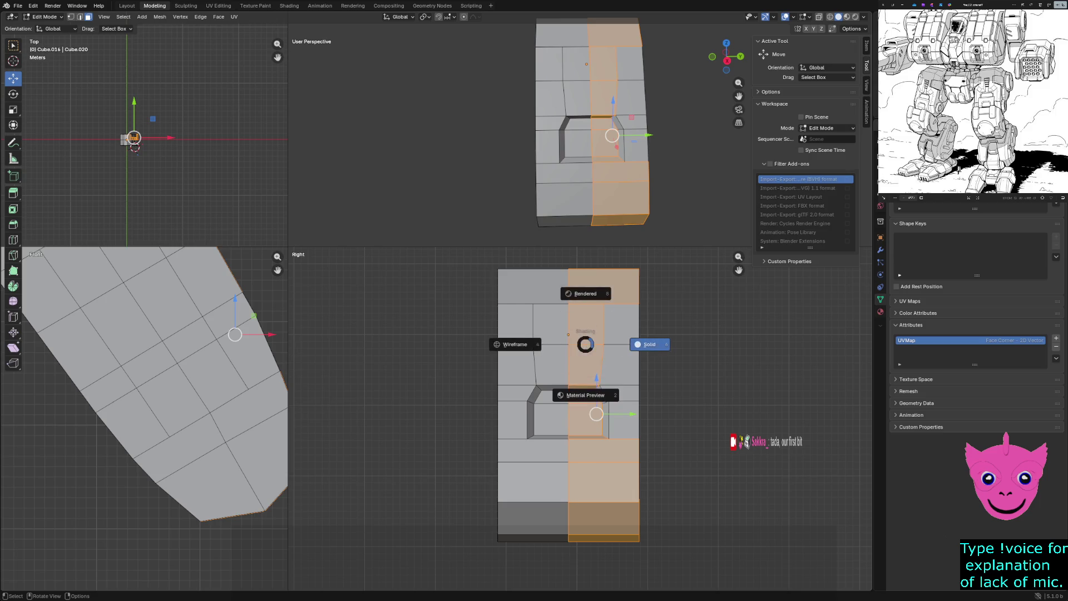
{"action": "left_click", "coordinate": [543, 344]}
{"action": "key", "text": "p"}
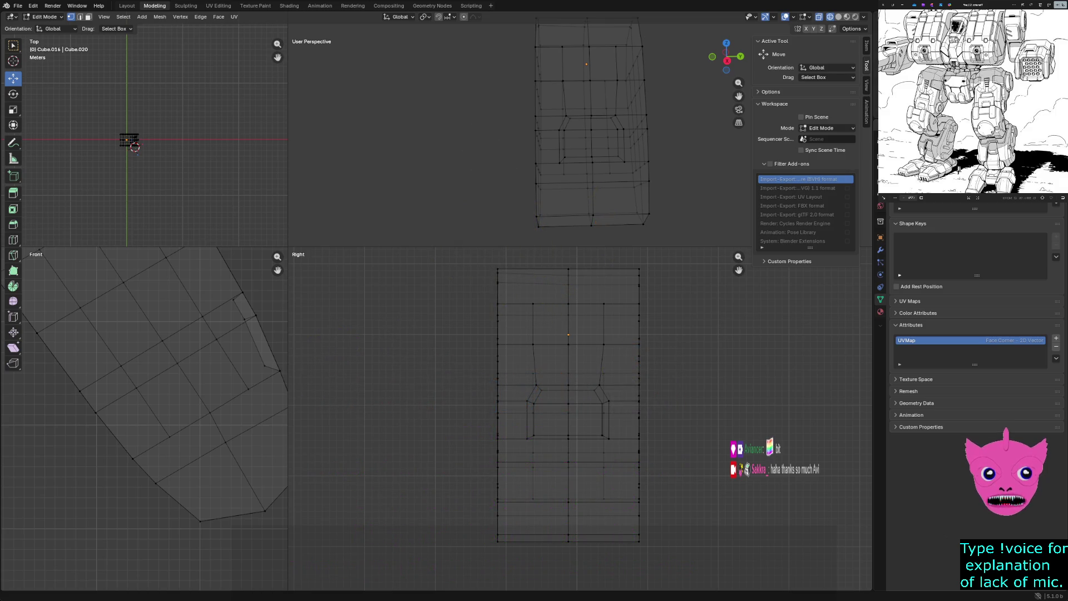
{"action": "scroll", "coordinate": [568, 376], "scroll_direction": "up", "scroll_amount": 1}
{"action": "scroll", "coordinate": [568, 376], "scroll_direction": "down", "scroll_amount": 1}
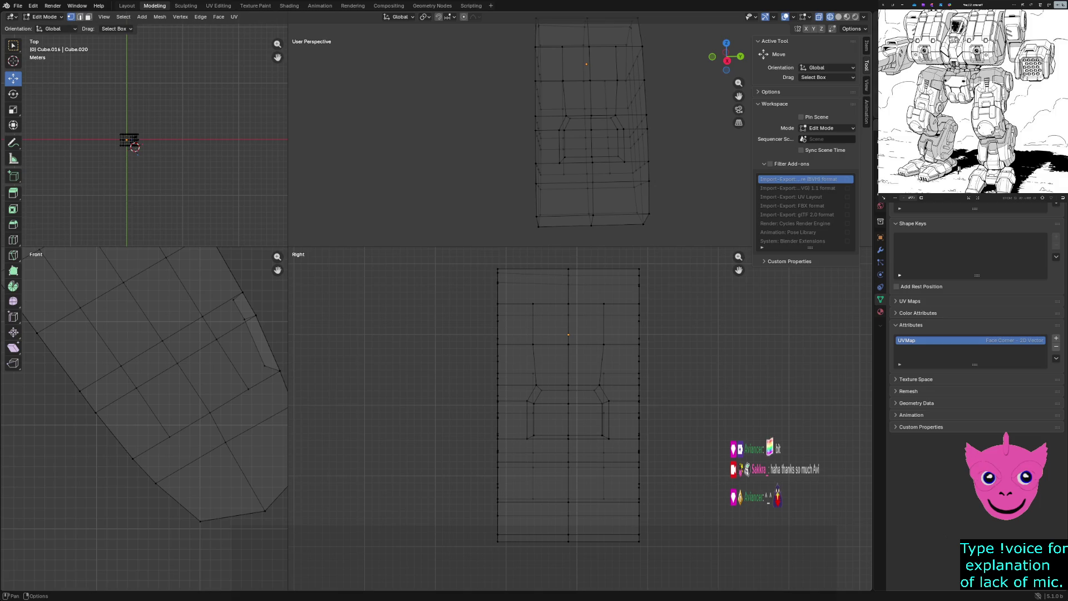
{"action": "key", "text": "2"}
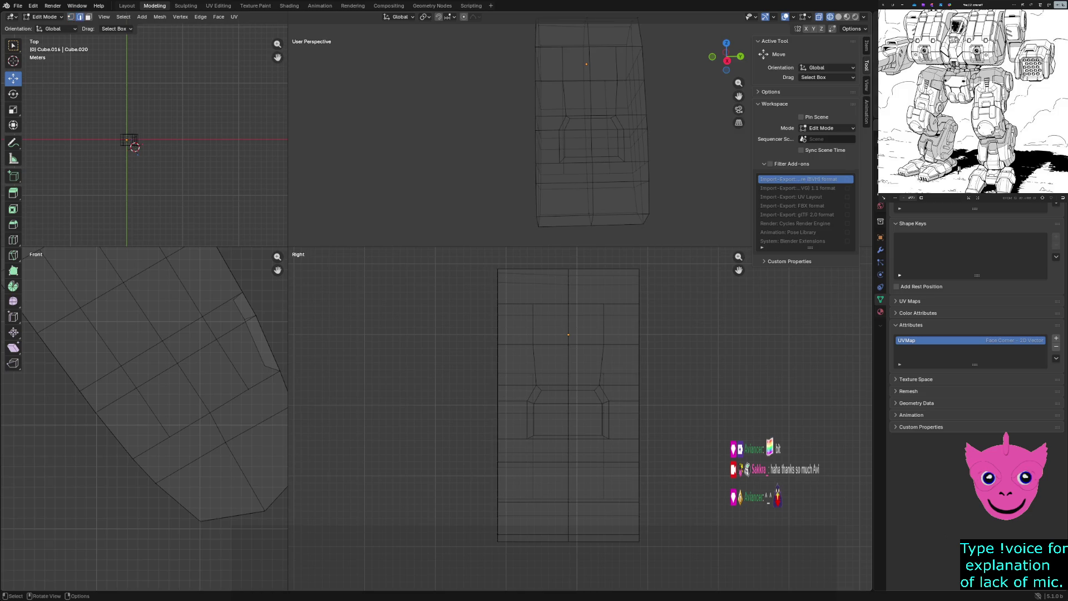
Subdivide all right-half edges with one cut via Edge > Subdivide, then deselect everything.
{"action": "left_click_drag", "start_coordinate": [584, 262], "coordinate": [643, 568]}
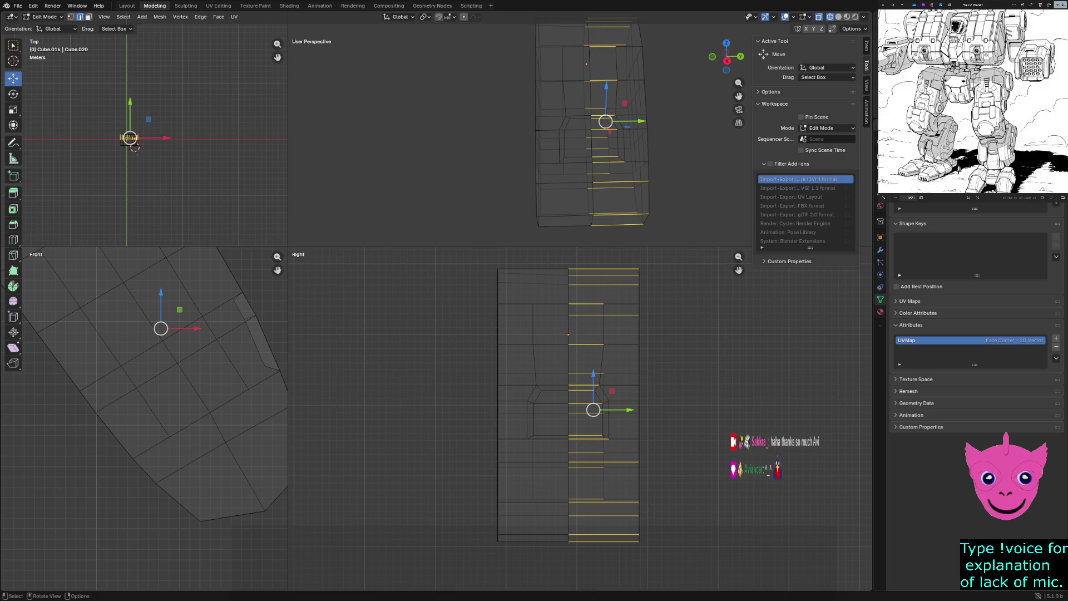
{"action": "mouse_move", "coordinate": [584, 126]}
{"action": "middle_mouse_down"}
{"action": "mouse_move", "coordinate": [418, 159]}
{"action": "mouse_move", "coordinate": [625, 125]}
{"action": "middle_mouse_up"}
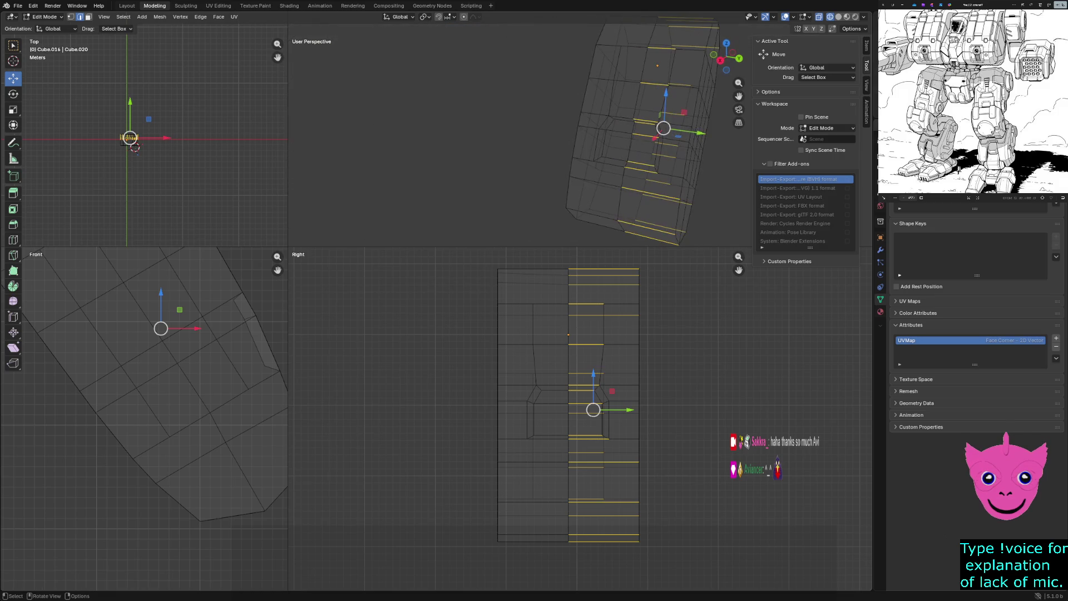
{"action": "key", "text": "z"}
{"action": "key", "text": "Escape"}
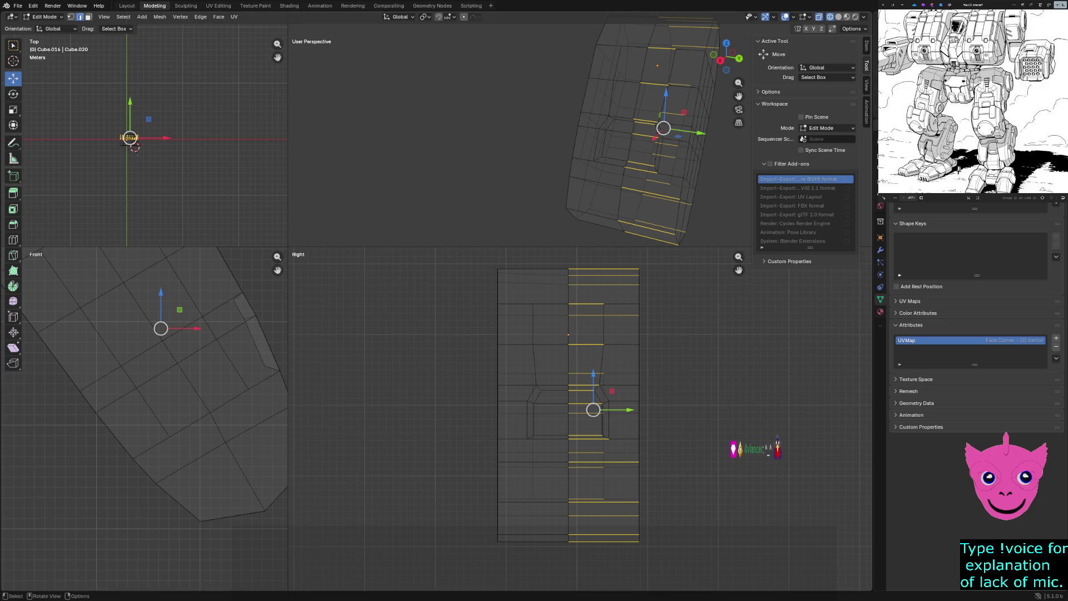
{"action": "left_click", "coordinate": [200, 16]}
{"action": "left_click", "coordinate": [200, 17]}
{"action": "left_click", "coordinate": [217, 64]}
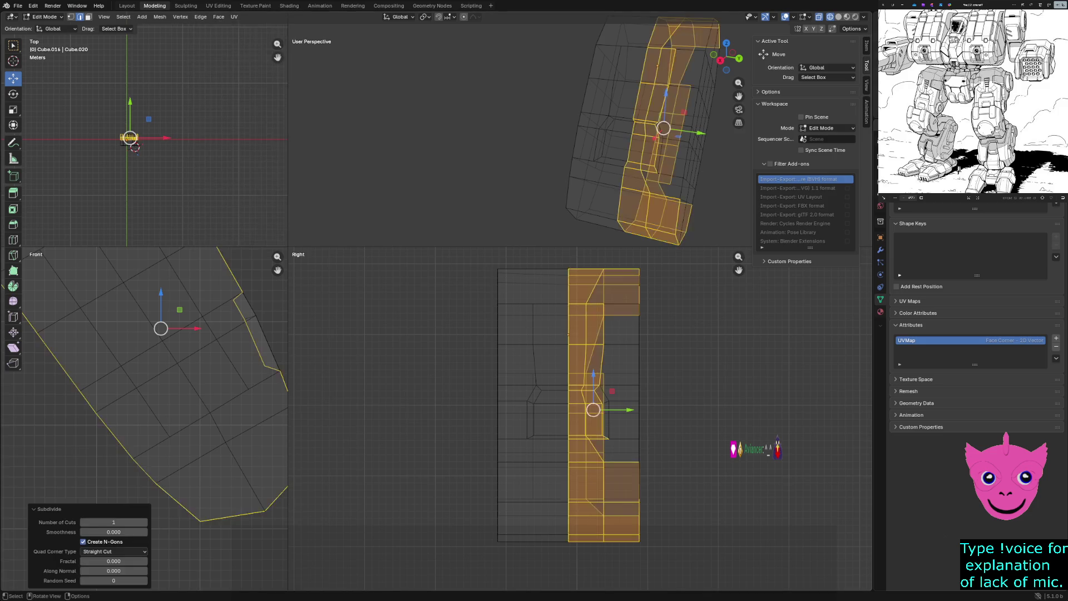
{"action": "key", "text": "z"}
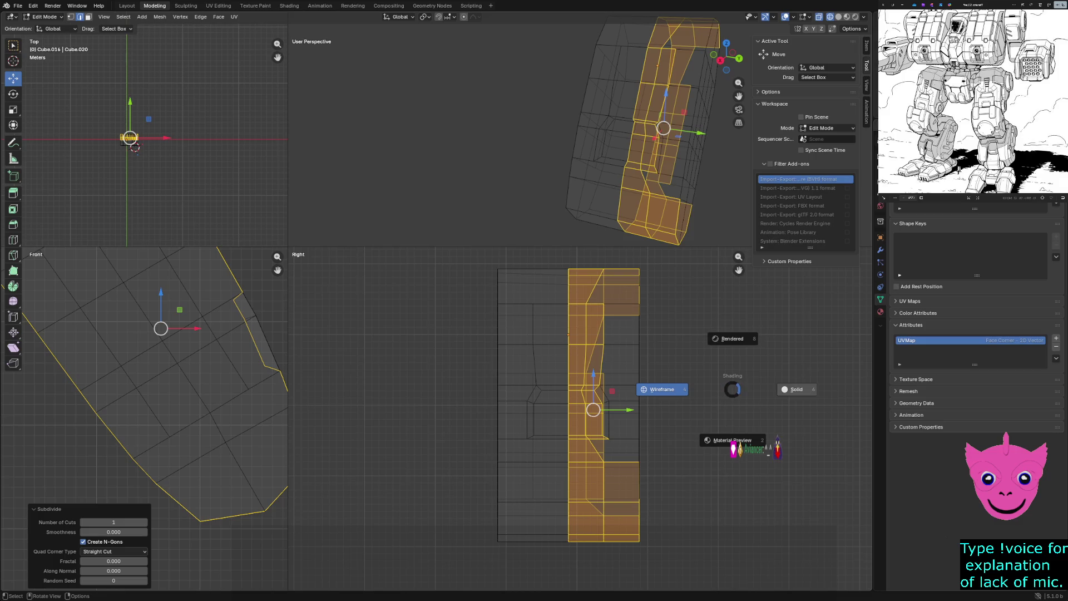
{"action": "left_click", "coordinate": [797, 390]}
{"action": "key", "text": "z"}
{"action": "left_click", "coordinate": [719, 389]}
{"action": "key", "text": "alt+a"}
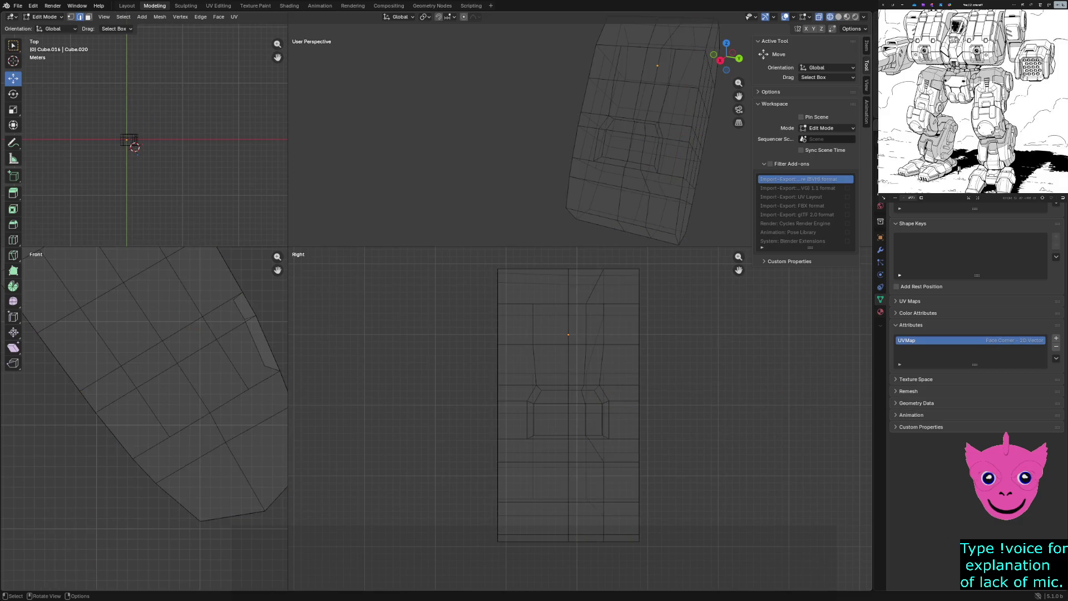
{"action": "scroll", "coordinate": [568, 334], "scroll_direction": "up", "scroll_amount": 2}
{"action": "scroll", "coordinate": [568, 333], "scroll_direction": "up", "scroll_amount": 2}
{"action": "scroll", "coordinate": [568, 334], "scroll_direction": "up", "scroll_amount": 1}
{"action": "scroll", "coordinate": [568, 334], "scroll_direction": "up", "scroll_amount": 1}
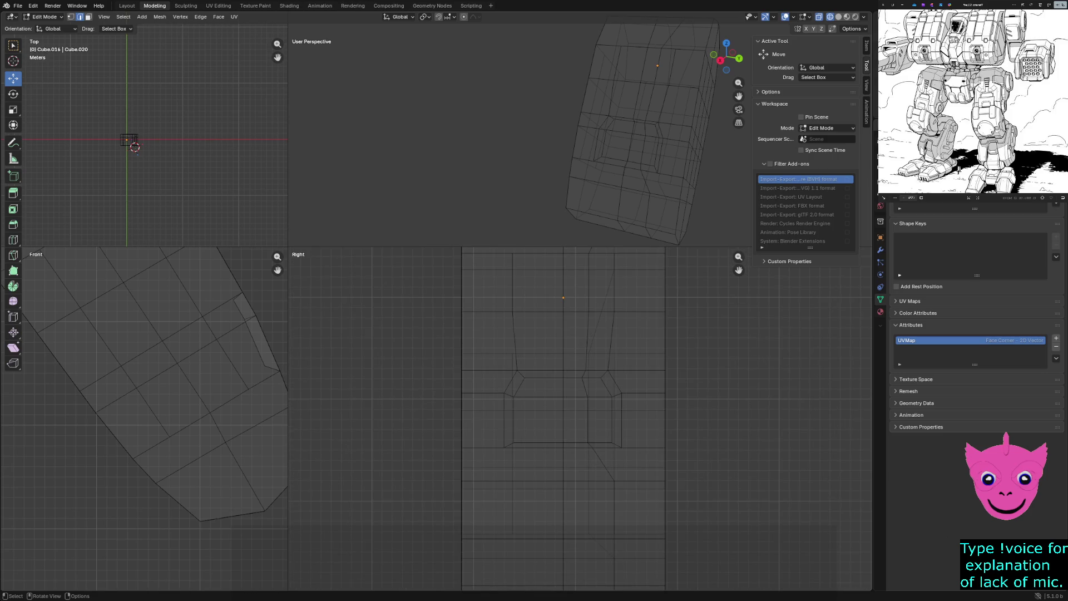
{"action": "scroll", "coordinate": [568, 376], "scroll_direction": "up", "scroll_amount": 1}
{"action": "scroll", "coordinate": [567, 376], "scroll_direction": "up", "scroll_amount": 1}
{"action": "scroll", "coordinate": [567, 376], "scroll_direction": "up", "scroll_amount": 1}
{"action": "scroll", "coordinate": [567, 376], "scroll_direction": "up", "scroll_amount": 1}
{"action": "scroll", "coordinate": [568, 376], "scroll_direction": "up", "scroll_amount": 1}
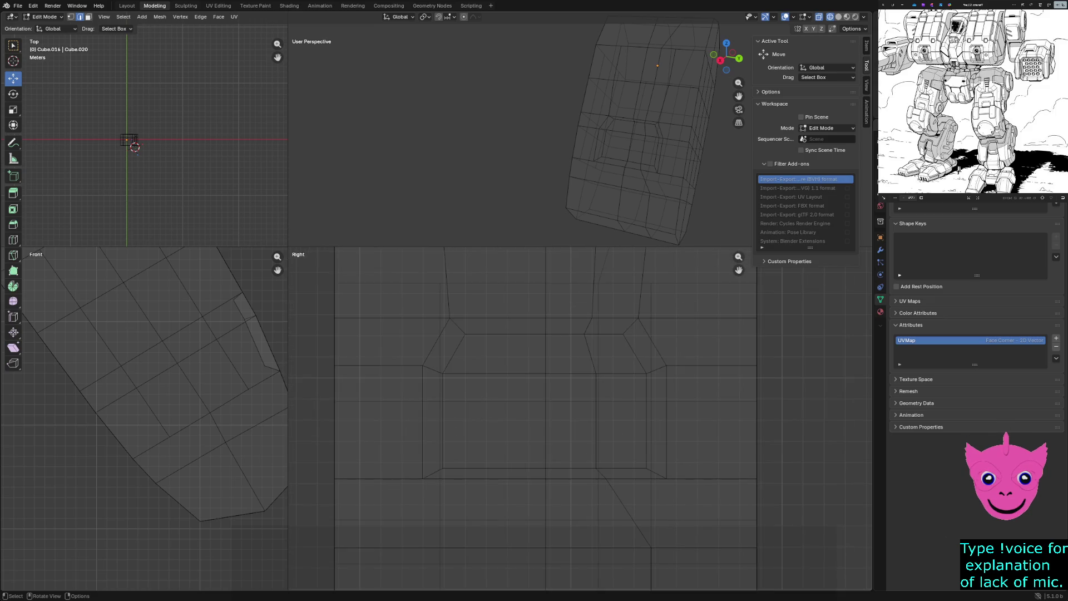
Start a Knife cut anchored on the plate's top edge in the re-centred side view.
{"action": "left_click", "coordinate": [133, 147], "text": "alt"}
{"action": "key", "text": "alt+a"}
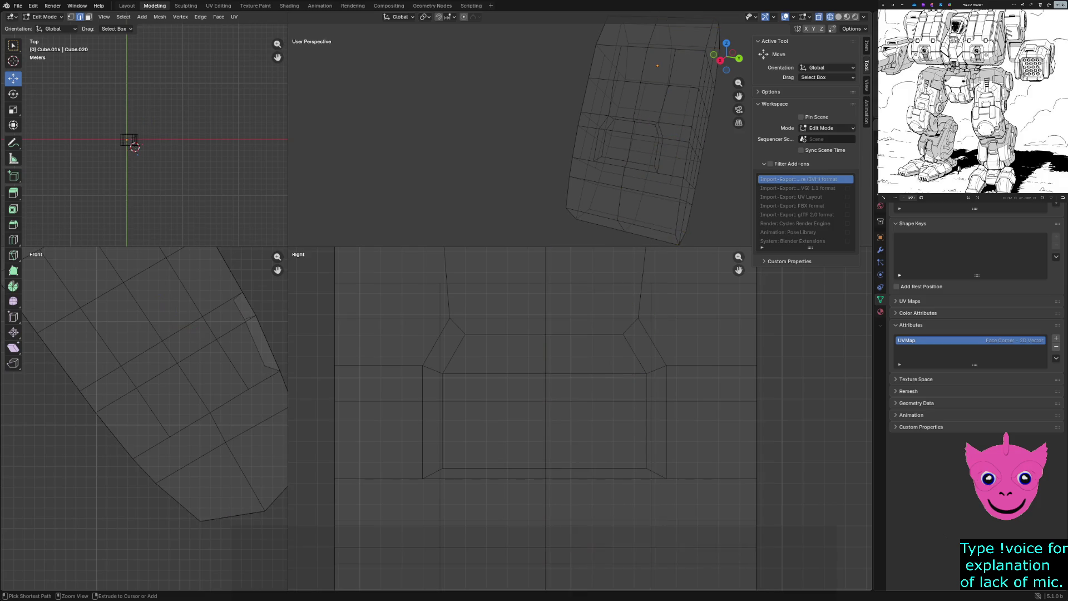
{"action": "scroll", "coordinate": [567, 376], "scroll_direction": "down", "scroll_amount": 1}
{"action": "scroll", "coordinate": [567, 375], "scroll_direction": "down", "scroll_amount": 1}
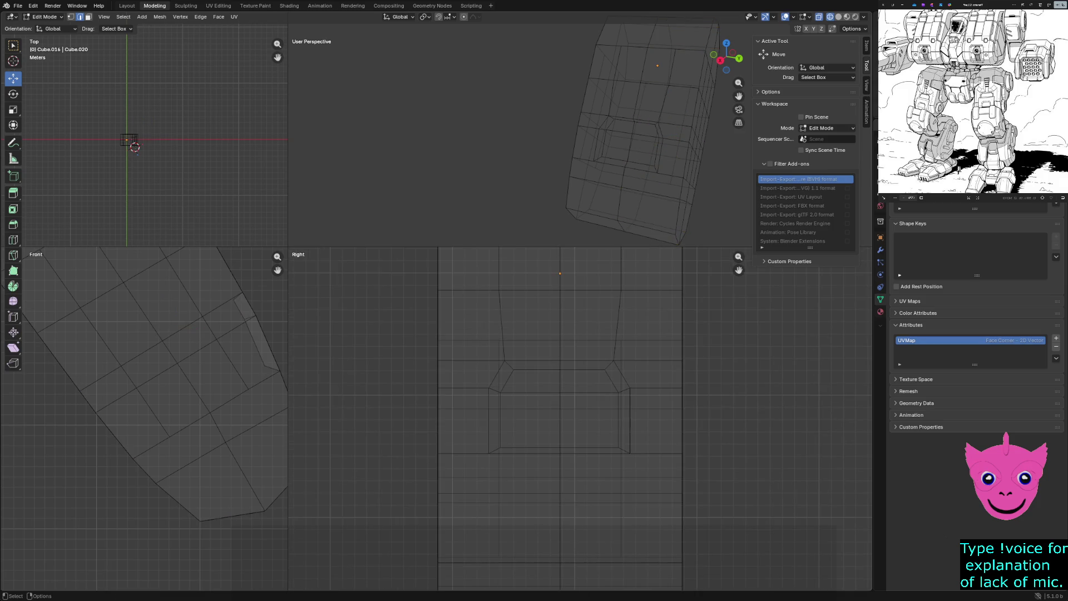
{"action": "middle_click_drag", "start_coordinate": [560, 276], "coordinate": [536, 398], "text": "shift"}
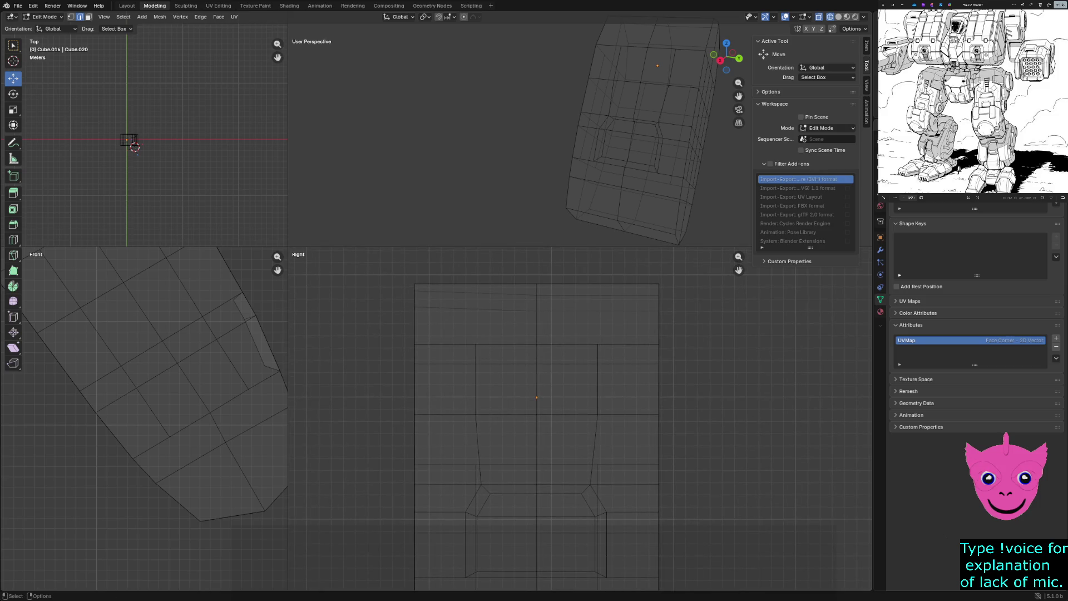
{"action": "scroll", "coordinate": [542, 402], "scroll_direction": "up", "scroll_amount": 2}
{"action": "scroll", "coordinate": [542, 401], "scroll_direction": "down", "scroll_amount": 1}
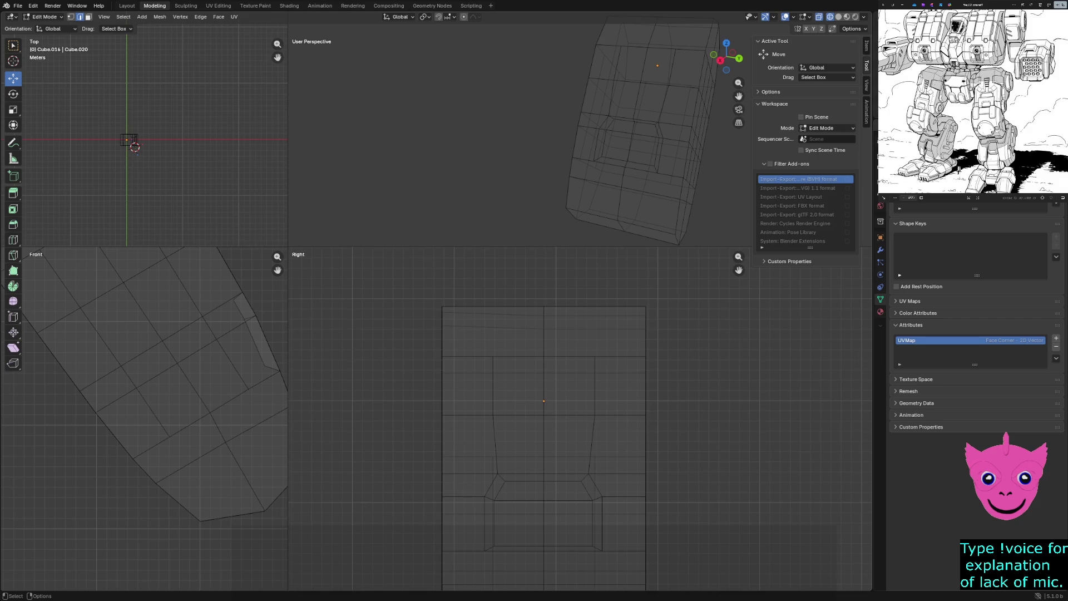
{"action": "key", "text": "k"}
{"action": "left_click", "coordinate": [563, 305]}
{"action": "scroll", "coordinate": [568, 376], "scroll_direction": "down", "scroll_amount": 2}
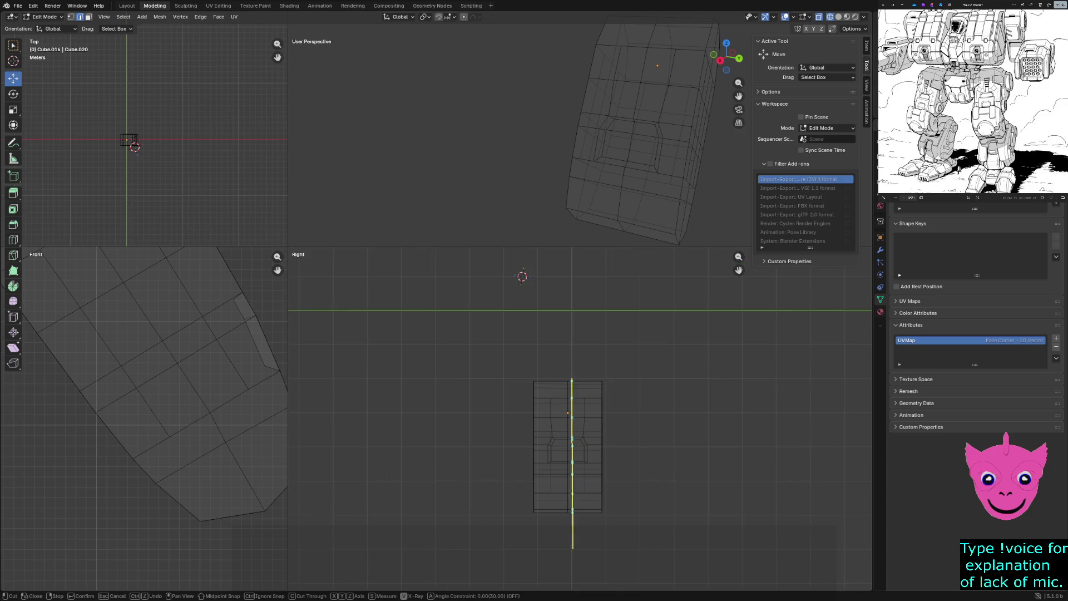
{"action": "scroll", "coordinate": [574, 547], "scroll_direction": "up", "scroll_amount": 1}
{"action": "scroll", "coordinate": [574, 546], "scroll_direction": "up", "scroll_amount": 1}
{"action": "scroll", "coordinate": [575, 547], "scroll_direction": "down", "scroll_amount": 2}
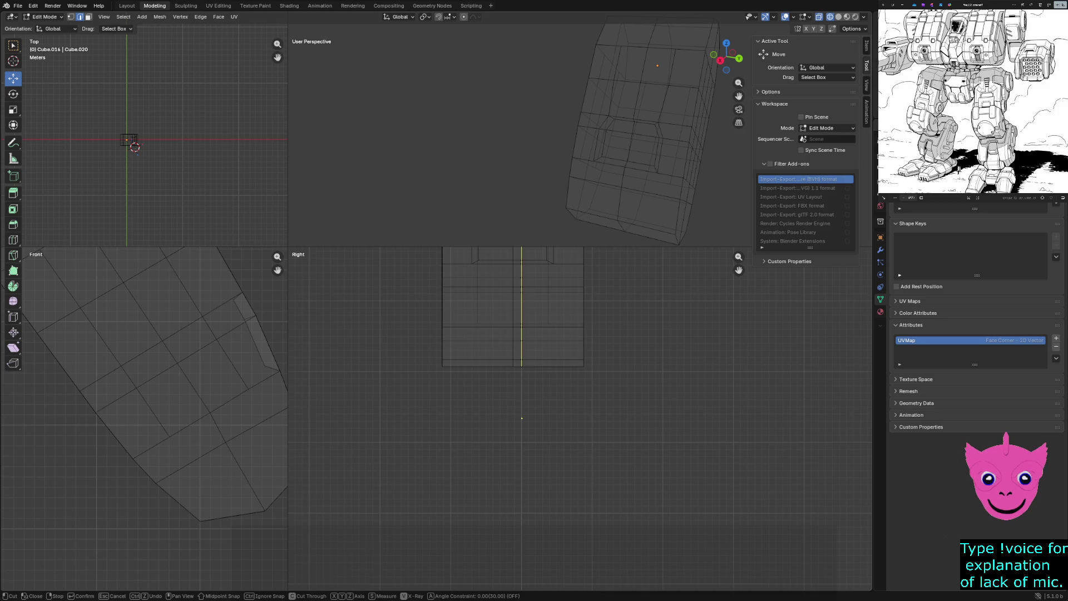
Confirm the knife cut, show the plate in wireframe and switch to vertex select mode.
{"action": "key", "text": "Return"}
{"action": "key", "text": "z"}
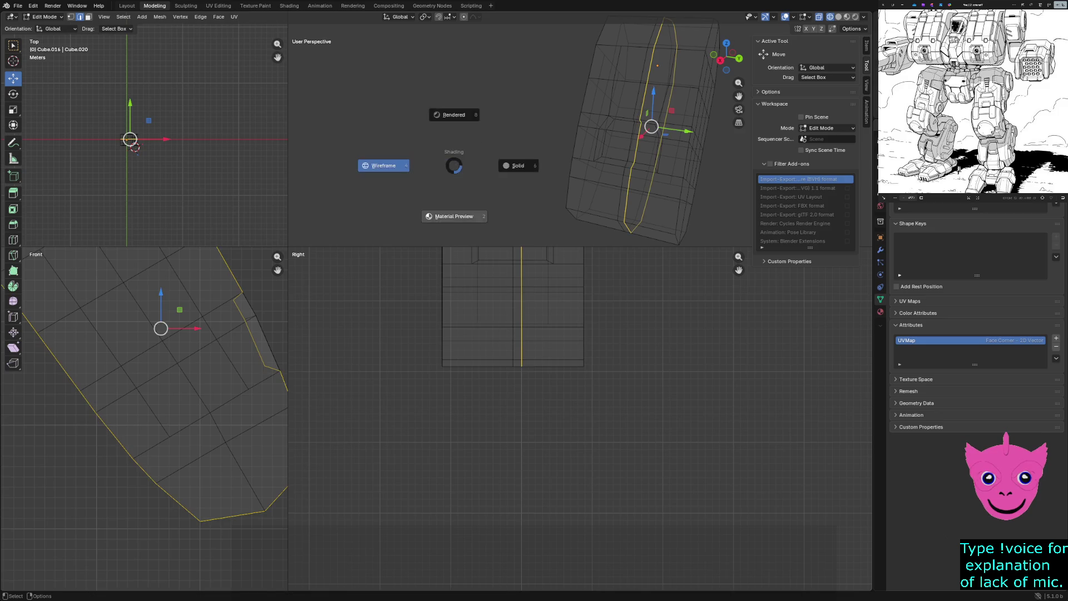
{"action": "left_click", "coordinate": [518, 165]}
{"action": "key", "text": "z"}
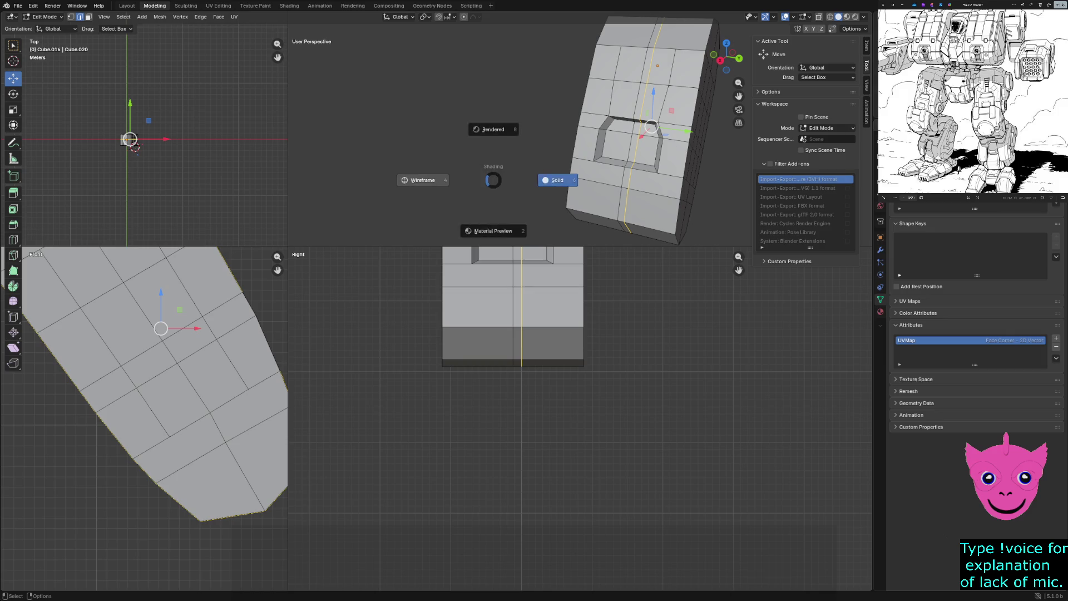
{"action": "left_click", "coordinate": [553, 173]}
{"action": "scroll", "coordinate": [508, 376], "scroll_direction": "up", "scroll_amount": 3}
{"action": "scroll", "coordinate": [509, 375], "scroll_direction": "up", "scroll_amount": 2}
{"action": "key", "text": "z"}
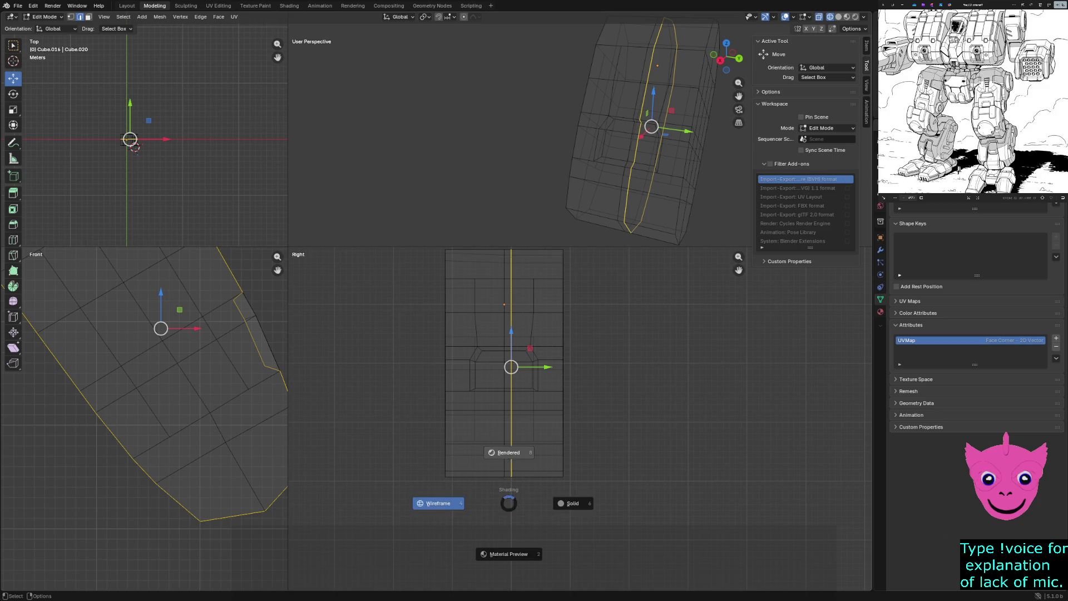
{"action": "left_click", "coordinate": [467, 504]}
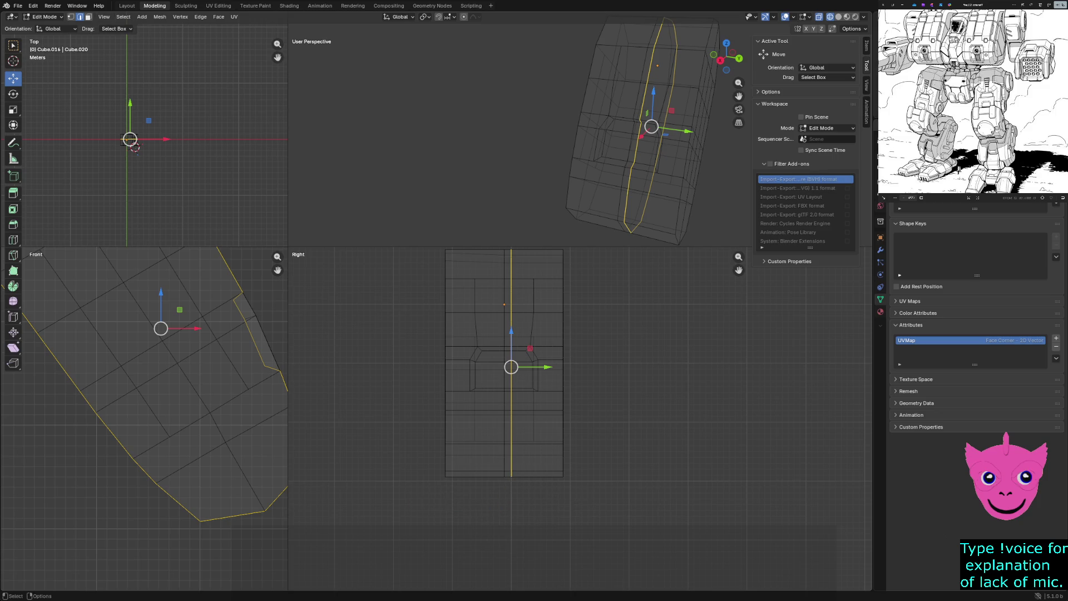
{"action": "key", "text": "1"}
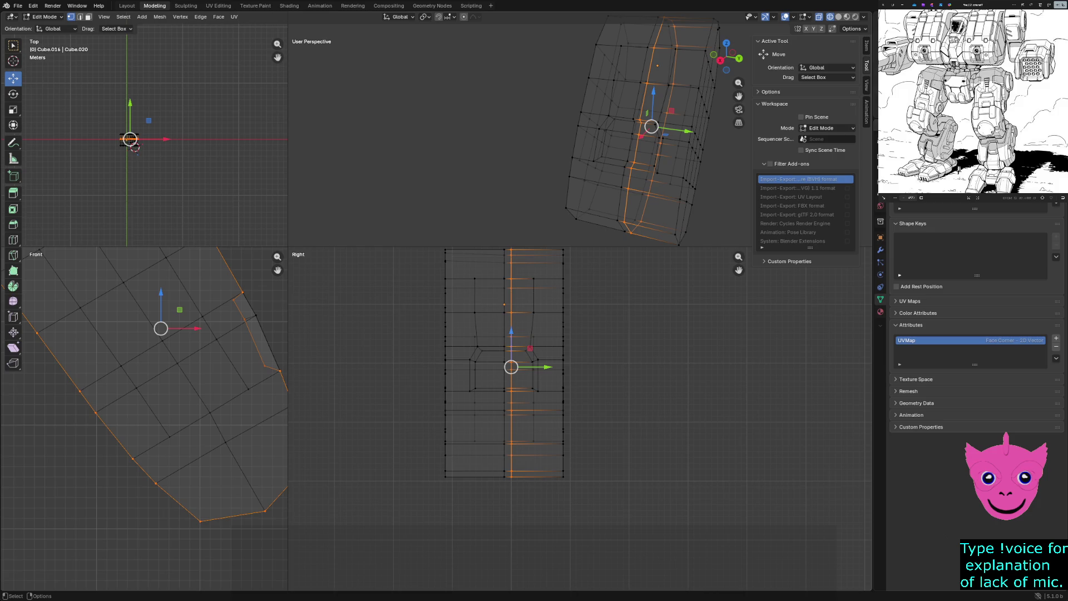
{"action": "scroll", "coordinate": [508, 375], "scroll_direction": "up", "scroll_amount": 2}
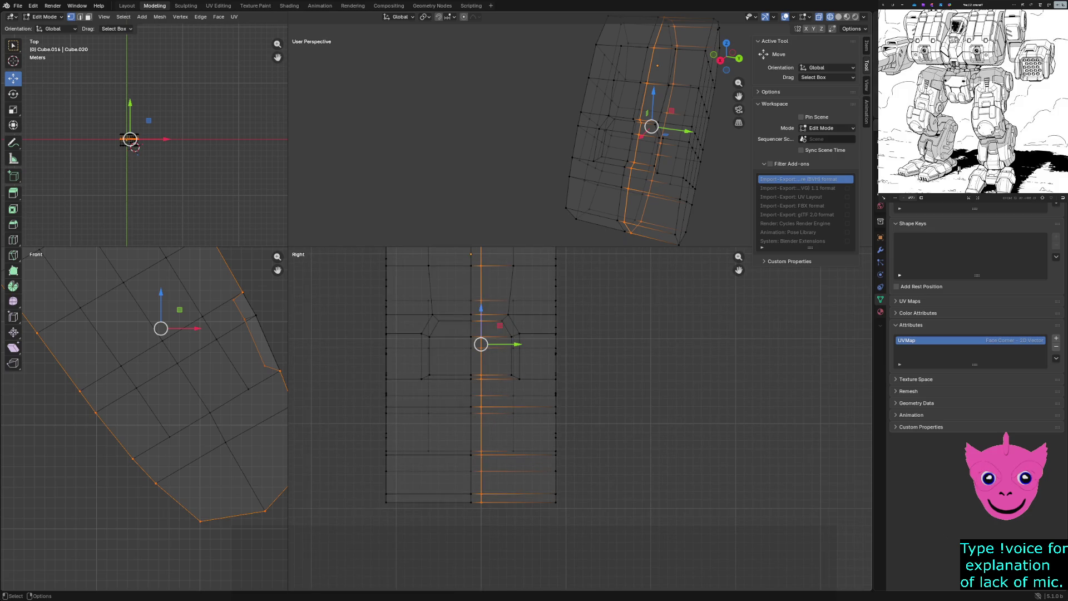
Select the centre vertical edge loop and shift it about 0.07 m along Y.
{"action": "left_click_drag", "start_coordinate": [288, 248], "coordinate": [203, 130]}
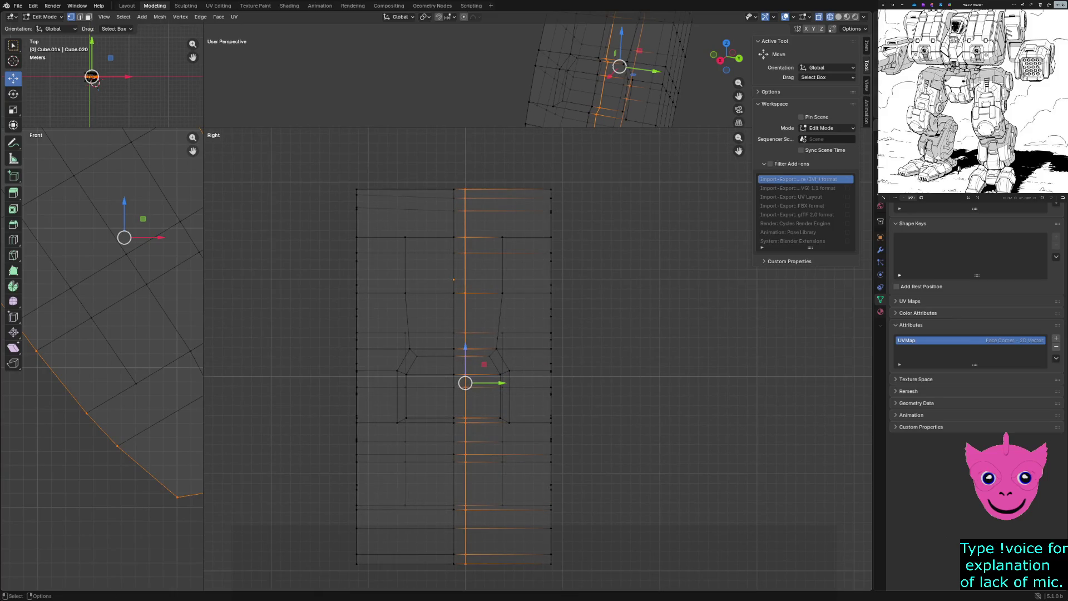
{"action": "key", "text": "ctrl+m"}
{"action": "scroll", "coordinate": [455, 358], "scroll_direction": "up", "scroll_amount": 1}
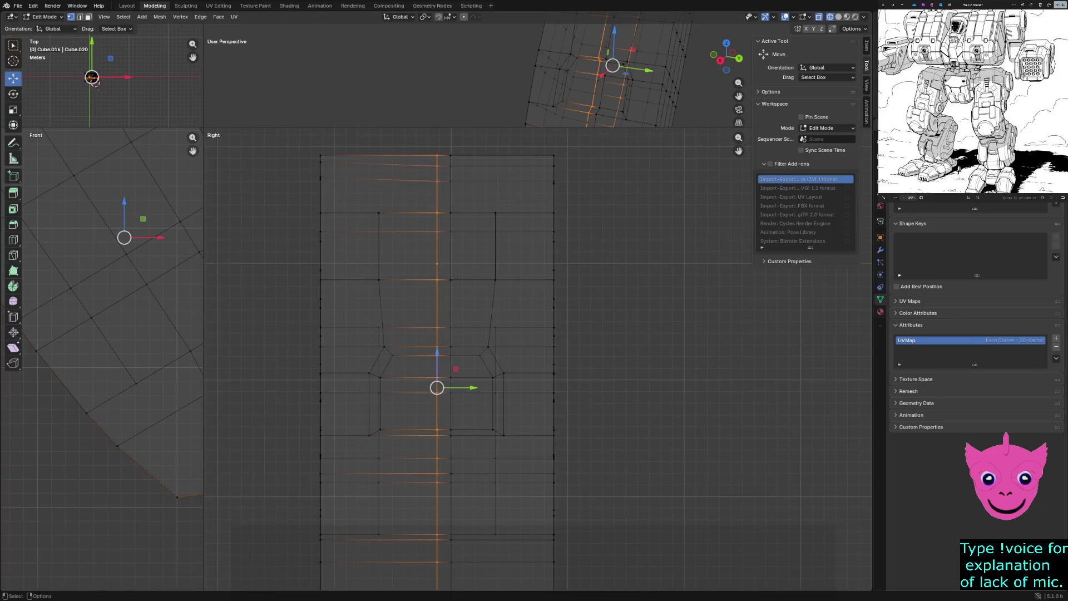
{"action": "scroll", "coordinate": [455, 367], "scroll_direction": "up", "scroll_amount": 1}
{"action": "left_click_drag", "start_coordinate": [472, 389], "coordinate": [440, 393]}
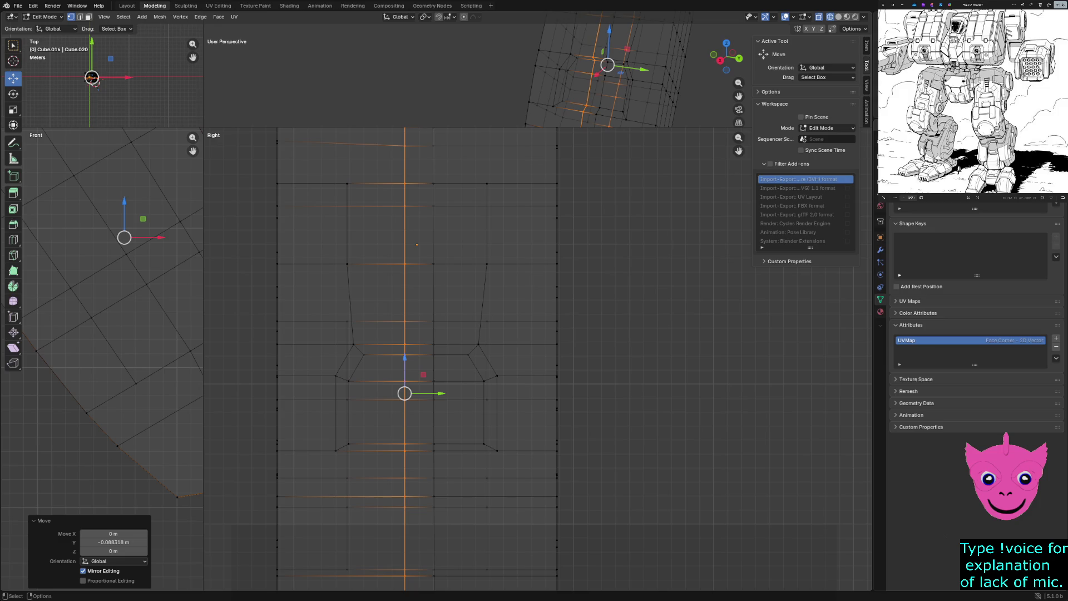
Slide the pocket's left-side top vertex along Y toward the centre, undoing a first bad move.
{"action": "key", "text": "alt+a"}
{"action": "scroll", "coordinate": [480, 333], "scroll_direction": "down", "scroll_amount": 3}
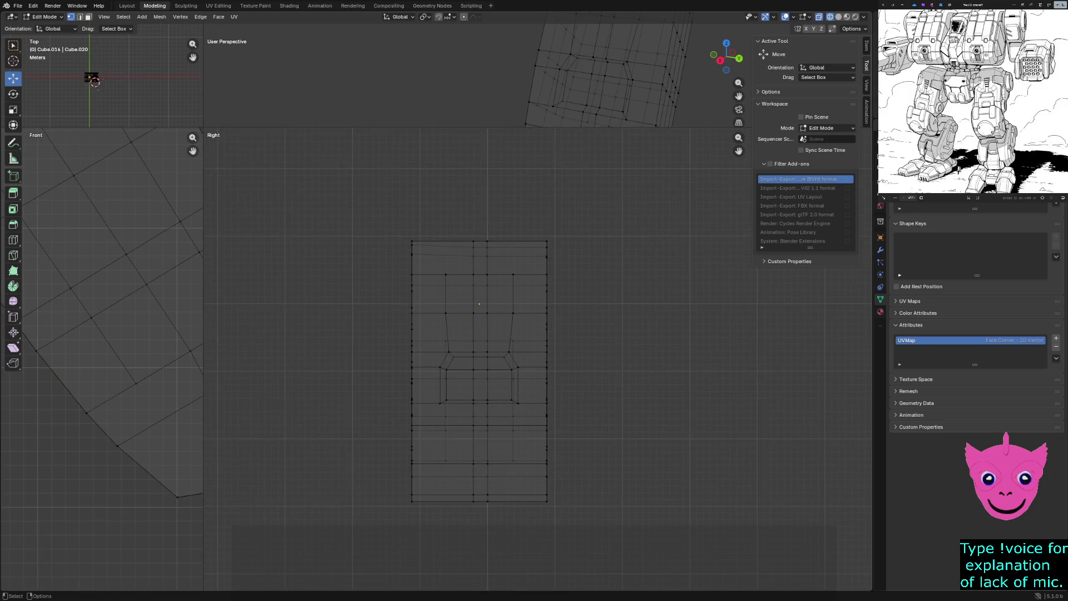
{"action": "scroll", "coordinate": [480, 305], "scroll_direction": "up", "scroll_amount": 2}
{"action": "scroll", "coordinate": [480, 305], "scroll_direction": "up", "scroll_amount": 2}
{"action": "scroll", "coordinate": [480, 305], "scroll_direction": "up", "scroll_amount": 2}
{"action": "scroll", "coordinate": [417, 251], "scroll_direction": "up", "scroll_amount": 1}
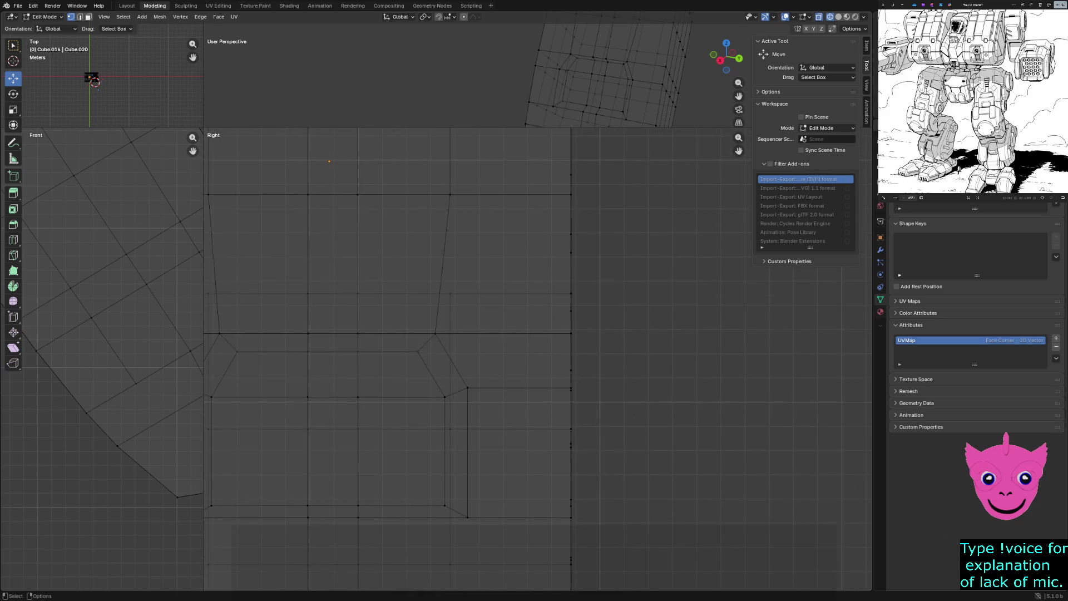
{"action": "left_click", "coordinate": [357, 351]}
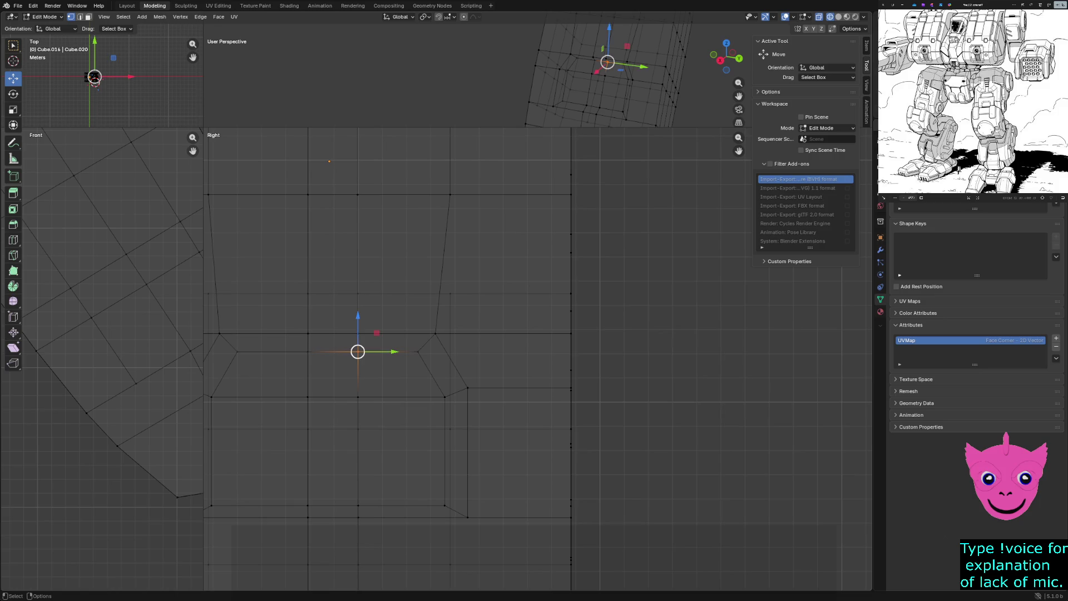
{"action": "left_click_drag", "start_coordinate": [392, 351], "coordinate": [344, 352]}
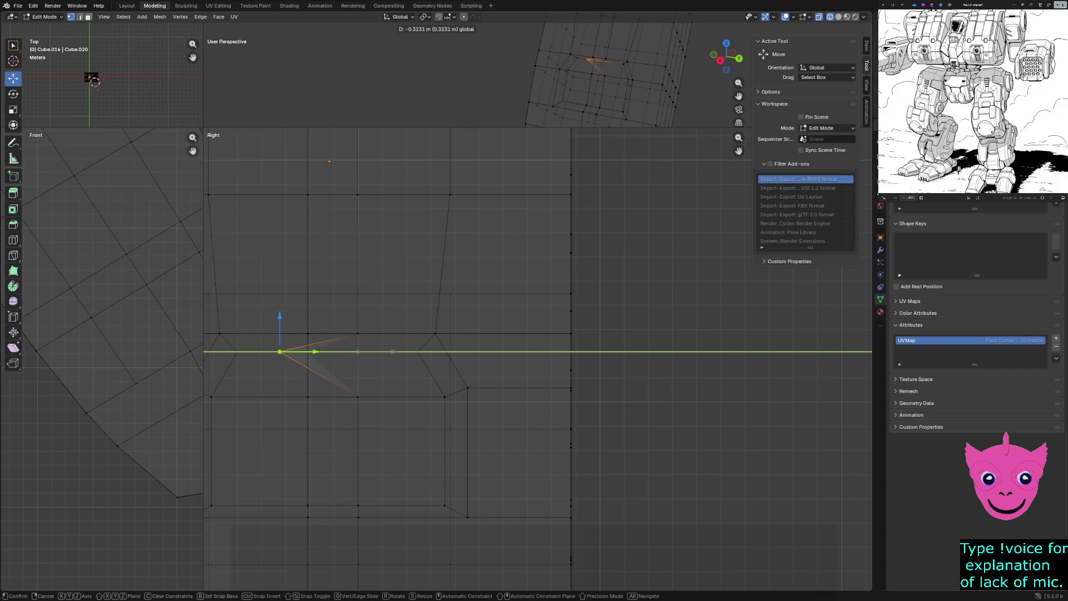
{"action": "left_click_drag", "start_coordinate": [344, 352], "coordinate": [275, 351]}
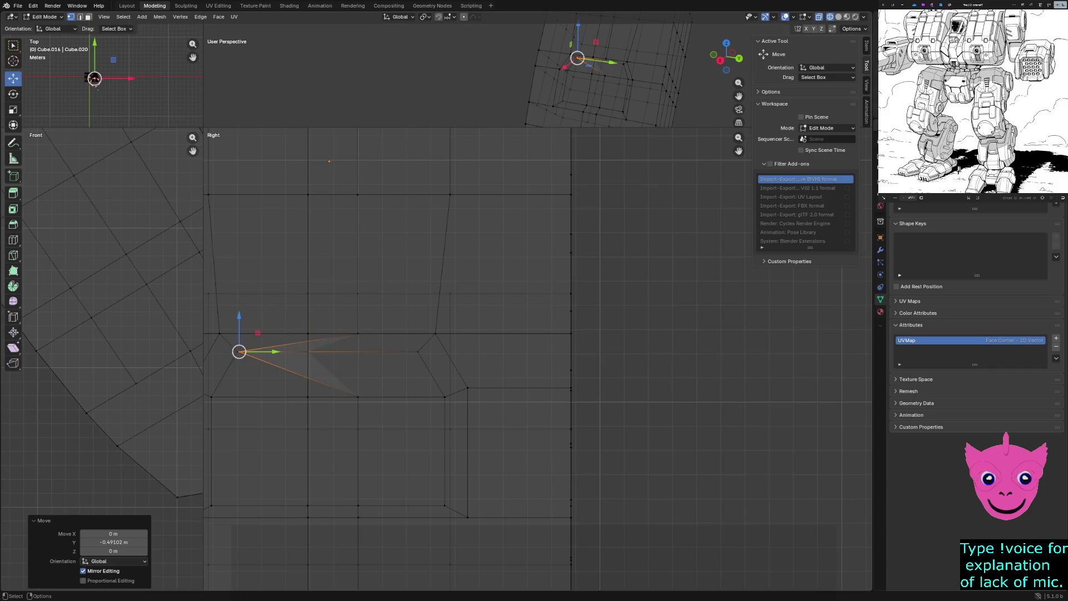
{"action": "key", "text": "ctrl+z"}
{"action": "key", "text": "alt+a"}
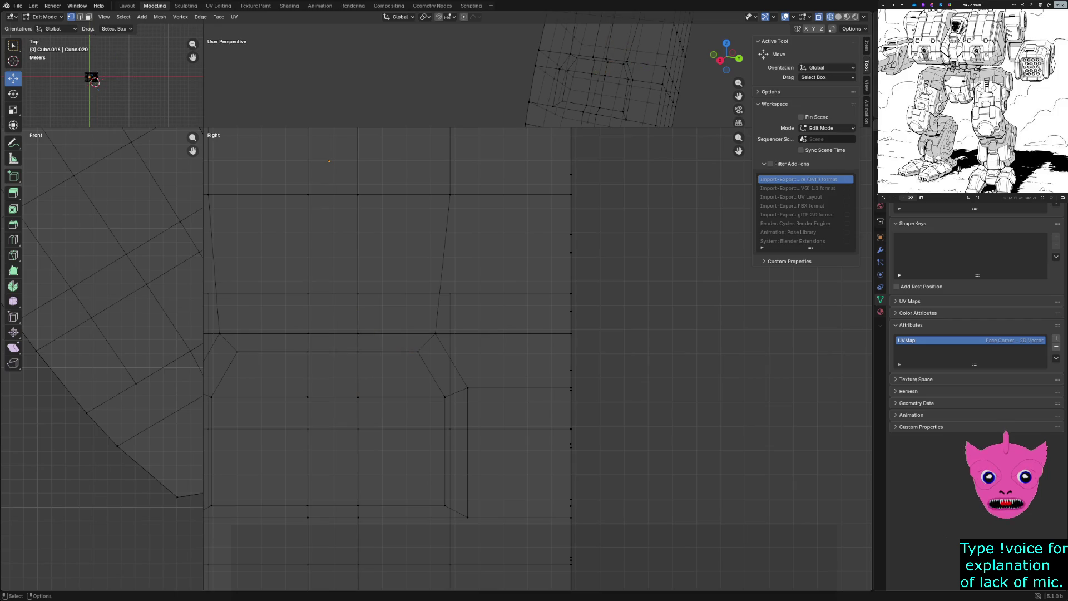
{"action": "left_click", "coordinate": [308, 352]}
{"action": "left_click_drag", "start_coordinate": [342, 351], "coordinate": [447, 352]}
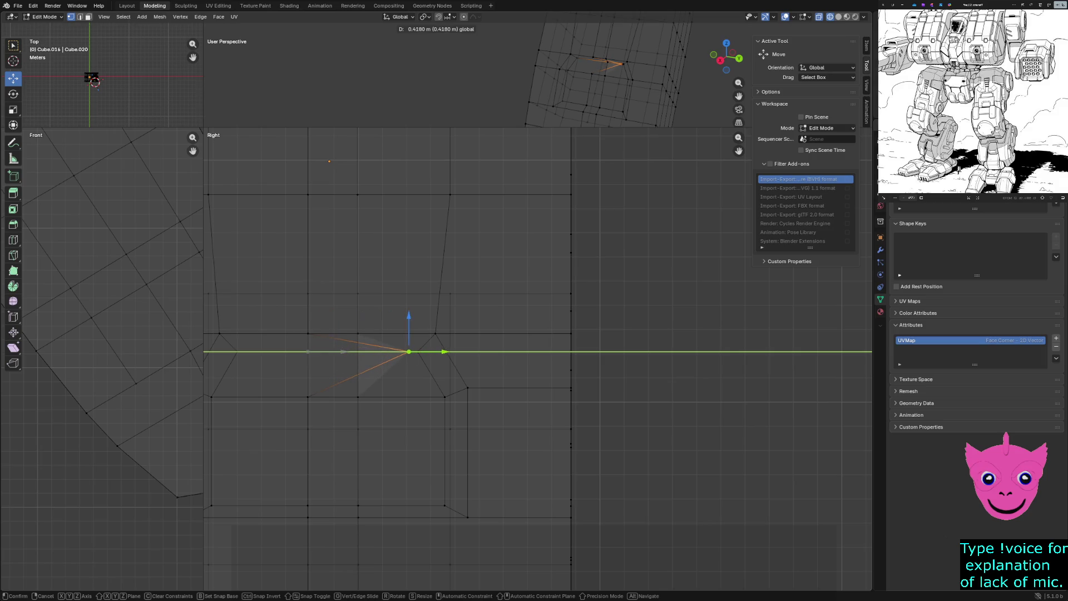
{"action": "left_click", "coordinate": [446, 351]}
{"action": "scroll", "coordinate": [404, 355], "scroll_direction": "down", "scroll_amount": 3}
{"action": "scroll", "coordinate": [405, 356], "scroll_direction": "down", "scroll_amount": 2}
{"action": "scroll", "coordinate": [500, 356], "scroll_direction": "down", "scroll_amount": 1}
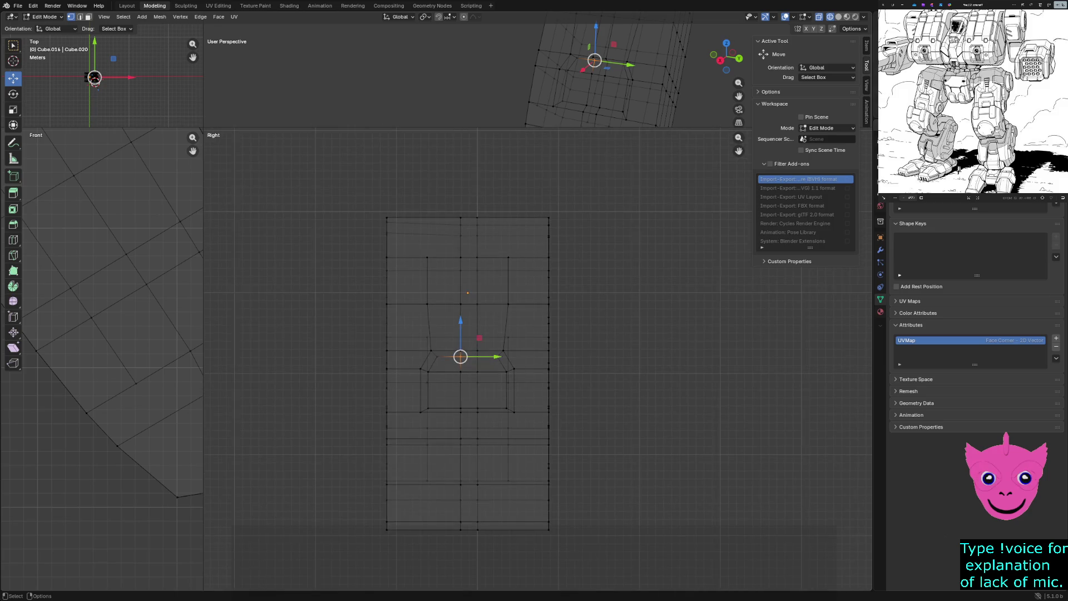
Slide a vertex beside the pocket along Y, undoing a second vertex move.
{"action": "left_click_drag", "start_coordinate": [437, 190], "coordinate": [480, 456]}
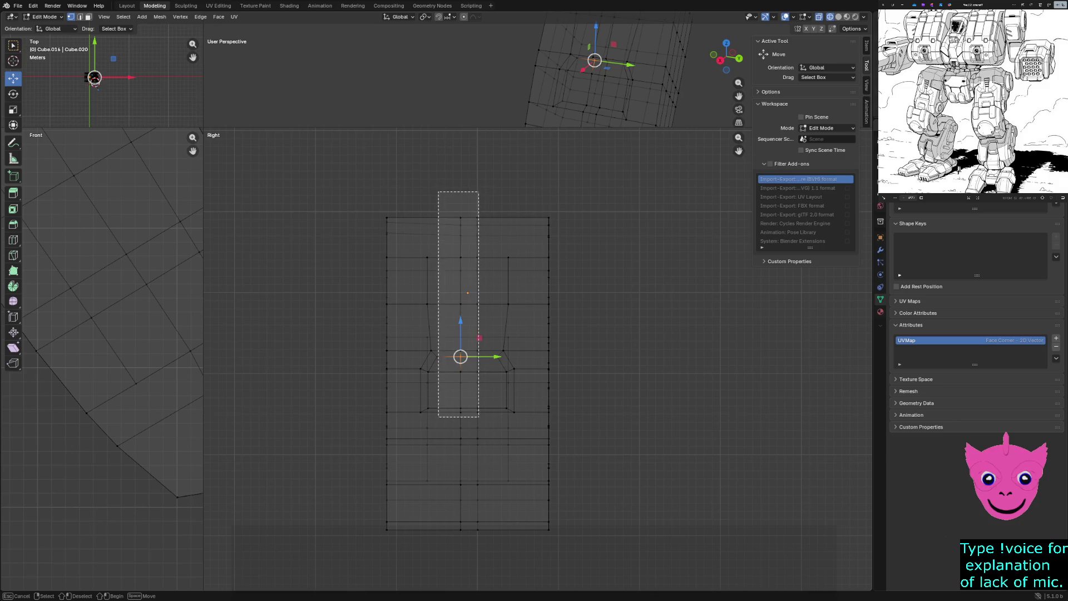
{"action": "left_click_drag", "start_coordinate": [479, 457], "coordinate": [489, 539]}
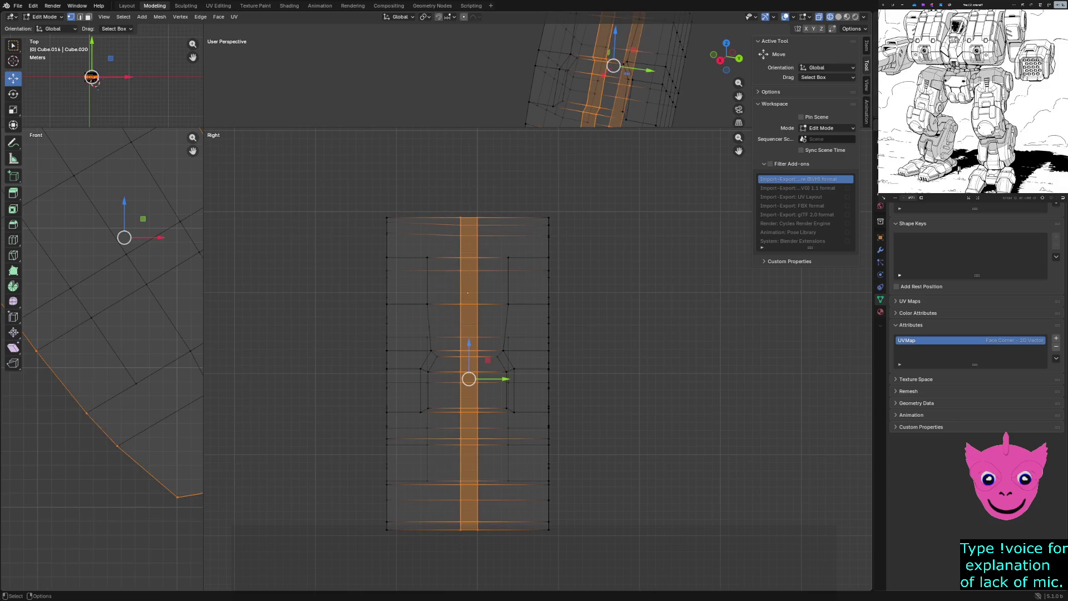
{"action": "scroll", "coordinate": [469, 385], "scroll_direction": "up", "scroll_amount": 1}
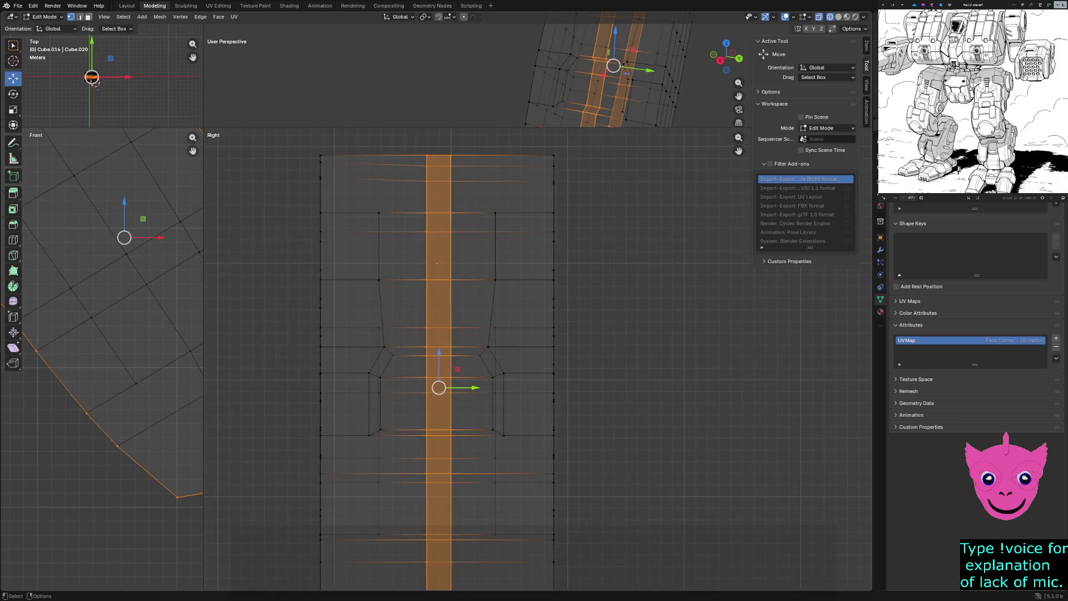
{"action": "scroll", "coordinate": [438, 388], "scroll_direction": "up", "scroll_amount": 2}
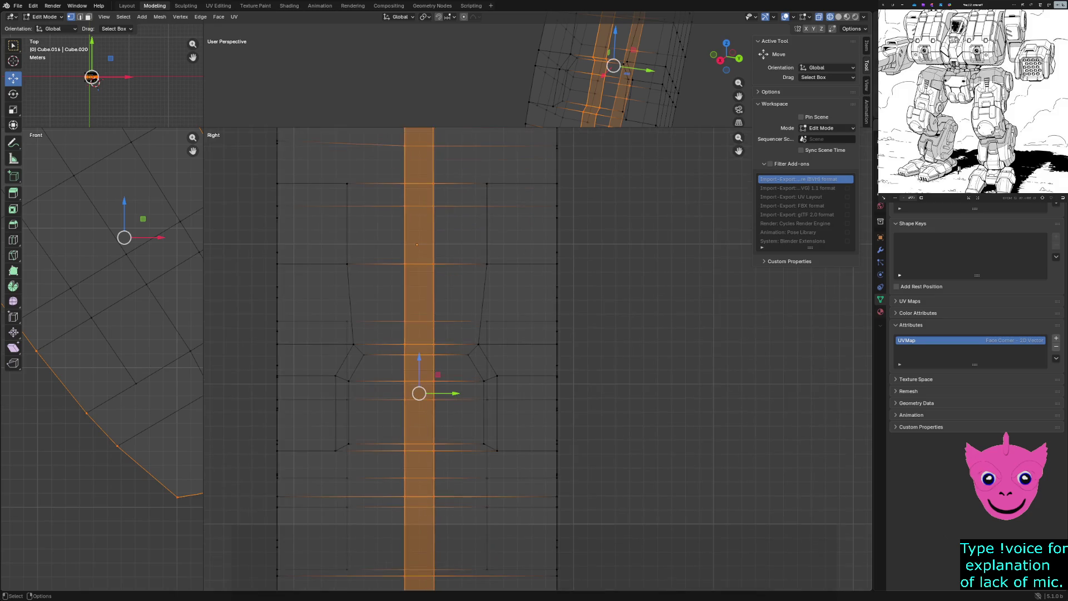
{"action": "key", "text": "alt+a"}
{"action": "left_click", "coordinate": [414, 385]}
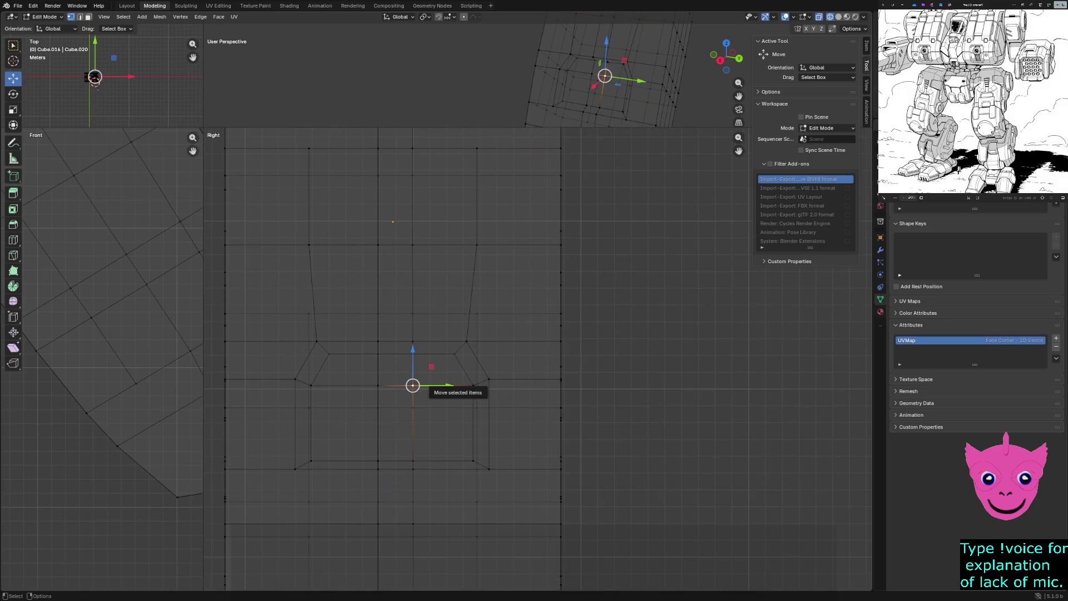
{"action": "left_click_drag", "start_coordinate": [448, 386], "coordinate": [510, 385]}
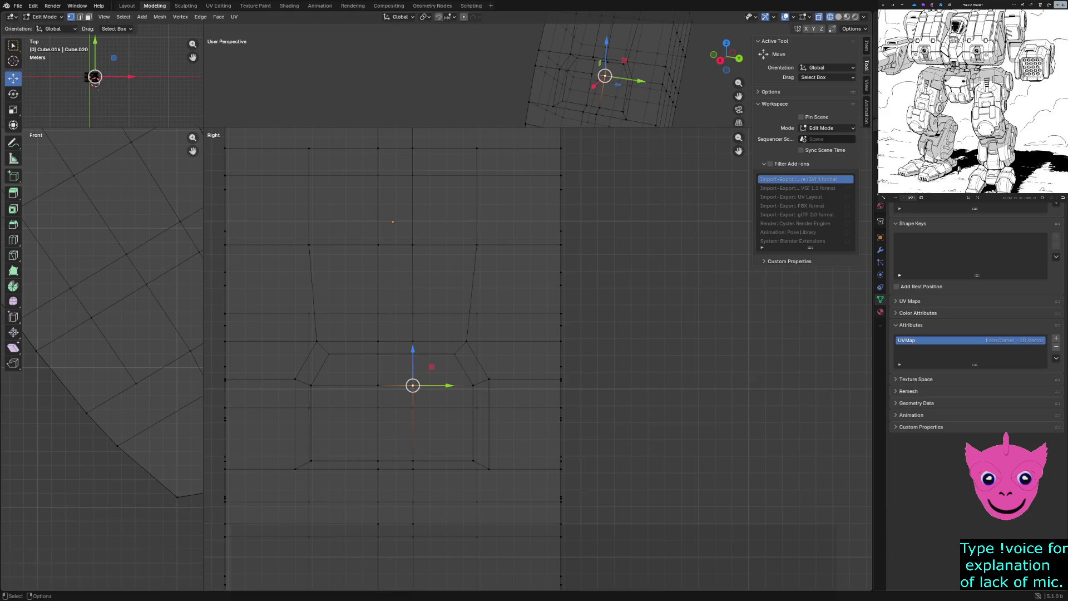
{"action": "left_click", "coordinate": [378, 386]}
{"action": "left_click_drag", "start_coordinate": [378, 386], "coordinate": [329, 386]}
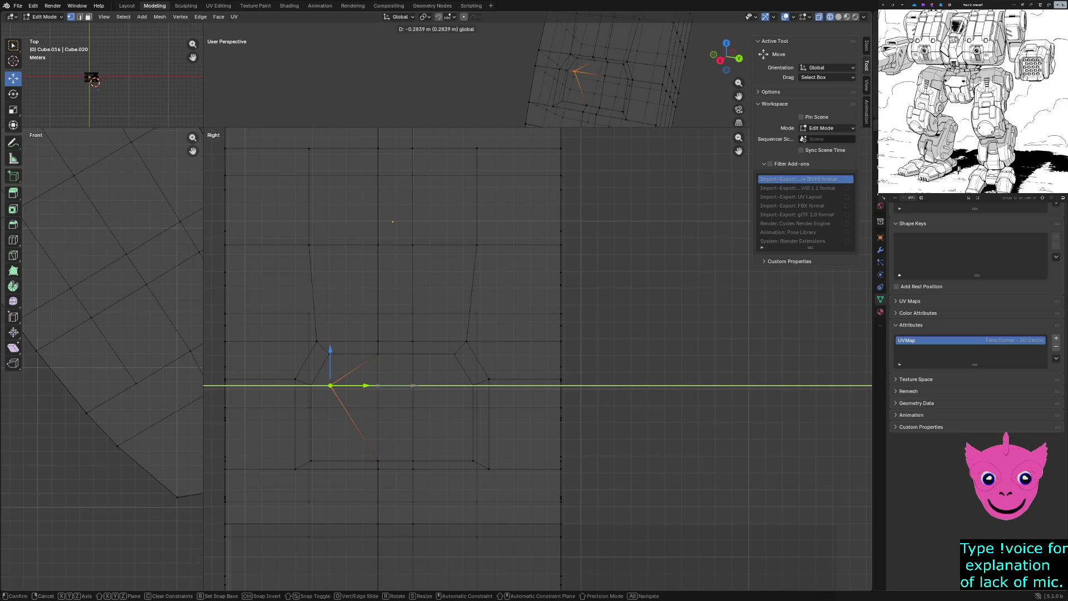
{"action": "left_click", "coordinate": [331, 386]}
{"action": "key", "text": "ctrl+z"}
{"action": "scroll", "coordinate": [502, 351], "scroll_direction": "down", "scroll_amount": 3}
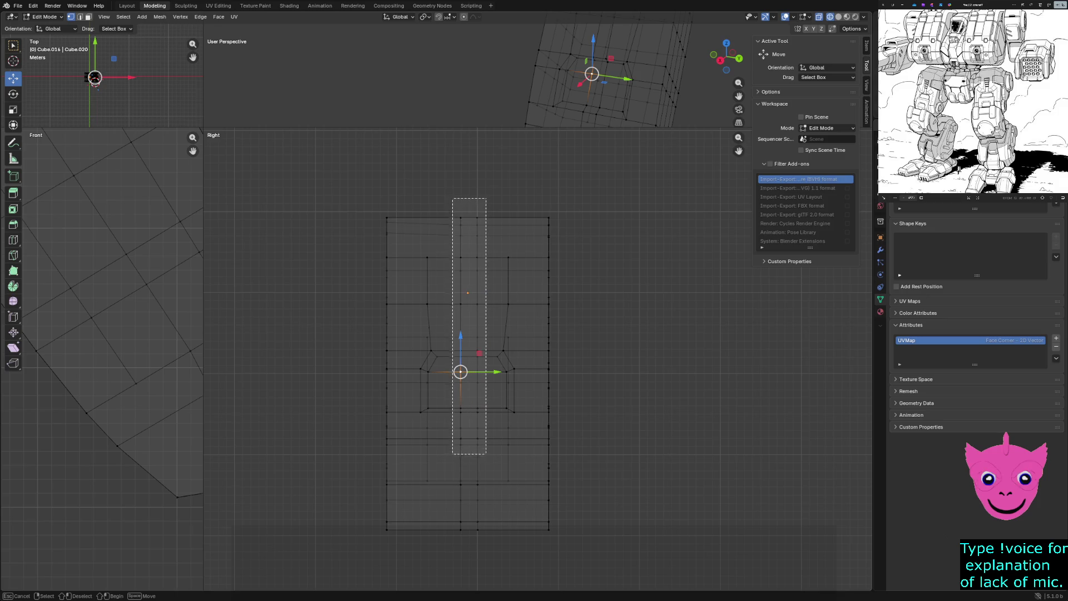
Nudge the centre column of vertices along Y.
{"action": "left_click_drag", "start_coordinate": [454, 198], "coordinate": [488, 536]}
{"action": "scroll", "coordinate": [501, 351], "scroll_direction": "up", "scroll_amount": 1}
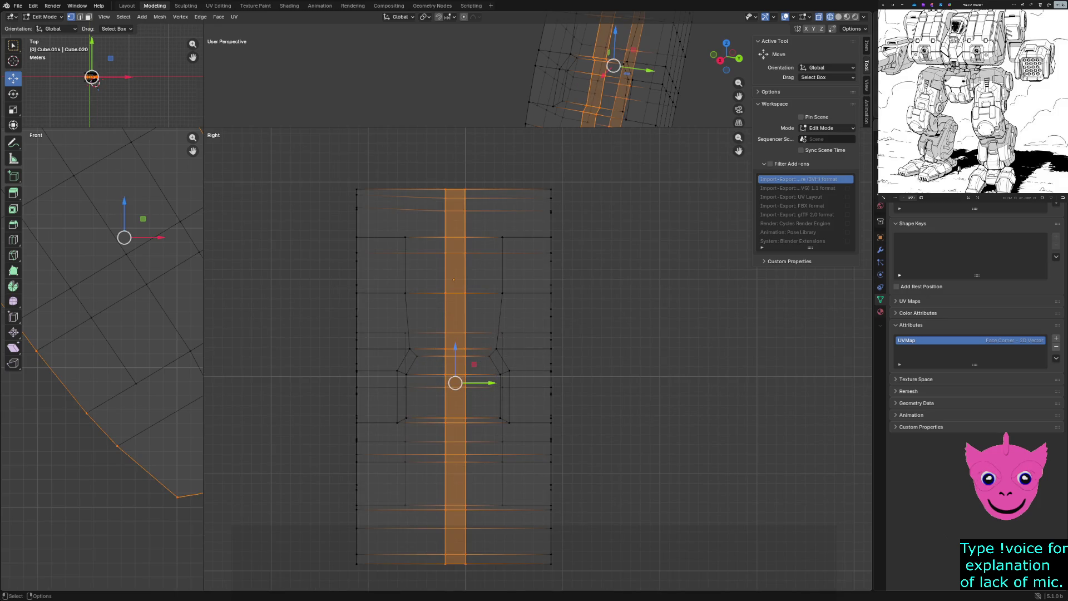
{"action": "key", "text": "g"}
{"action": "key", "text": "y"}
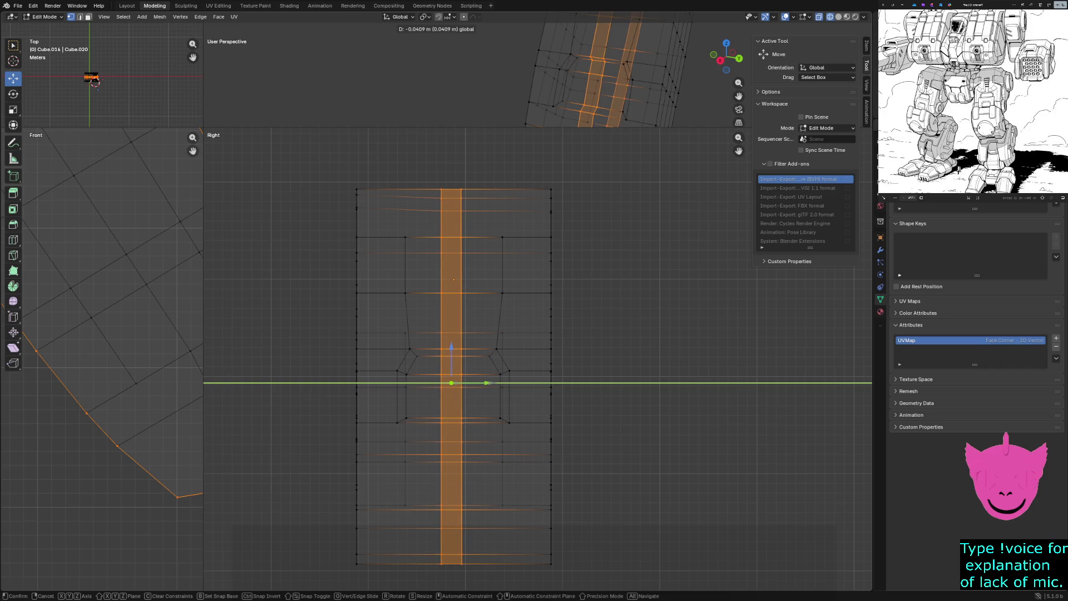
{"action": "left_click", "coordinate": [372, 558]}
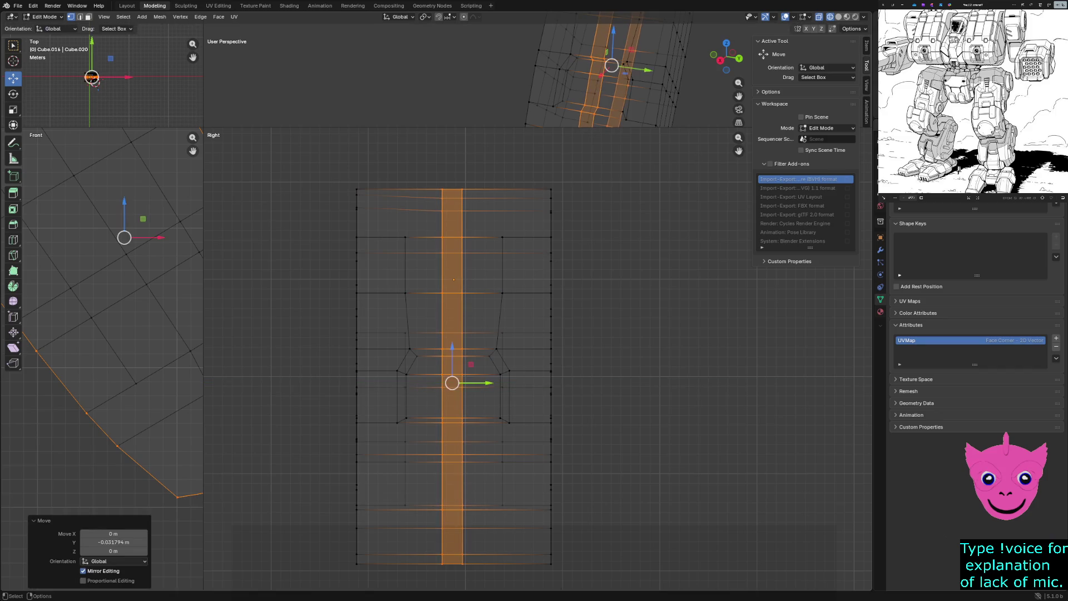
{"action": "scroll", "coordinate": [373, 558], "scroll_direction": "up", "scroll_amount": 2}
Slide a vertex beside the pocket and the pocket corner vertex about 0.4 m along Y.
{"action": "left_click", "coordinate": [390, 401]}
{"action": "scroll", "coordinate": [389, 401], "scroll_direction": "up", "scroll_amount": 2}
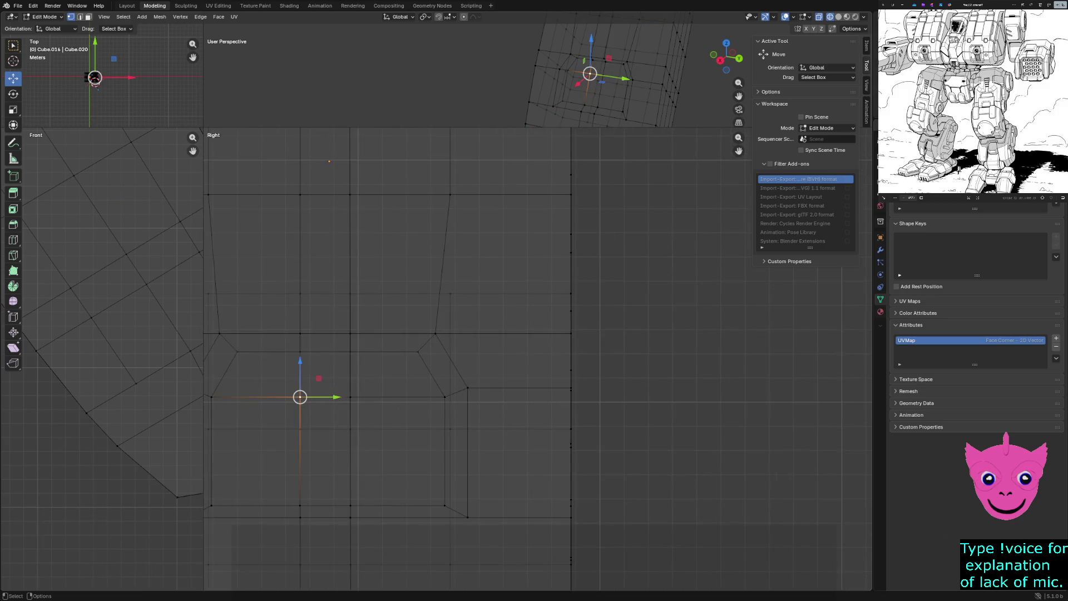
{"action": "left_click_drag", "start_coordinate": [333, 398], "coordinate": [242, 398]}
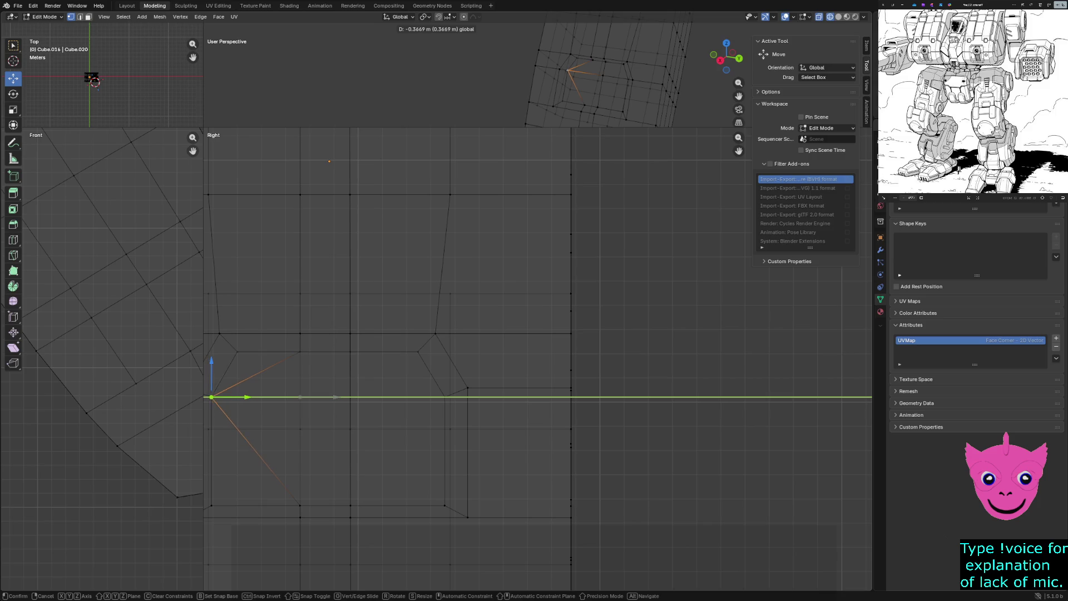
{"action": "left_click", "coordinate": [334, 398]}
{"action": "left_click", "coordinate": [300, 397]}
{"action": "mouse_move", "coordinate": [346, 384]}
{"action": "left_mouse_down"}
{"action": "mouse_move", "coordinate": [368, 402]}
{"action": "mouse_move", "coordinate": [482, 398]}
{"action": "left_mouse_up"}
{"action": "left_click", "coordinate": [482, 397]}
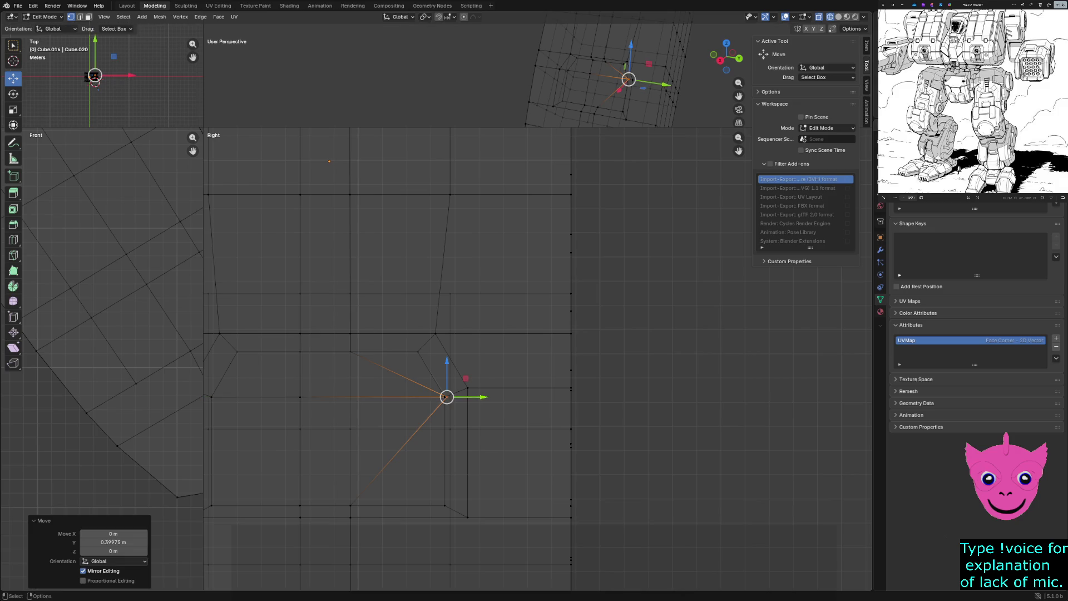
{"action": "scroll", "coordinate": [428, 381], "scroll_direction": "down", "scroll_amount": 2}
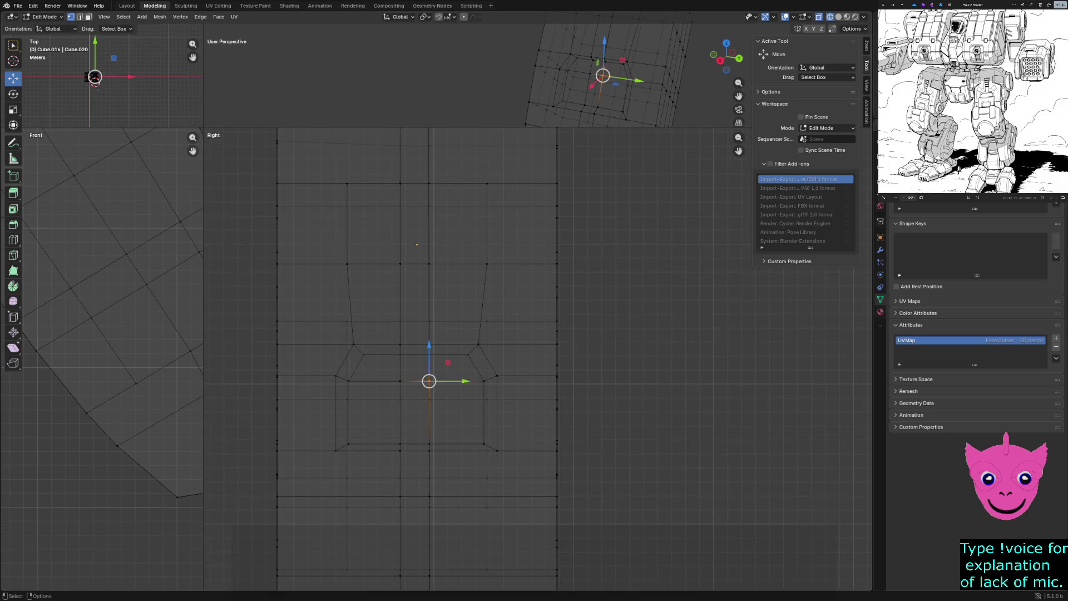
{"action": "scroll", "coordinate": [468, 368], "scroll_direction": "down", "scroll_amount": 1}
Shift a vertical column of plate vertices slightly sideways along Y.
{"action": "left_click_drag", "start_coordinate": [434, 188], "coordinate": [458, 495]}
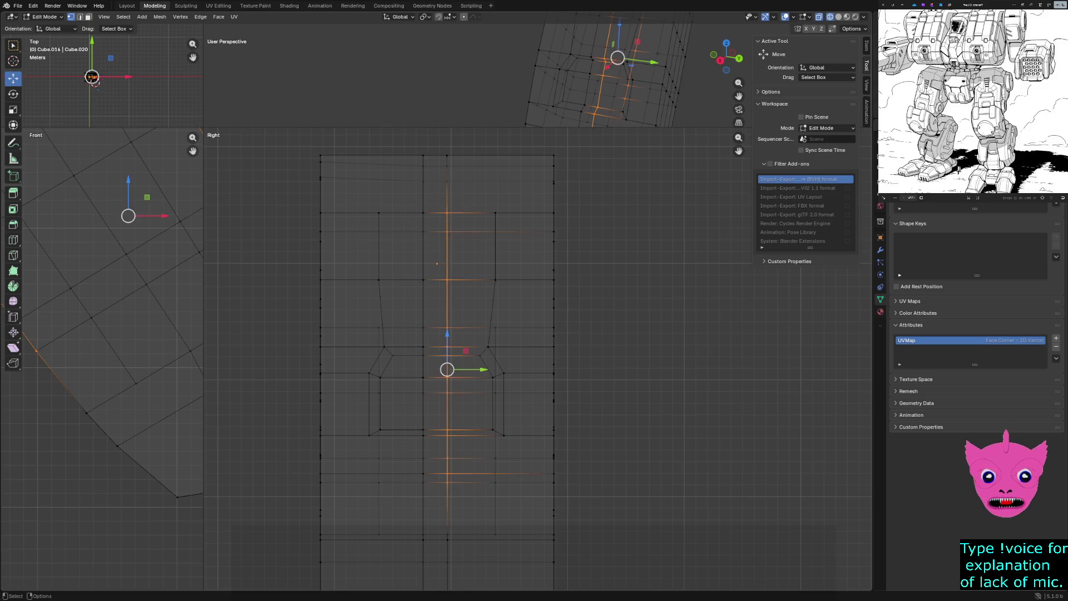
{"action": "scroll", "coordinate": [474, 368], "scroll_direction": "down", "scroll_amount": 2}
{"action": "left_click_drag", "start_coordinate": [468, 476], "coordinate": [480, 542]}
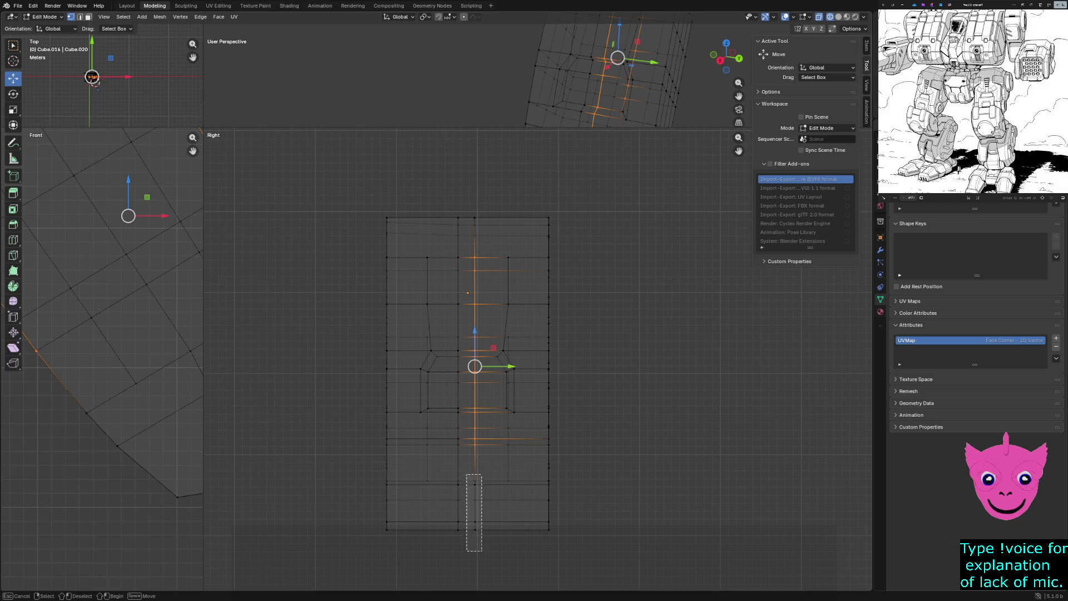
{"action": "scroll", "coordinate": [473, 502], "scroll_direction": "up", "scroll_amount": 1}
{"action": "scroll", "coordinate": [472, 500], "scroll_direction": "up", "scroll_amount": 1}
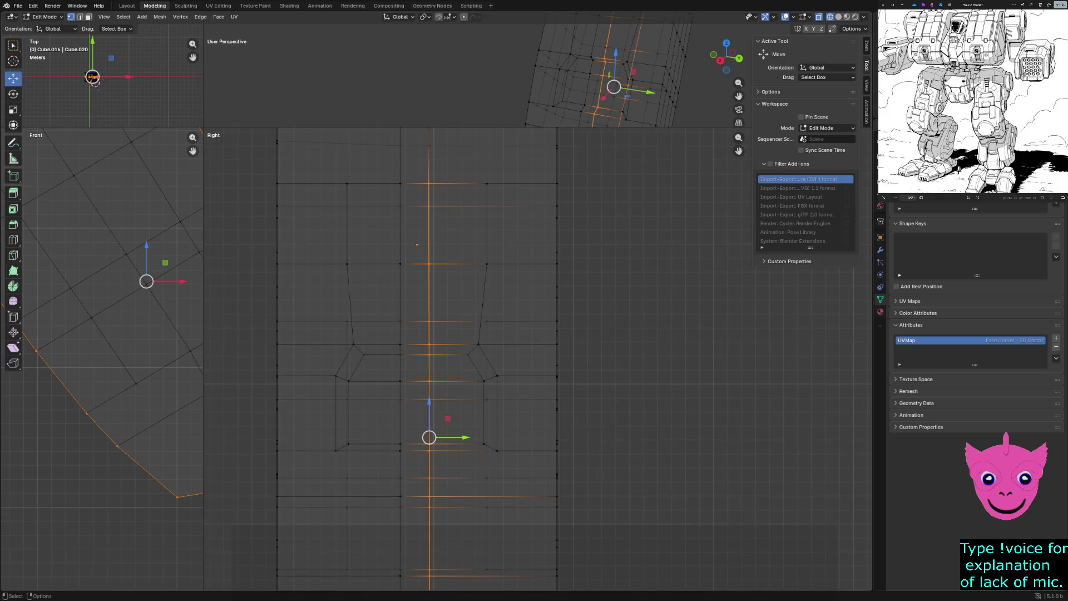
{"action": "left_click_drag", "start_coordinate": [464, 437], "coordinate": [469, 438]}
Slide the pocket corner vertex along Y onto the neighbouring outer vertical edge, then deselect.
{"action": "left_click", "coordinate": [487, 477]}
{"action": "left_click", "coordinate": [436, 376]}
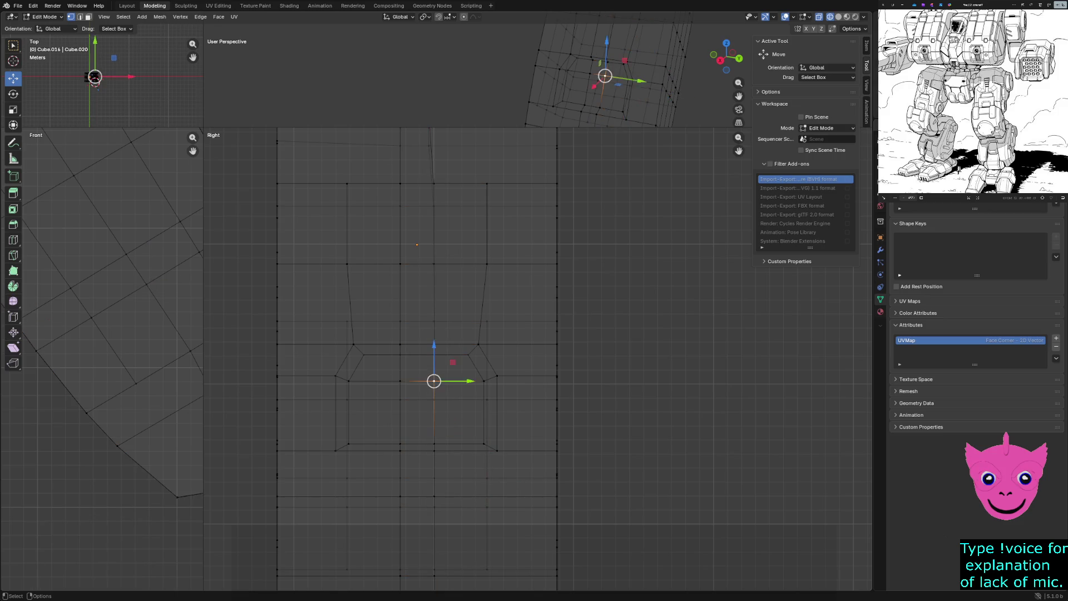
{"action": "key", "text": "g"}
{"action": "key", "text": "y"}
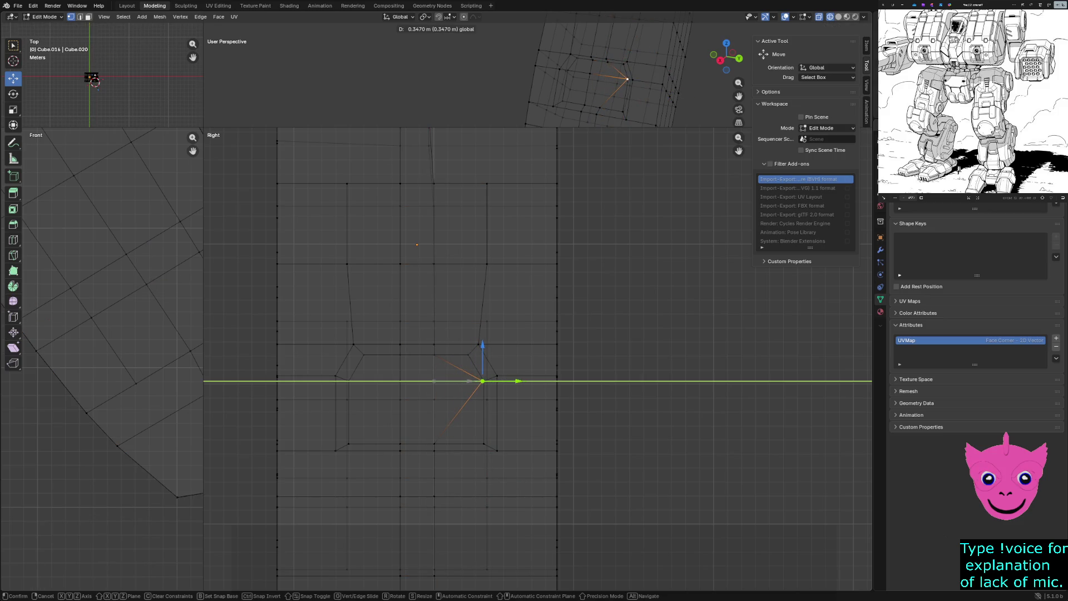
{"action": "left_click", "coordinate": [484, 382]}
{"action": "key", "text": "ctrl+z"}
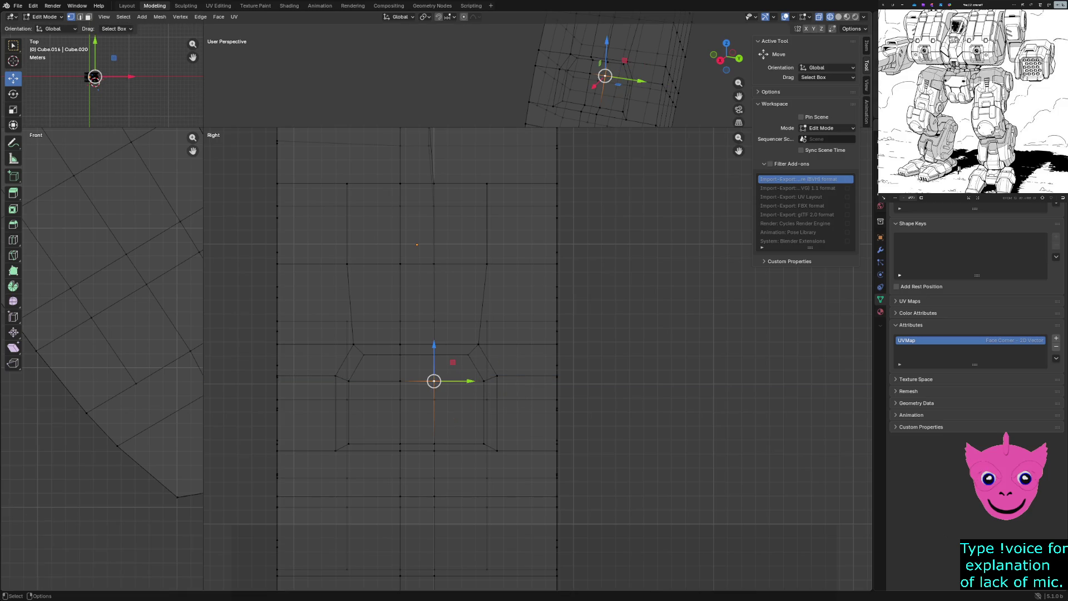
{"action": "key", "text": "g"}
{"action": "key", "text": "y"}
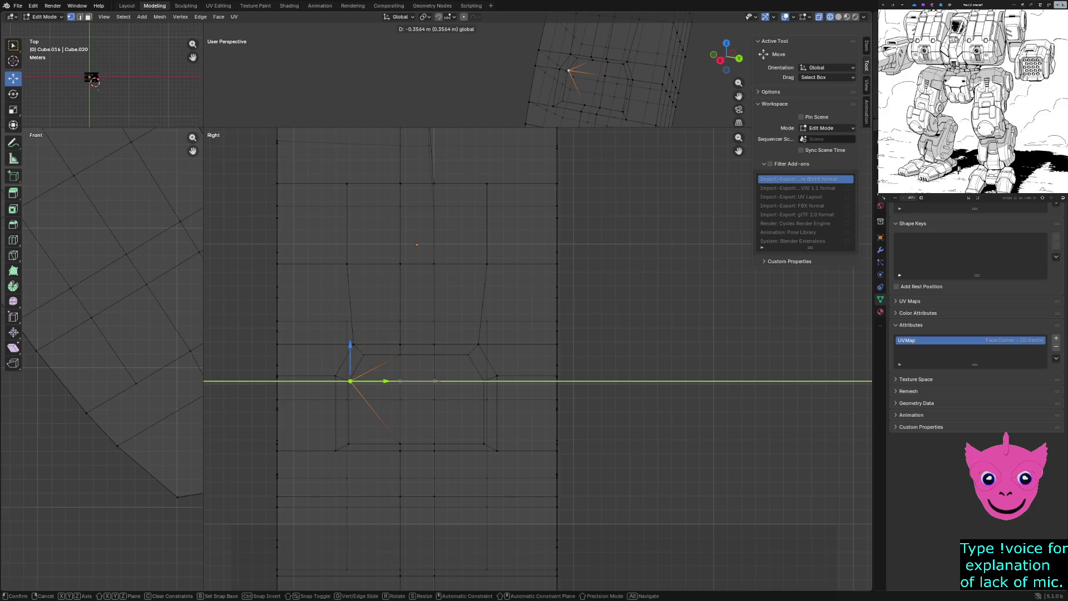
{"action": "key", "text": "Escape"}
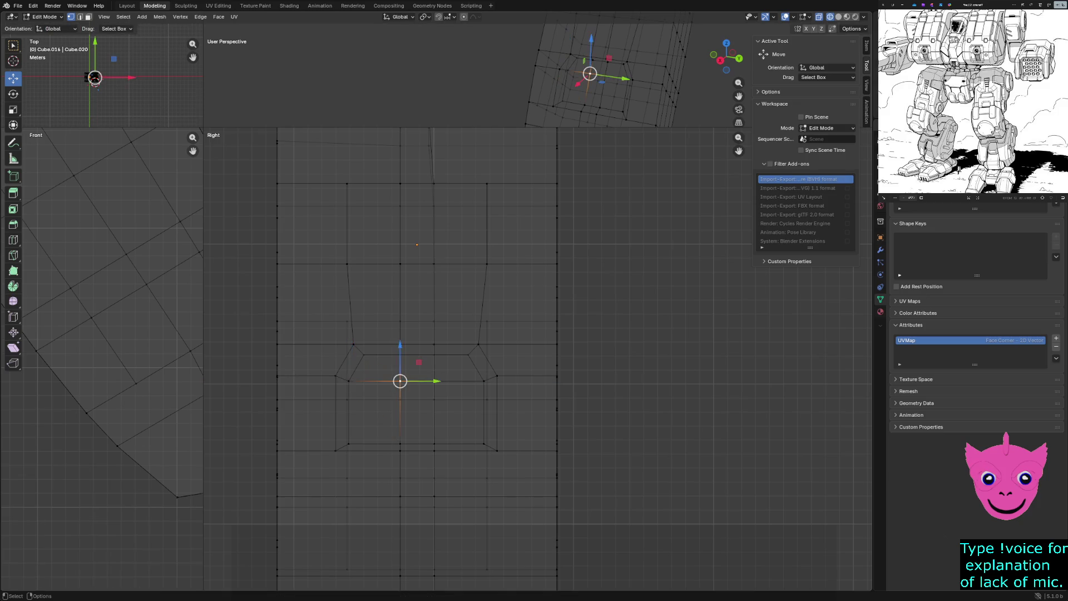
{"action": "key", "text": "g"}
{"action": "key", "text": "y"}
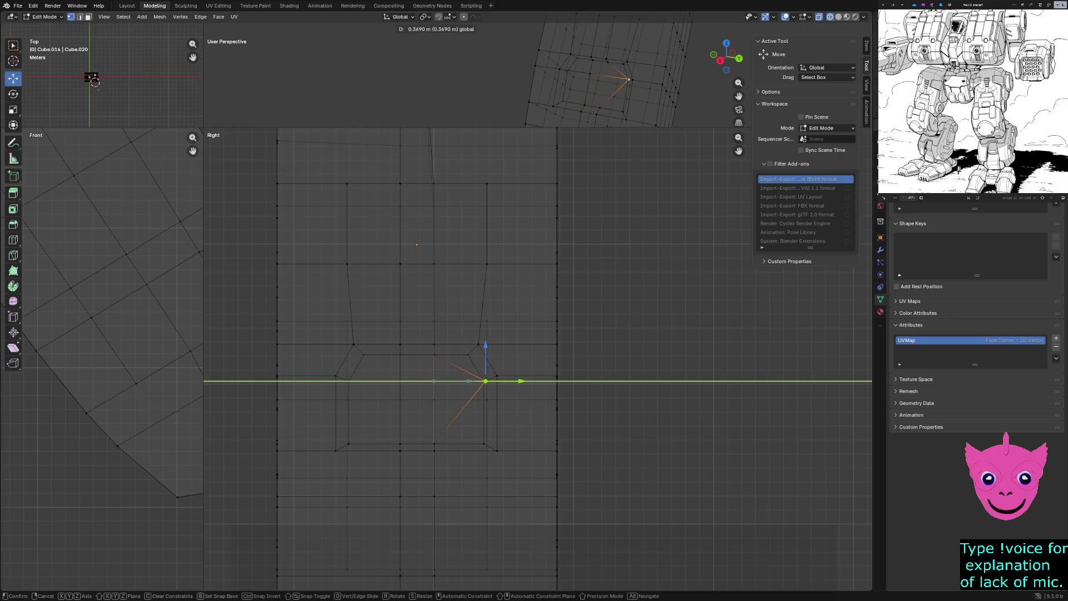
{"action": "left_click", "coordinate": [485, 381]}
{"action": "scroll", "coordinate": [486, 381], "scroll_direction": "down", "scroll_amount": 2}
{"action": "key", "text": "alt+a"}
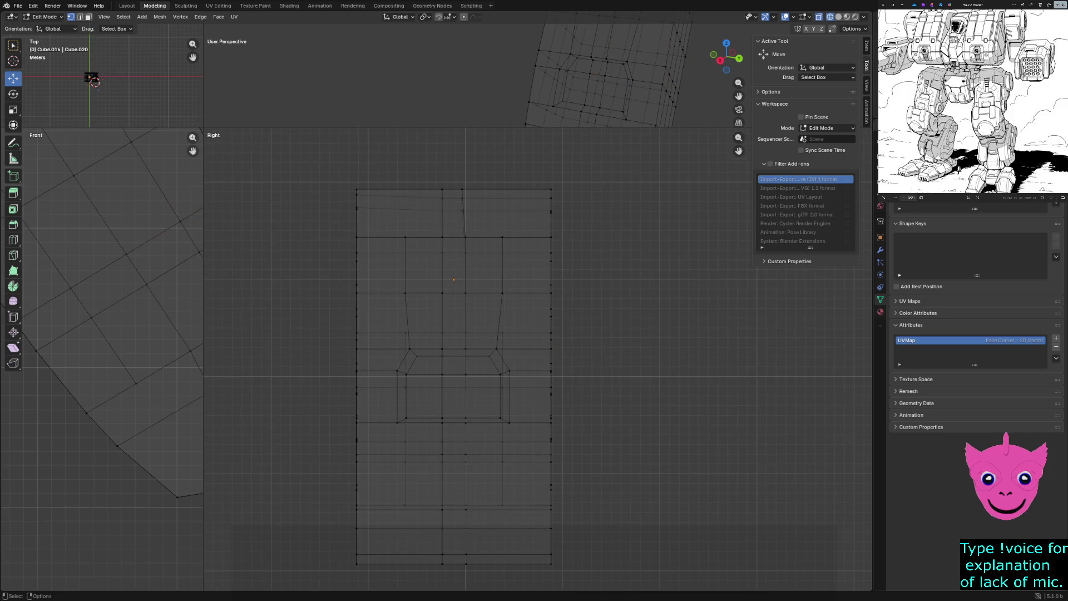
{"action": "scroll", "coordinate": [538, 356], "scroll_direction": "down", "scroll_amount": 1}
{"action": "scroll", "coordinate": [467, 293], "scroll_direction": "up", "scroll_amount": 3}
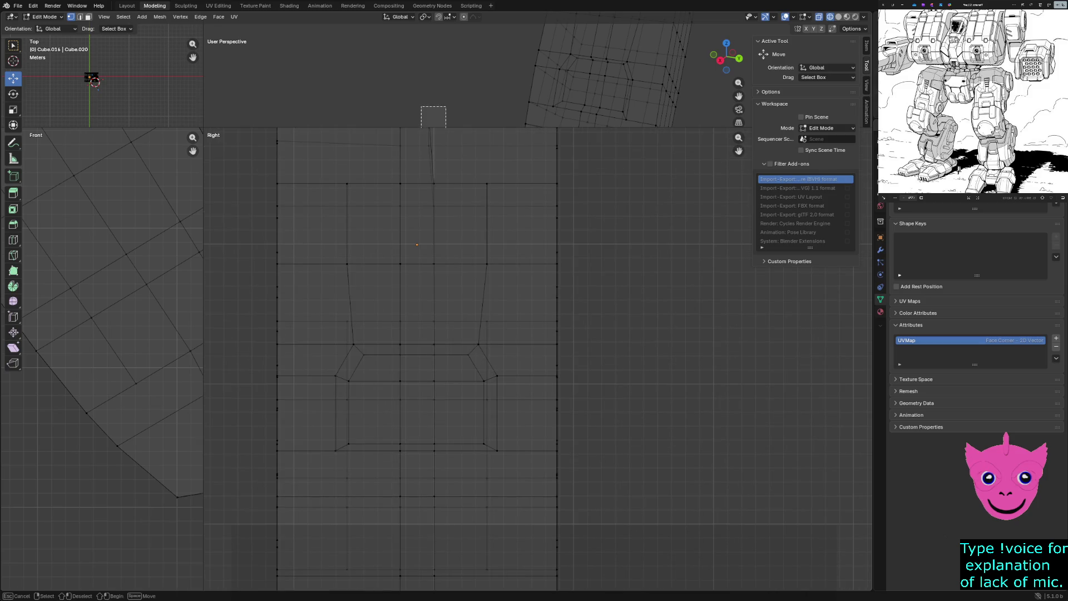
{"action": "scroll", "coordinate": [417, 242], "scroll_direction": "up", "scroll_amount": 2}
Nudge the plate's top vertices slightly along Y.
{"action": "left_click", "coordinate": [432, 264]}
{"action": "left_click_drag", "start_coordinate": [467, 263], "coordinate": [451, 262]}
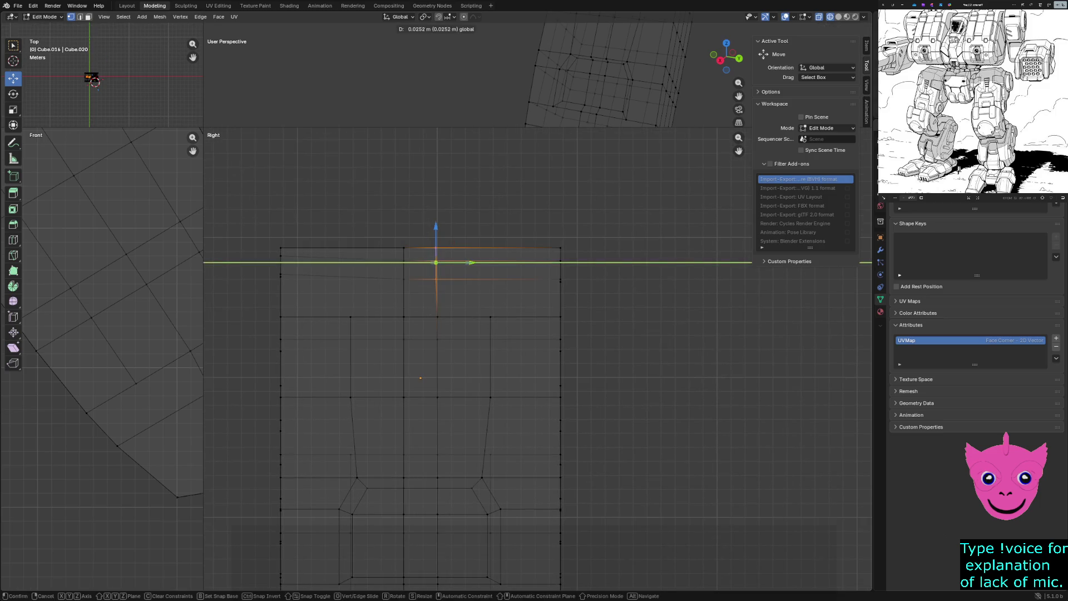
{"action": "key", "text": "alt+a"}
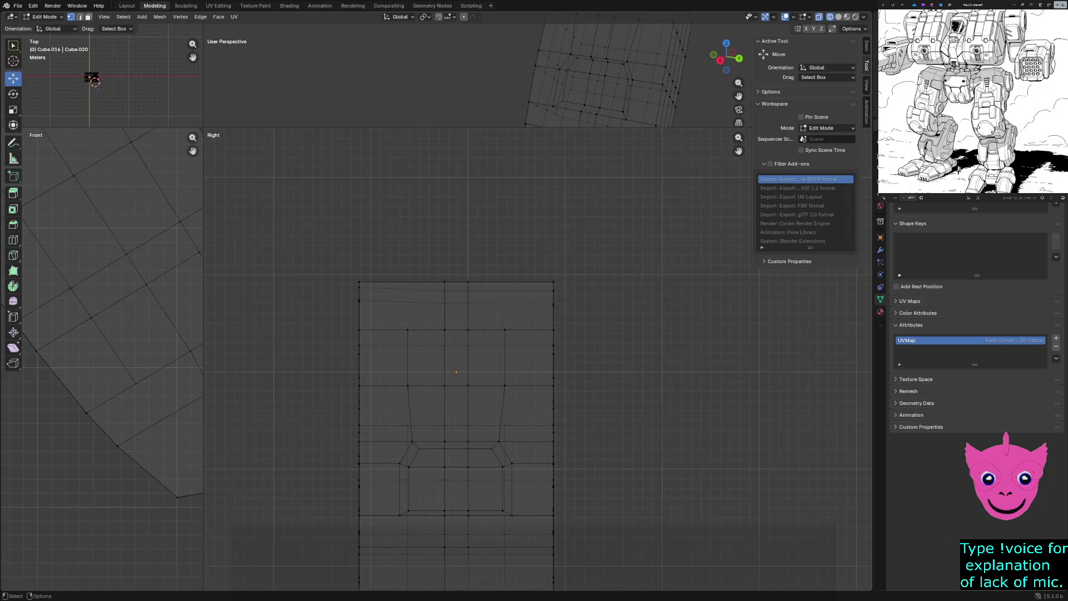
{"action": "scroll", "coordinate": [455, 371], "scroll_direction": "up", "scroll_amount": 2}
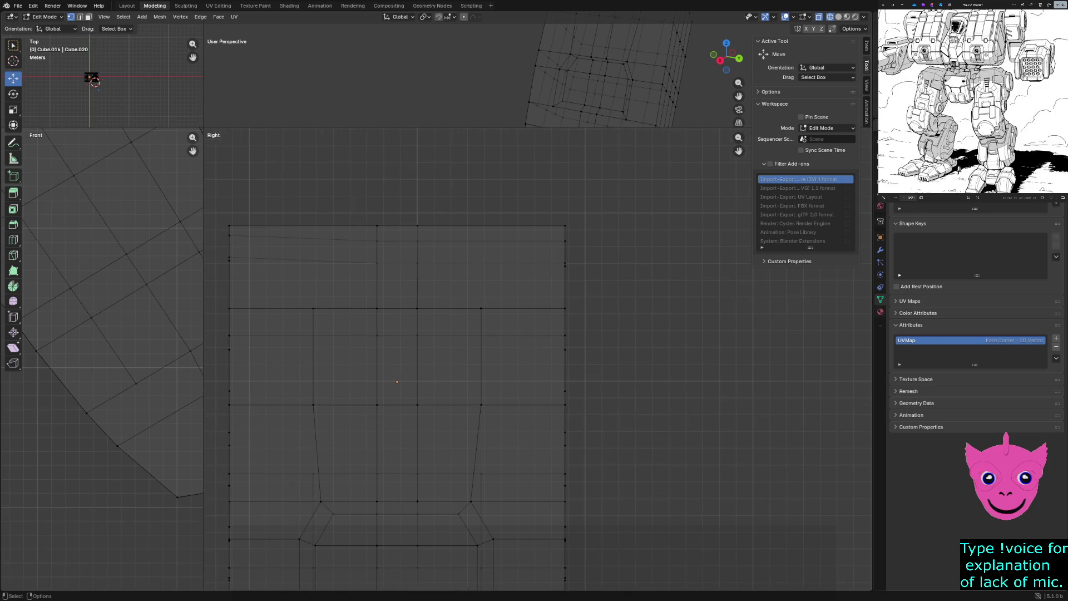
Lower the top-left corner vertex slightly along Z, undoing a diagonal move, then select the whole mesh.
{"action": "left_click", "coordinate": [229, 235]}
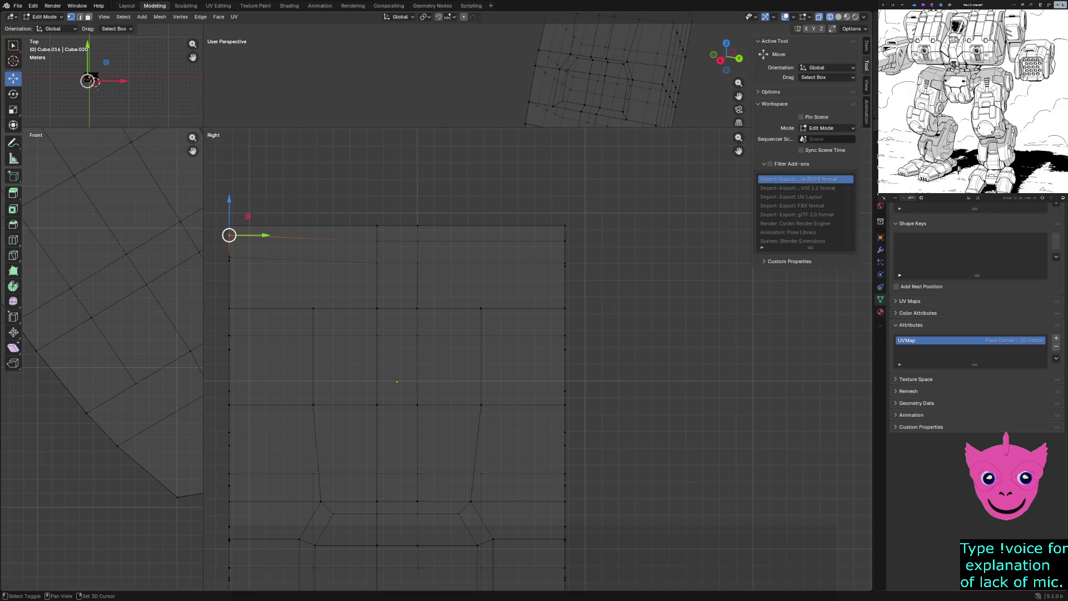
{"action": "left_click_drag", "start_coordinate": [229, 236], "coordinate": [250, 255]}
{"action": "key", "text": "ctrl+z"}
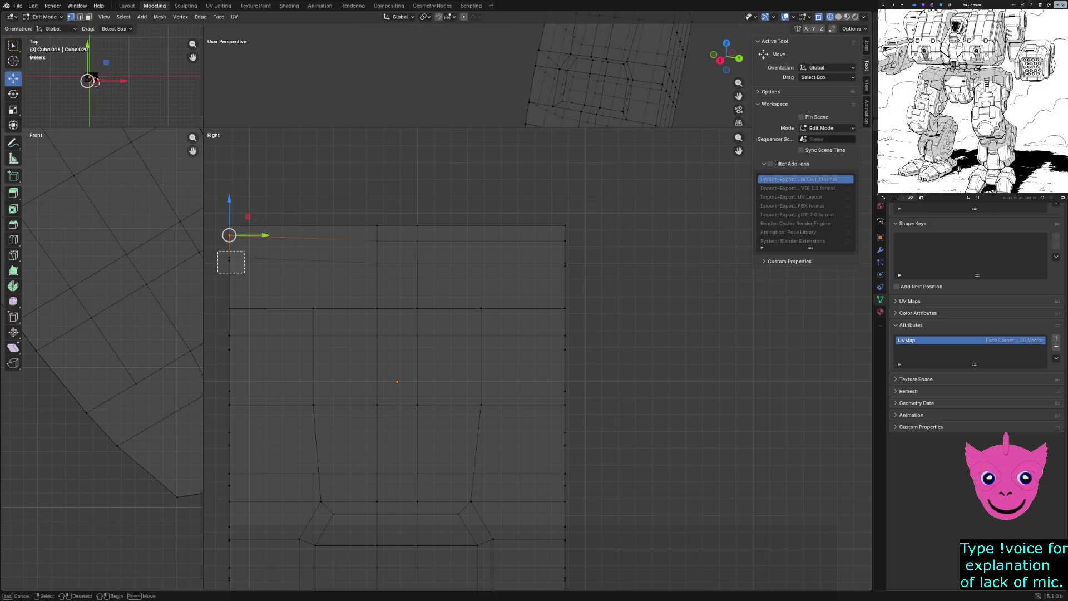
{"action": "key", "text": "g"}
{"action": "key", "text": "z"}
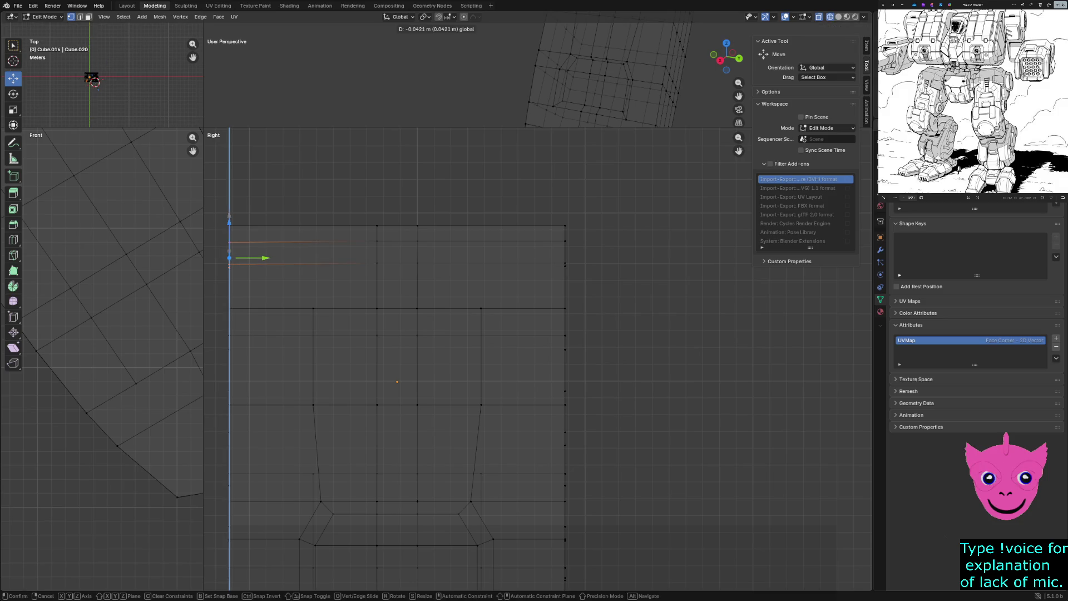
{"action": "left_click", "coordinate": [251, 258]}
{"action": "left_click", "coordinate": [301, 251]}
{"action": "scroll", "coordinate": [455, 371], "scroll_direction": "down", "scroll_amount": 3}
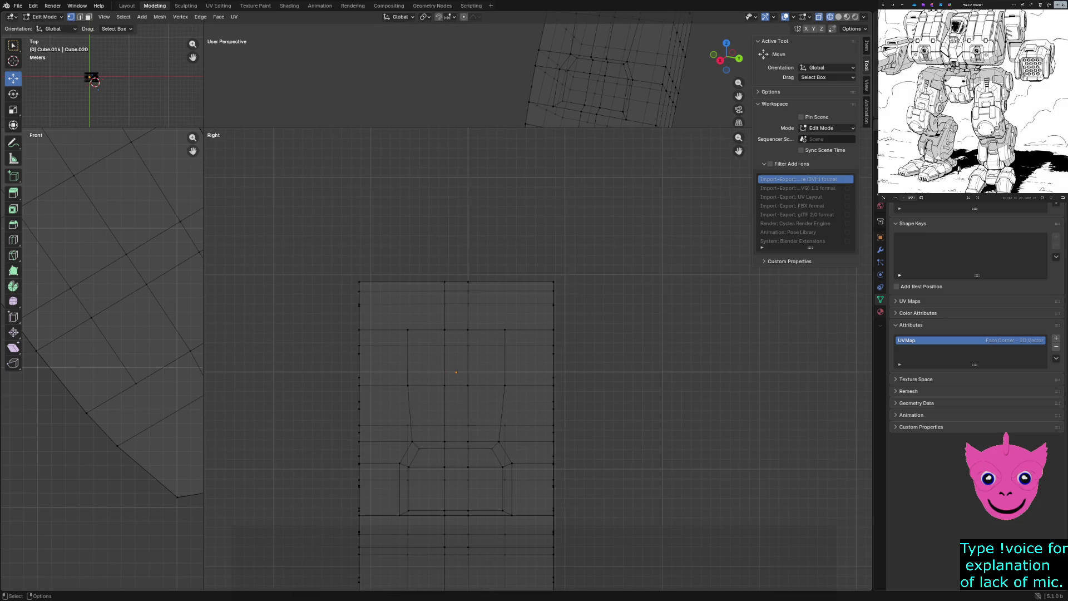
{"action": "mouse_move", "coordinate": [455, 371]}
{"action": "middle_mouse_down", "text": "shift"}
{"action": "mouse_move", "coordinate": [435, 209]}
{"action": "mouse_move", "coordinate": [490, 320]}
{"action": "middle_mouse_up", "text": "shift"}
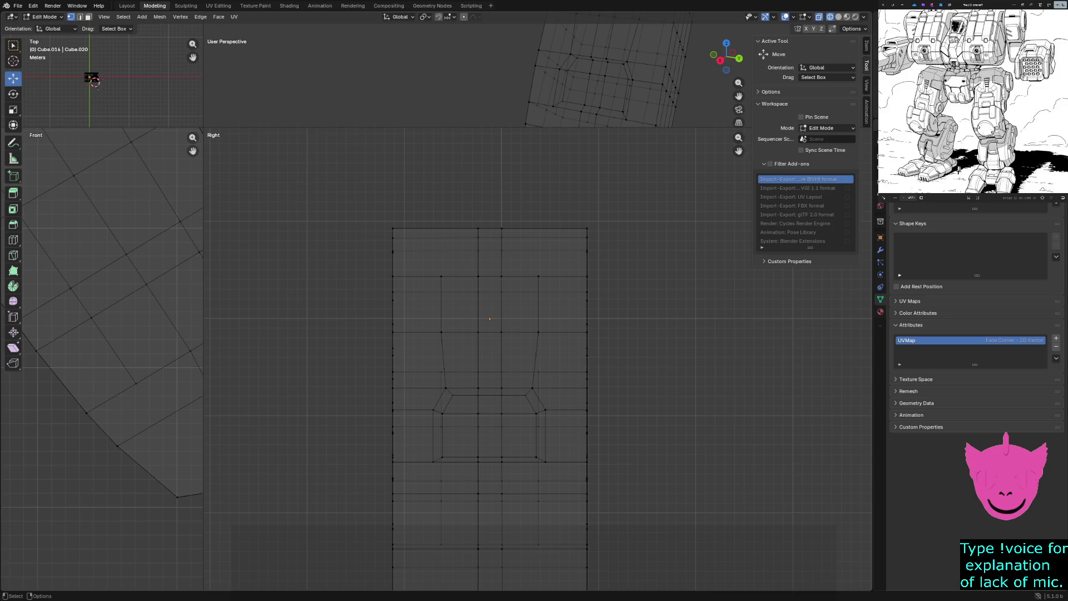
{"action": "scroll", "coordinate": [493, 321], "scroll_direction": "down", "scroll_amount": 1}
{"action": "scroll", "coordinate": [492, 321], "scroll_direction": "up", "scroll_amount": 1}
{"action": "scroll", "coordinate": [492, 321], "scroll_direction": "up", "scroll_amount": 1}
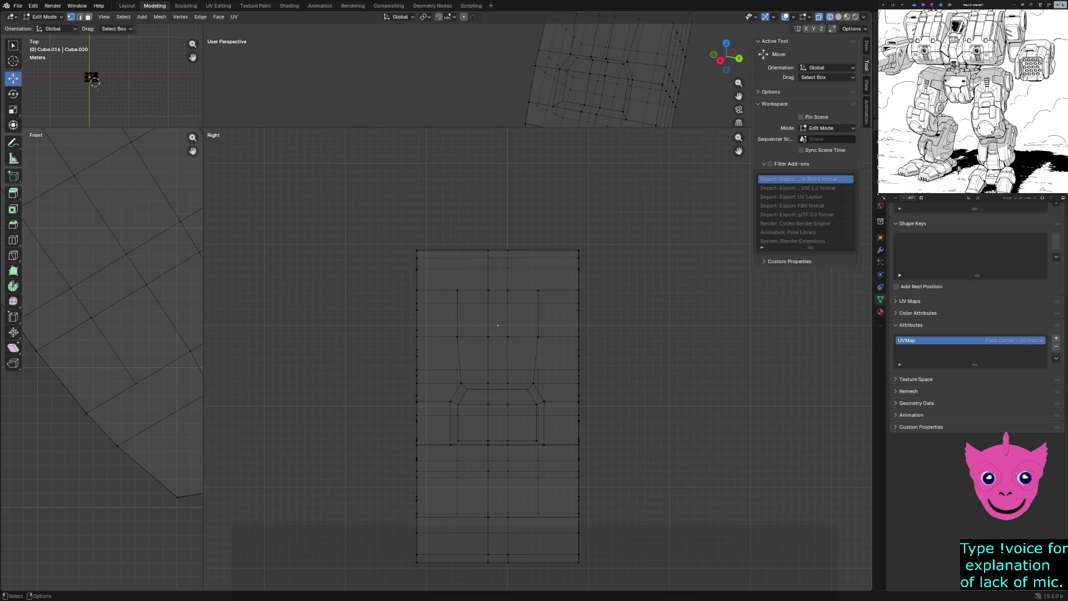
{"action": "left_click_drag", "start_coordinate": [380, 208], "coordinate": [605, 582]}
{"action": "scroll", "coordinate": [493, 322], "scroll_direction": "up", "scroll_amount": 1}
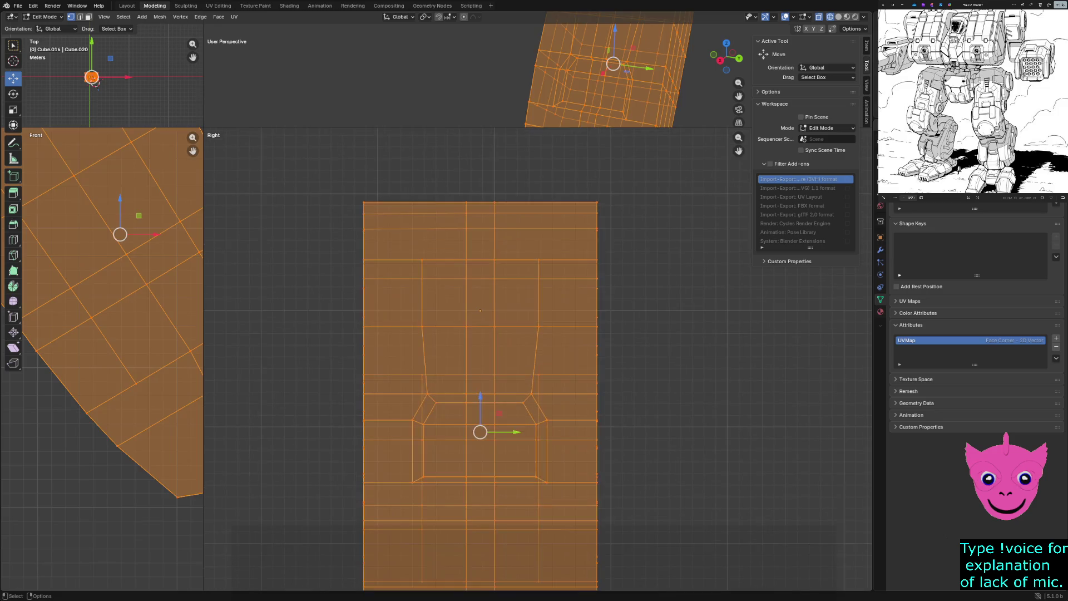
Move the whole plate mesh 0.013143 m along Y and deselect it.
{"action": "left_click_drag", "start_coordinate": [515, 432], "coordinate": [530, 432]}
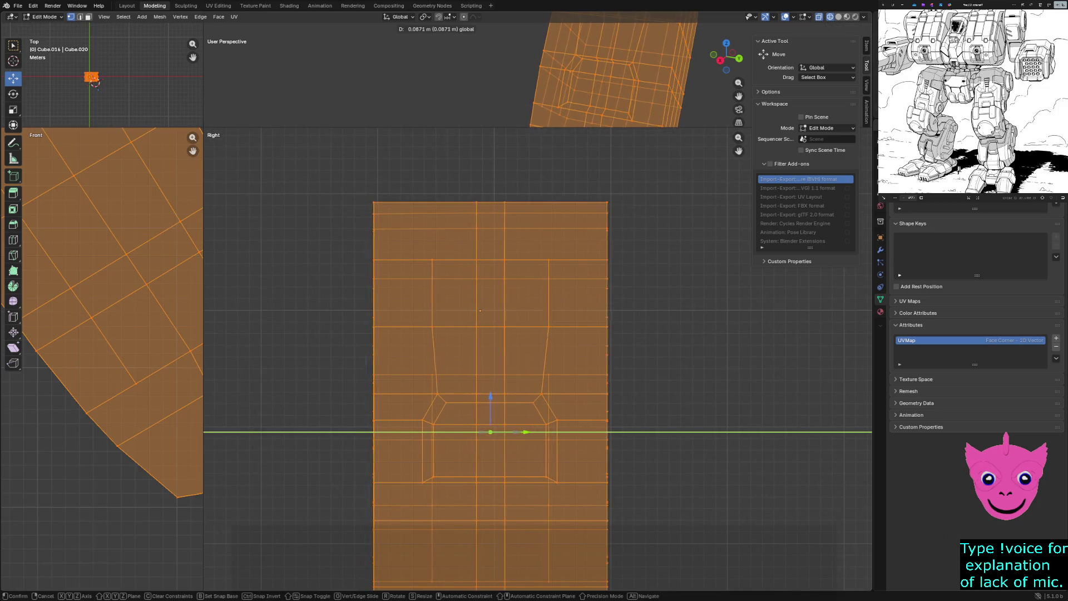
{"action": "scroll", "coordinate": [493, 322], "scroll_direction": "up", "scroll_amount": 2}
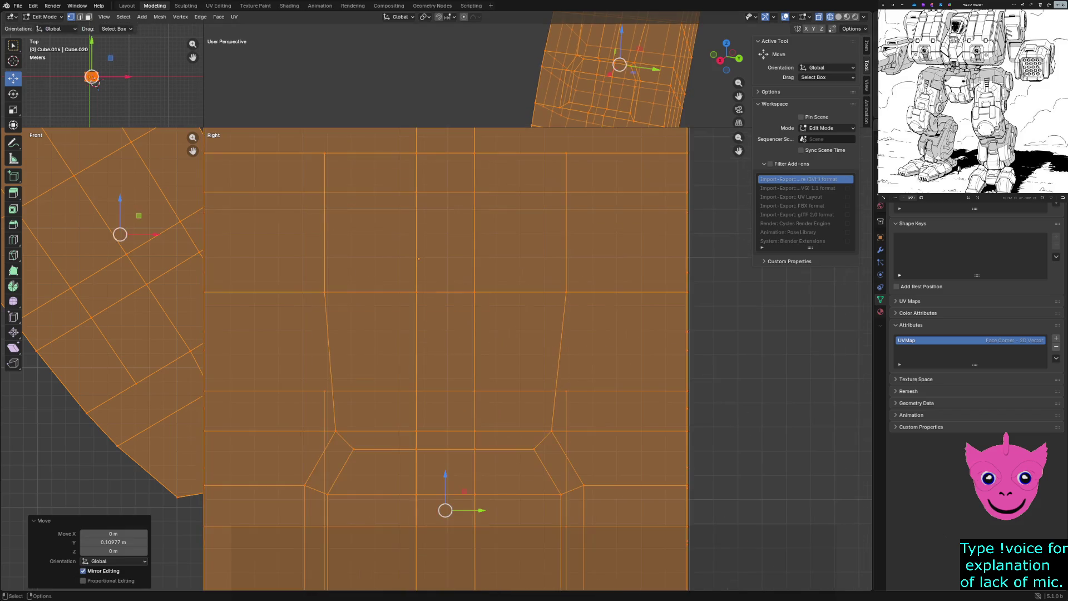
{"action": "middle_click_drag", "start_coordinate": [443, 250], "coordinate": [442, 450], "text": "shift"}
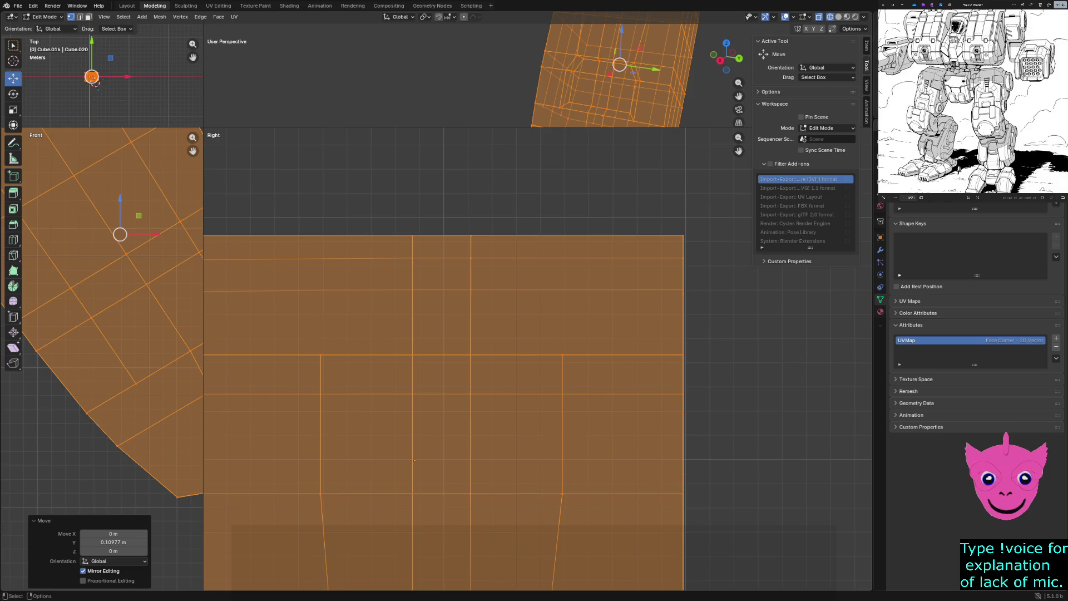
{"action": "scroll", "coordinate": [415, 460], "scroll_direction": "down", "scroll_amount": 2}
{"action": "scroll", "coordinate": [445, 396], "scroll_direction": "down", "scroll_amount": 1}
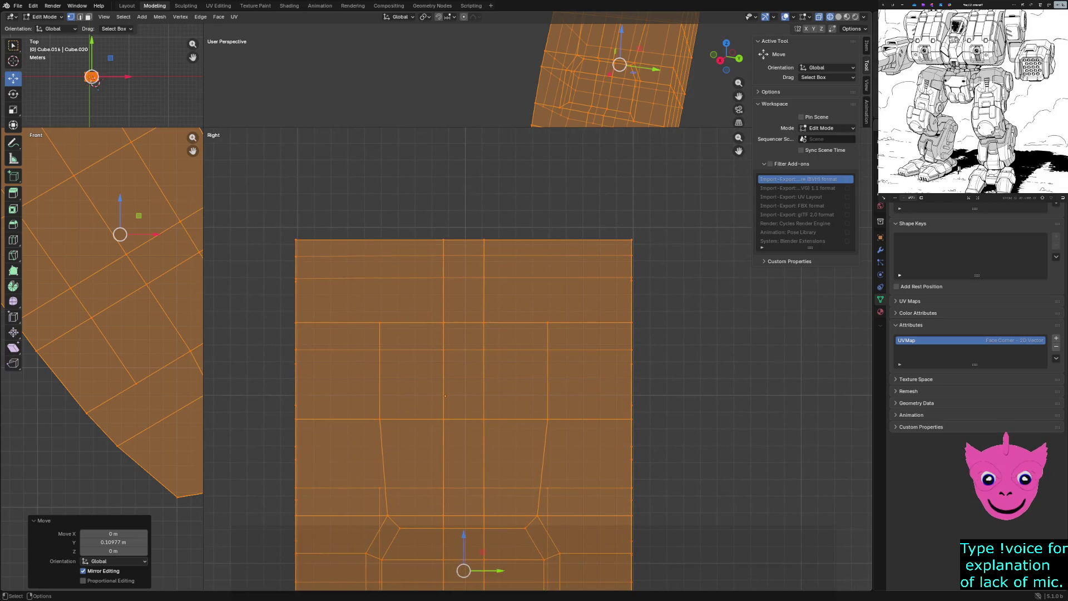
{"action": "key", "text": "g"}
{"action": "left_click", "coordinate": [447, 396]}
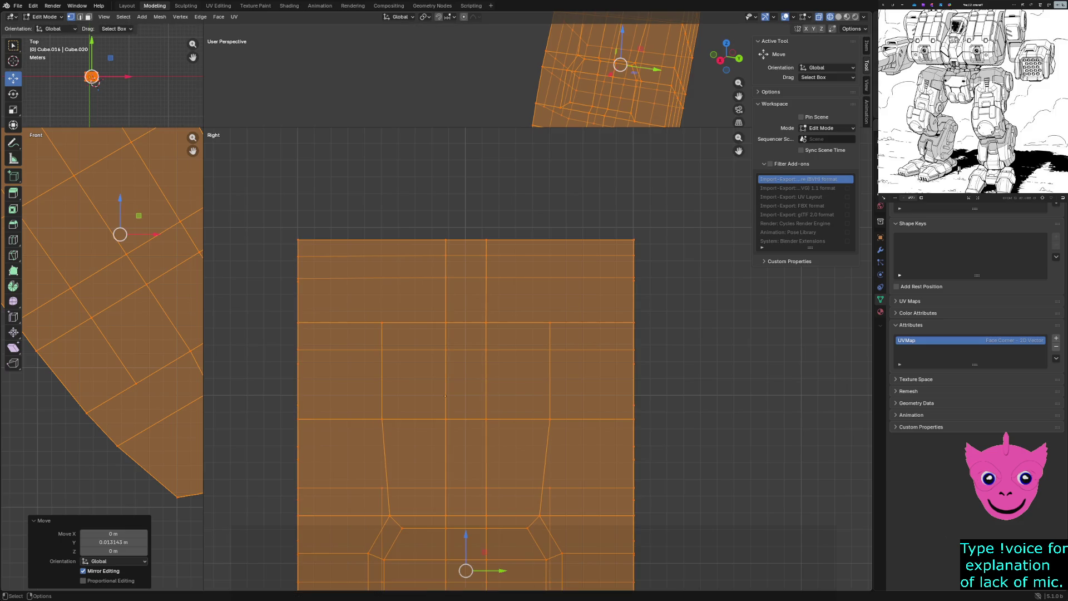
{"action": "key", "text": "alt+a"}
{"action": "scroll", "coordinate": [445, 396], "scroll_direction": "down", "scroll_amount": 2}
{"action": "scroll", "coordinate": [445, 396], "scroll_direction": "down", "scroll_amount": 1}
{"action": "middle_click_drag", "start_coordinate": [444, 396], "coordinate": [428, 222], "text": "shift"}
{"action": "scroll", "coordinate": [427, 222], "scroll_direction": "up", "scroll_amount": 1}
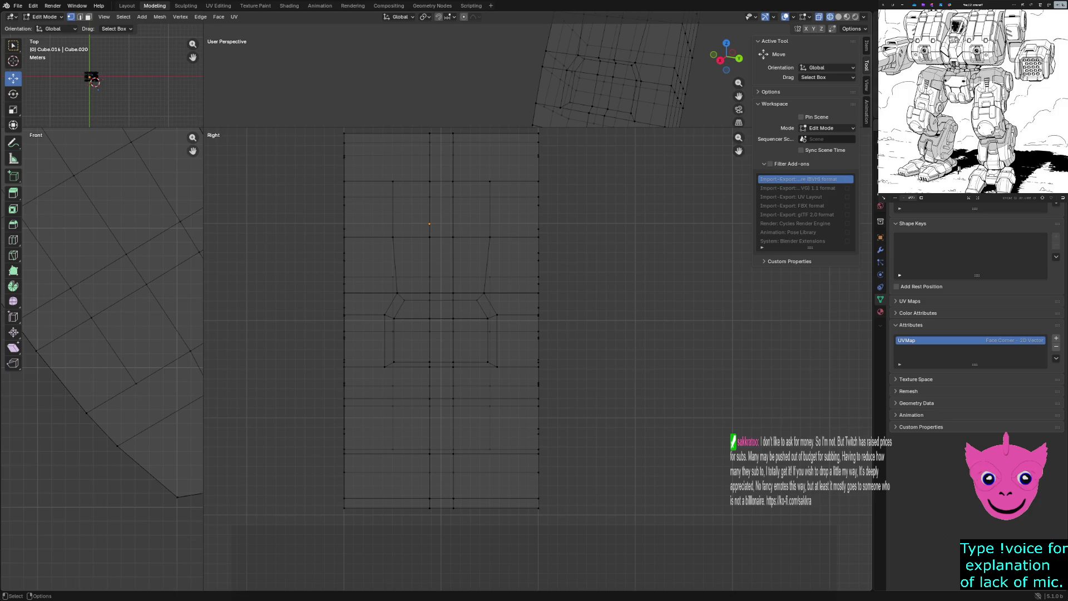
{"action": "left_click", "coordinate": [429, 276]}
{"action": "mouse_move", "coordinate": [383, 225]}
{"action": "left_mouse_down"}
{"action": "mouse_move", "coordinate": [410, 251]}
{"action": "mouse_move", "coordinate": [389, 238]}
{"action": "left_mouse_up"}
{"action": "mouse_move", "coordinate": [377, 177]}
{"action": "left_mouse_down"}
{"action": "mouse_move", "coordinate": [401, 194]}
{"action": "mouse_move", "coordinate": [388, 181]}
{"action": "left_mouse_up"}
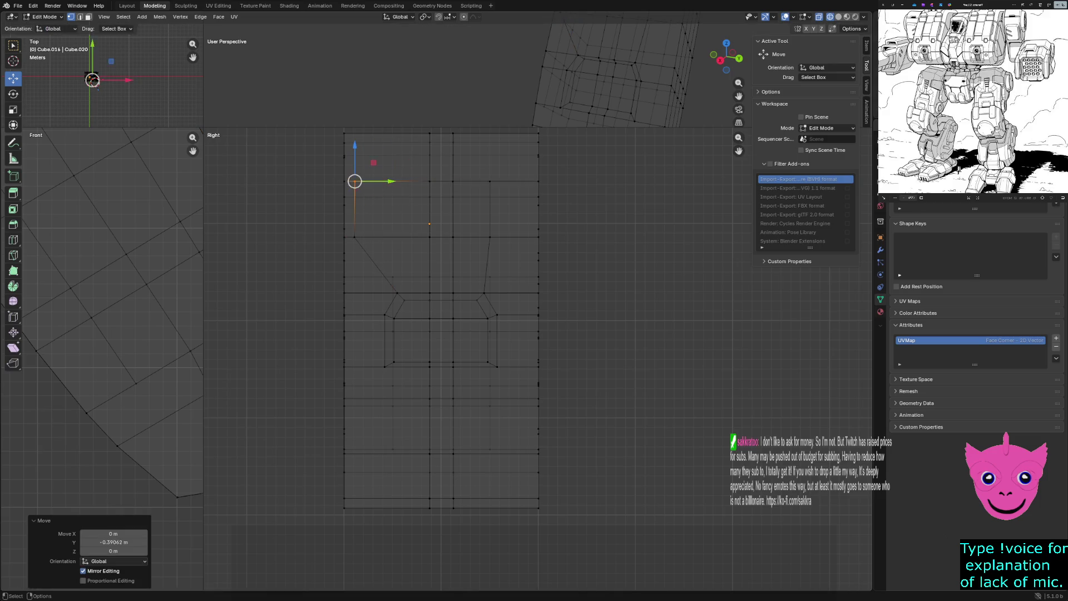
{"action": "mouse_move", "coordinate": [487, 170]}
{"action": "left_mouse_down"}
{"action": "mouse_move", "coordinate": [502, 241]}
{"action": "mouse_move", "coordinate": [567, 208]}
{"action": "left_mouse_up"}
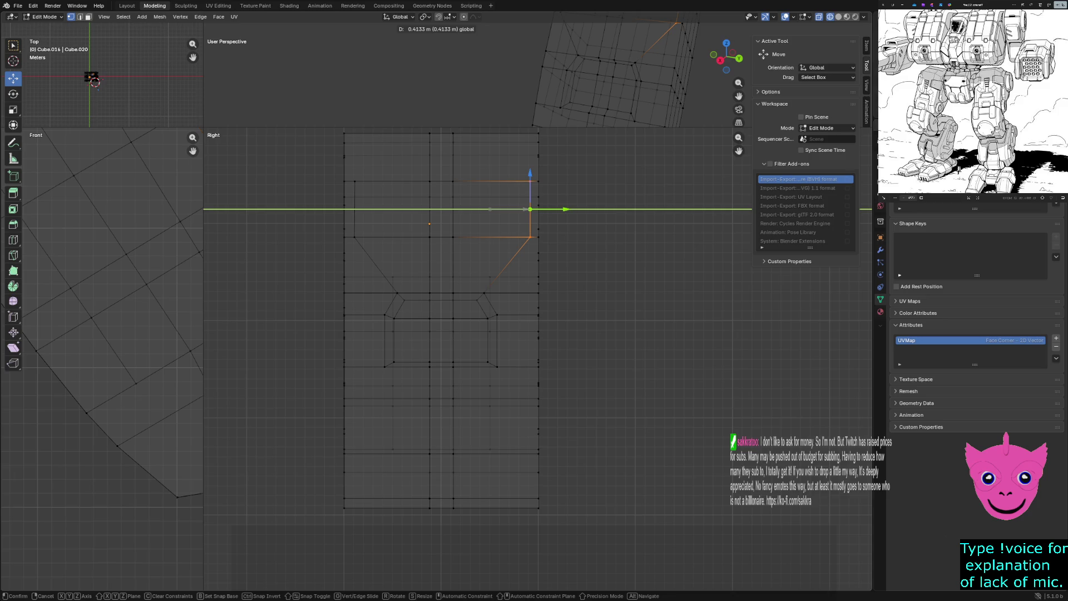
{"action": "left_click", "coordinate": [566, 209]}
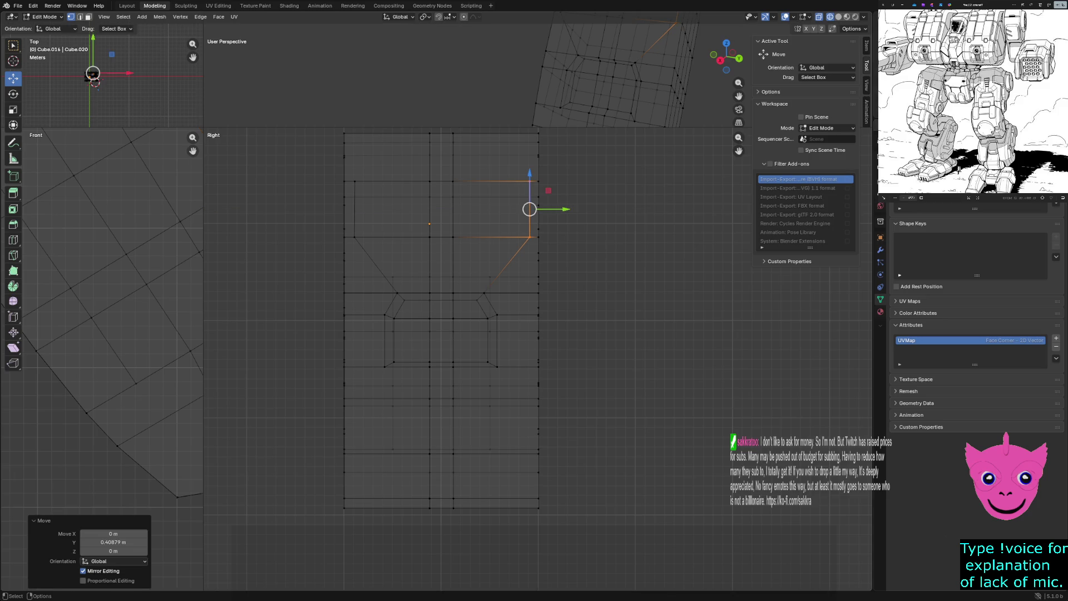
{"action": "left_click_drag", "start_coordinate": [332, 248], "coordinate": [558, 278]}
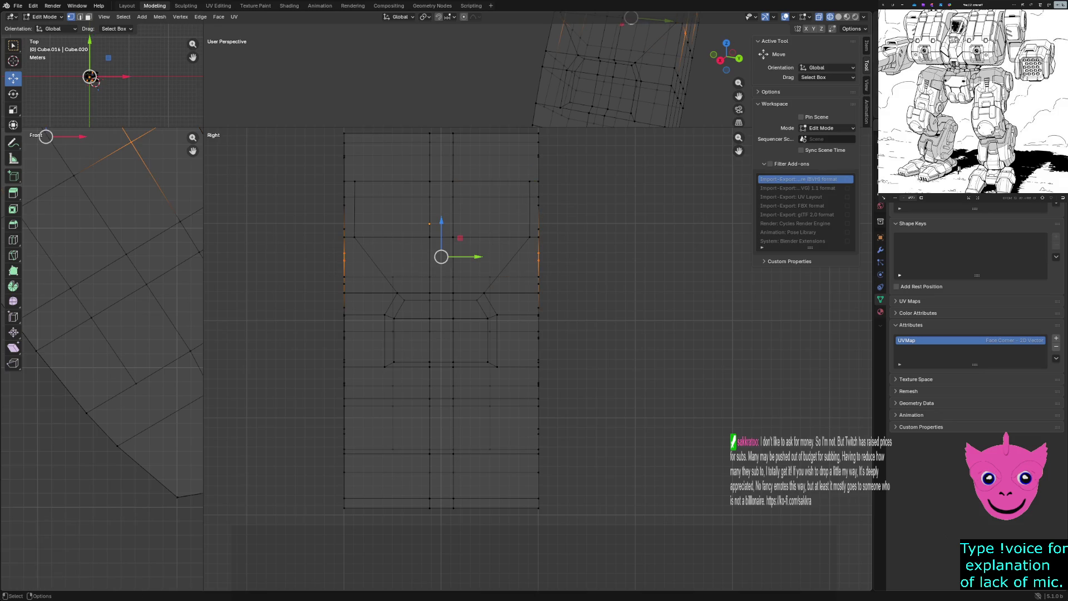
{"action": "key", "text": "alt+a"}
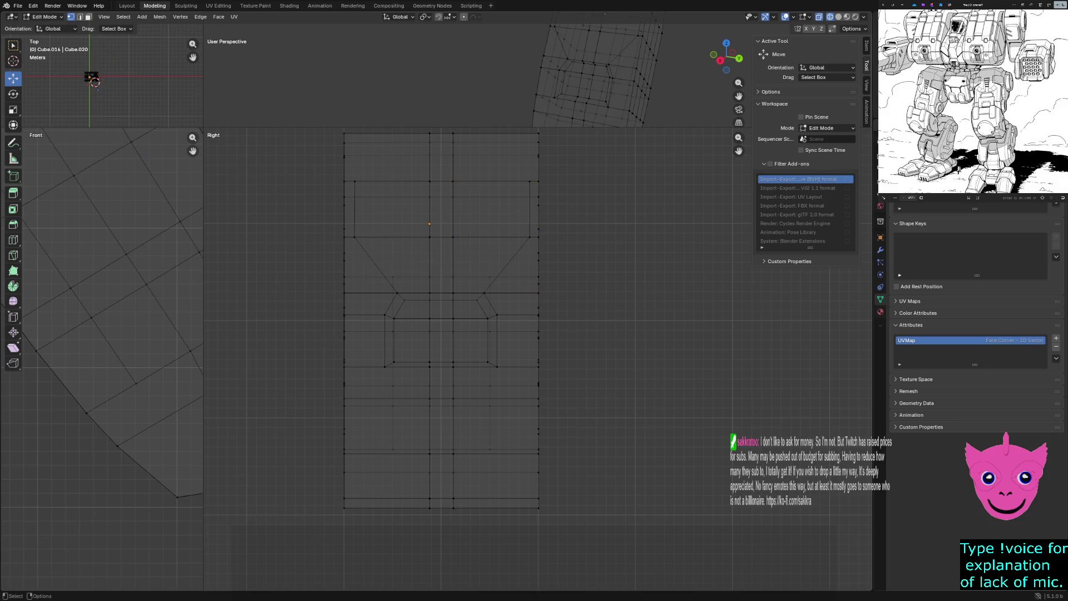
{"action": "left_click_drag", "start_coordinate": [202, 130], "coordinate": [288, 341]}
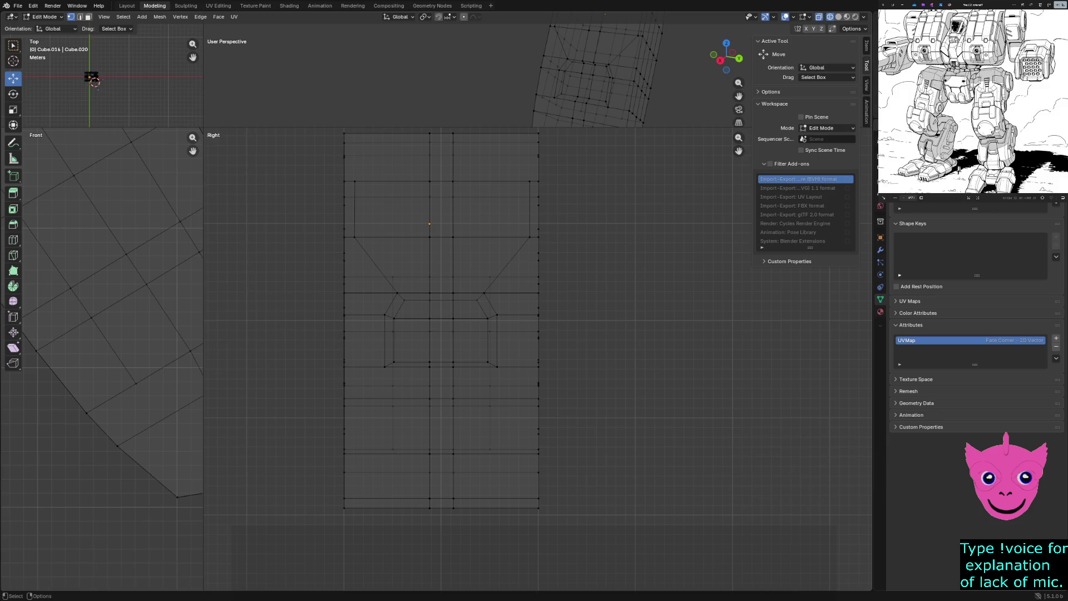
{"action": "left_click_drag", "start_coordinate": [203, 131], "coordinate": [276, 426]}
{"action": "mouse_move", "coordinate": [543, 209]}
{"action": "middle_mouse_down"}
{"action": "mouse_move", "coordinate": [601, 234]}
{"action": "mouse_move", "coordinate": [439, 54]}
{"action": "middle_mouse_up"}
Switch all views to Solid shading and orbit above the plate to inspect its top.
{"action": "key", "text": "z"}
{"action": "left_click", "coordinate": [693, 275]}
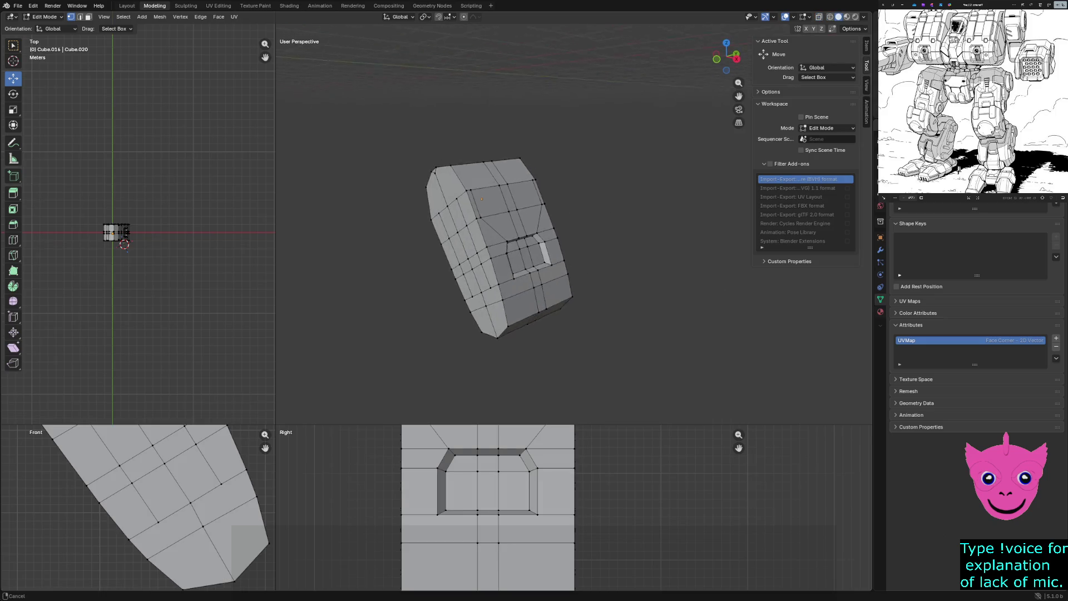
{"action": "left_click", "coordinate": [472, 198]}
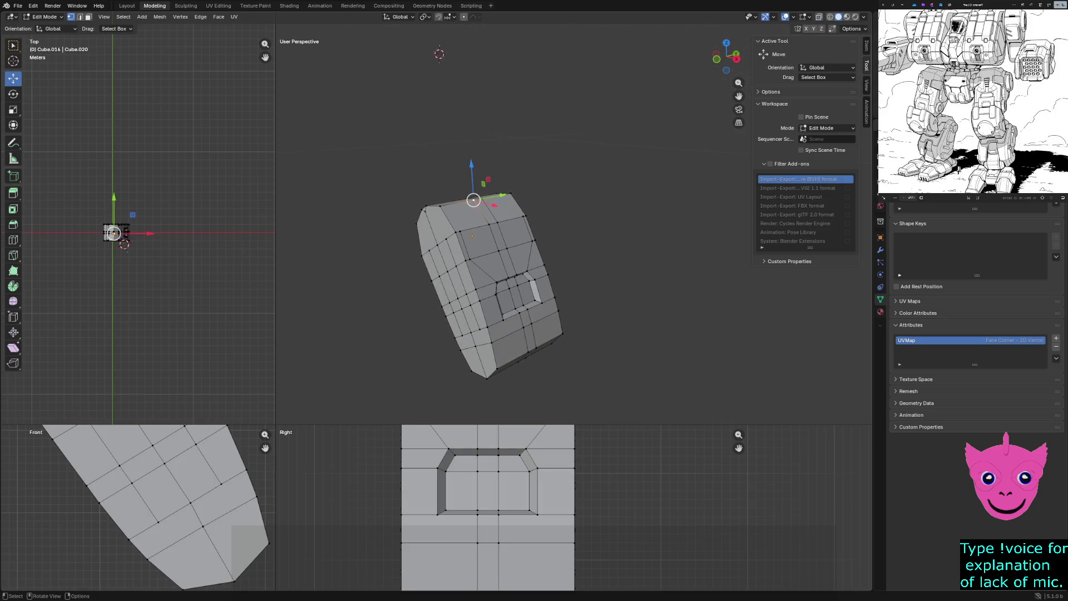
{"action": "middle_click_drag", "start_coordinate": [501, 251], "coordinate": [441, 45]}
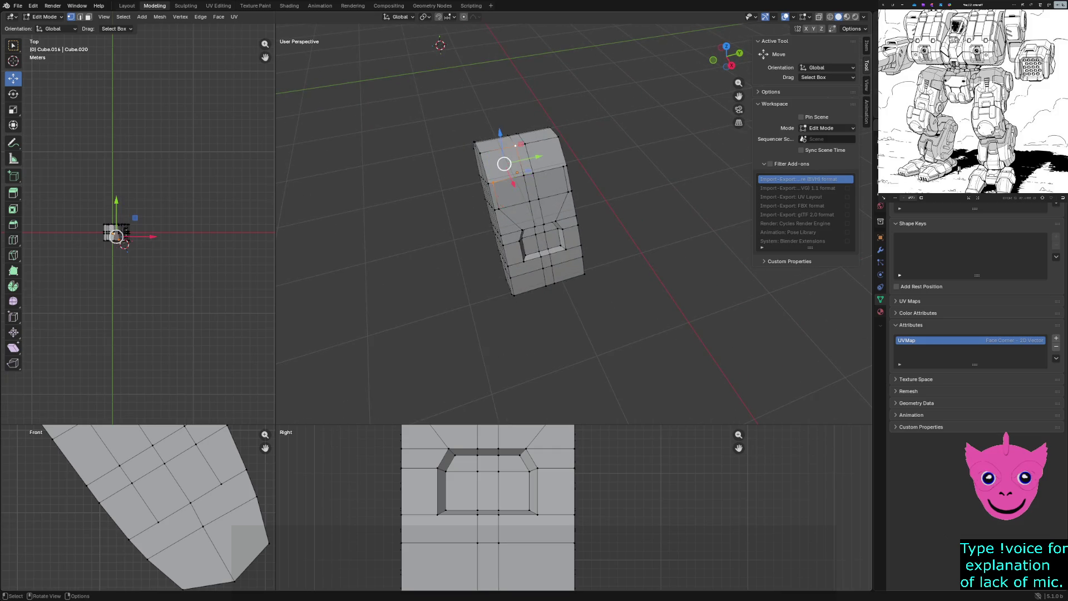
{"action": "middle_click_drag", "start_coordinate": [500, 251], "coordinate": [468, 34]}
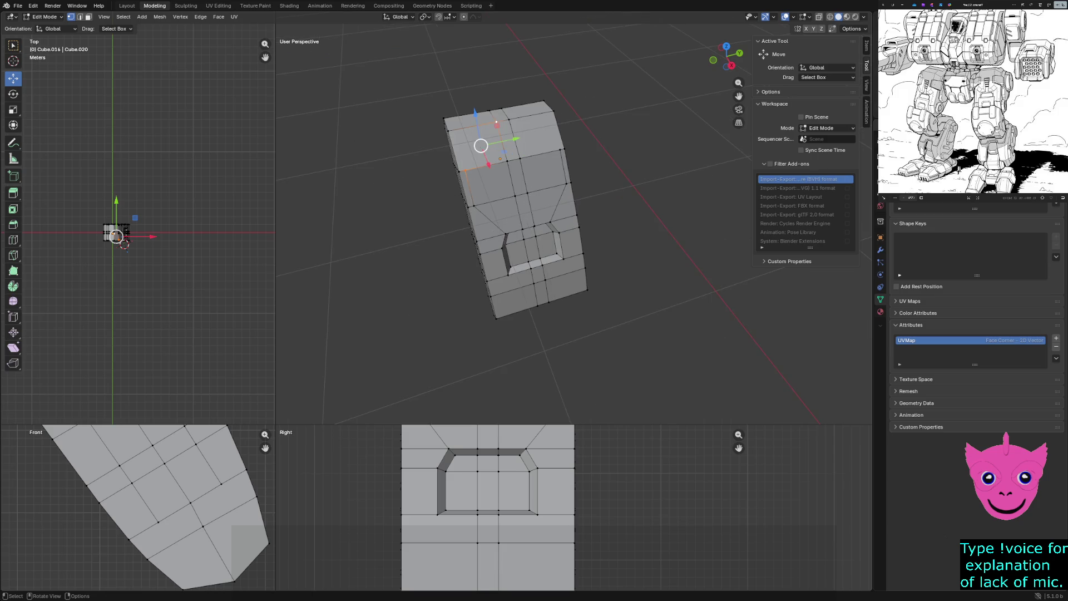
Clear the selection and pick a single vertex on the plate's top edge.
{"action": "key", "text": "alt+a"}
{"action": "left_click", "coordinate": [447, 131]}
{"action": "key", "text": "z"}
Switch to Wireframe and box-select the upper vertices of the plate in the Front view.
{"action": "left_click", "coordinate": [368, 170]}
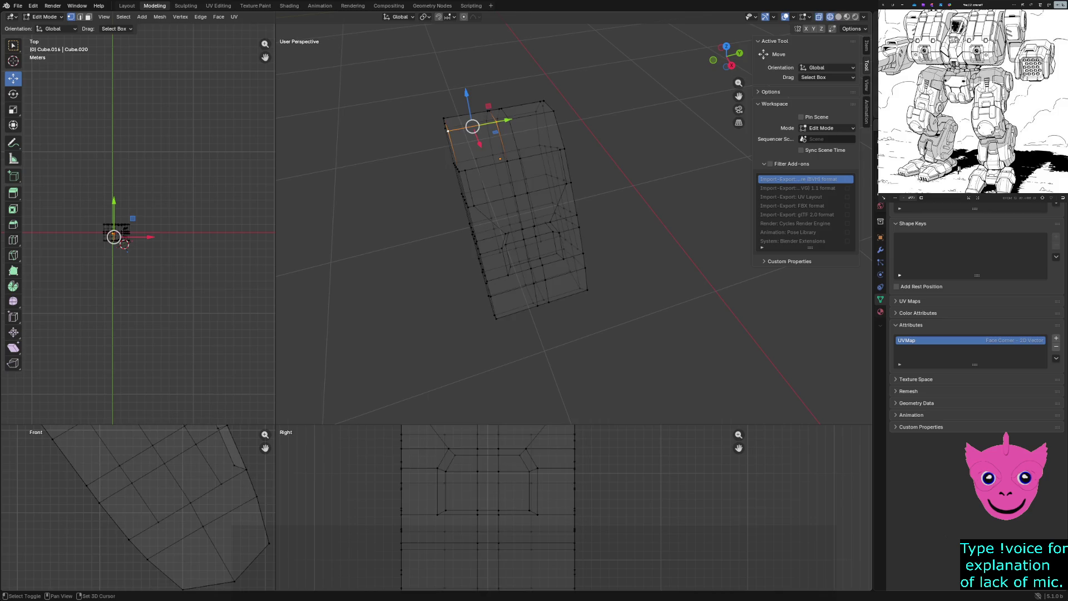
{"action": "left_click", "coordinate": [506, 124], "text": "shift"}
{"action": "left_click", "coordinate": [522, 159], "text": "shift"}
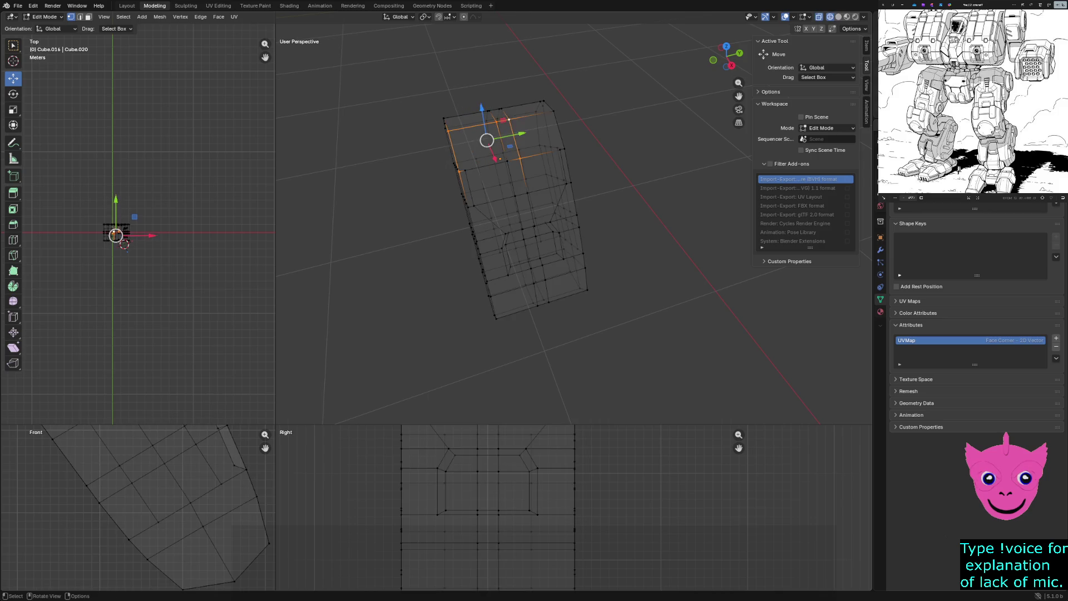
{"action": "left_click_drag", "start_coordinate": [130, 426], "coordinate": [274, 501]}
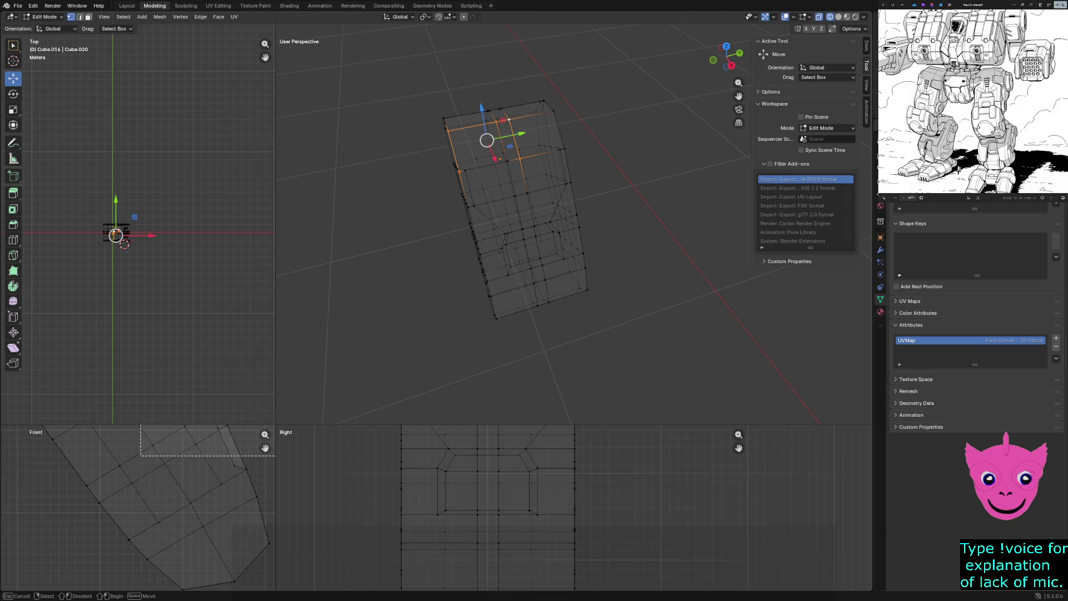
{"action": "middle_click_drag", "start_coordinate": [150, 501], "coordinate": [154, 536]}
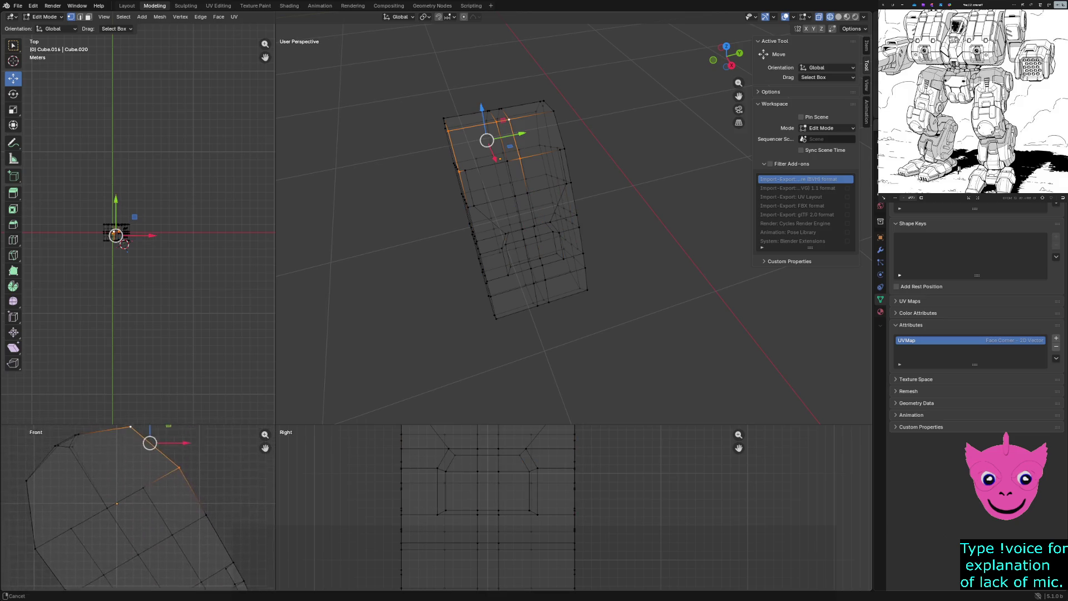
{"action": "left_click_drag", "start_coordinate": [115, 441], "coordinate": [194, 506]}
{"action": "key", "text": "alt+a"}
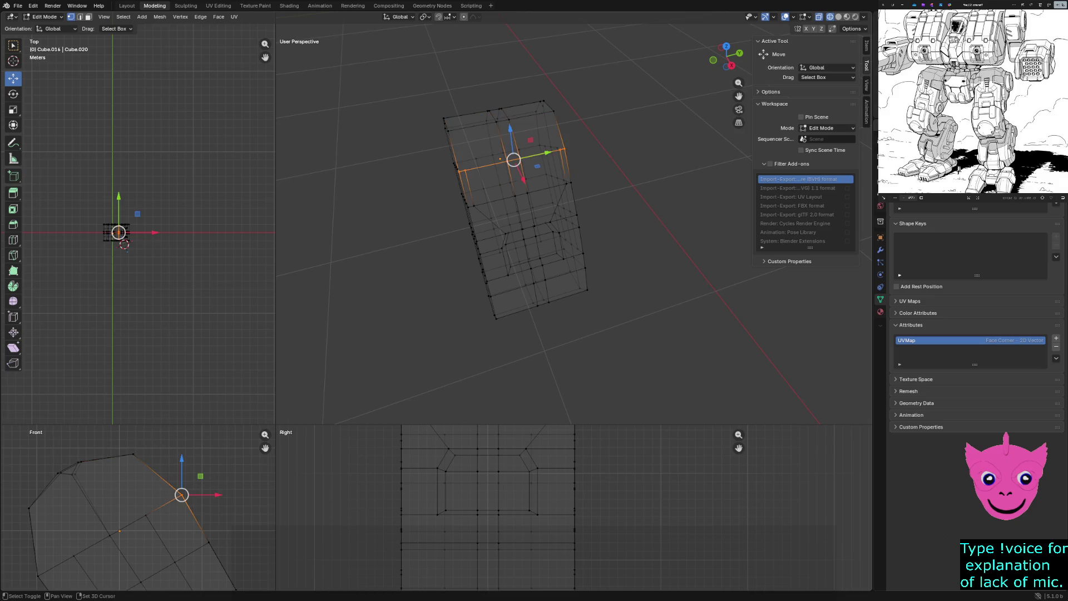
{"action": "left_click_drag", "start_coordinate": [116, 443], "coordinate": [150, 468], "text": "shift"}
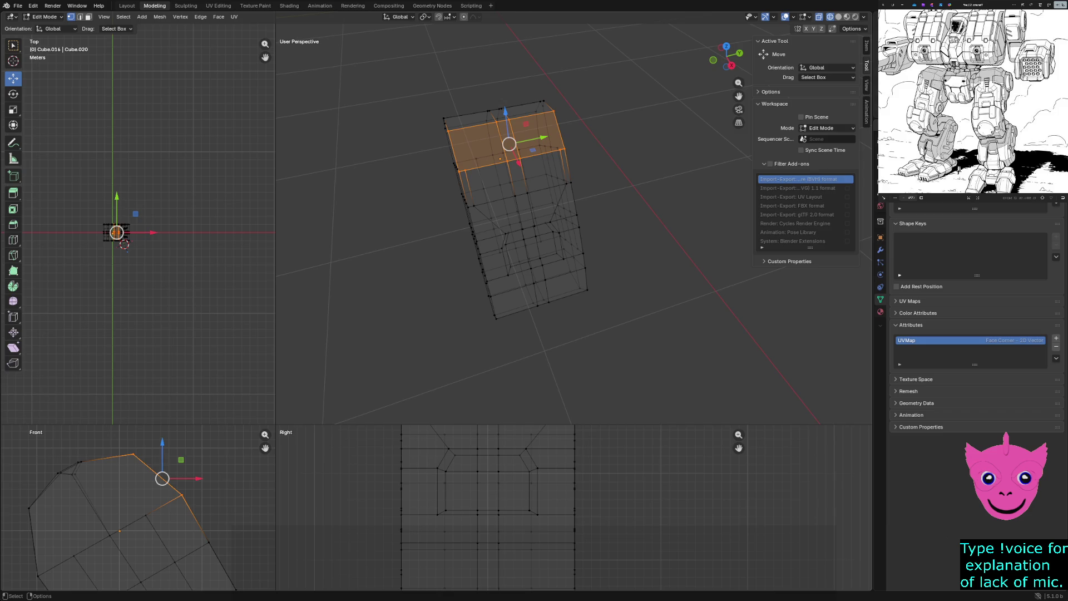
Grow the selection three times across the top faces and check it from several angles.
{"action": "mouse_move", "coordinate": [534, 209]}
{"action": "middle_mouse_down"}
{"action": "mouse_move", "coordinate": [485, 218]}
{"action": "mouse_move", "coordinate": [501, 213]}
{"action": "middle_mouse_up"}
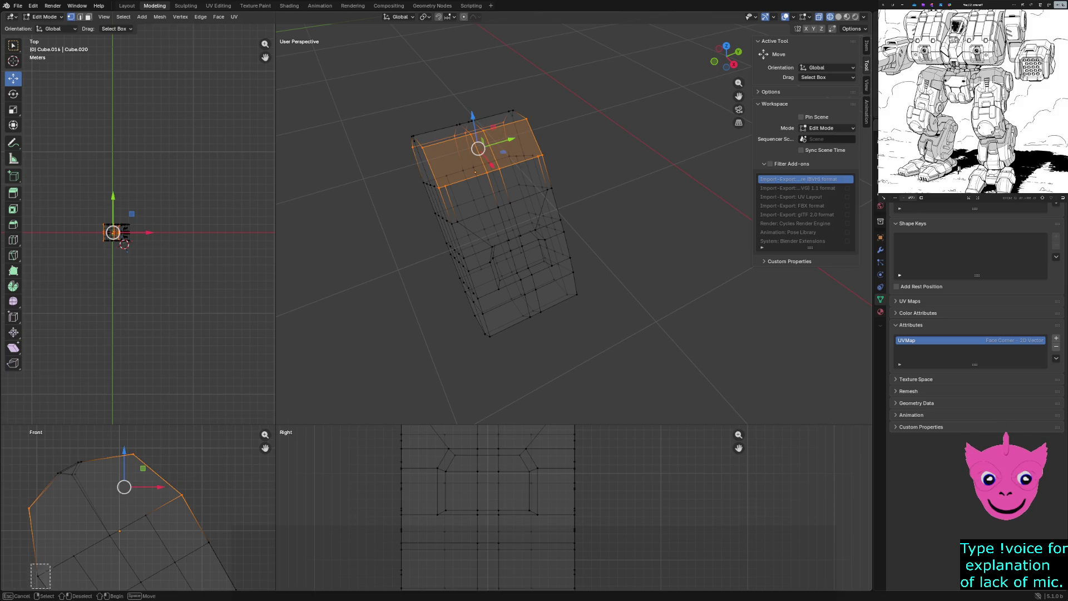
{"action": "key", "text": "ctrl+KP_Add"}
{"action": "key", "text": "ctrl+KP_Add"}
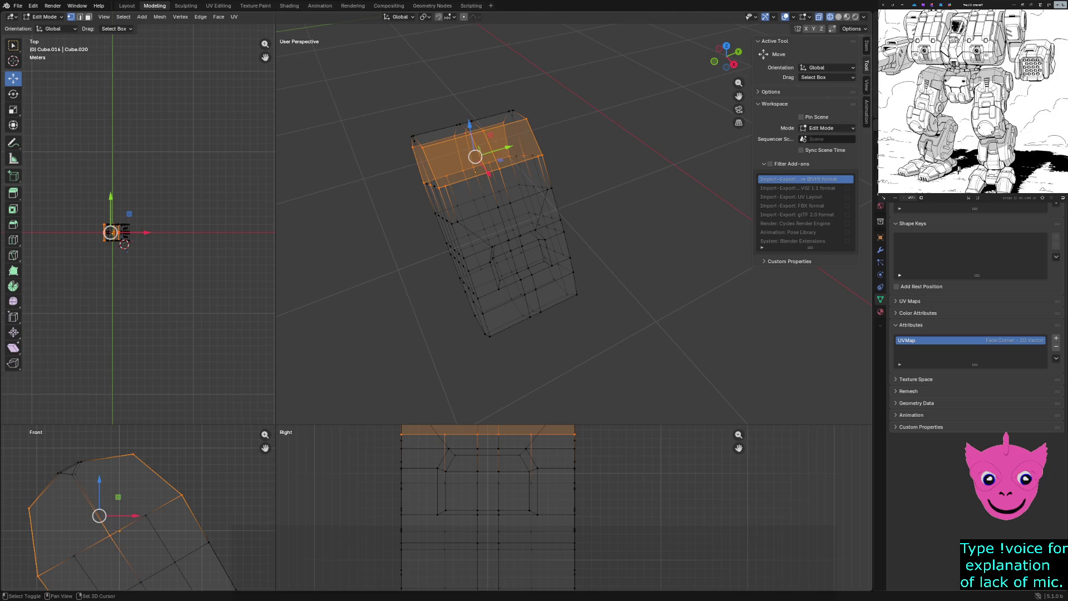
{"action": "key", "text": "ctrl+KP_Add"}
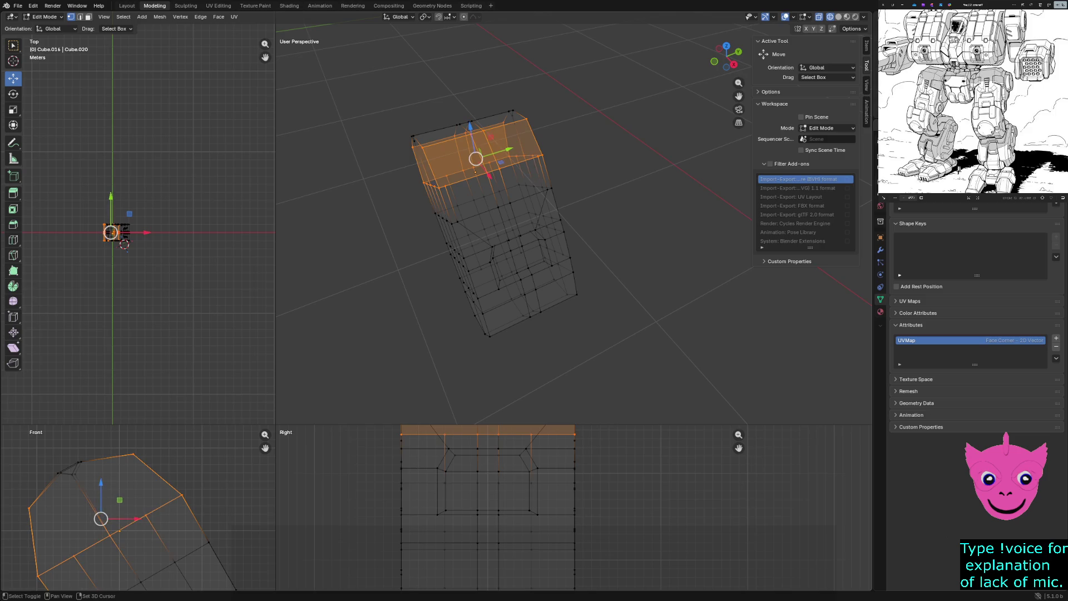
{"action": "key", "text": "ctrl+KP_Add"}
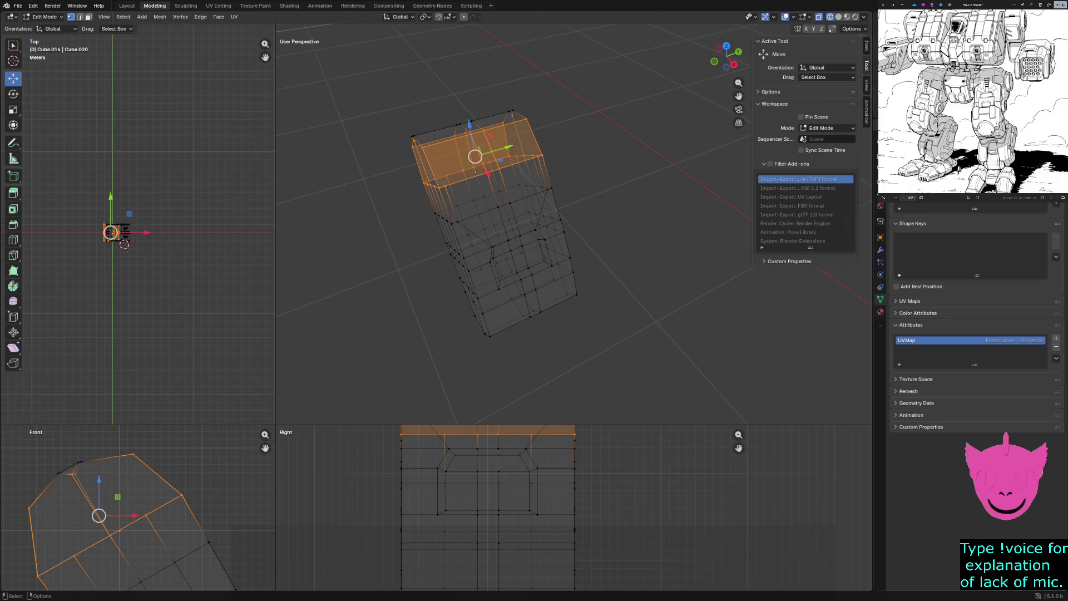
{"action": "mouse_move", "coordinate": [501, 251]}
{"action": "middle_mouse_down"}
{"action": "mouse_move", "coordinate": [534, 276]}
{"action": "mouse_move", "coordinate": [467, 216]}
{"action": "mouse_move", "coordinate": [418, 335]}
{"action": "mouse_move", "coordinate": [467, 267]}
{"action": "middle_mouse_up"}
{"action": "middle_click_drag", "start_coordinate": [468, 318], "coordinate": [501, 251]}
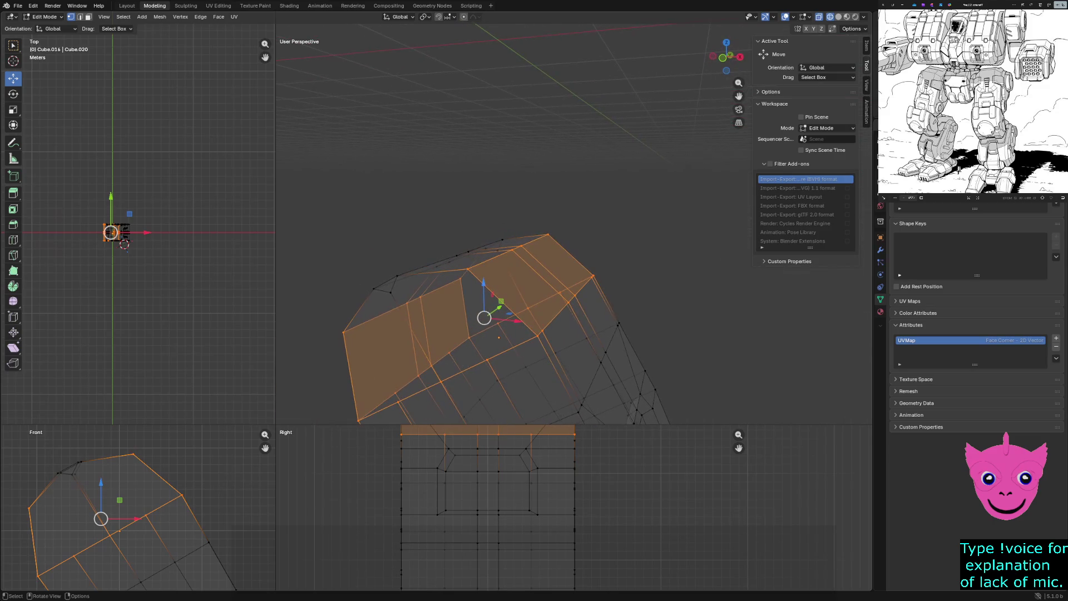
{"action": "left_click", "coordinate": [373, 289], "text": "shift"}
Toggle X-ray display of the mesh, then clear the selection.
{"action": "mouse_move", "coordinate": [501, 317]}
{"action": "middle_mouse_down"}
{"action": "mouse_move", "coordinate": [468, 325]}
{"action": "mouse_move", "coordinate": [635, 276]}
{"action": "mouse_move", "coordinate": [617, 284]}
{"action": "mouse_move", "coordinate": [585, 351]}
{"action": "mouse_move", "coordinate": [568, 333]}
{"action": "middle_mouse_up"}
{"action": "key", "text": "alt+z"}
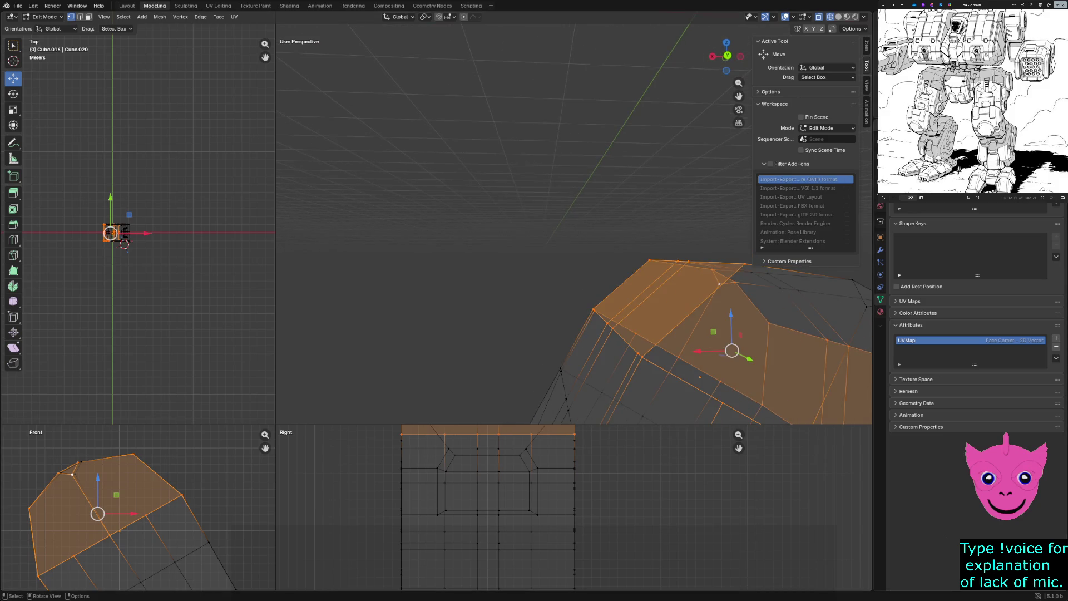
{"action": "left_click", "coordinate": [699, 377]}
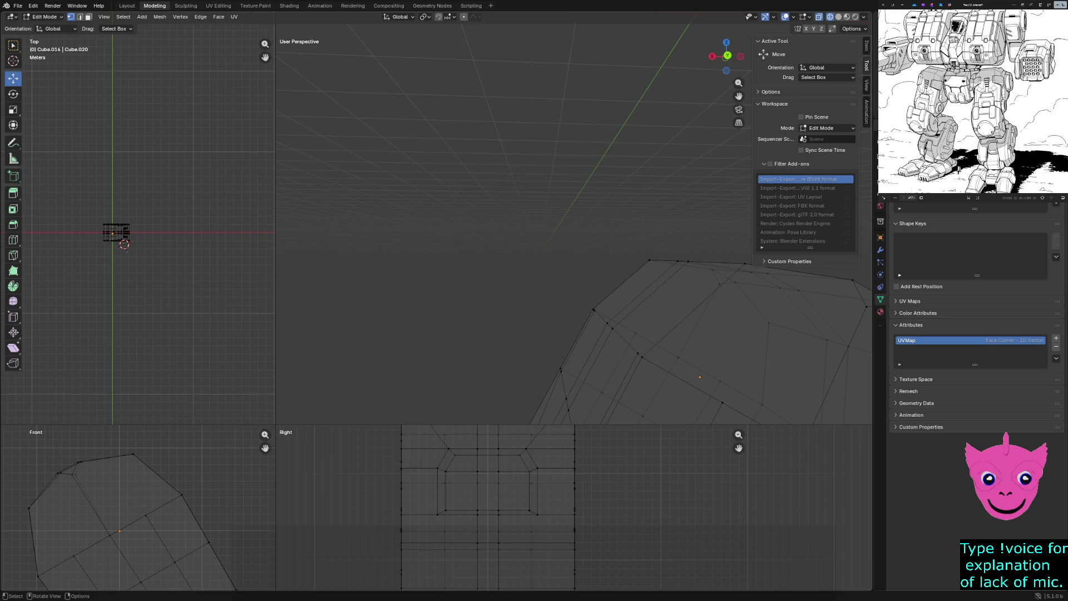
{"action": "scroll", "coordinate": [121, 526], "scroll_direction": "down", "scroll_amount": 1}
Knife-cut a new angled edge across the plate's upper section from right to left.
{"action": "key", "text": "k"}
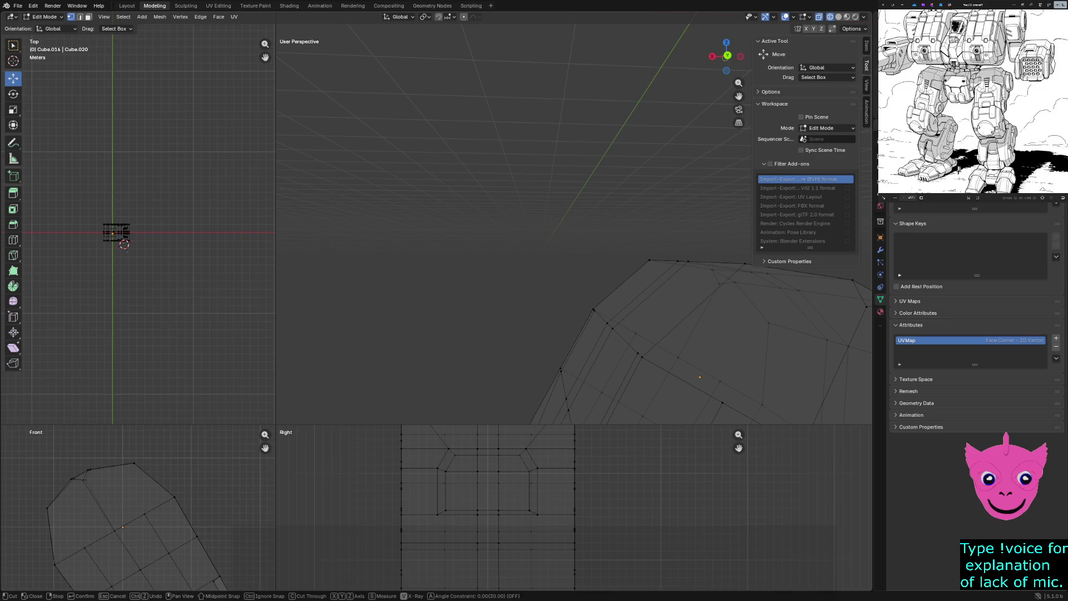
{"action": "left_click", "coordinate": [189, 459]}
{"action": "left_click", "coordinate": [16, 548]}
{"action": "key", "text": "Return"}
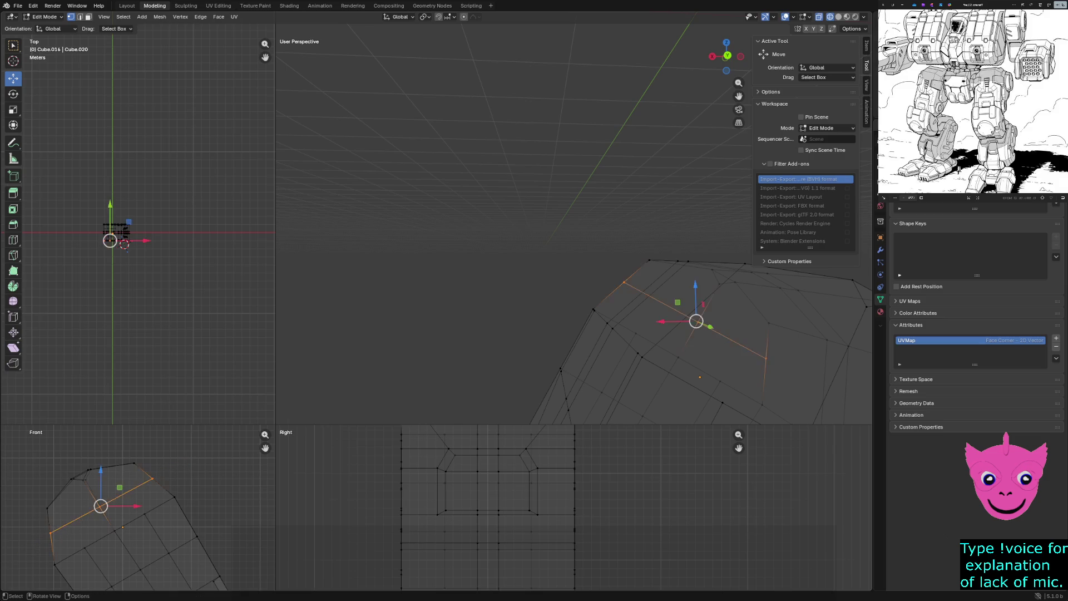
{"action": "left_click", "coordinate": [124, 242]}
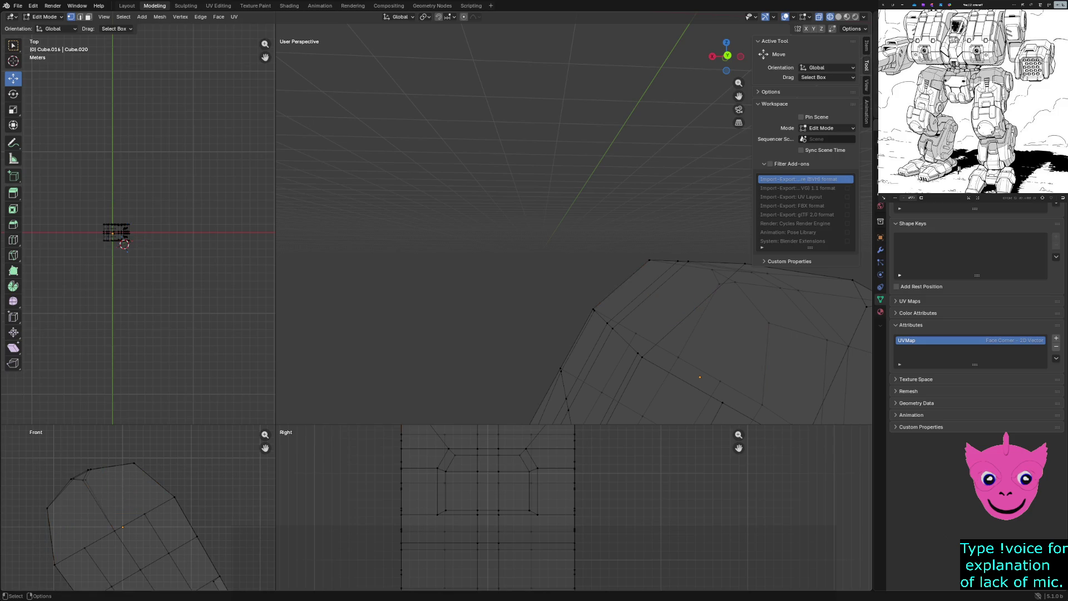
Knife-cut a second parallel angled edge just below the first and inspect both cuts.
{"action": "key", "text": "k"}
{"action": "left_click", "coordinate": [192, 459]}
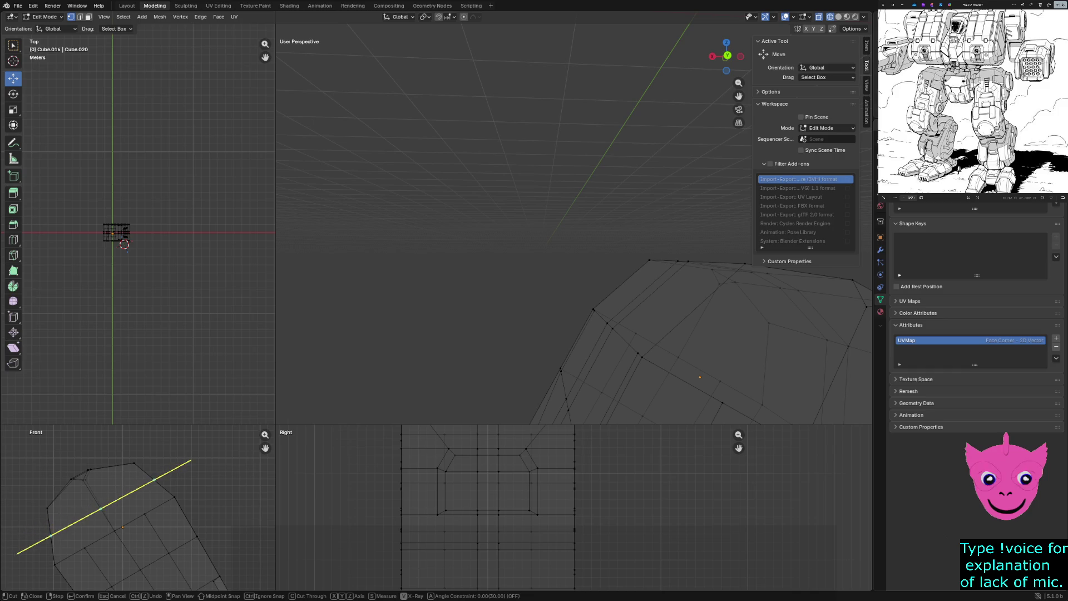
{"action": "left_click", "coordinate": [17, 551]}
{"action": "key", "text": "Return"}
{"action": "middle_click_drag", "start_coordinate": [585, 250], "coordinate": [538, 39]}
{"action": "middle_click_drag", "start_coordinate": [501, 251], "coordinate": [585, 209]}
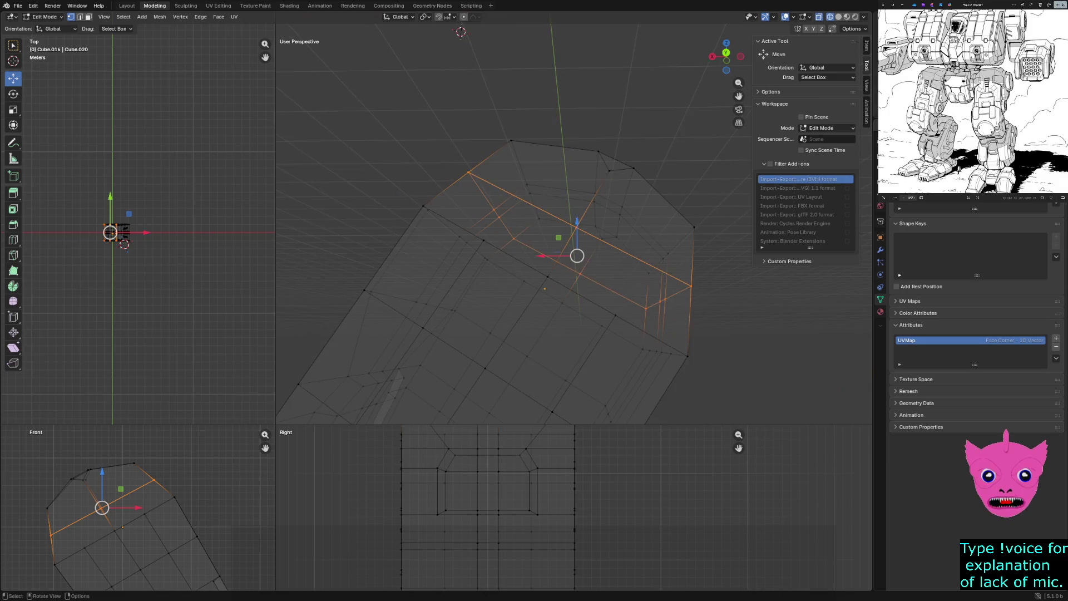
{"action": "mouse_move", "coordinate": [551, 318]}
{"action": "middle_mouse_down"}
{"action": "mouse_move", "coordinate": [559, 330]}
{"action": "mouse_move", "coordinate": [617, 284]}
{"action": "middle_mouse_up"}
Return all views to Solid shading.
{"action": "key", "text": "z"}
{"action": "left_click", "coordinate": [618, 326]}
Select the vertices of the plate's central top face.
{"action": "left_click", "coordinate": [616, 297]}
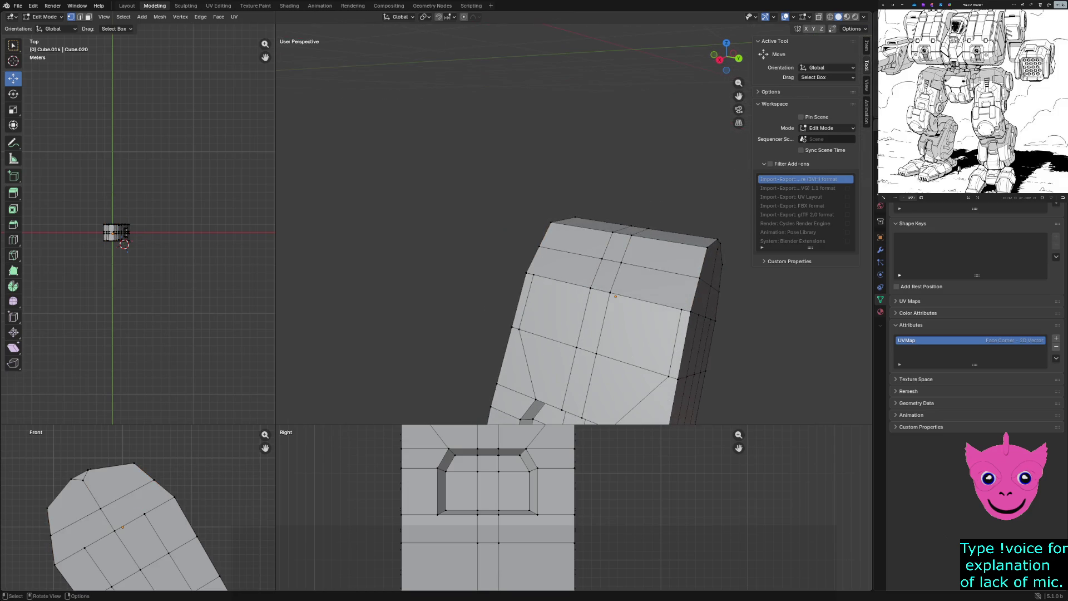
{"action": "left_click", "coordinate": [533, 274]}
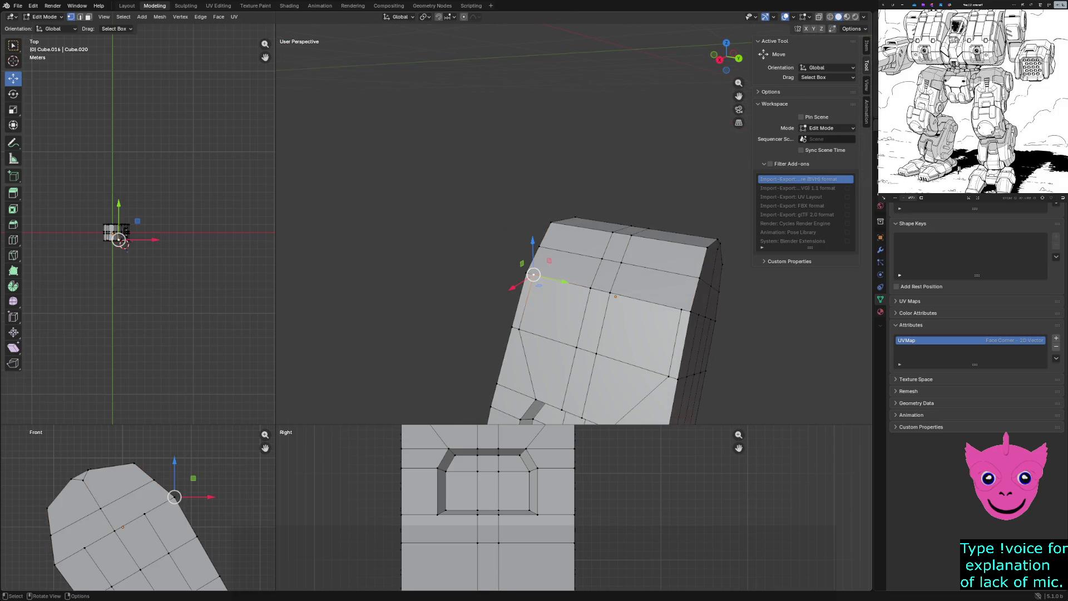
{"action": "middle_click_drag", "start_coordinate": [601, 309], "coordinate": [616, 296]}
{"action": "left_click", "coordinate": [616, 295]}
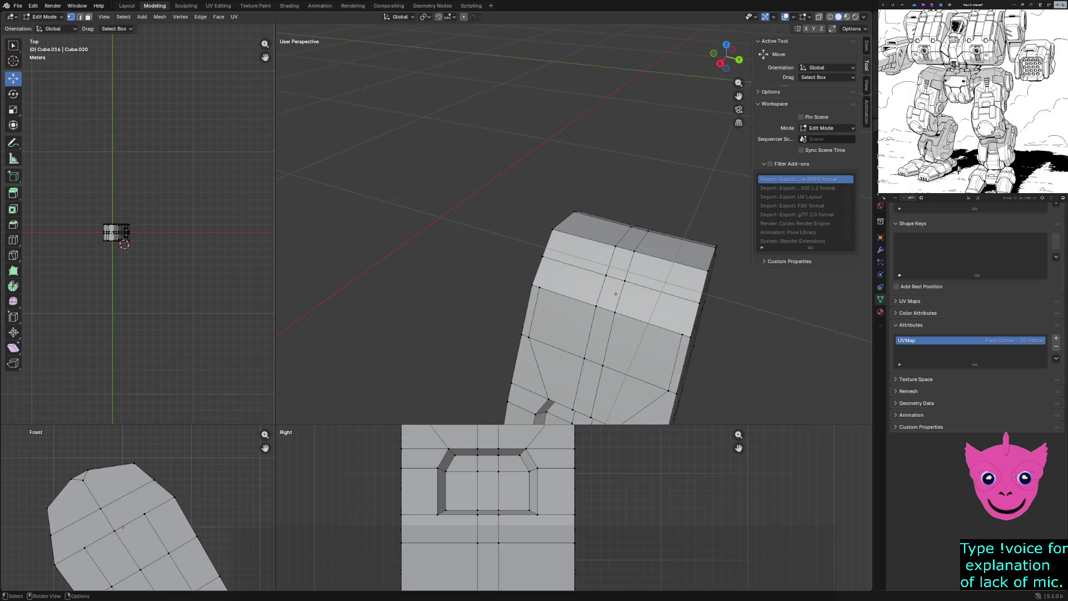
{"action": "left_click", "coordinate": [539, 287]}
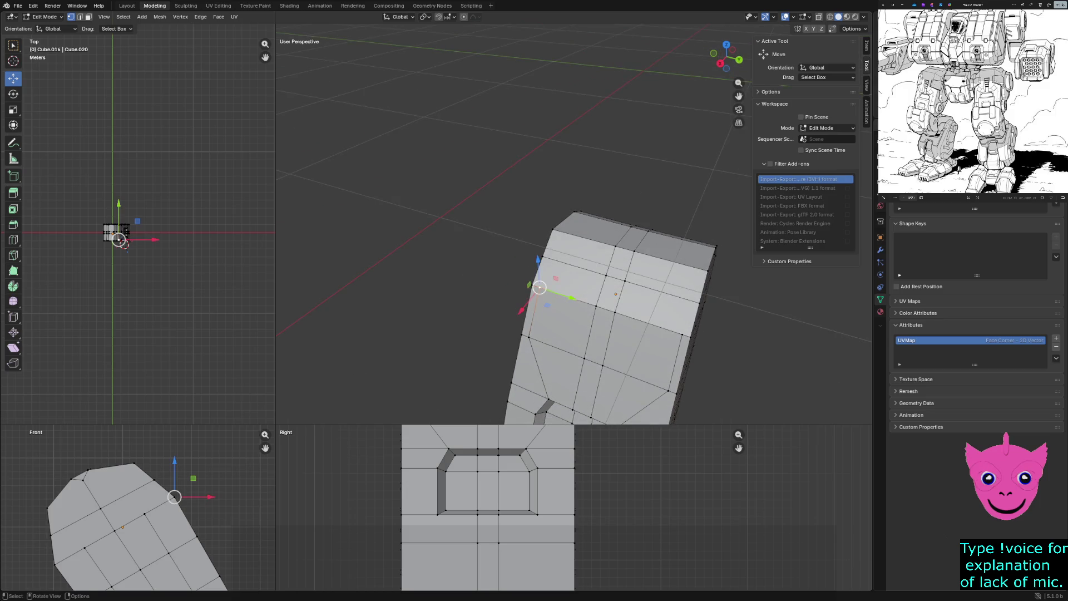
{"action": "middle_click_drag", "start_coordinate": [618, 317], "coordinate": [630, 309]}
{"action": "left_click", "coordinate": [612, 331]}
{"action": "left_click", "coordinate": [619, 310]}
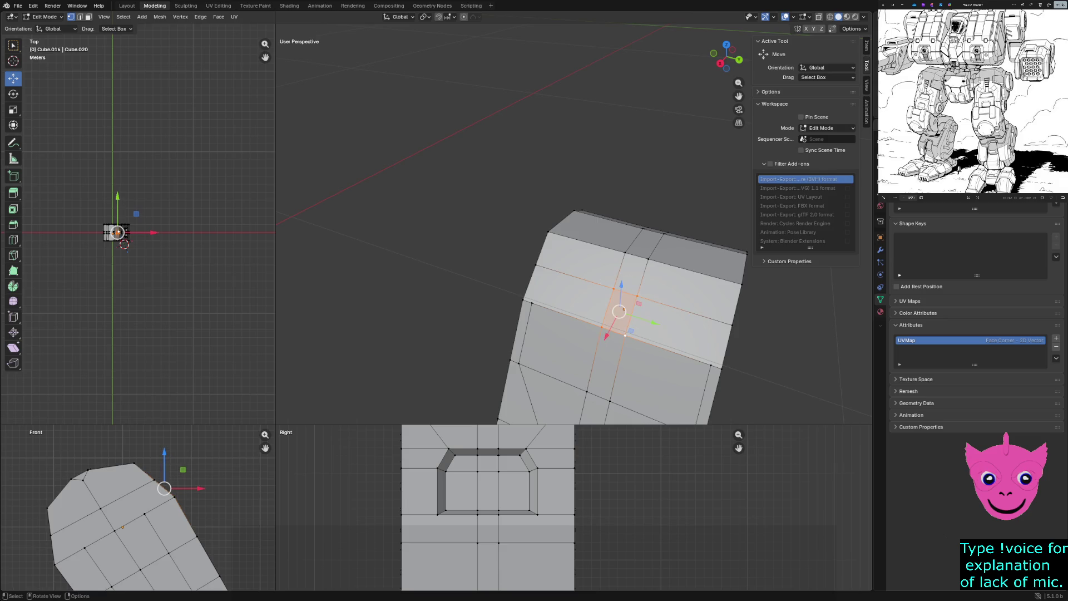
Move the top face along X by about -0.19 m into a pointed ridge and inspect the peak.
{"action": "key", "text": "g"}
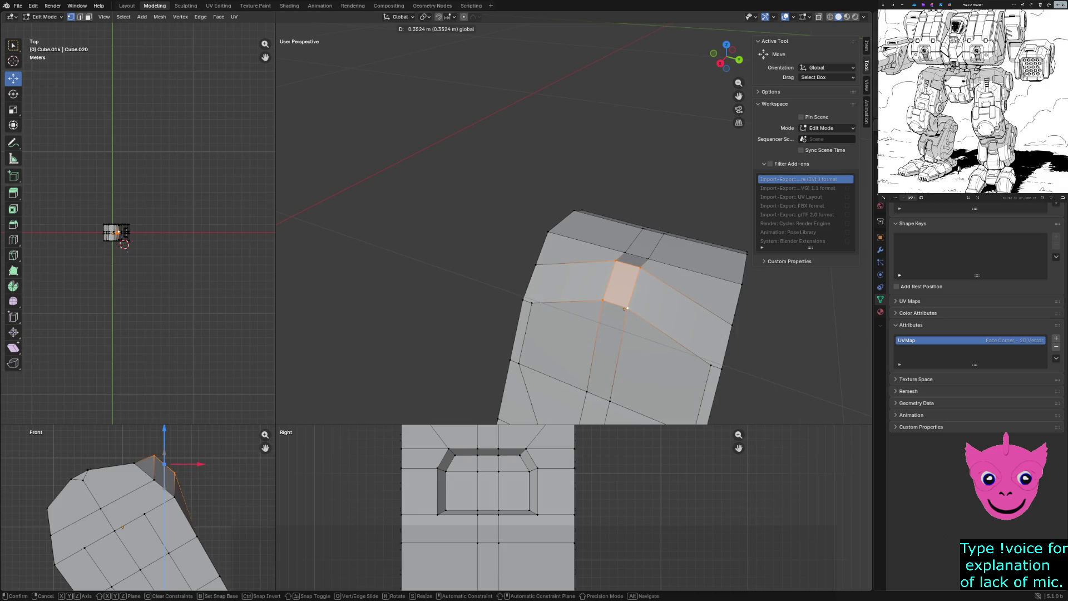
{"action": "left_click", "coordinate": [164, 468]}
{"action": "key", "text": "g"}
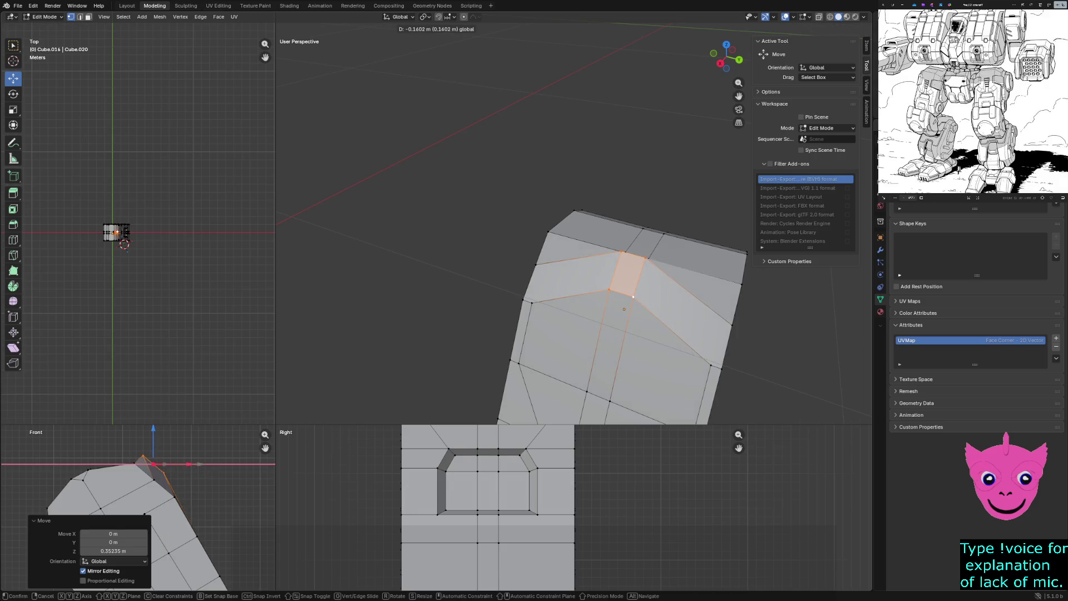
{"action": "left_click", "coordinate": [625, 310]}
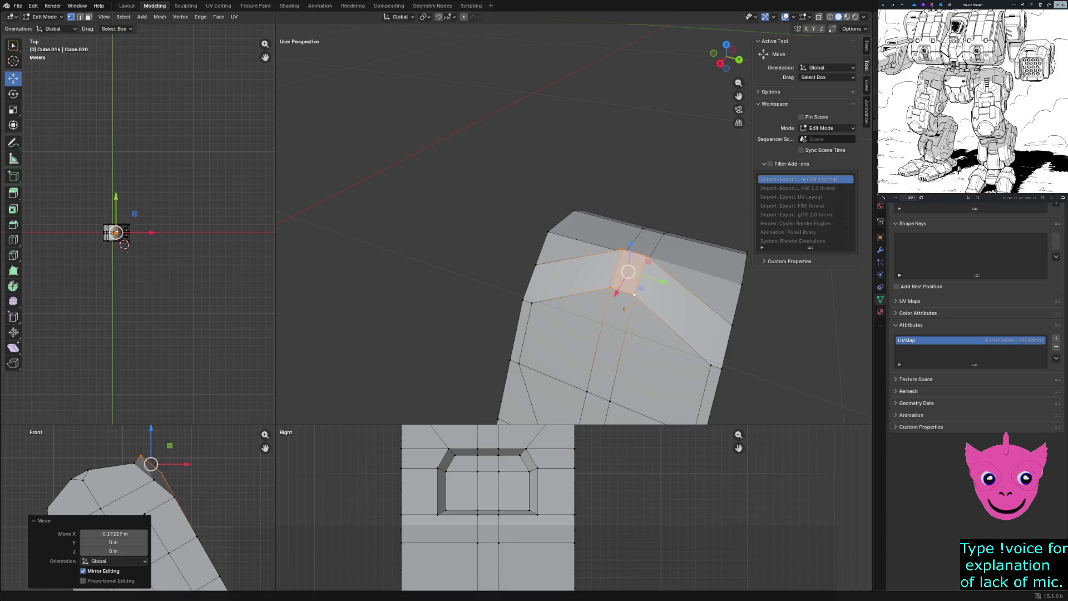
{"action": "mouse_move", "coordinate": [637, 293]}
{"action": "middle_mouse_down"}
{"action": "mouse_move", "coordinate": [584, 275]}
{"action": "mouse_move", "coordinate": [632, 301]}
{"action": "mouse_move", "coordinate": [567, 288]}
{"action": "mouse_move", "coordinate": [634, 317]}
{"action": "mouse_move", "coordinate": [651, 300]}
{"action": "middle_mouse_up"}
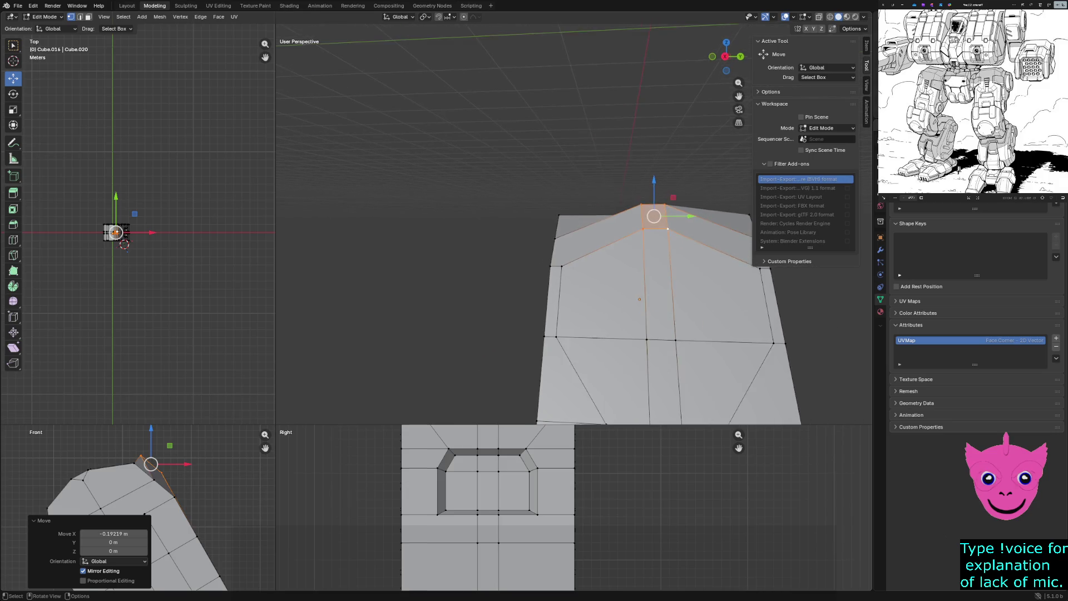
{"action": "middle_click_drag", "start_coordinate": [651, 301], "coordinate": [551, 296]}
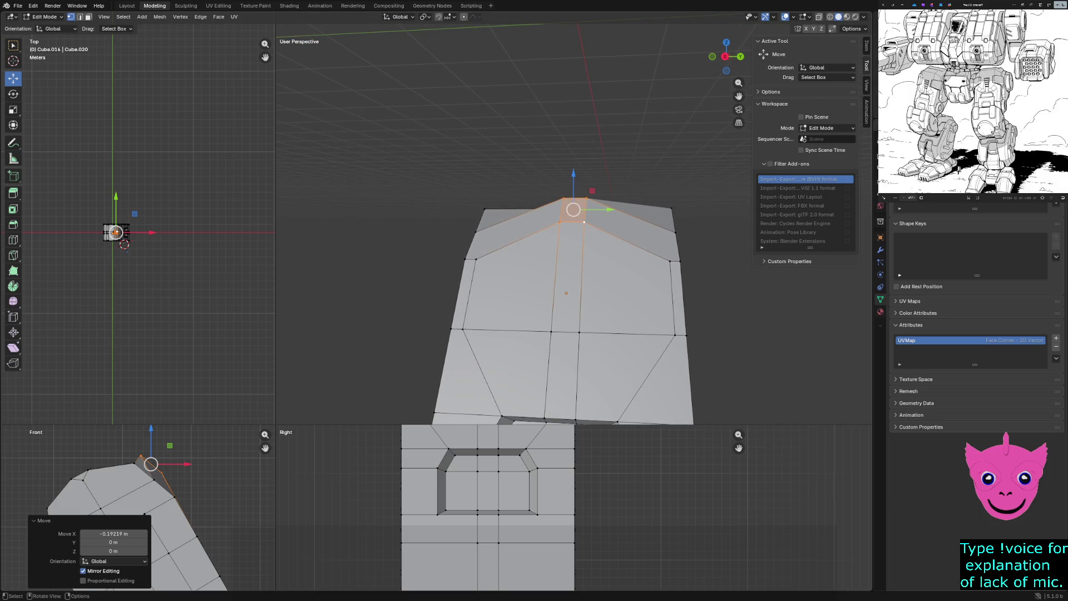
Undo the moves so the plate's top returns to flat.
{"action": "key", "text": "ctrl+z"}
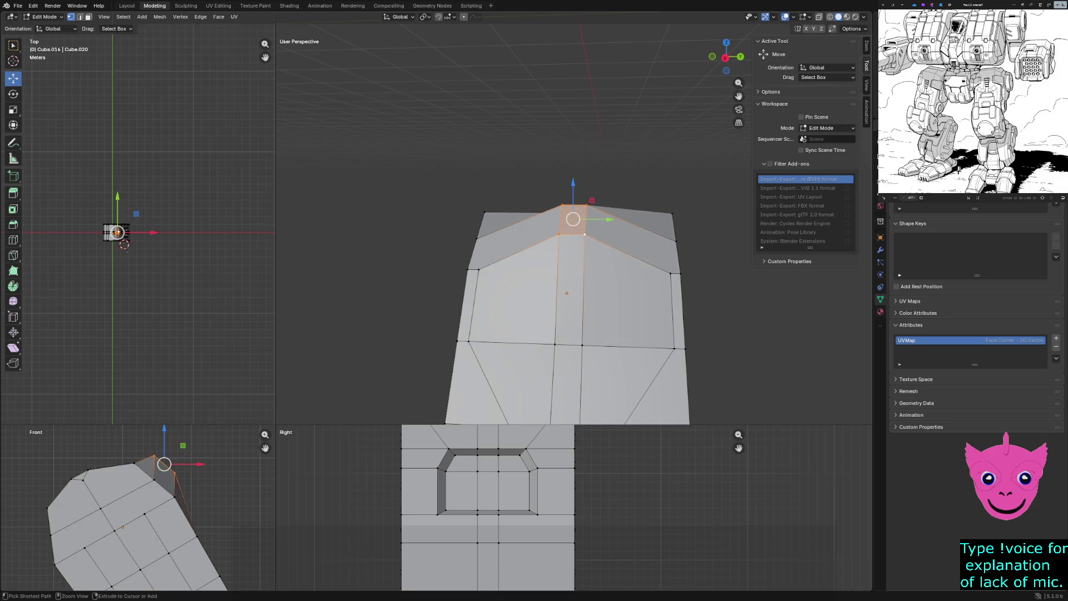
{"action": "key", "text": "ctrl+z"}
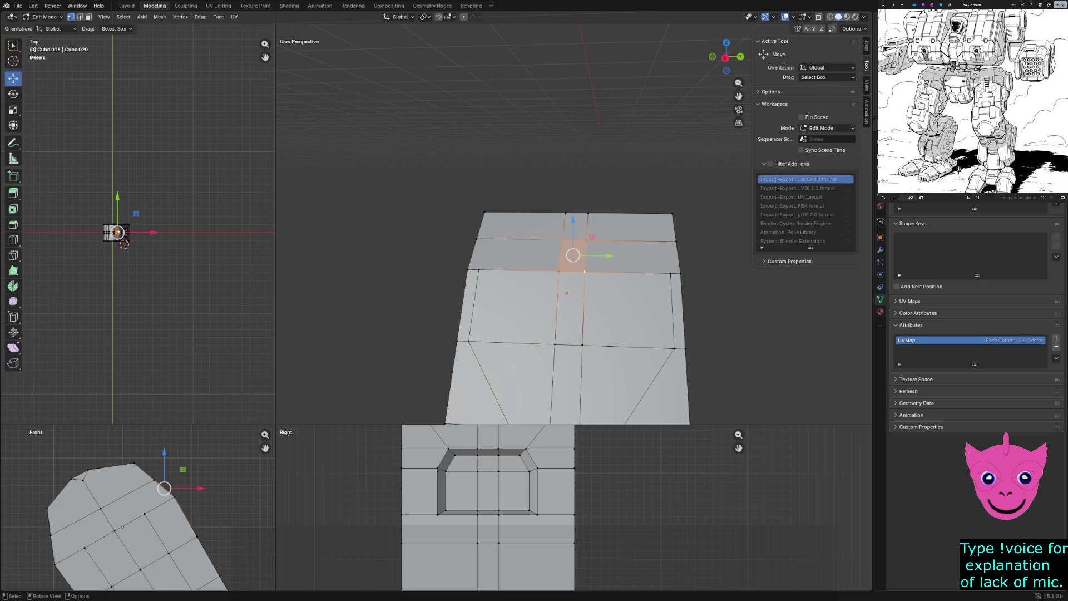
Step through the vertices along the plate's left edge, selecting each in turn.
{"action": "left_click", "coordinate": [479, 268]}
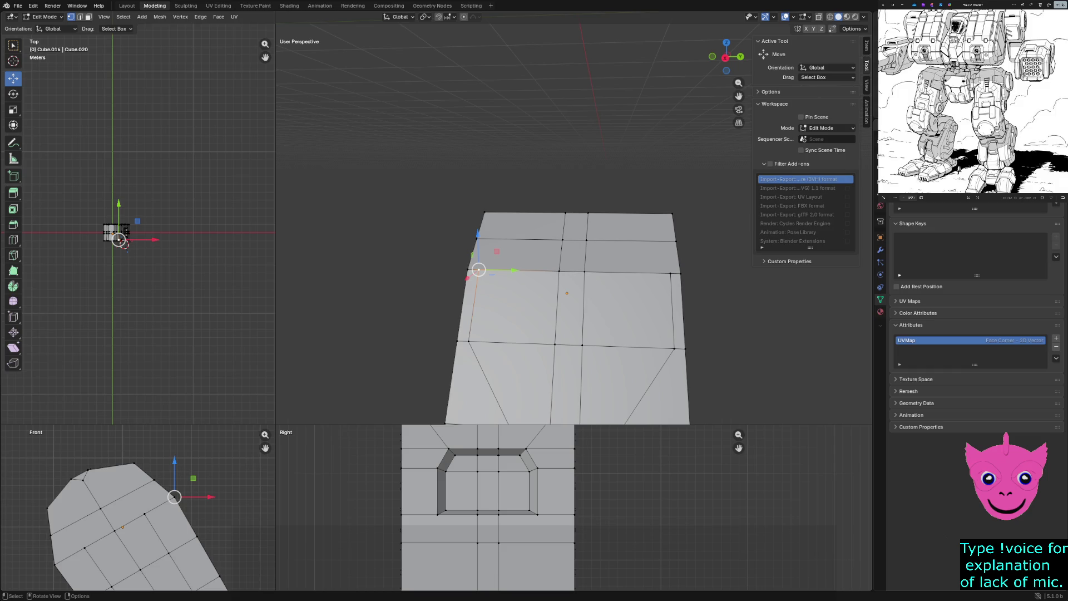
{"action": "scroll", "coordinate": [567, 292], "scroll_direction": "down", "scroll_amount": 2}
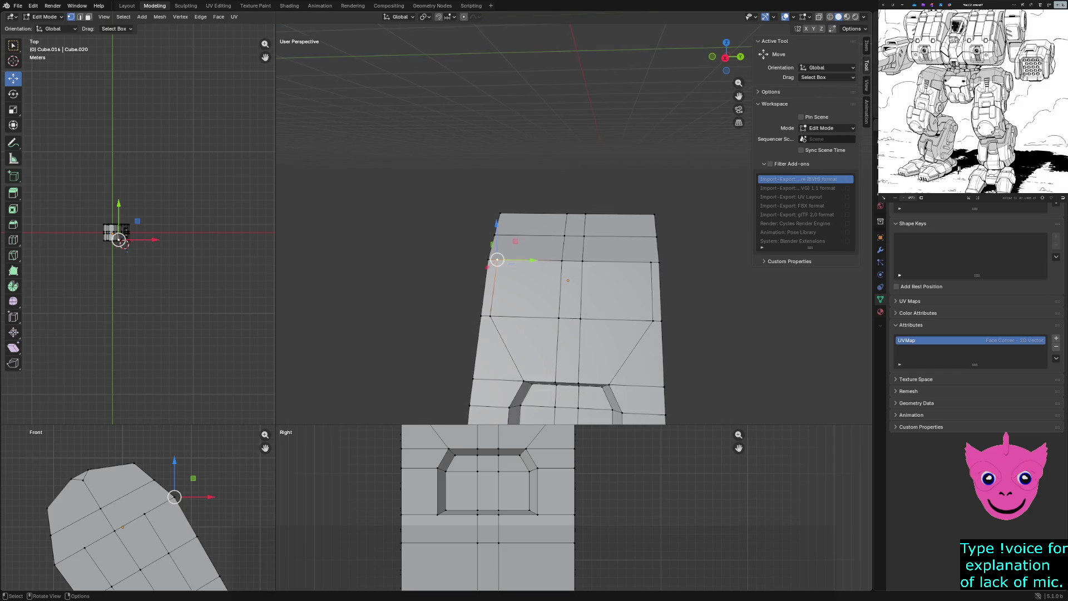
{"action": "left_click", "coordinate": [489, 316]}
{"action": "left_click", "coordinate": [497, 259]}
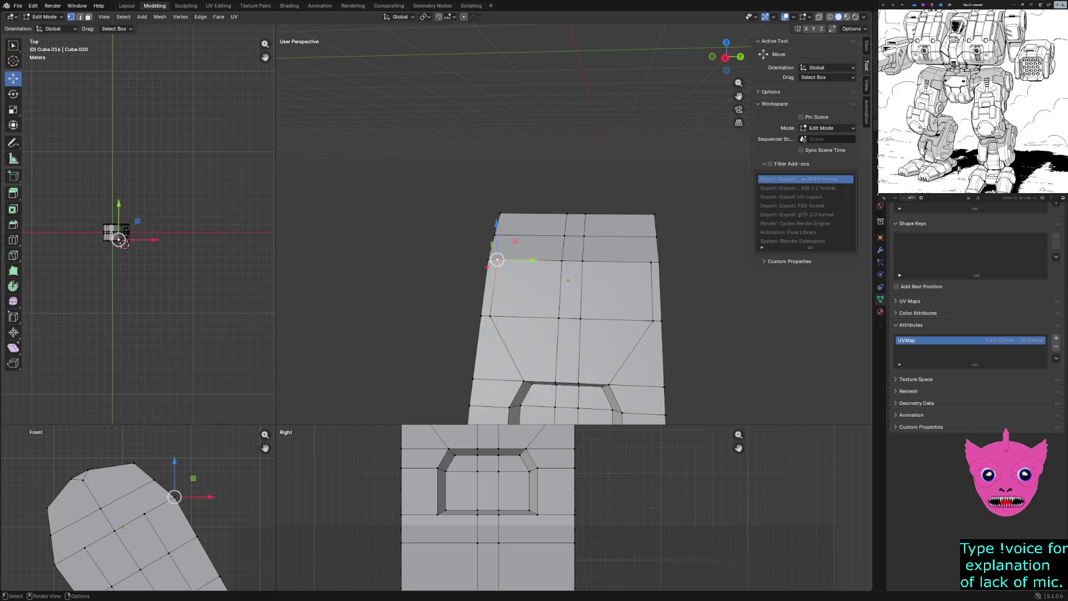
{"action": "left_click", "coordinate": [489, 316]}
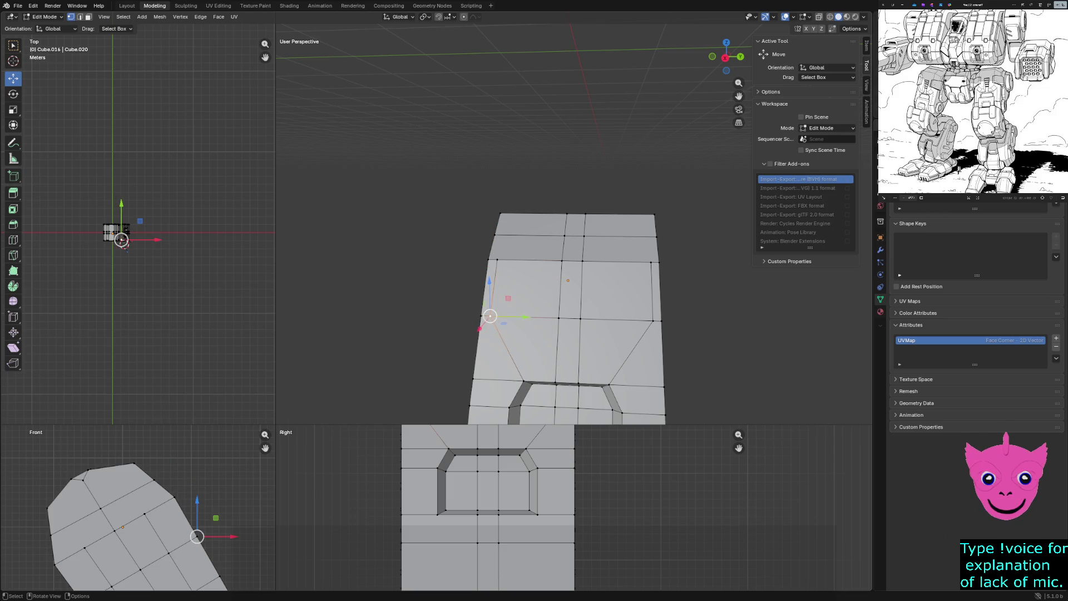
{"action": "scroll", "coordinate": [501, 325], "scroll_direction": "down", "scroll_amount": 2}
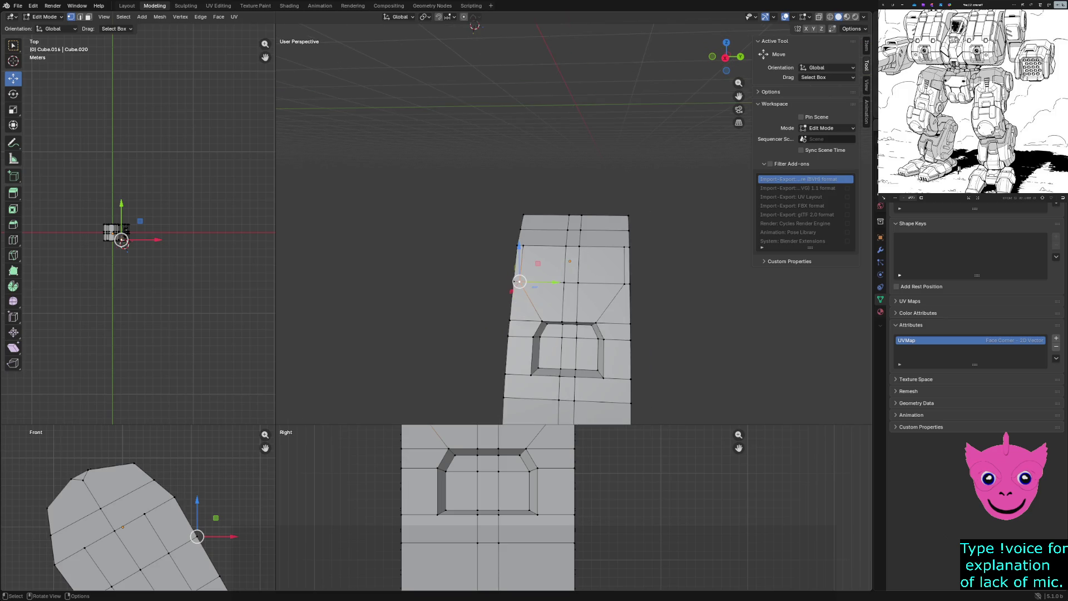
Show all views as Wireframe and enlarge the Front view over the others.
{"action": "key", "text": "z"}
{"action": "left_click", "coordinate": [378, 477]}
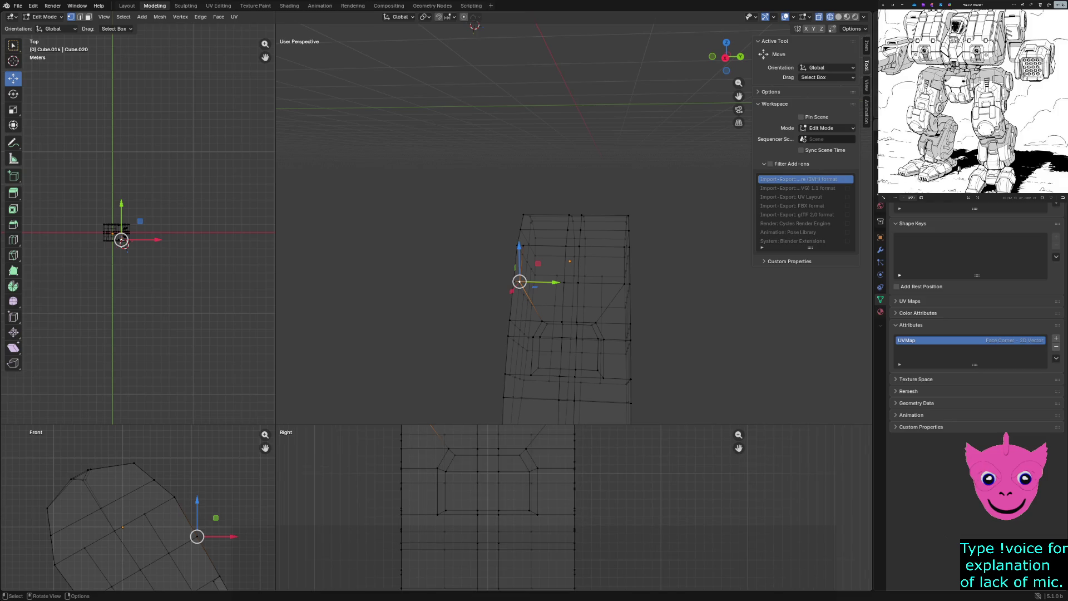
{"action": "left_click_drag", "start_coordinate": [275, 426], "coordinate": [426, 135]}
{"action": "scroll", "coordinate": [644, 357], "scroll_direction": "up", "scroll_amount": 2}
Reframe the side face in the Right view, checking it briefly in Solid before returning to Wireframe.
{"action": "left_click", "coordinate": [506, 279]}
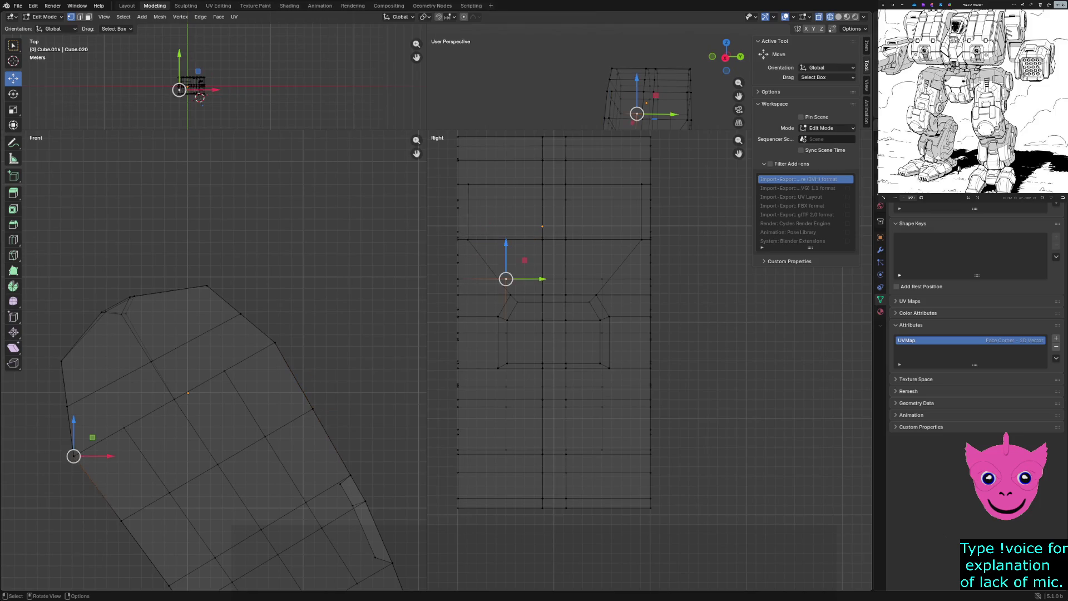
{"action": "middle_click_drag", "start_coordinate": [506, 279], "coordinate": [573, 262], "text": "shift"}
{"action": "scroll", "coordinate": [626, 334], "scroll_direction": "down", "scroll_amount": 2}
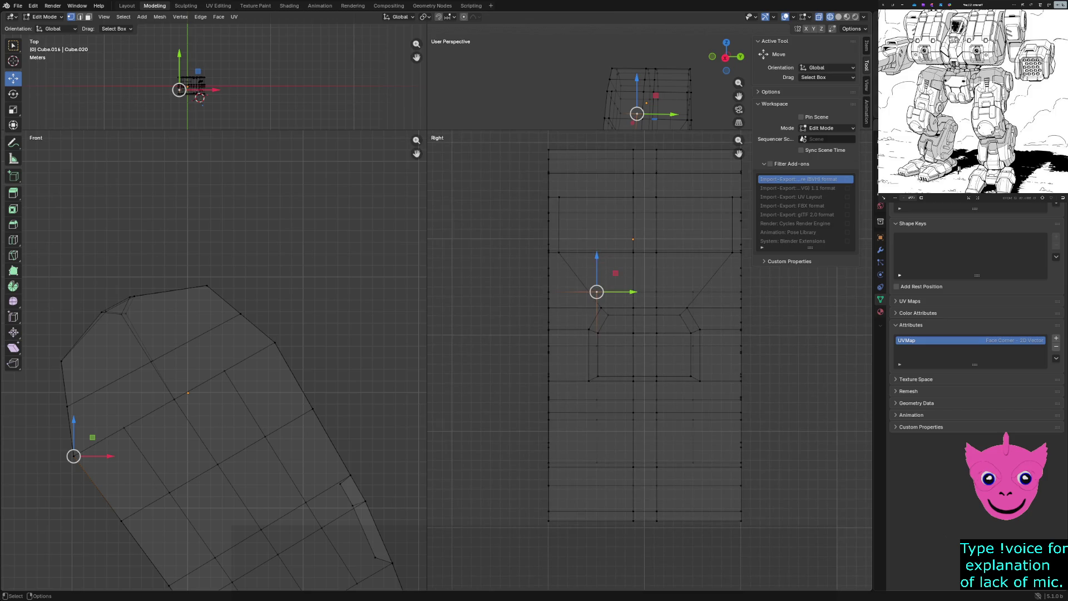
{"action": "mouse_move", "coordinate": [651, 101]}
{"action": "middle_mouse_down"}
{"action": "mouse_move", "coordinate": [618, 108]}
{"action": "mouse_move", "coordinate": [646, 98]}
{"action": "mouse_move", "coordinate": [585, 83]}
{"action": "middle_mouse_up"}
{"action": "key", "text": "z"}
{"action": "left_click", "coordinate": [675, 65]}
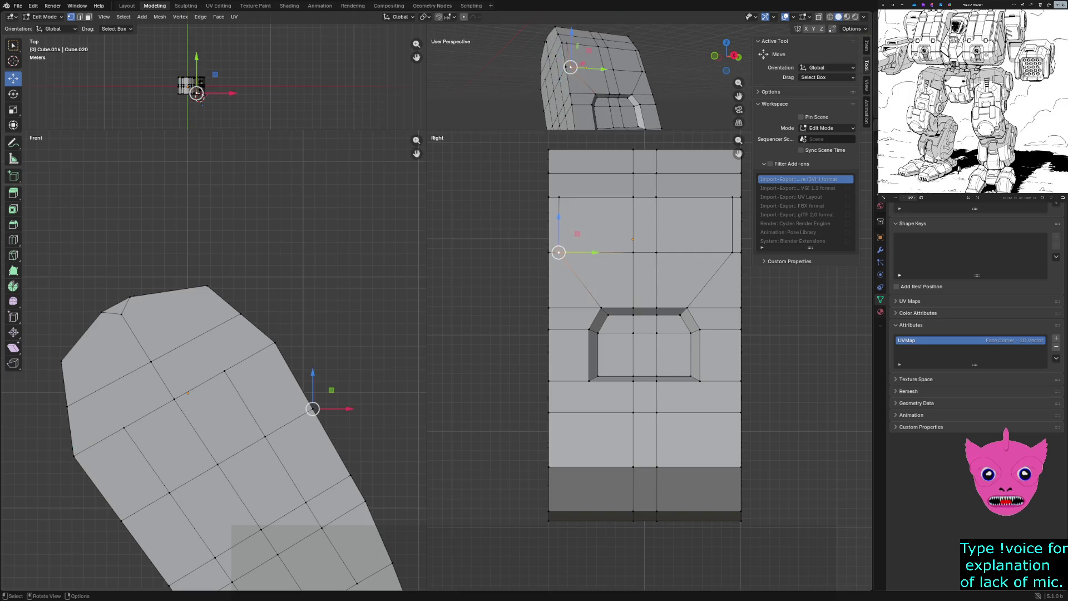
{"action": "scroll", "coordinate": [634, 292], "scroll_direction": "up", "scroll_amount": 2}
{"action": "middle_click_drag", "start_coordinate": [594, 393], "coordinate": [633, 372], "text": "shift"}
{"action": "key", "text": "z"}
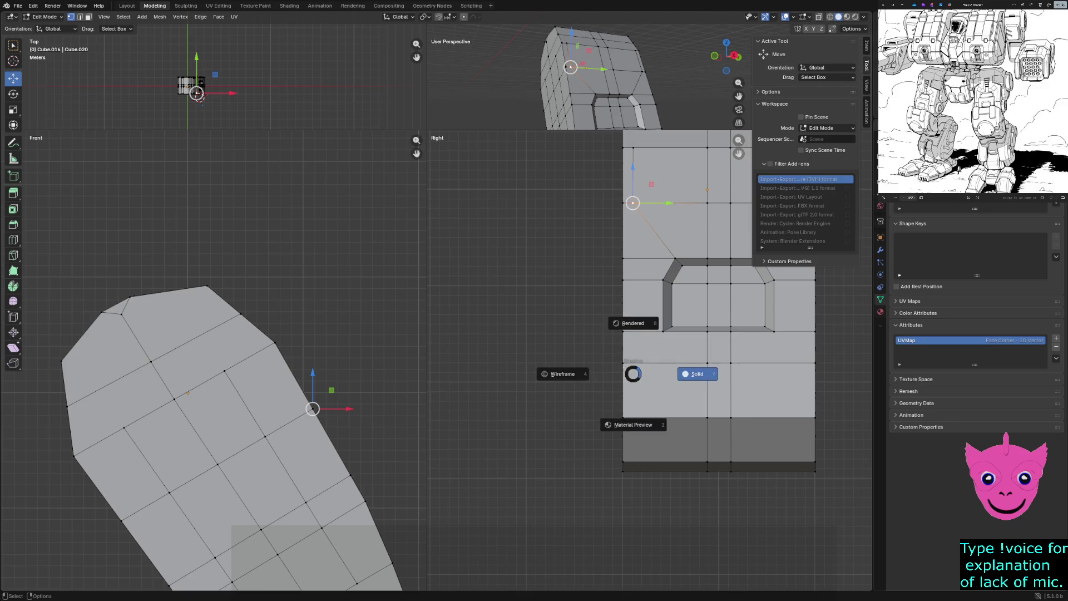
{"action": "left_click", "coordinate": [563, 373]}
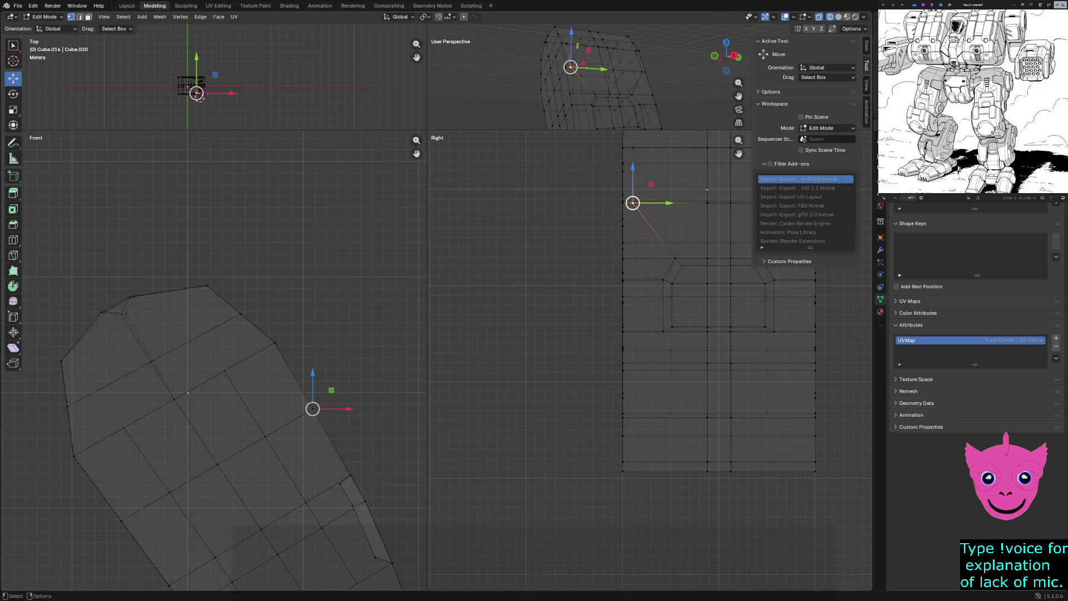
Knife-cut a vertical edge down the left column of the side face to the plate bottom.
{"action": "key", "text": "k"}
{"action": "left_click", "coordinate": [632, 203]}
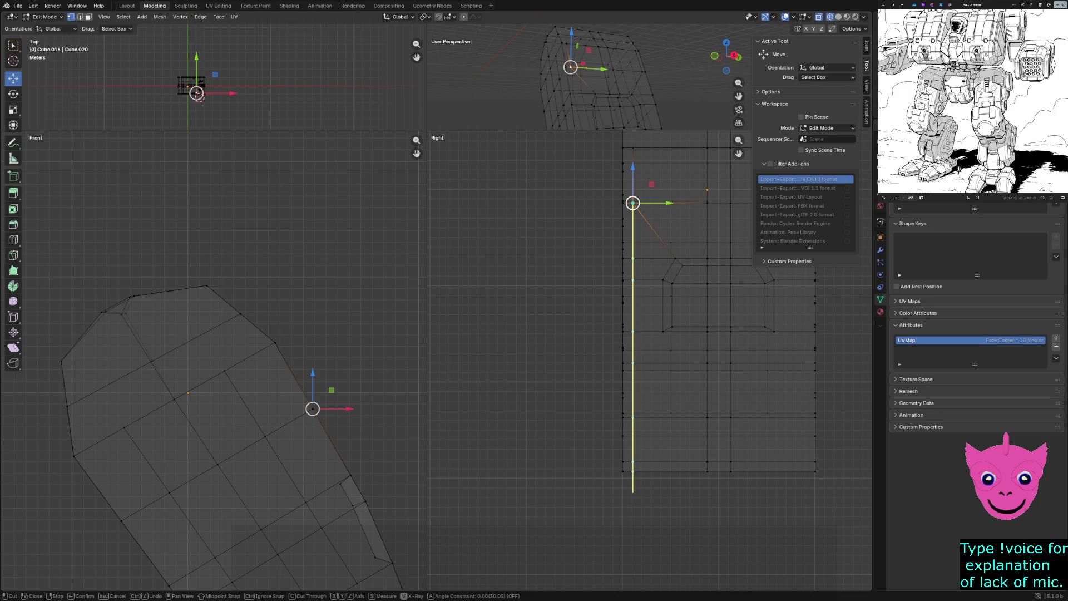
{"action": "left_click", "coordinate": [632, 492]}
{"action": "key", "text": "Return"}
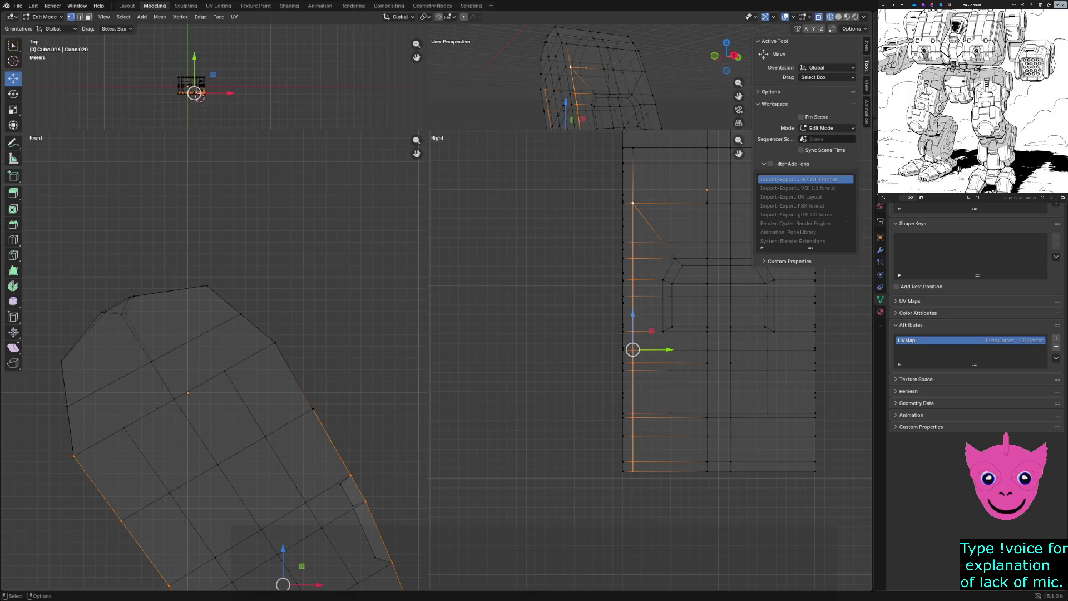
{"action": "scroll", "coordinate": [651, 351], "scroll_direction": "up", "scroll_amount": 2}
Knife-cut a second short vertical edge higher up the same column and check it.
{"action": "middle_click_drag", "start_coordinate": [651, 350], "coordinate": [560, 492], "text": "shift"}
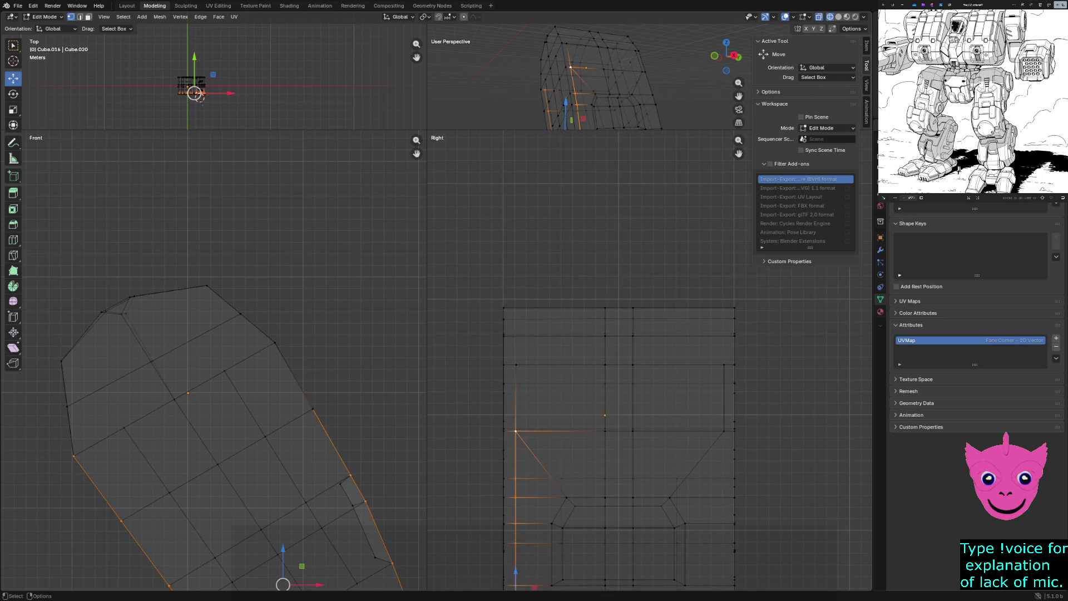
{"action": "key", "text": "k"}
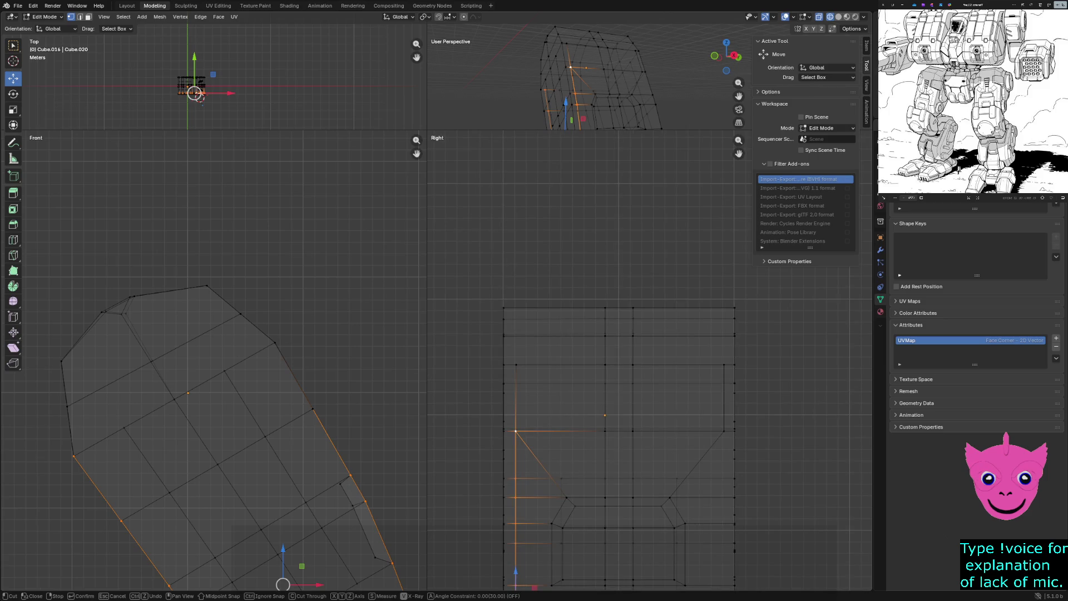
{"action": "left_click", "coordinate": [515, 364]}
{"action": "left_click", "coordinate": [516, 309]}
{"action": "key", "text": "Return"}
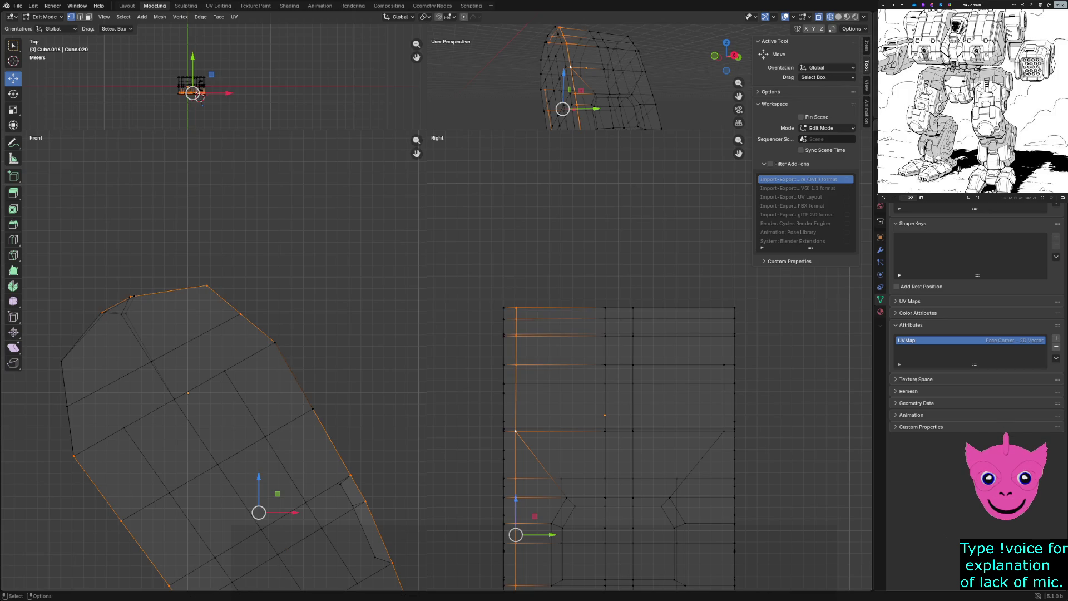
{"action": "mouse_move", "coordinate": [584, 84]}
{"action": "middle_mouse_down"}
{"action": "mouse_move", "coordinate": [560, 92]}
{"action": "mouse_move", "coordinate": [635, 83]}
{"action": "mouse_move", "coordinate": [584, 91]}
{"action": "middle_mouse_up"}
Inspect the cuts in Solid shading, return to Wireframe and enlarge the top row of views.
{"action": "key", "text": "z"}
{"action": "left_click", "coordinate": [614, 109]}
{"action": "key", "text": "z"}
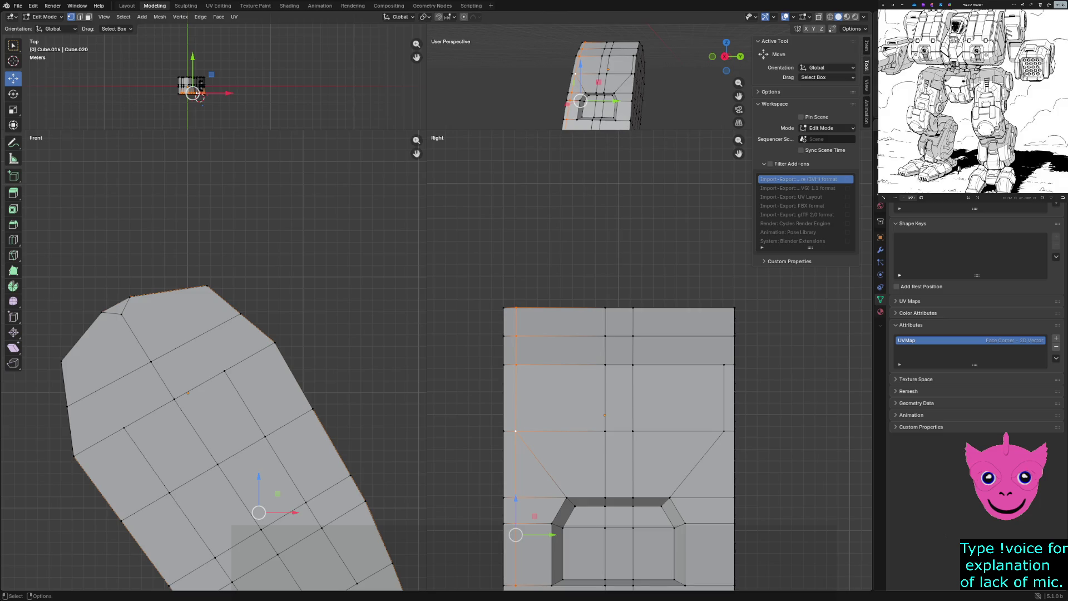
{"action": "middle_click_drag", "start_coordinate": [584, 84], "coordinate": [613, 104]}
{"action": "key", "text": "z"}
{"action": "left_click", "coordinate": [547, 107]}
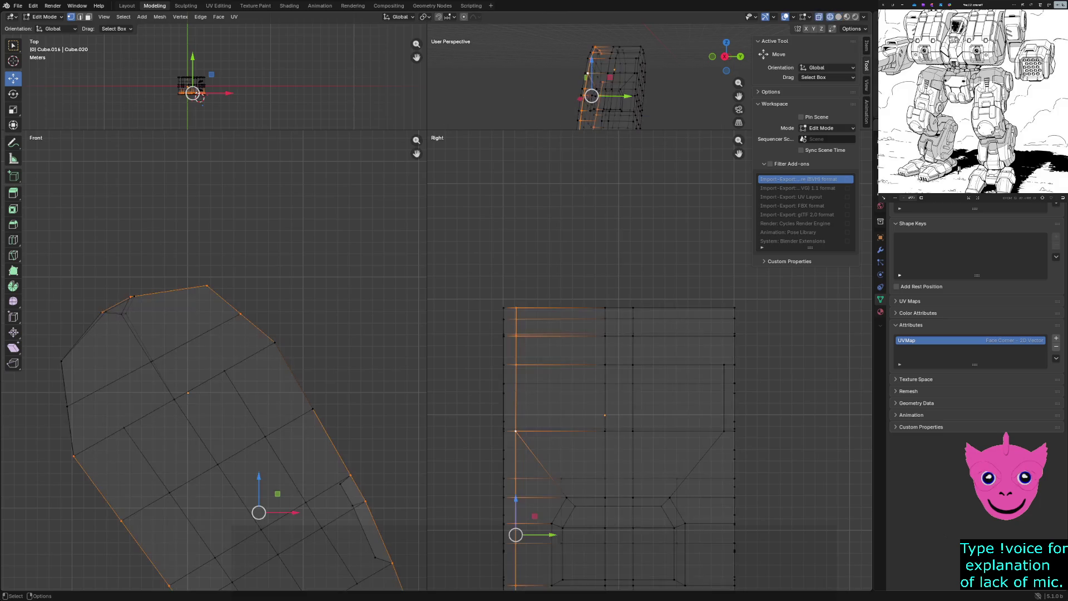
{"action": "left_click_drag", "start_coordinate": [417, 132], "coordinate": [418, 322]}
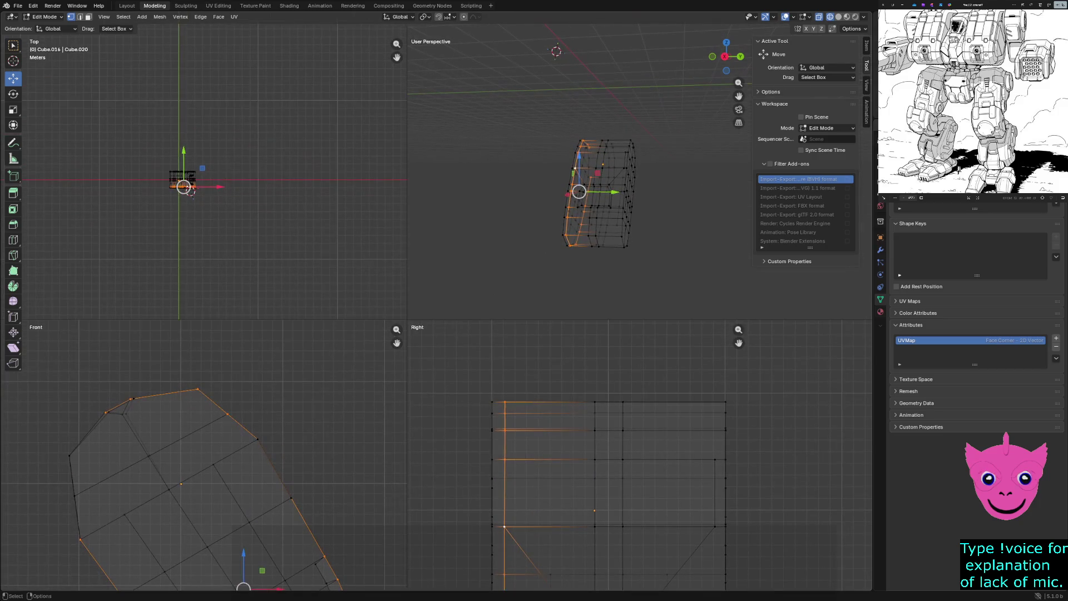
Pan and zoom the Right view onto the pocket, then enlarge it over the other viewports.
{"action": "middle_click_drag", "start_coordinate": [585, 518], "coordinate": [593, 400], "text": "shift"}
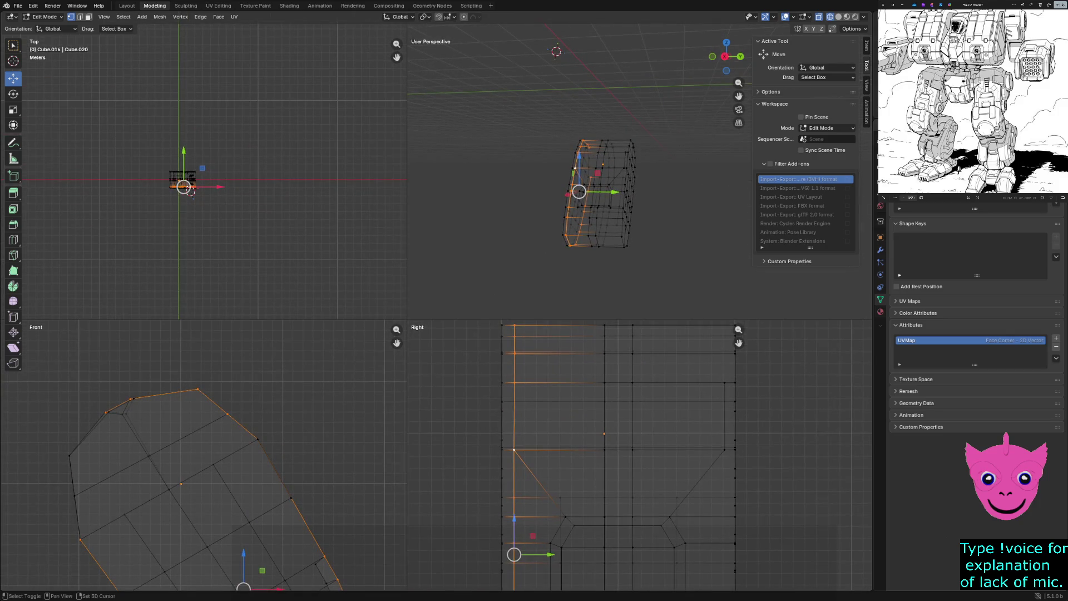
{"action": "middle_click_drag", "start_coordinate": [593, 518], "coordinate": [605, 385], "text": "shift"}
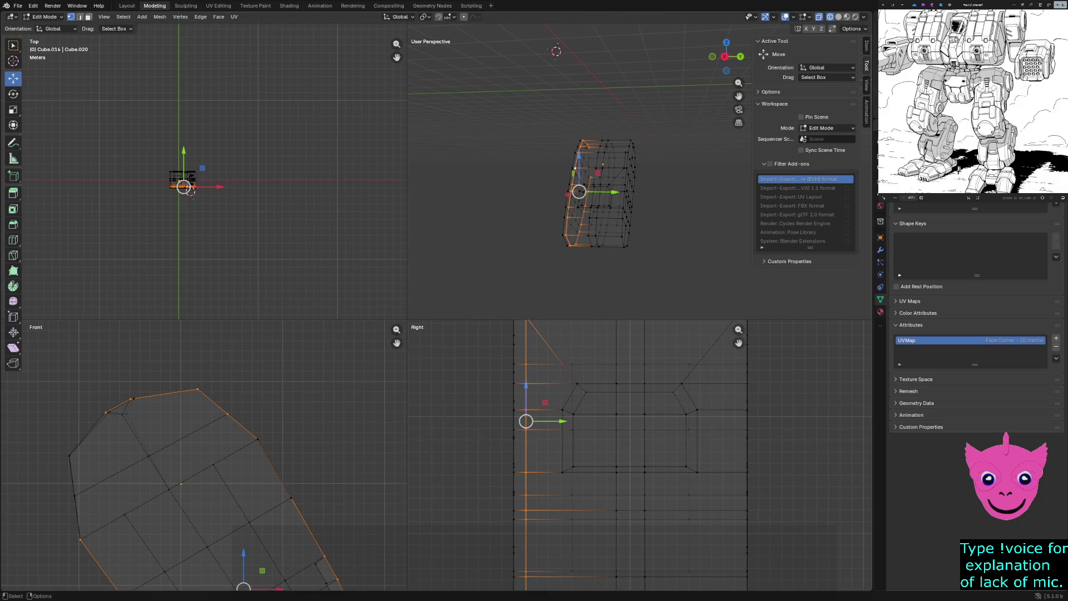
{"action": "middle_click_drag", "start_coordinate": [634, 418], "coordinate": [517, 451], "text": "shift"}
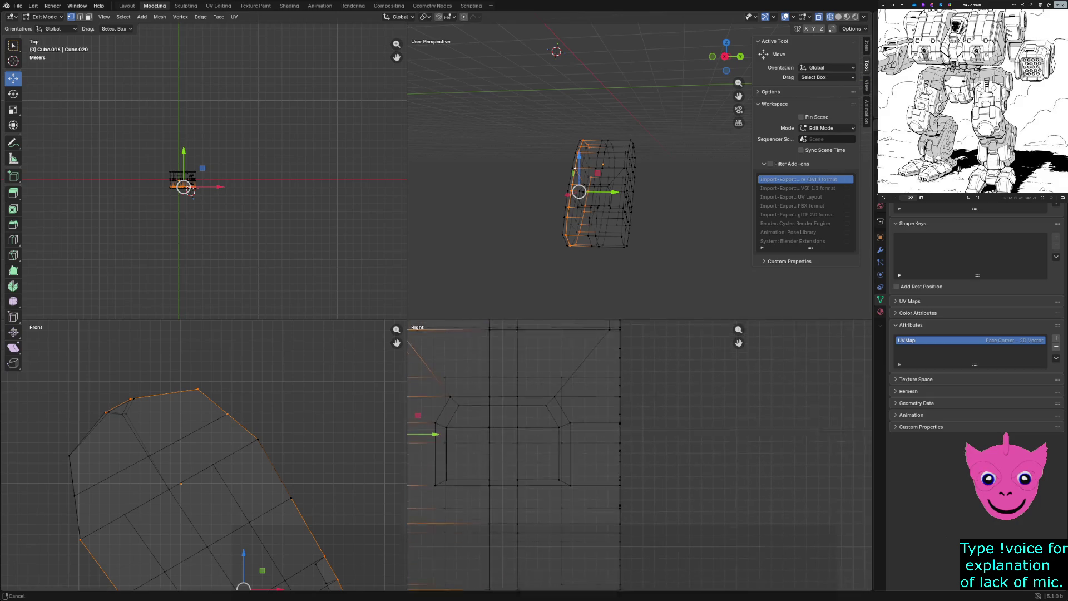
{"action": "left_click", "coordinate": [609, 350]}
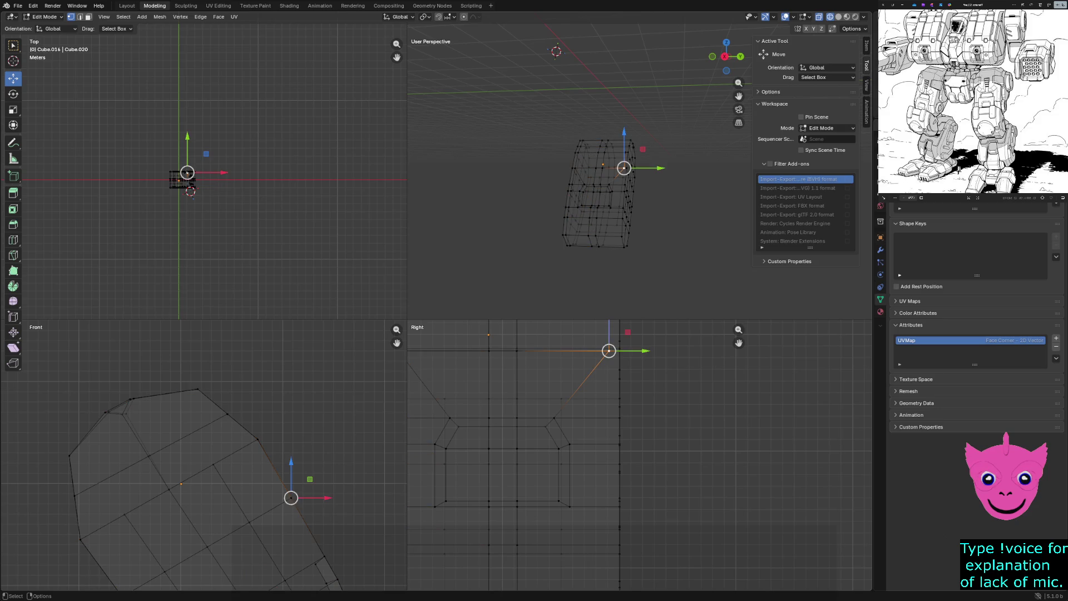
{"action": "left_click_drag", "start_coordinate": [407, 321], "coordinate": [227, 129]}
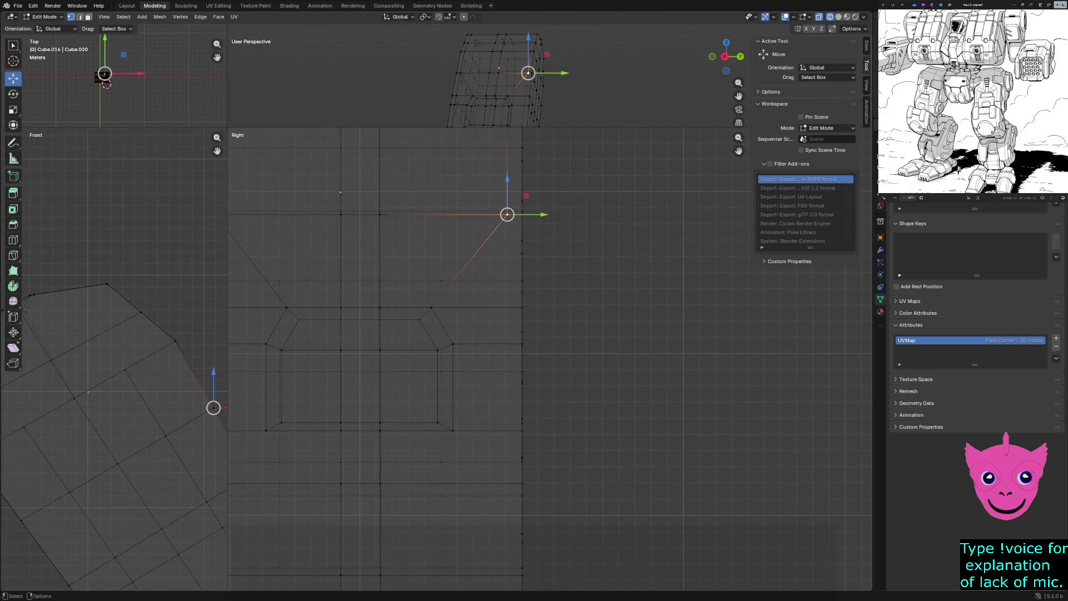
Frame the plate's upper side edge in the Right view, deselect all and start the Knife tool.
{"action": "middle_click_drag", "start_coordinate": [506, 214], "coordinate": [624, 290], "text": "shift"}
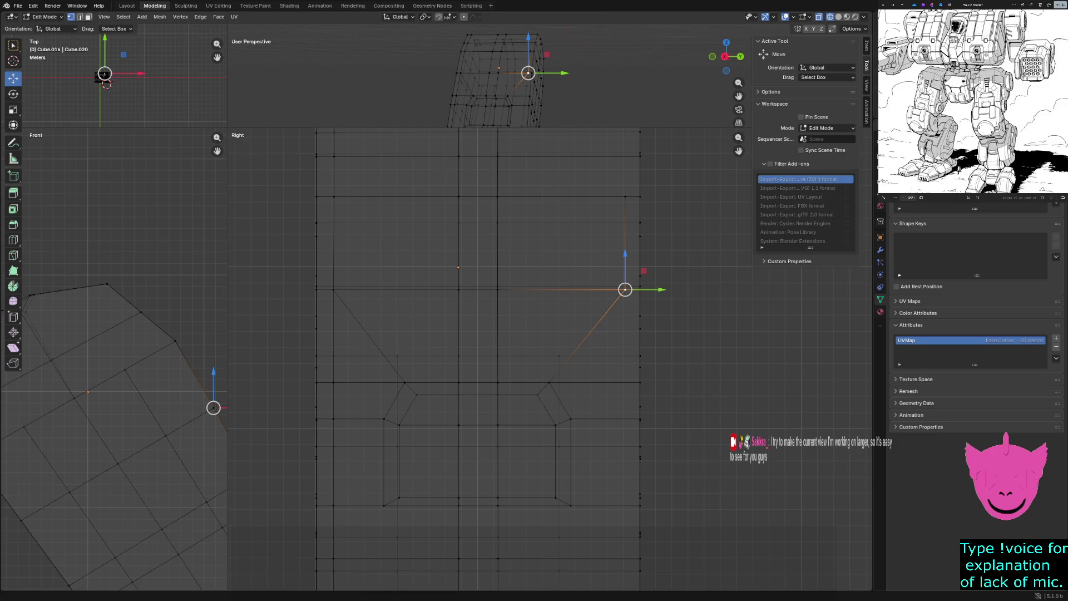
{"action": "key", "text": "alt+a"}
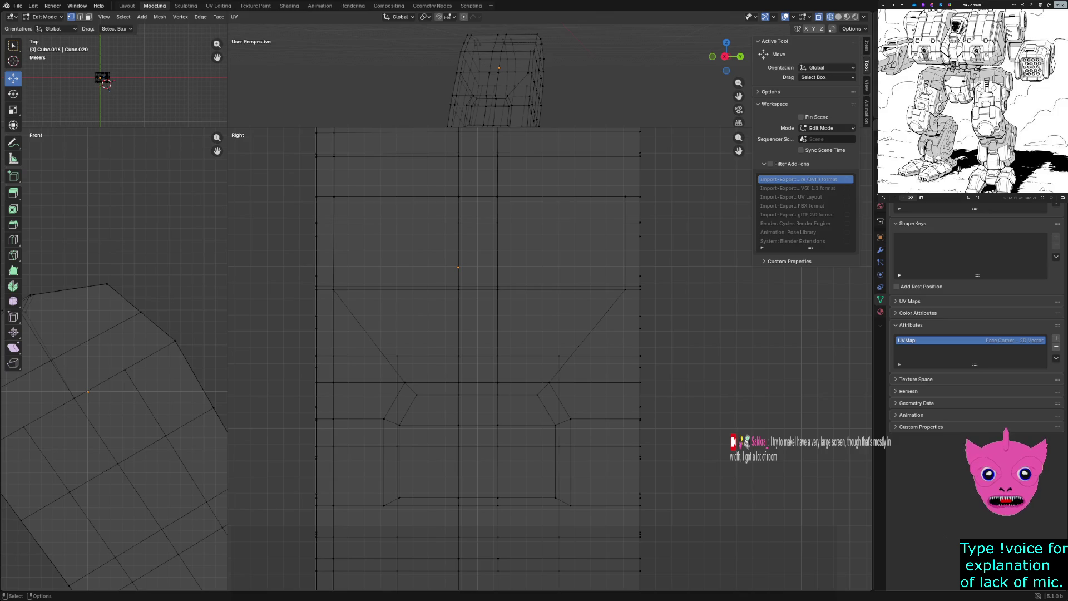
{"action": "scroll", "coordinate": [458, 268], "scroll_direction": "down", "scroll_amount": 1}
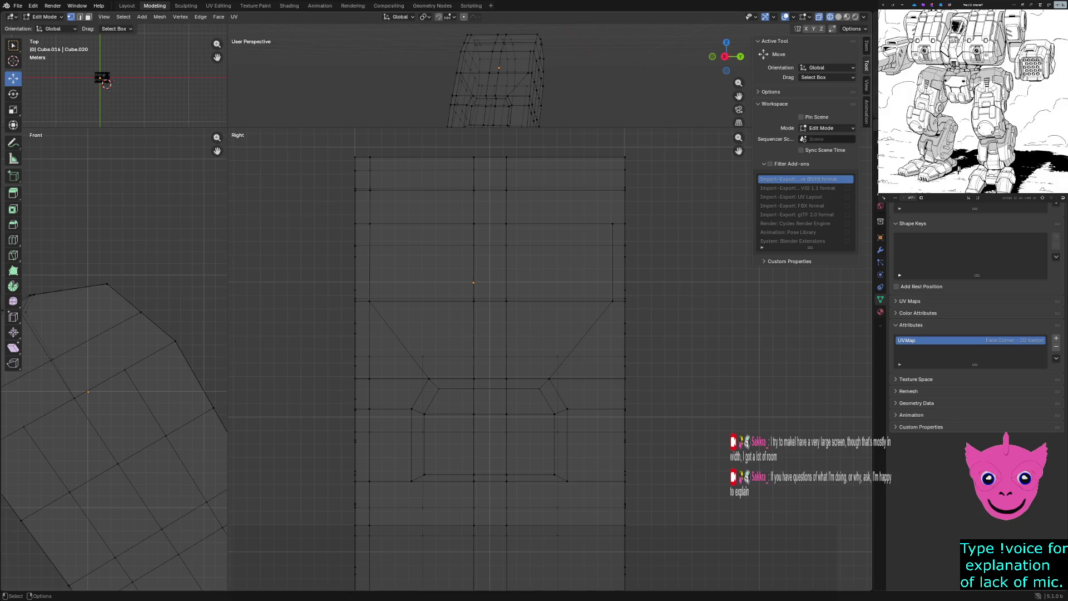
{"action": "scroll", "coordinate": [467, 359], "scroll_direction": "up", "scroll_amount": 3}
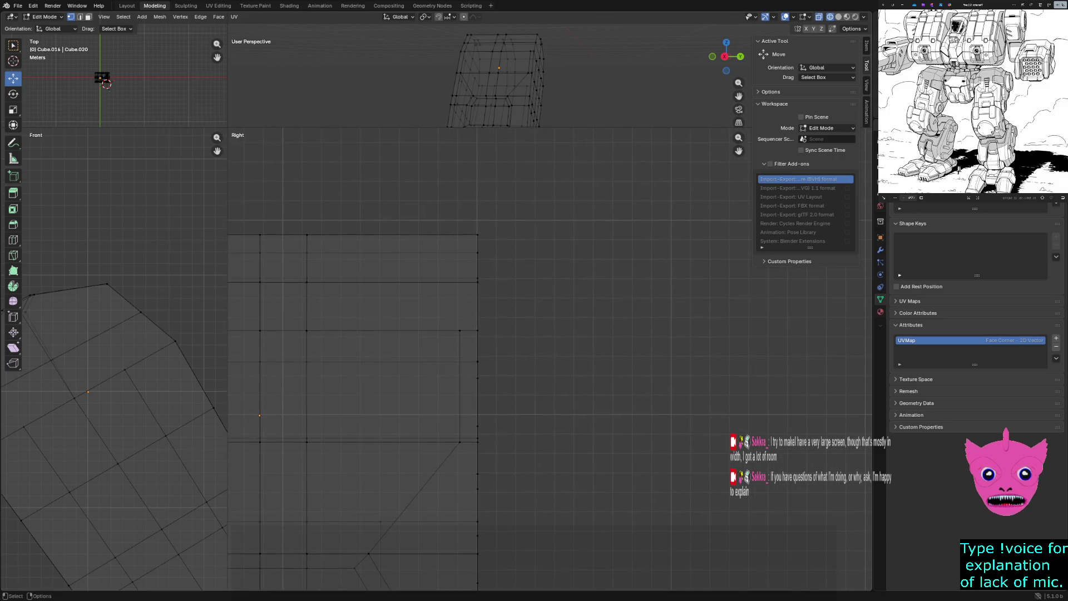
{"action": "key", "text": "k"}
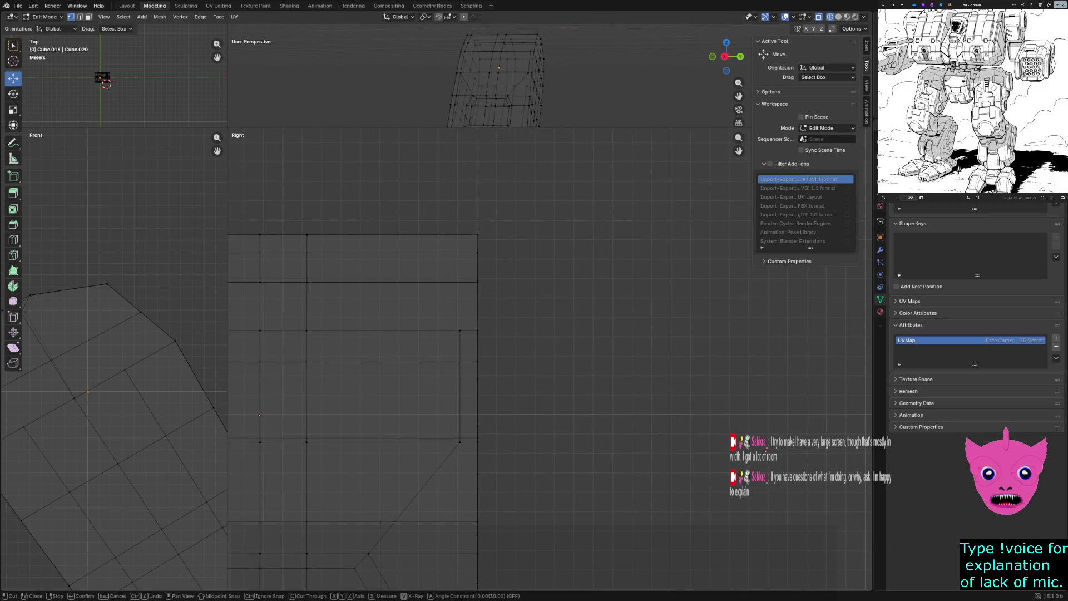
Knife-cut a short vertical edge up to the plate's upper side edge and pan to the lower geometry.
{"action": "left_click", "coordinate": [460, 328]}
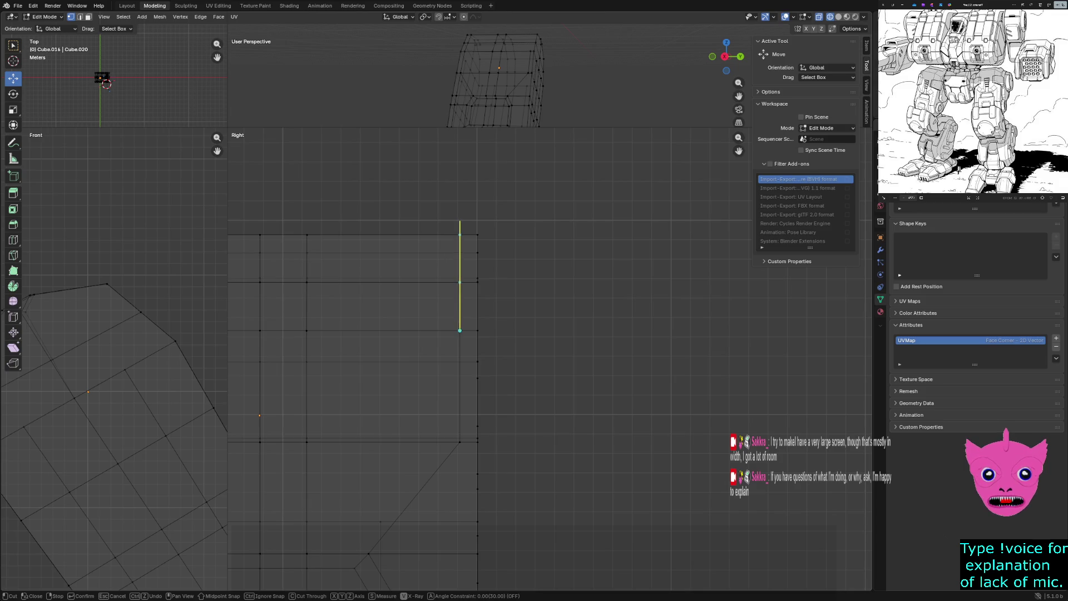
{"action": "left_click", "coordinate": [460, 236]}
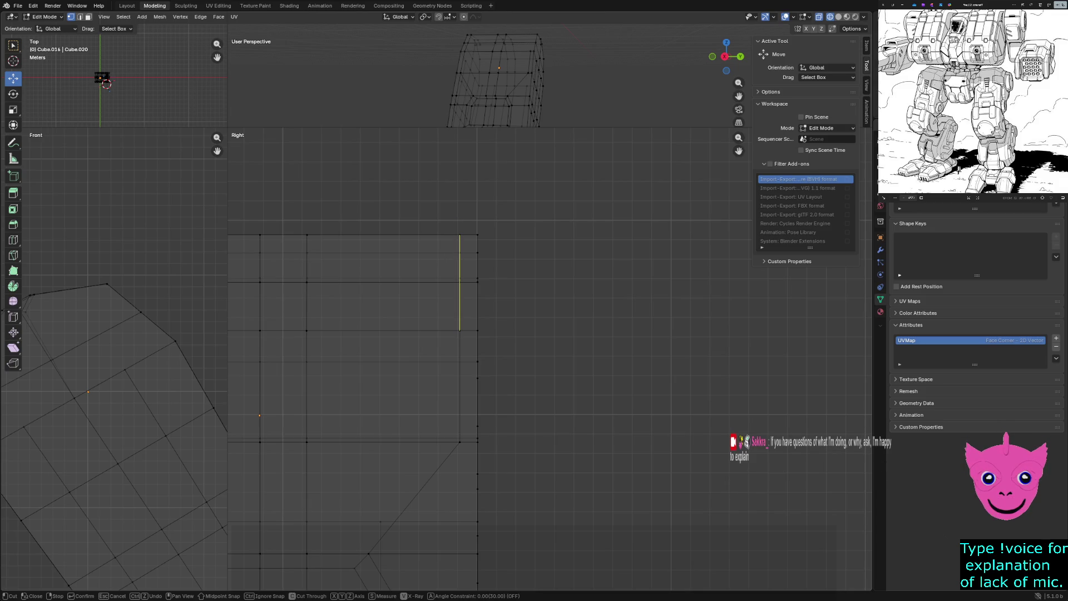
{"action": "key", "text": "Return"}
{"action": "middle_click_drag", "start_coordinate": [376, 376], "coordinate": [389, 248], "text": "shift"}
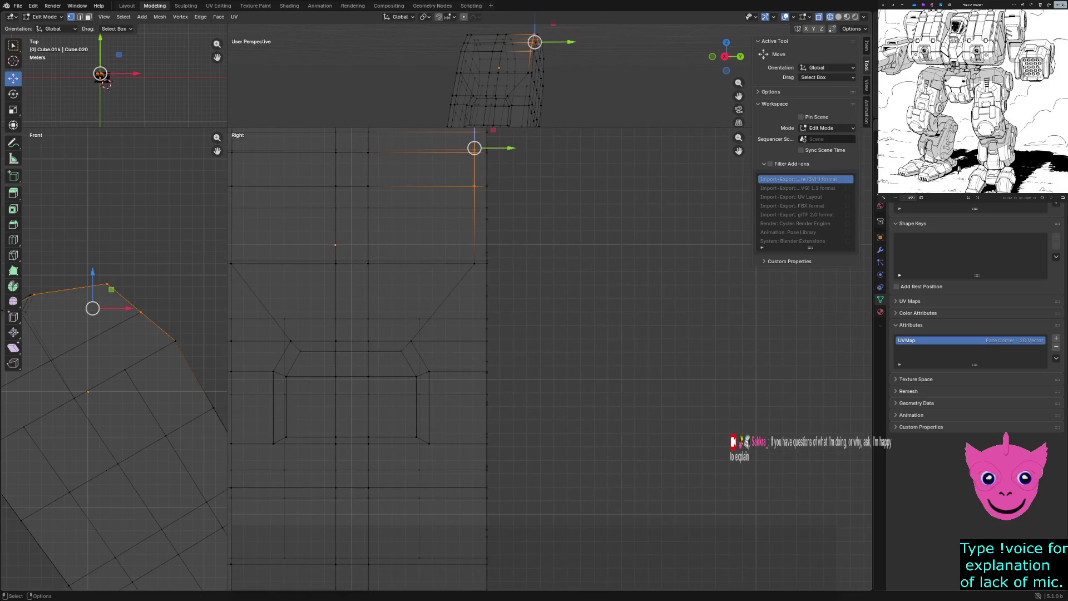
{"action": "middle_click_drag", "start_coordinate": [376, 334], "coordinate": [359, 334]}
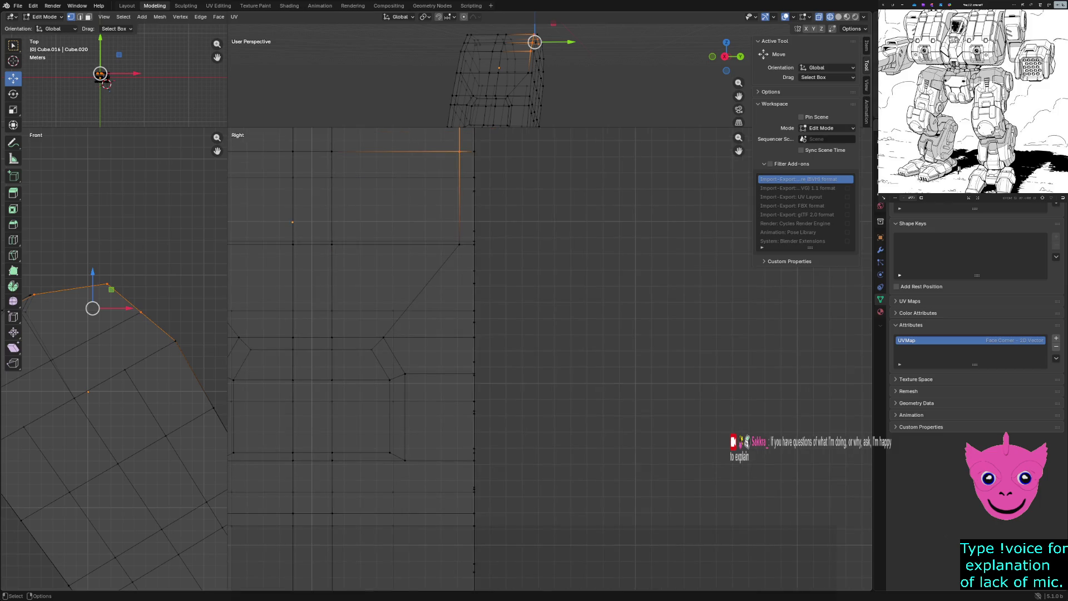
Knife-cut a second vertical edge running down through the plate to the mesh bottom.
{"action": "key", "text": "k"}
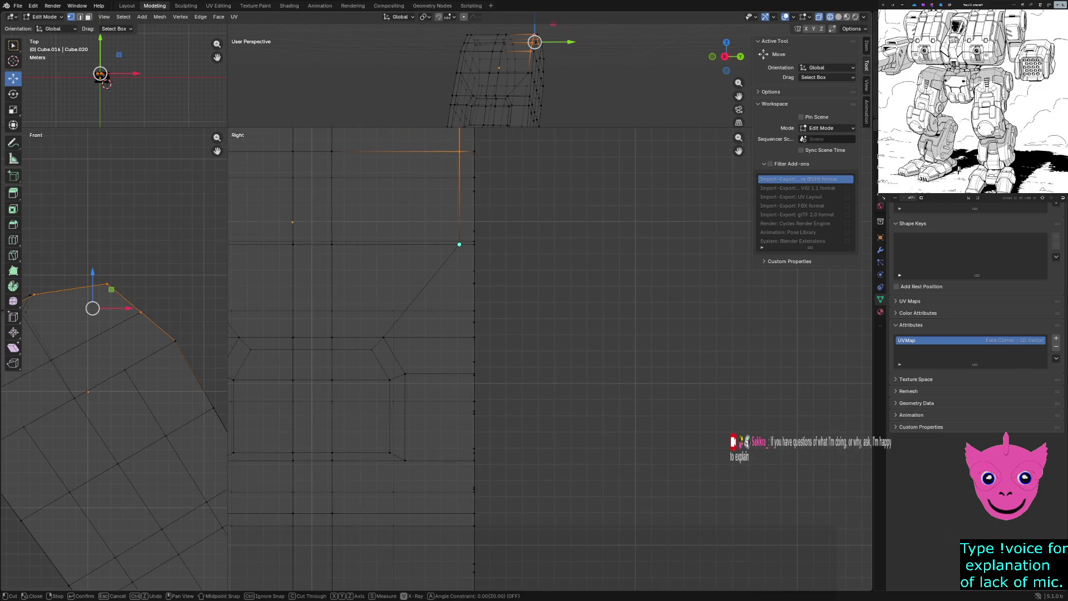
{"action": "left_click", "coordinate": [459, 244]}
{"action": "scroll", "coordinate": [454, 463], "scroll_direction": "down", "scroll_amount": 2}
{"action": "left_click", "coordinate": [499, 134]}
{"action": "scroll", "coordinate": [376, 250], "scroll_direction": "up", "scroll_amount": 2}
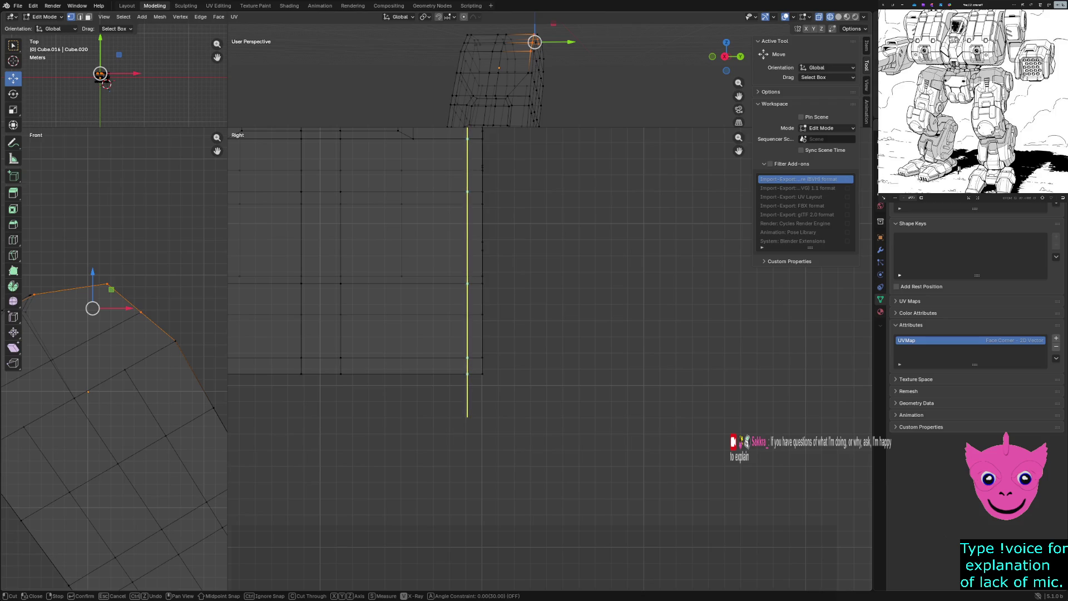
{"action": "left_click", "coordinate": [468, 418]}
{"action": "key", "text": "Return"}
Show the mesh in Solid shading and enlarge the perspective viewport.
{"action": "key", "text": "z"}
{"action": "left_click", "coordinate": [531, 105]}
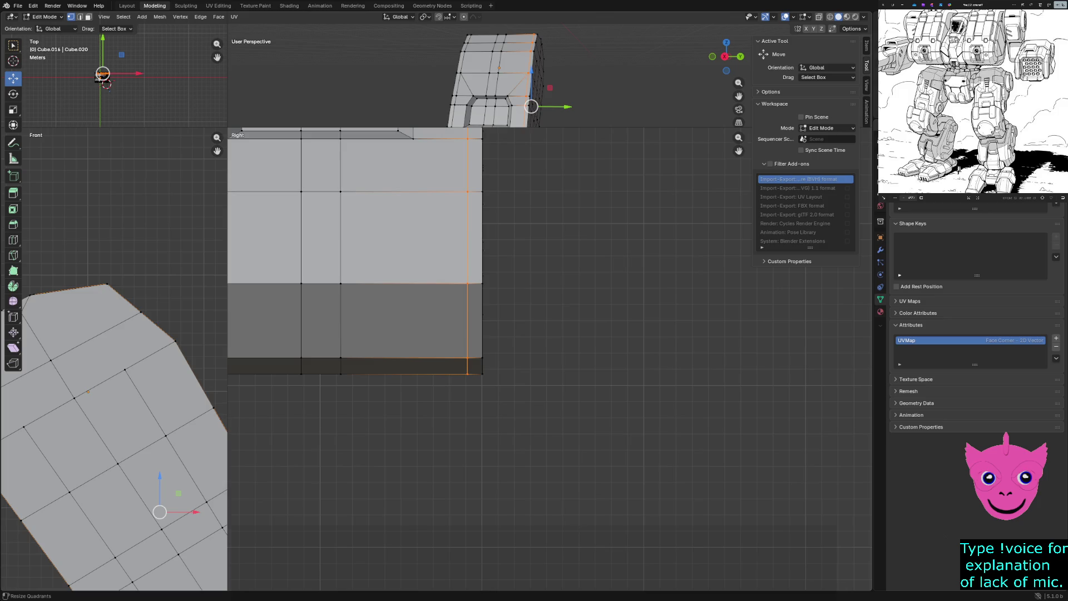
{"action": "left_click_drag", "start_coordinate": [230, 139], "coordinate": [285, 355]}
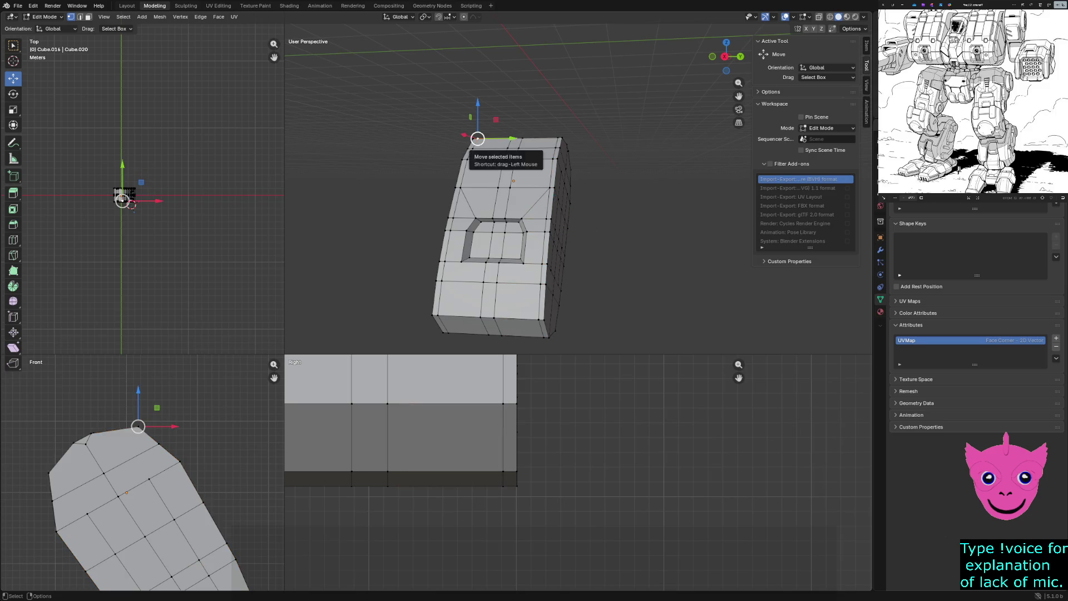
Dismiss the shading pie unchanged, deselect the whole mesh, then pick a row of top faces.
{"action": "left_click", "coordinate": [494, 171]}
{"action": "key", "text": "z"}
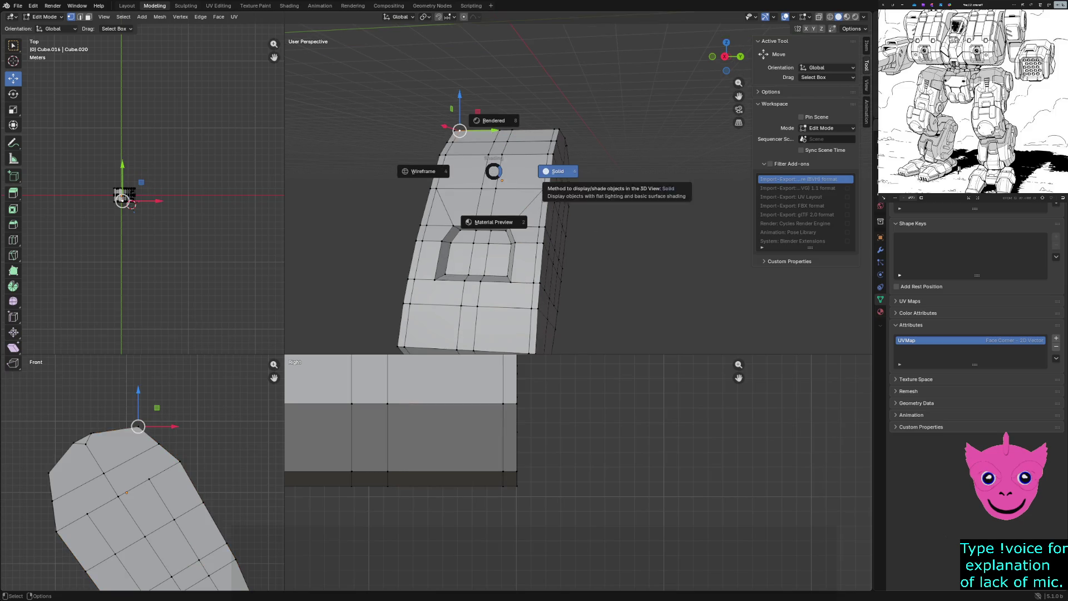
{"action": "key", "text": "Escape"}
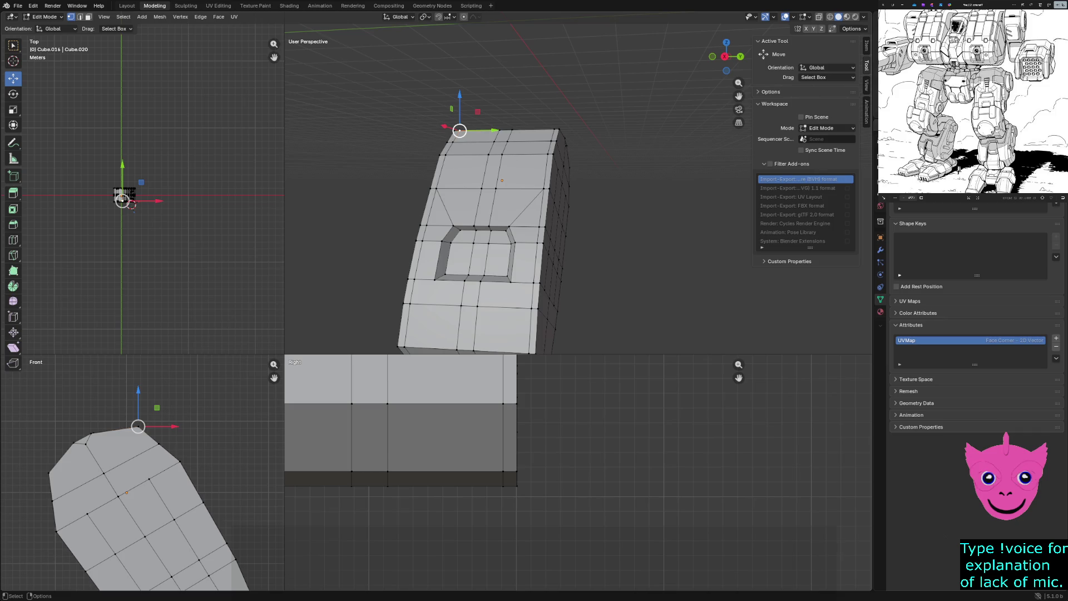
{"action": "key", "text": "alt+a"}
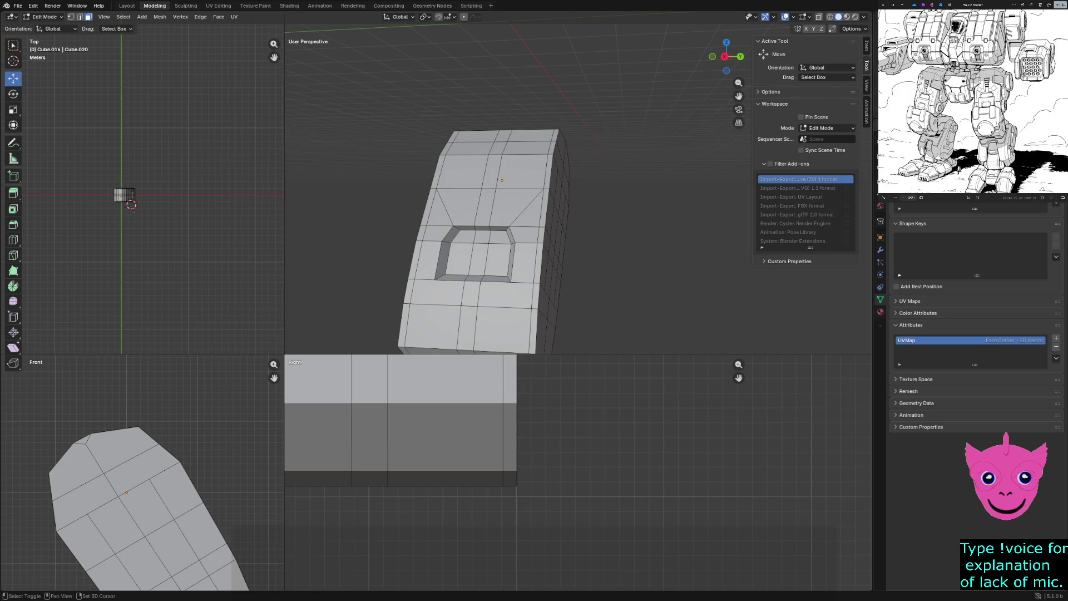
{"action": "left_click", "coordinate": [131, 204], "text": "shift"}
Select the top faces and the upper-panel faces running up to and along the pocket's edge.
{"action": "left_click", "coordinate": [131, 203], "text": "shift"}
{"action": "left_click", "coordinate": [131, 203], "text": "shift"}
{"action": "left_click", "coordinate": [131, 203], "text": "shift"}
{"action": "left_click", "coordinate": [131, 205], "text": "shift"}
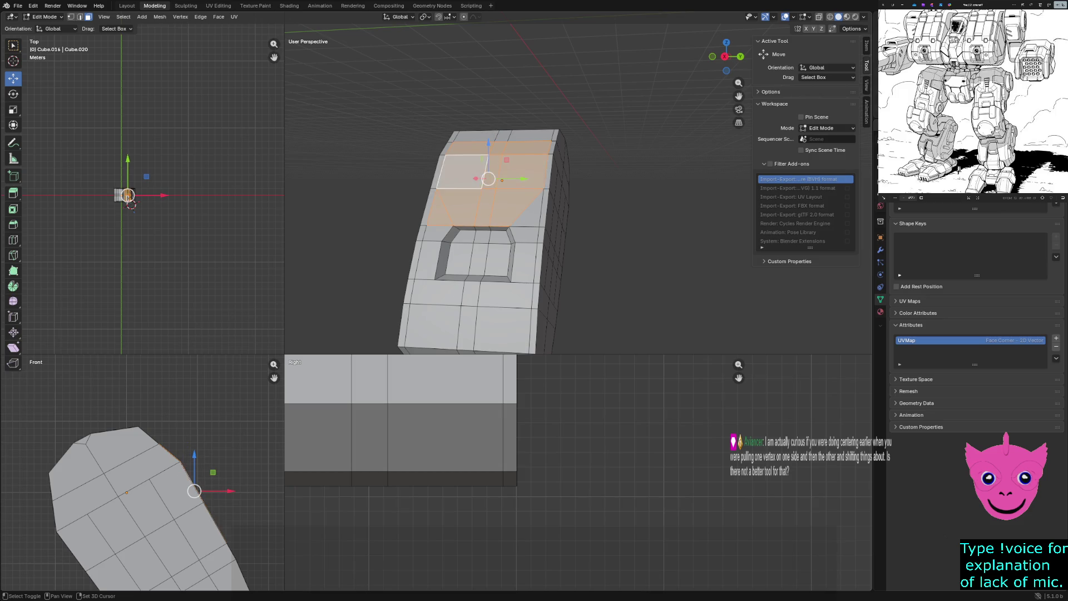
{"action": "left_click", "coordinate": [132, 204], "text": "shift"}
{"action": "left_click", "coordinate": [130, 203], "text": "shift"}
{"action": "left_click", "coordinate": [131, 205], "text": "shift"}
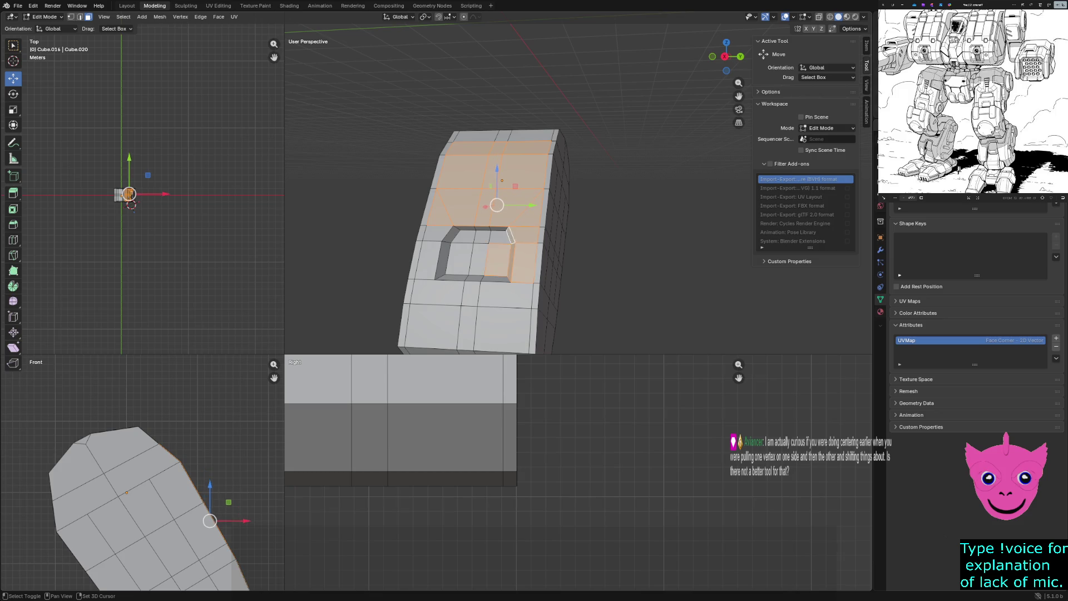
{"action": "left_click", "coordinate": [131, 204], "text": "shift"}
{"action": "left_click", "coordinate": [131, 203], "text": "shift"}
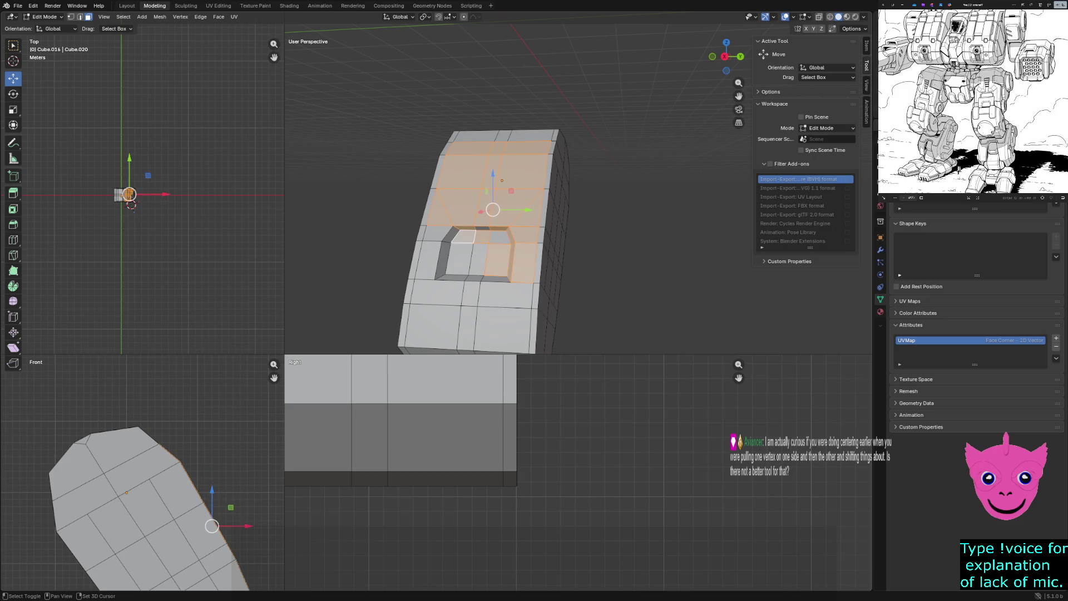
Add the pocket's inner and bevel faces plus the row below, then show the mesh as wireframe.
{"action": "left_click", "coordinate": [131, 204], "text": "shift"}
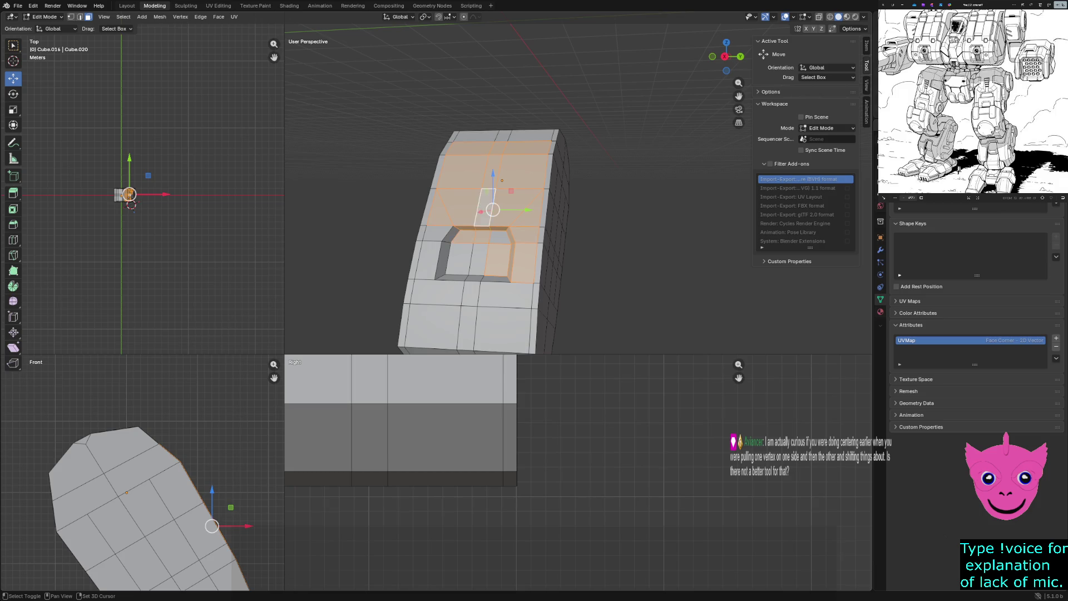
{"action": "left_click", "coordinate": [130, 204], "text": "shift"}
{"action": "left_click", "coordinate": [130, 204], "text": "shift"}
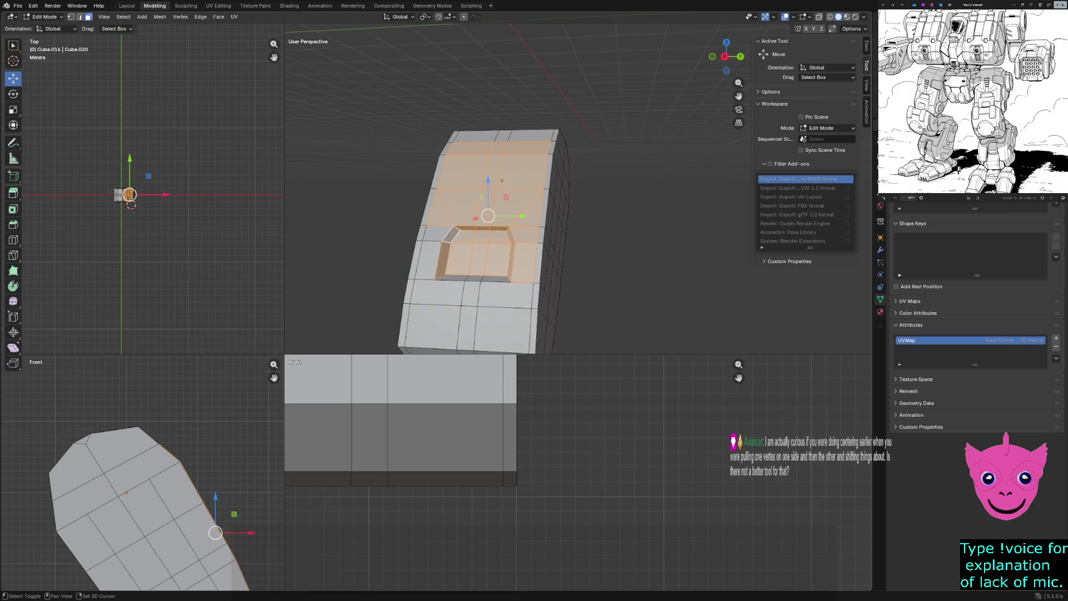
{"action": "left_click", "coordinate": [131, 203], "text": "shift"}
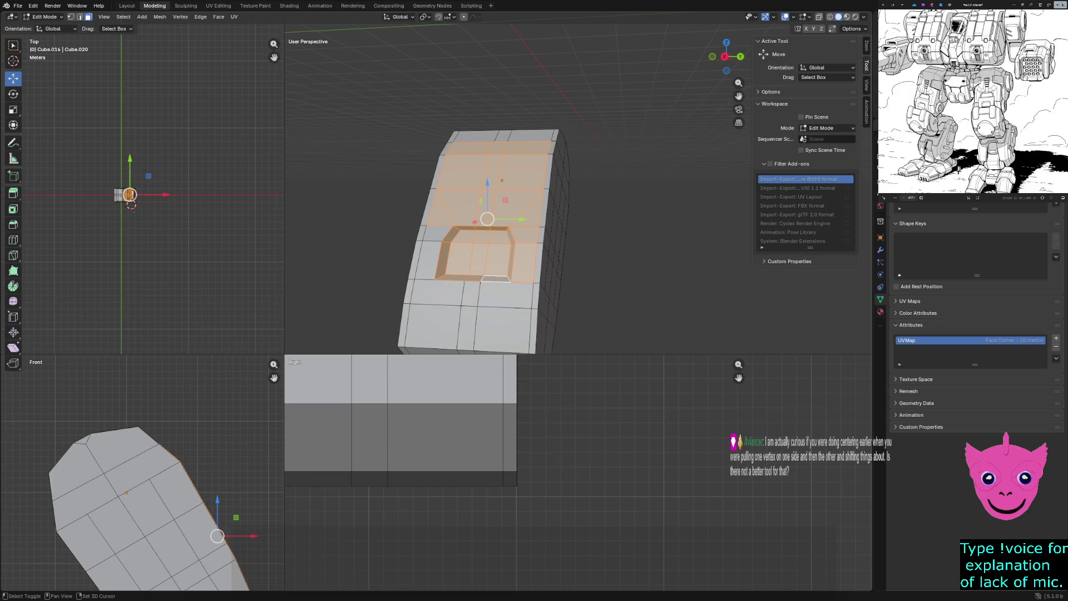
{"action": "left_click", "coordinate": [132, 204], "text": "shift"}
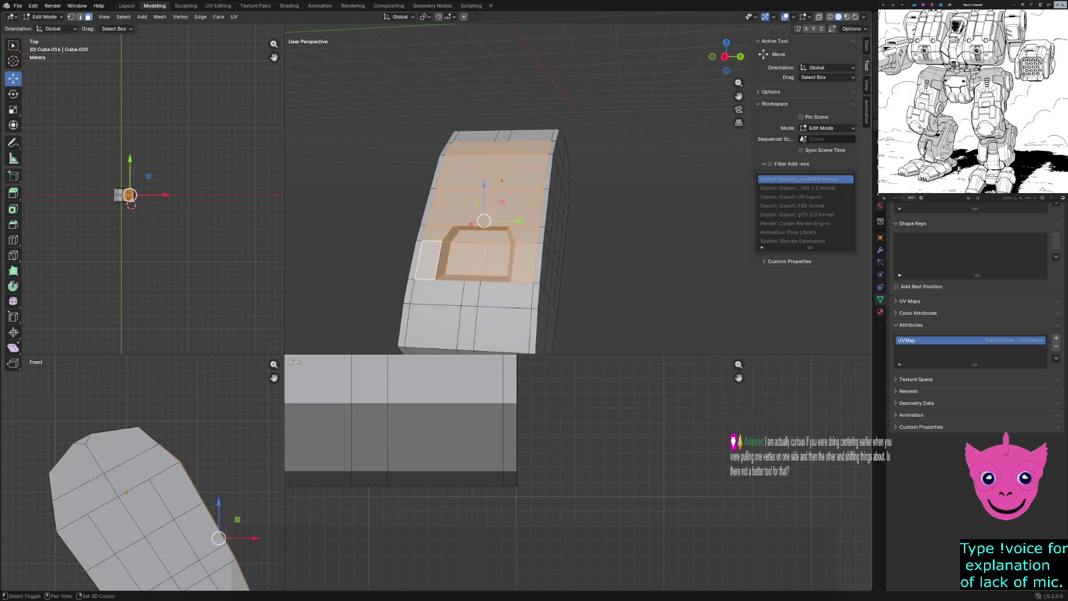
{"action": "left_click", "coordinate": [132, 204], "text": "shift"}
{"action": "left_click", "coordinate": [131, 204], "text": "shift"}
{"action": "left_click", "coordinate": [131, 203], "text": "shift"}
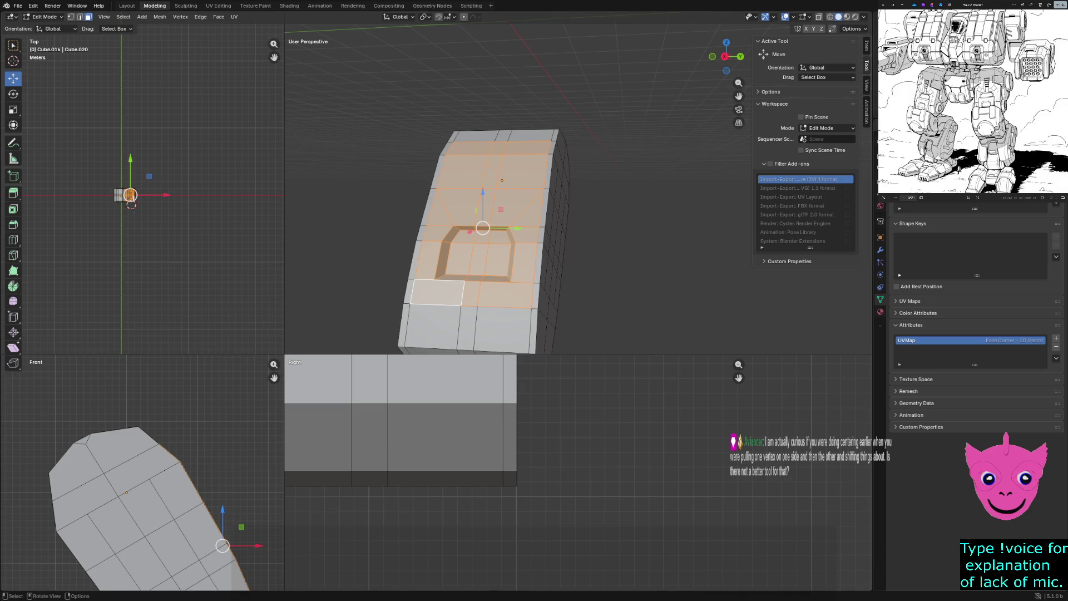
{"action": "key", "text": "z"}
{"action": "left_click", "coordinate": [191, 504]}
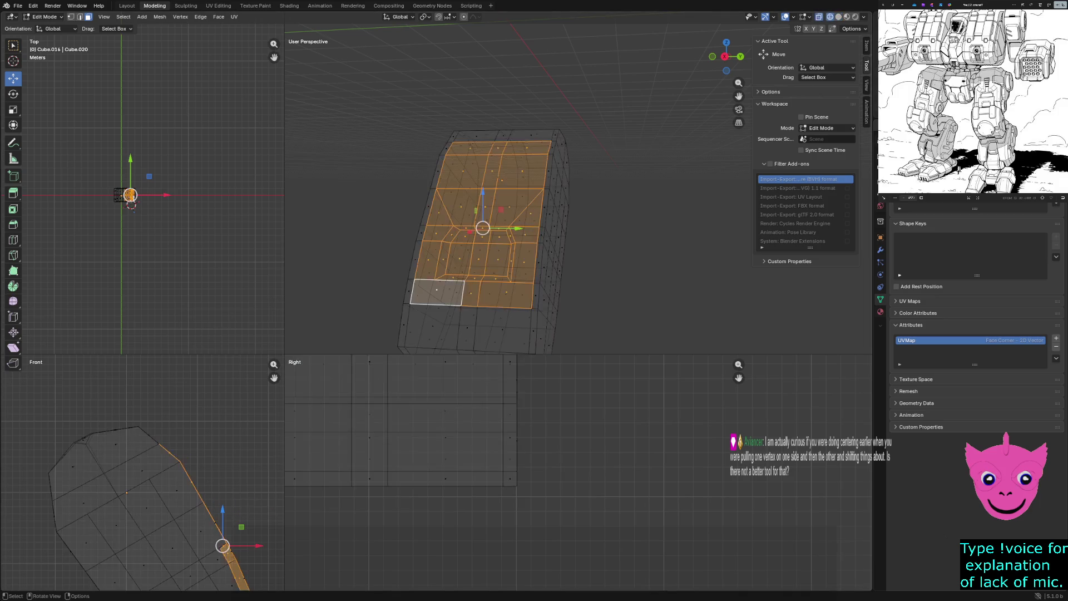
{"action": "scroll", "coordinate": [192, 501], "scroll_direction": "up", "scroll_amount": 2}
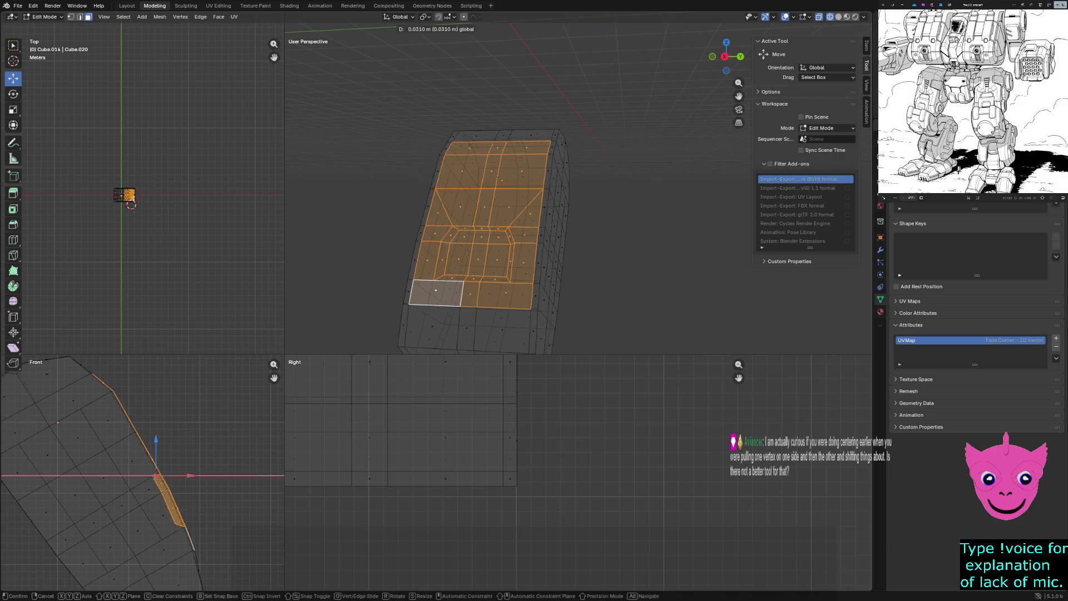
Nudge the selected panel faces slightly outward and return to solid shading with nothing selected.
{"action": "left_click_drag", "start_coordinate": [167, 468], "coordinate": [179, 468]}
{"action": "key", "text": "z"}
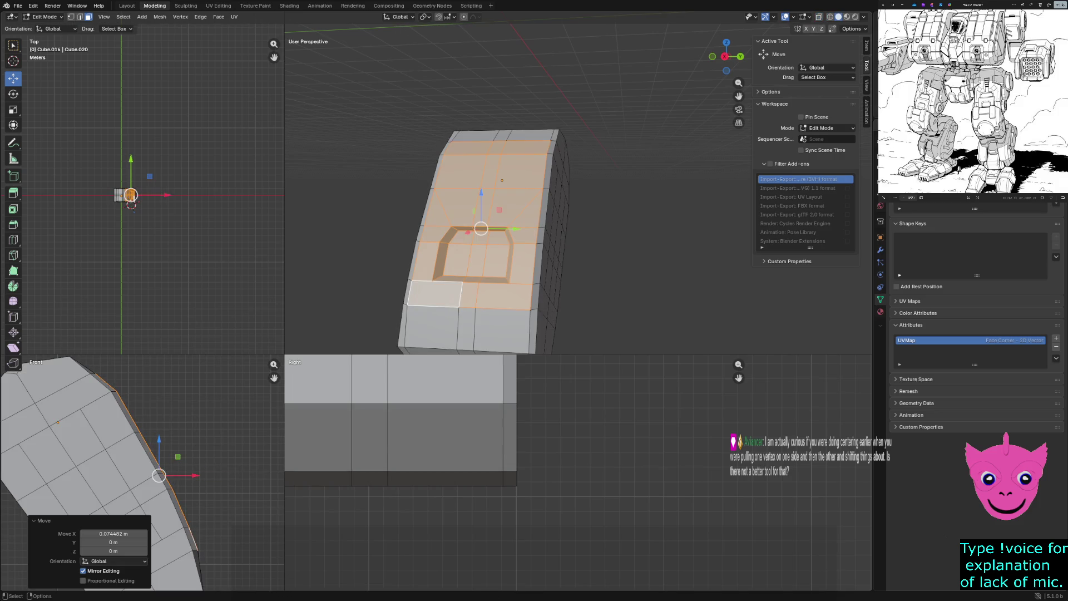
{"action": "key", "text": "alt+a"}
{"action": "mouse_move", "coordinate": [584, 250]}
{"action": "middle_mouse_down"}
{"action": "mouse_move", "coordinate": [501, 209]}
{"action": "mouse_move", "coordinate": [568, 267]}
{"action": "mouse_move", "coordinate": [501, 233]}
{"action": "mouse_move", "coordinate": [467, 268]}
{"action": "mouse_move", "coordinate": [481, 217]}
{"action": "middle_mouse_up"}
Reselect the top panel faces and move them about 0.06 m upward so the panel stands proud.
{"action": "left_click", "coordinate": [482, 182]}
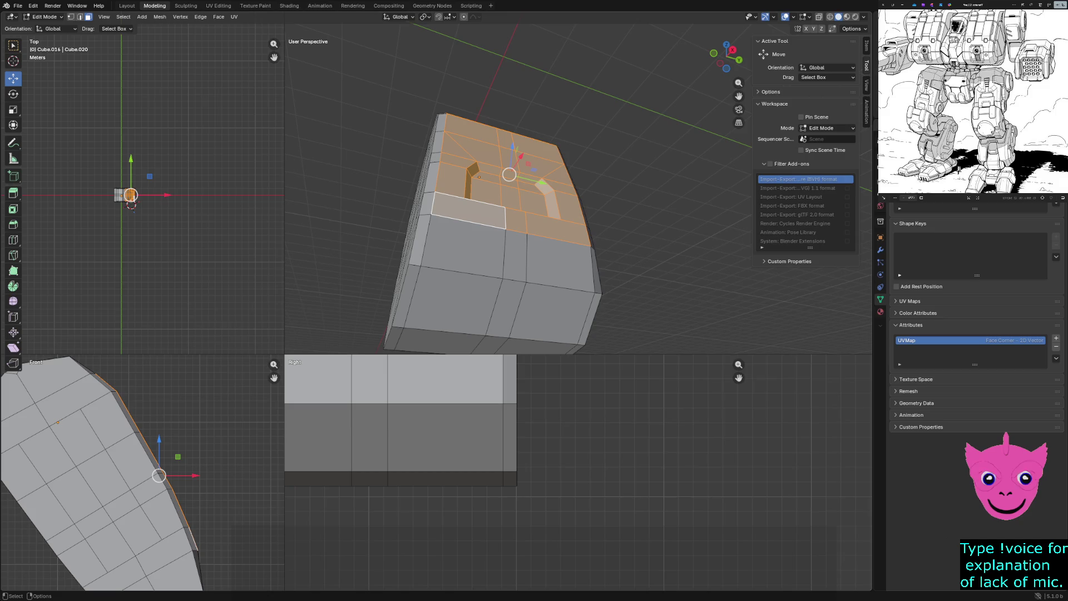
{"action": "key", "text": "g"}
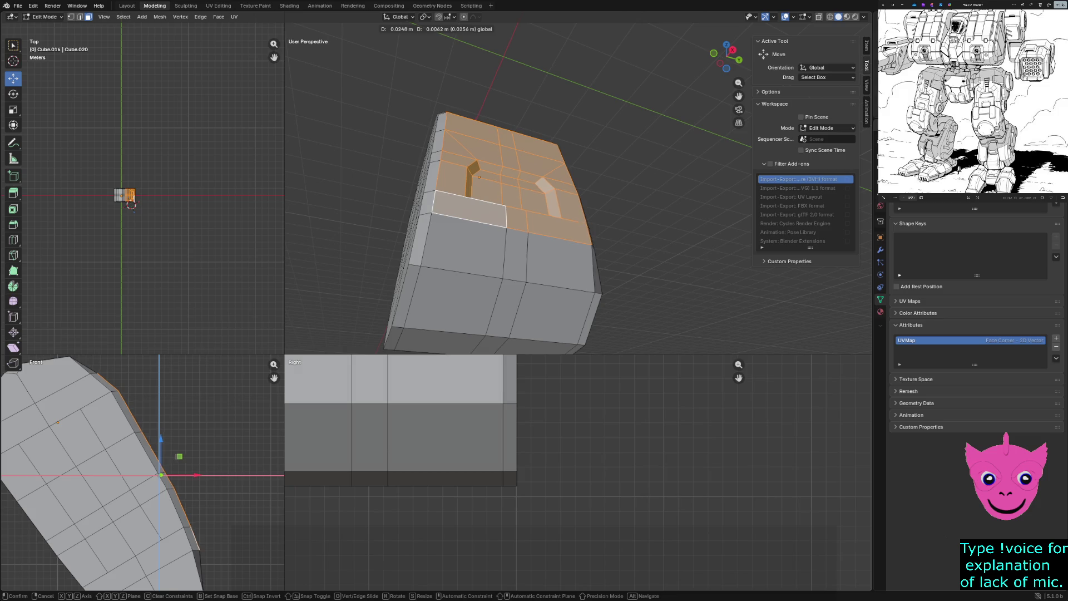
{"action": "left_click", "coordinate": [131, 206]}
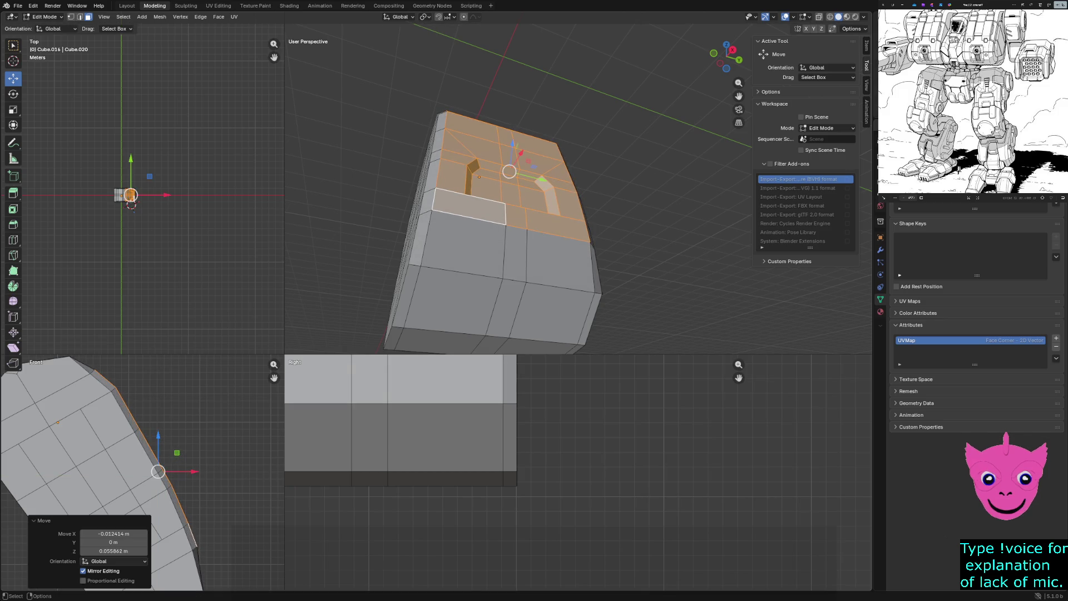
{"action": "left_click", "coordinate": [131, 206]}
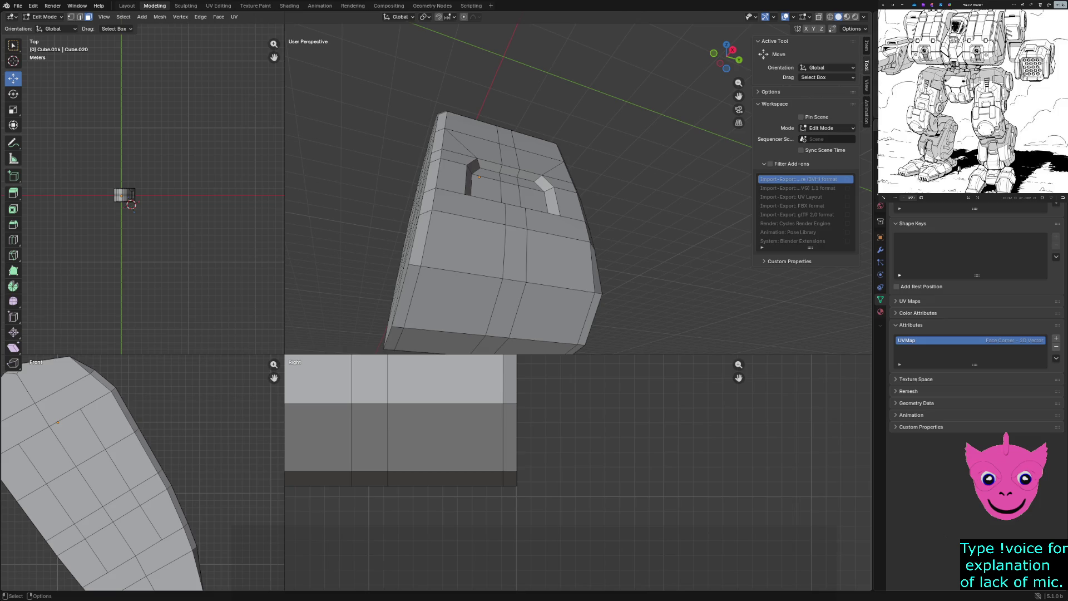
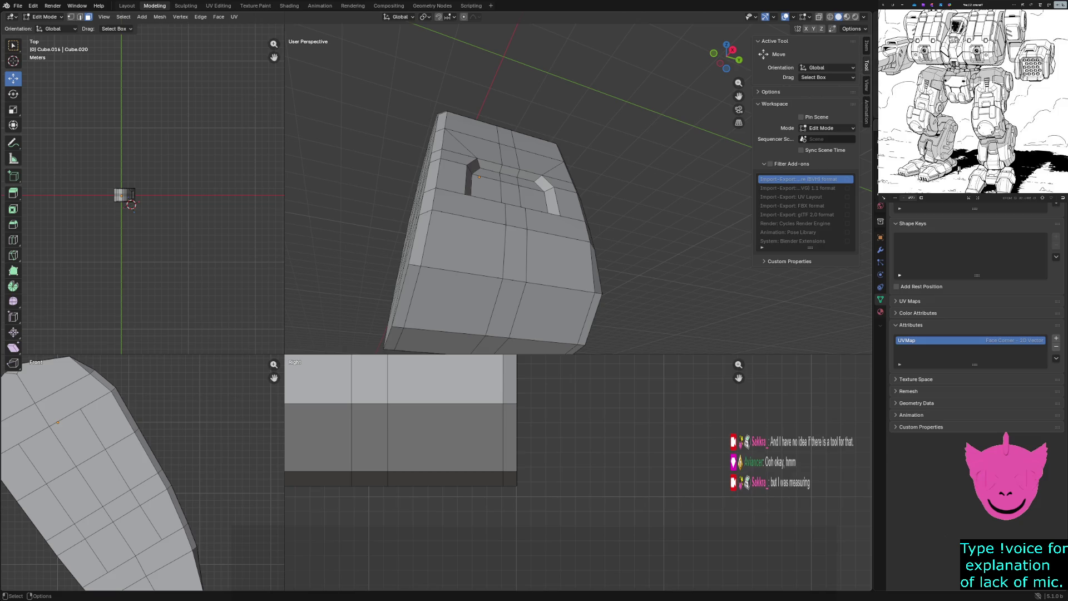
Orbit the armor plate to view the recessed inset panel from other sides.
{"action": "mouse_move", "coordinate": [585, 209]}
{"action": "middle_mouse_down"}
{"action": "mouse_move", "coordinate": [467, 217]}
{"action": "mouse_move", "coordinate": [634, 226]}
{"action": "mouse_move", "coordinate": [467, 225]}
{"action": "mouse_move", "coordinate": [601, 217]}
{"action": "mouse_move", "coordinate": [500, 226]}
{"action": "middle_mouse_up"}
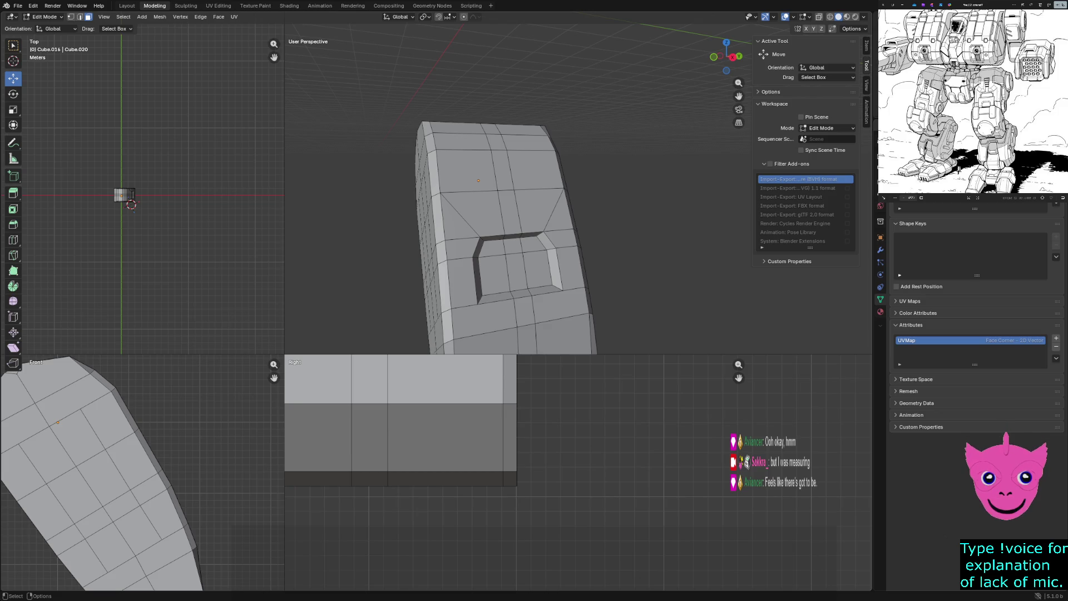
{"action": "key", "text": "ctrl+Page_Down"}
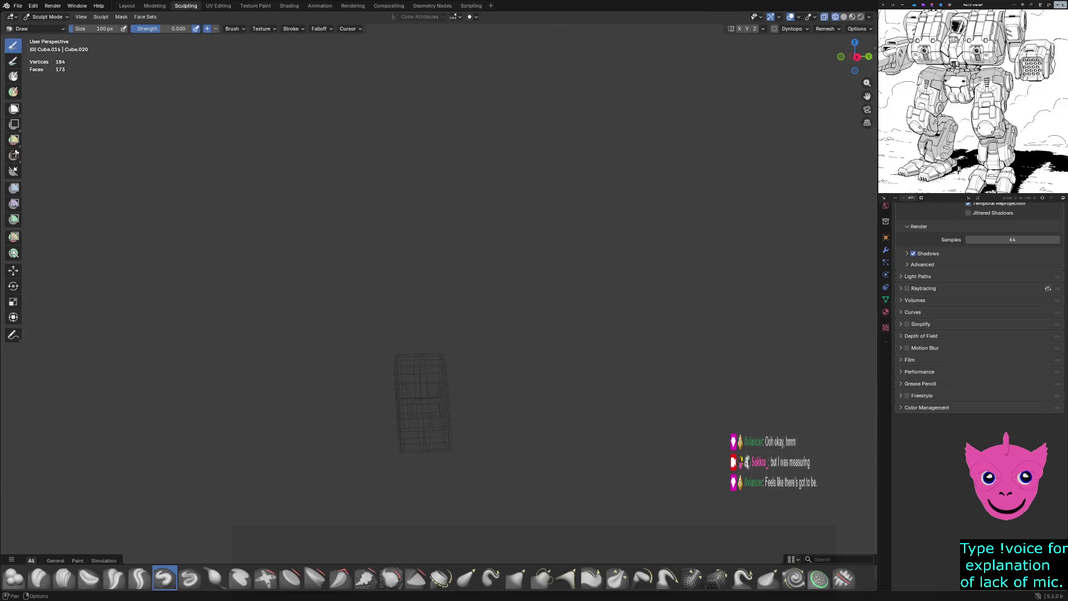
{"action": "key", "text": "ctrl+Page_Up"}
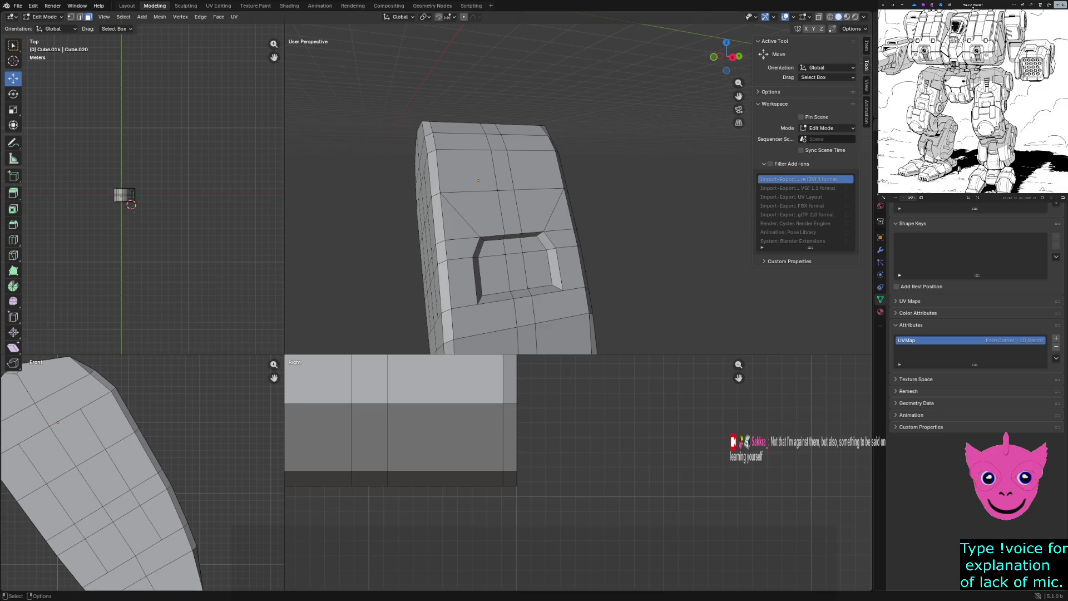
Select the plate's top corner vertex in wireframe, then return to solid shading.
{"action": "key", "text": "z"}
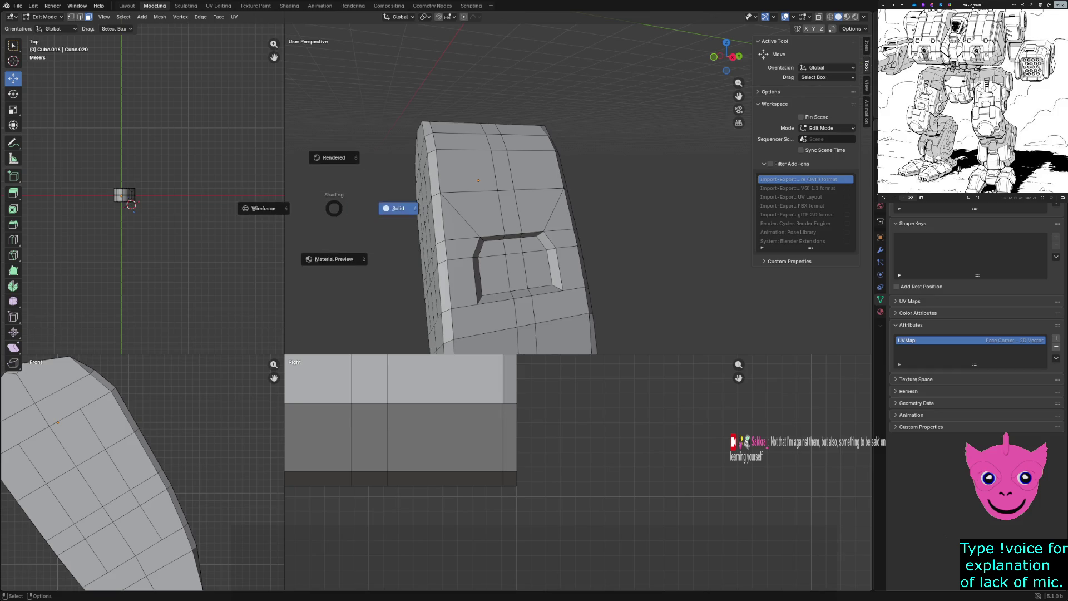
{"action": "left_click", "coordinate": [264, 208]}
{"action": "left_click", "coordinate": [427, 144]}
{"action": "key", "text": "z"}
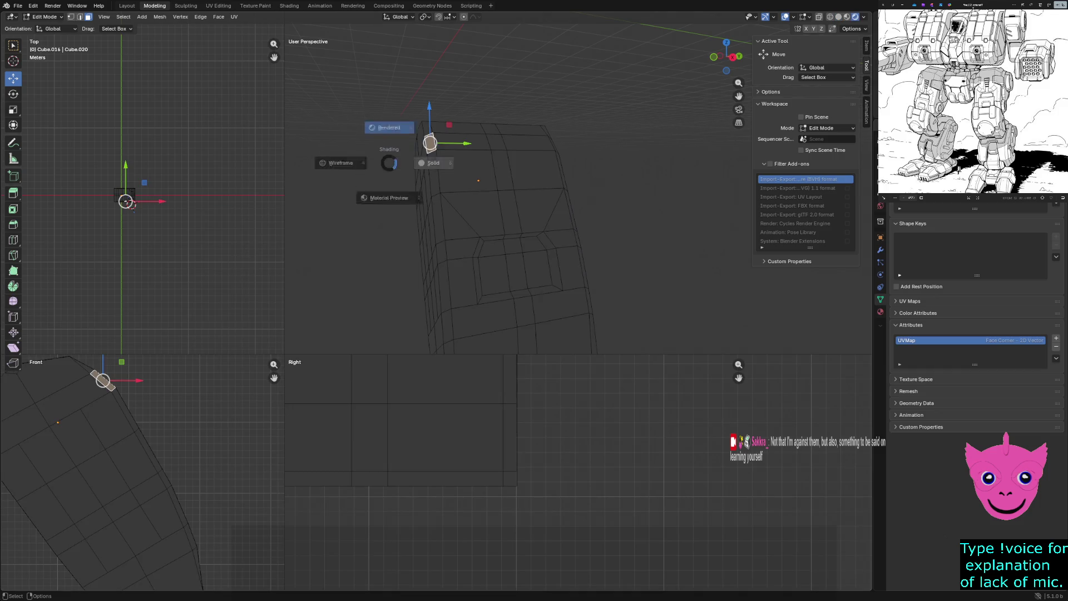
{"action": "left_click", "coordinate": [367, 163]}
Flip through the Sculpting and Layout workspaces and settle back in Modeling on the plate.
{"action": "left_click", "coordinate": [185, 6]}
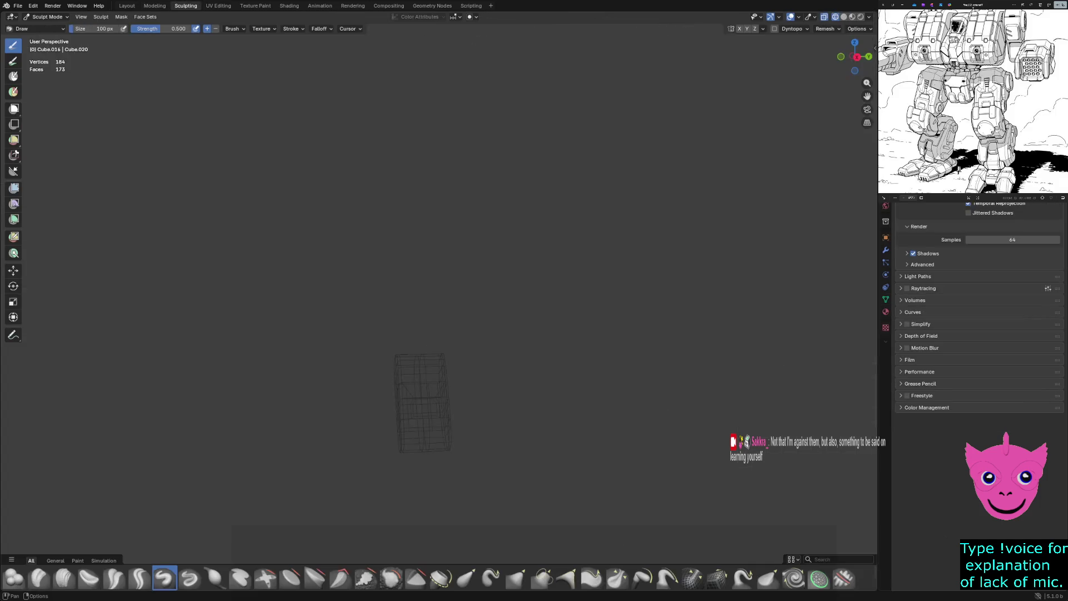
{"action": "left_click", "coordinate": [155, 6]}
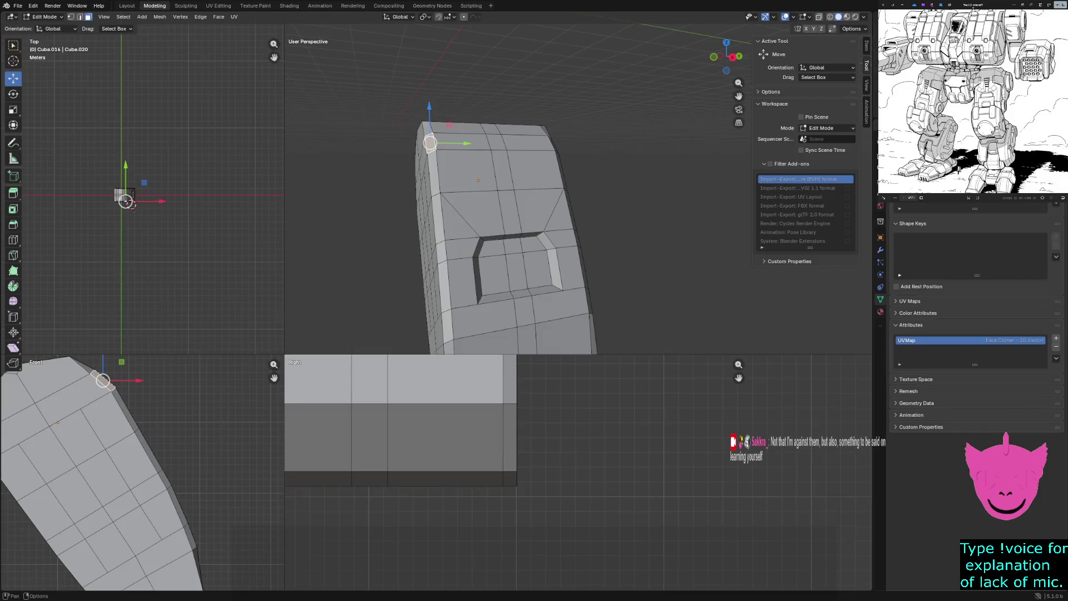
{"action": "left_click", "coordinate": [127, 6]}
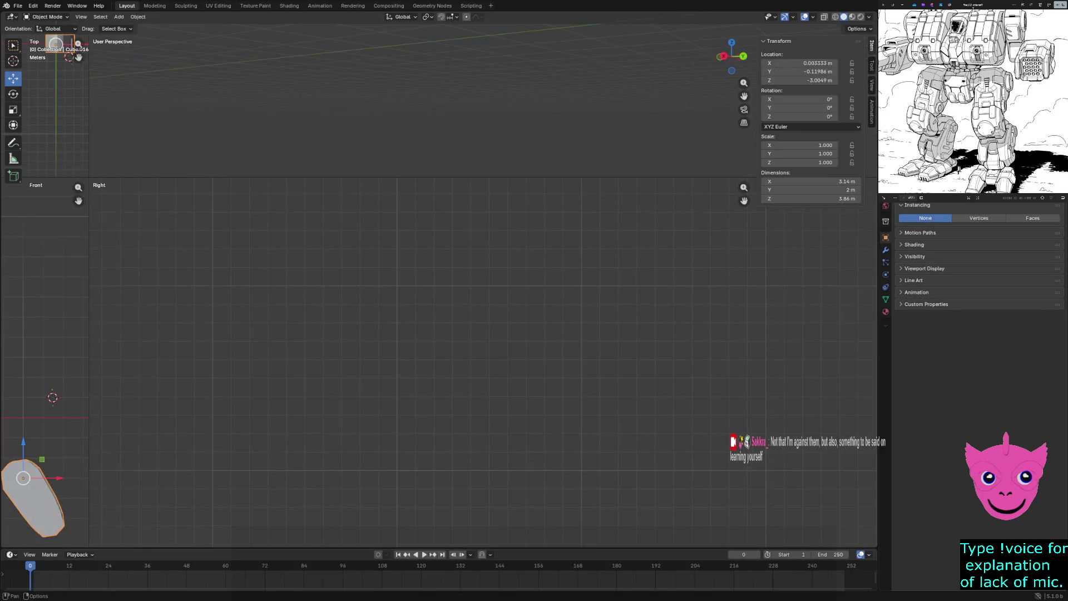
{"action": "left_click", "coordinate": [155, 6]}
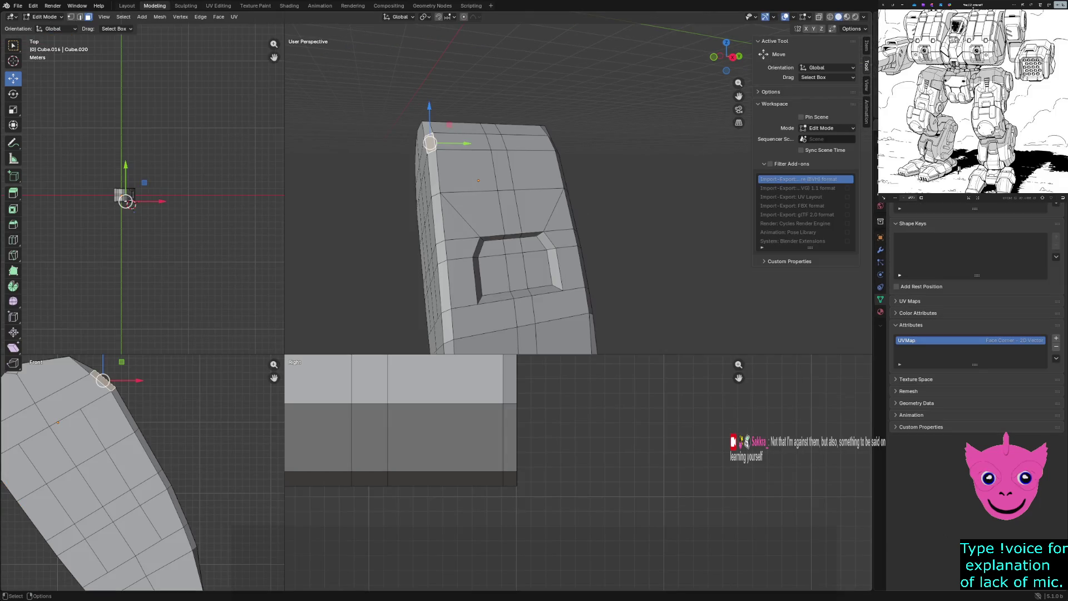
{"action": "mouse_move", "coordinate": [518, 250]}
{"action": "middle_mouse_down"}
{"action": "mouse_move", "coordinate": [543, 217]}
{"action": "mouse_move", "coordinate": [468, 200]}
{"action": "middle_mouse_up"}
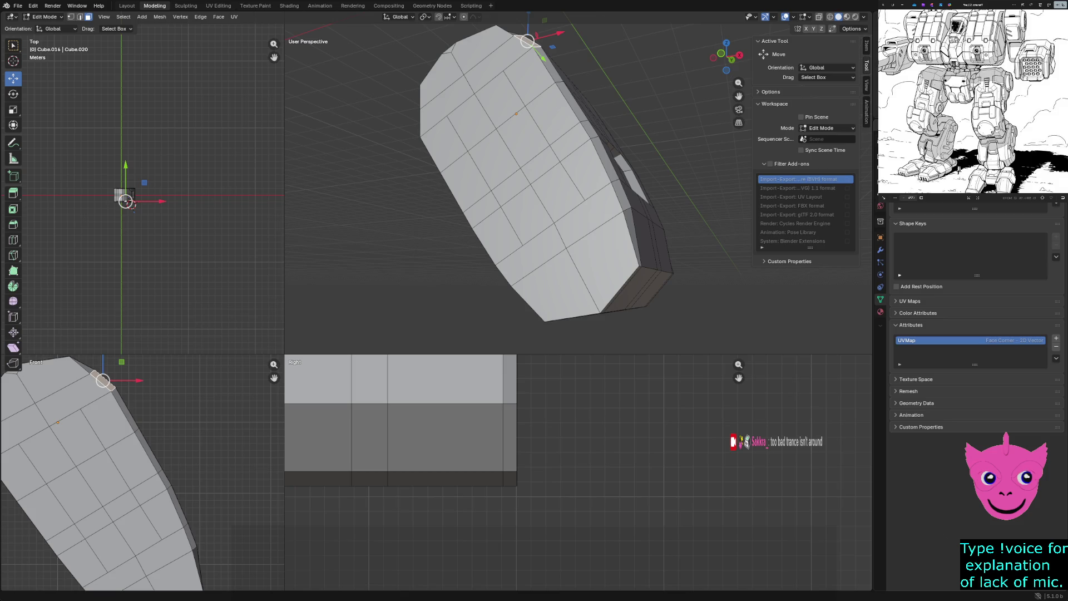
Orbit the view to face the plate's inset front.
{"action": "middle_click_drag", "start_coordinate": [126, 251], "coordinate": [125, 251]}
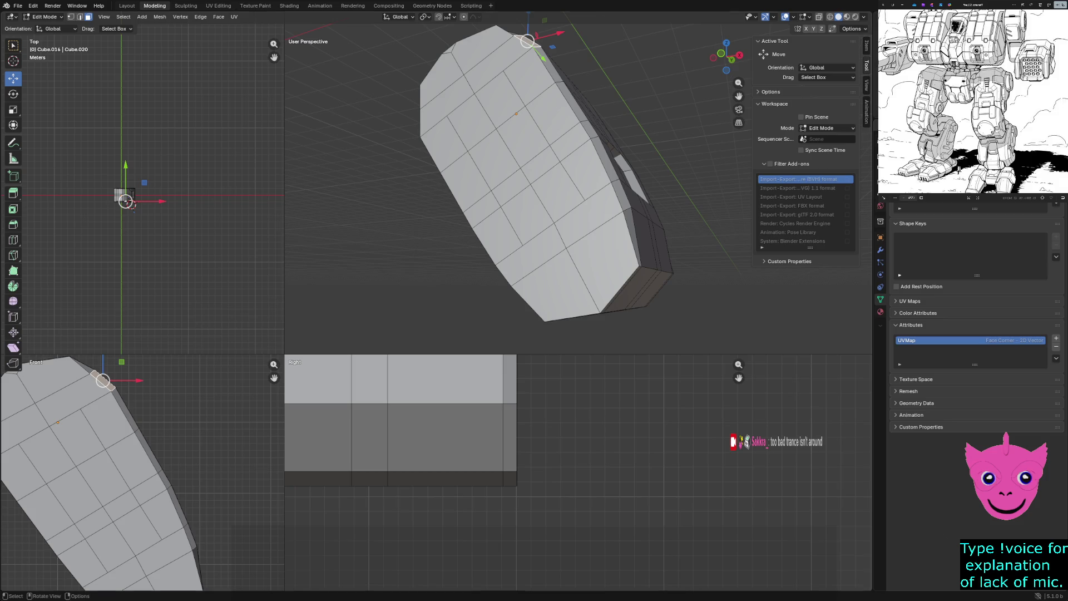
{"action": "middle_click_drag", "start_coordinate": [543, 184], "coordinate": [601, 183]}
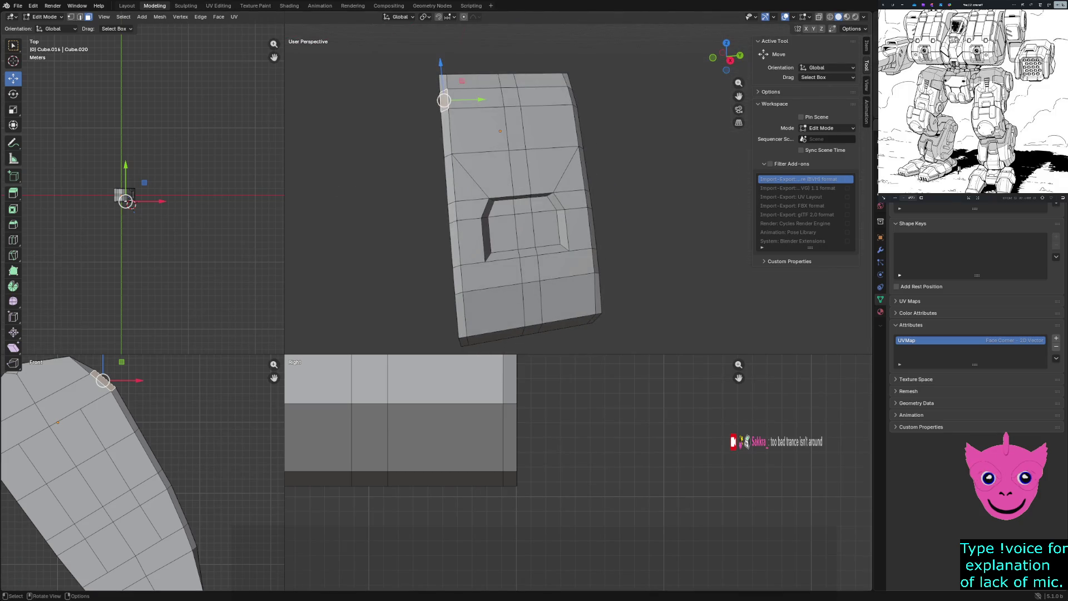
{"action": "scroll", "coordinate": [501, 192], "scroll_direction": "up", "scroll_amount": 1}
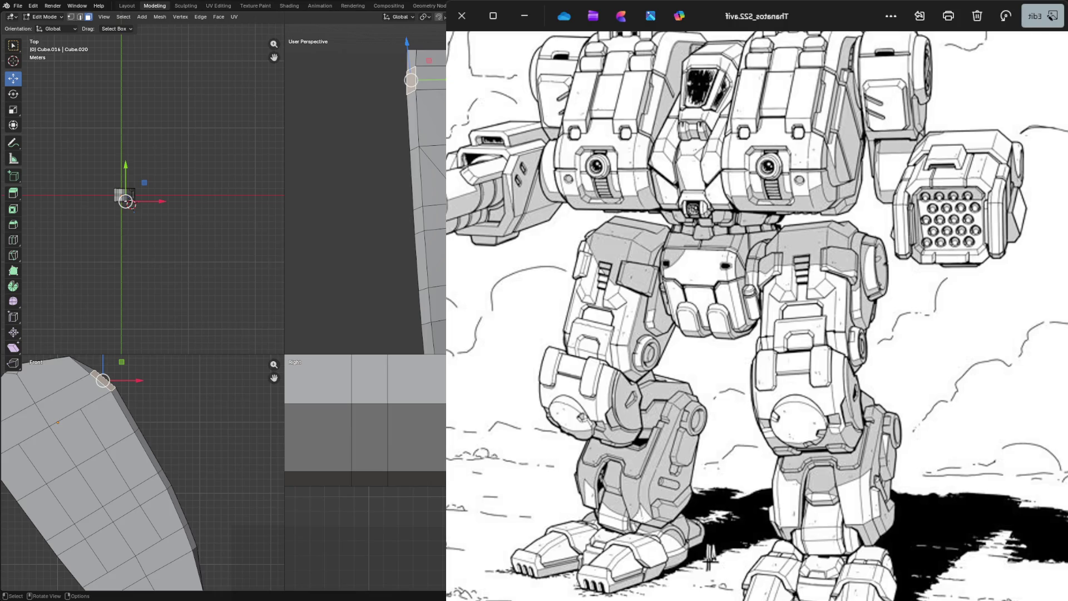
{"action": "scroll", "coordinate": [835, 299], "scroll_direction": "up", "scroll_amount": 6}
{"action": "scroll", "coordinate": [834, 299], "scroll_direction": "up", "scroll_amount": 4}
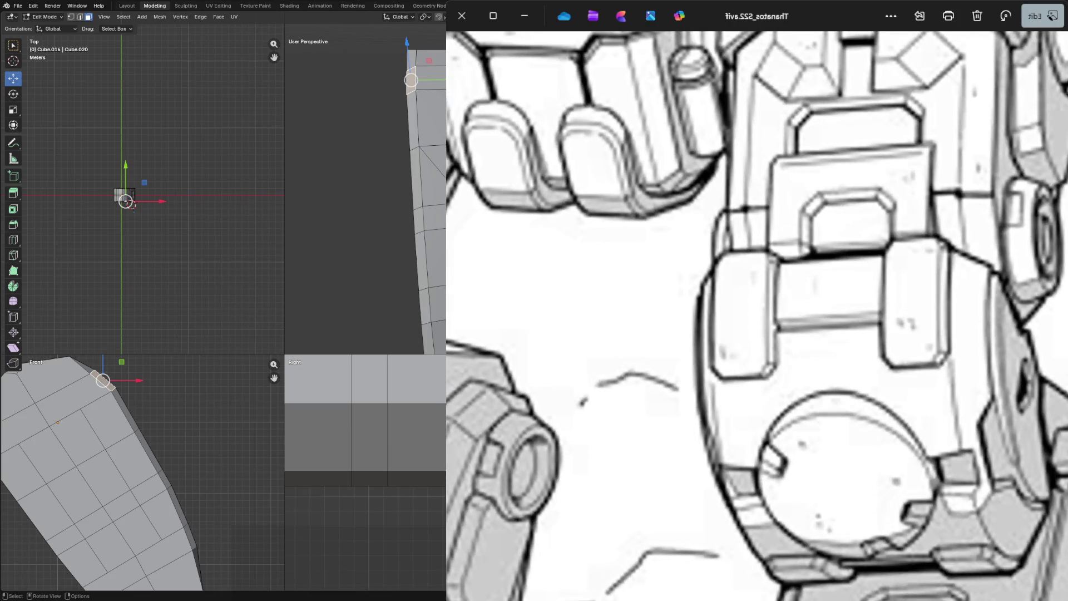
Reposition the zoomed reference onto the mech's torso and octagonal panel.
{"action": "left_click_drag", "start_coordinate": [887, 260], "coordinate": [835, 298]}
{"action": "scroll", "coordinate": [835, 299], "scroll_direction": "up", "scroll_amount": 4}
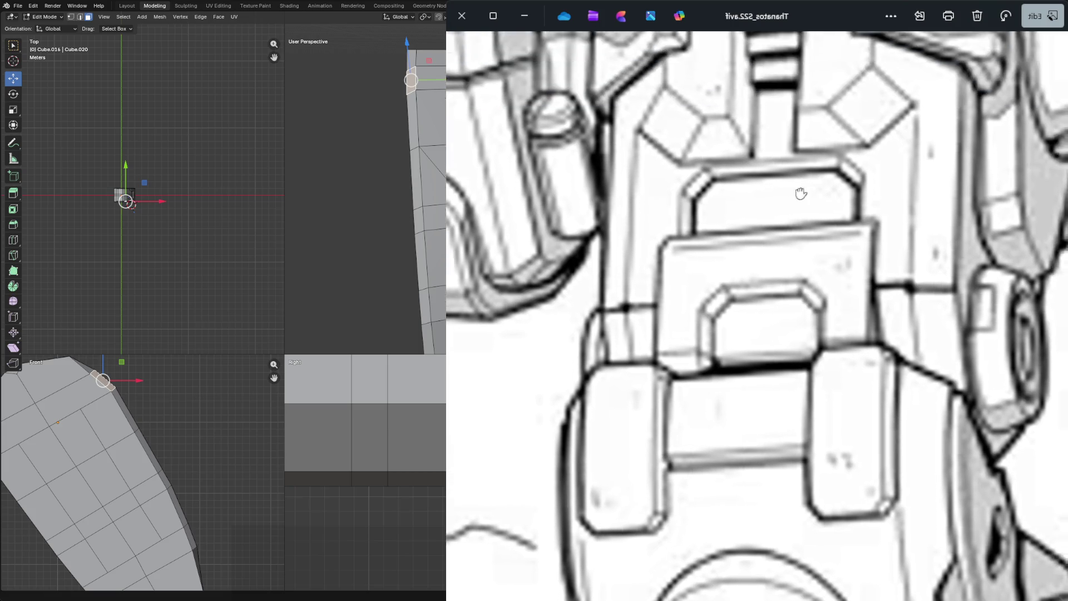
Pan the reference up to the mech's upper torso and shoulders, then select a face on the plate.
{"action": "left_click_drag", "start_coordinate": [819, 118], "coordinate": [804, 282]}
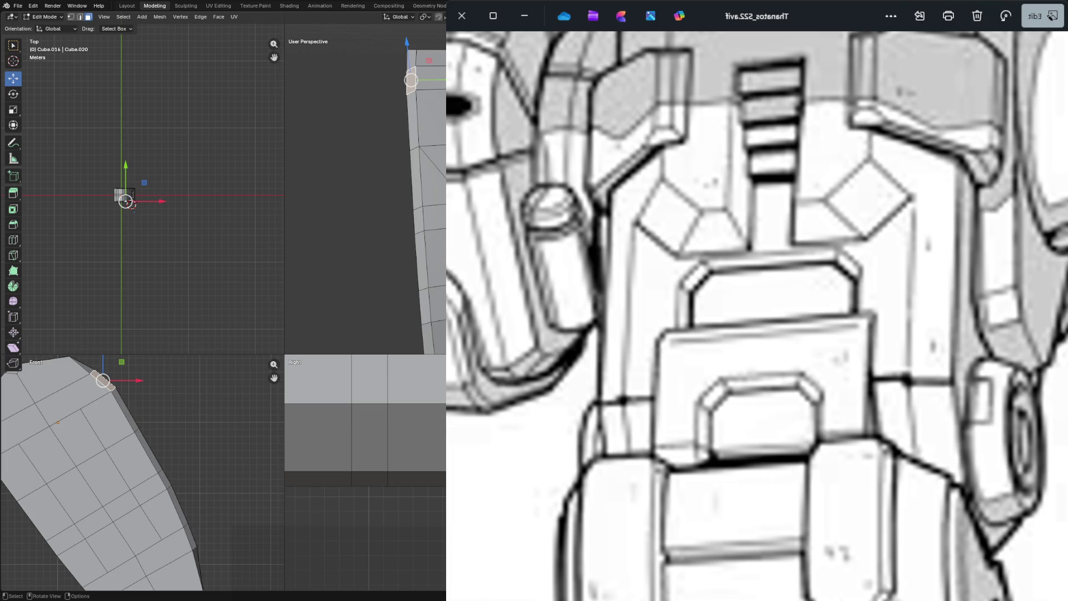
{"action": "left_click_drag", "start_coordinate": [668, 318], "coordinate": [738, 325]}
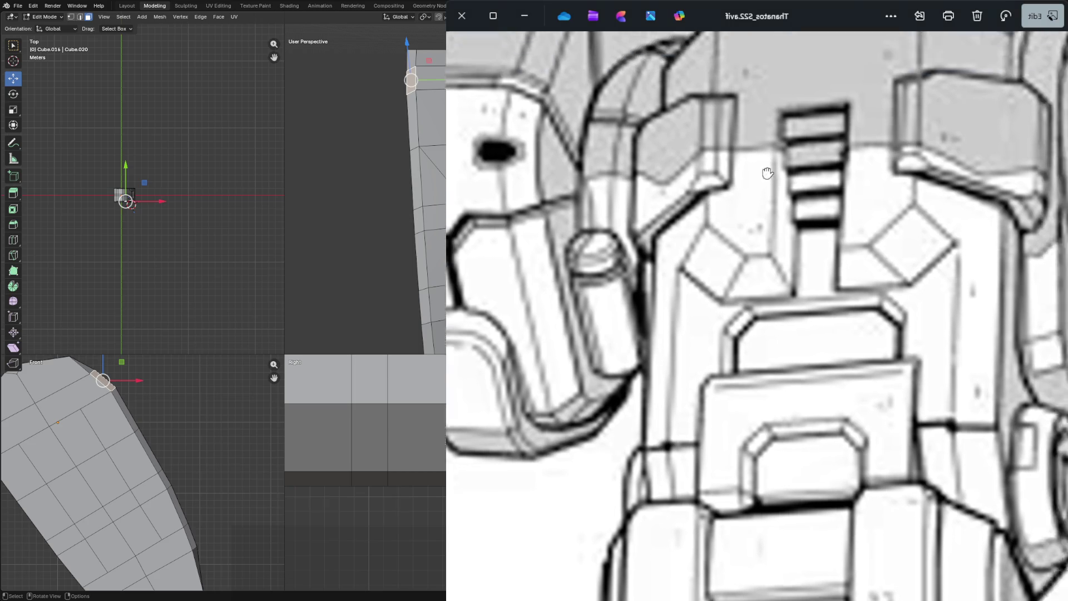
{"action": "left_click_drag", "start_coordinate": [795, 125], "coordinate": [857, 148]}
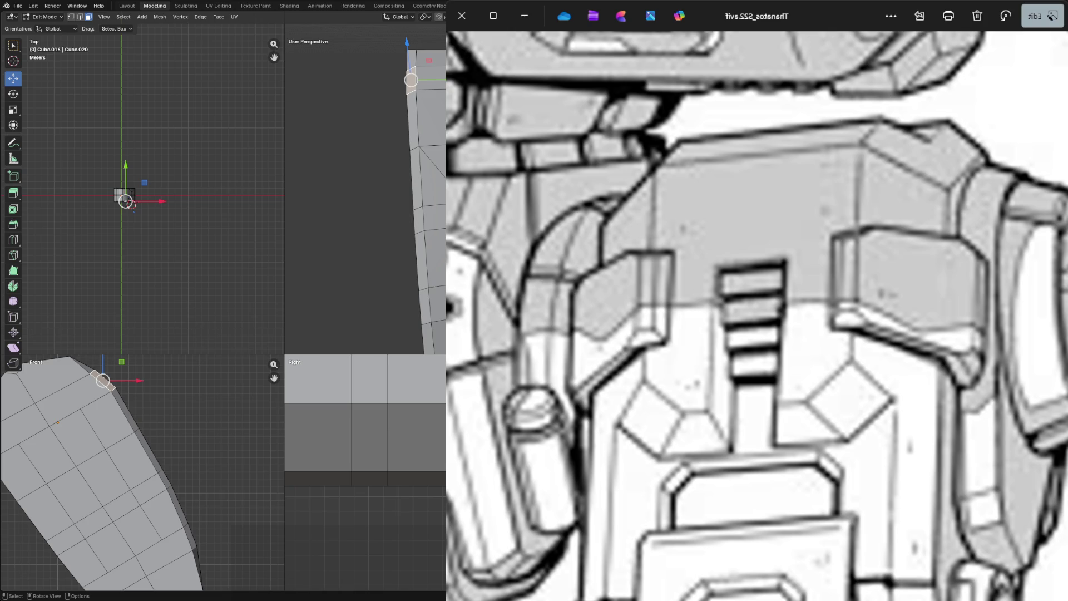
{"action": "left_click", "coordinate": [130, 199]}
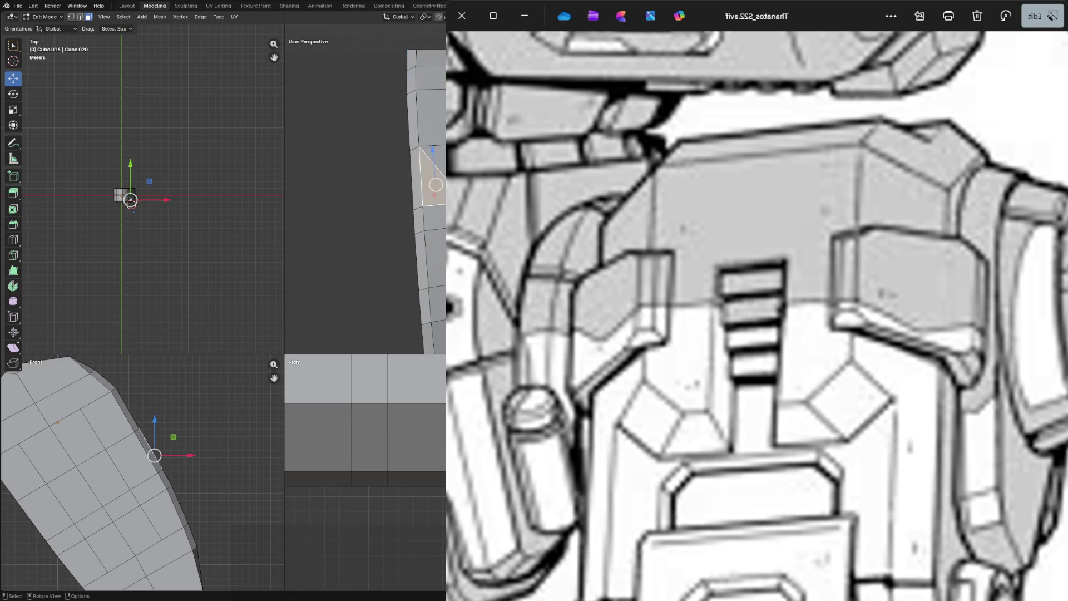
Clear the selection and check the plate briefly in wireframe.
{"action": "left_click", "coordinate": [131, 205]}
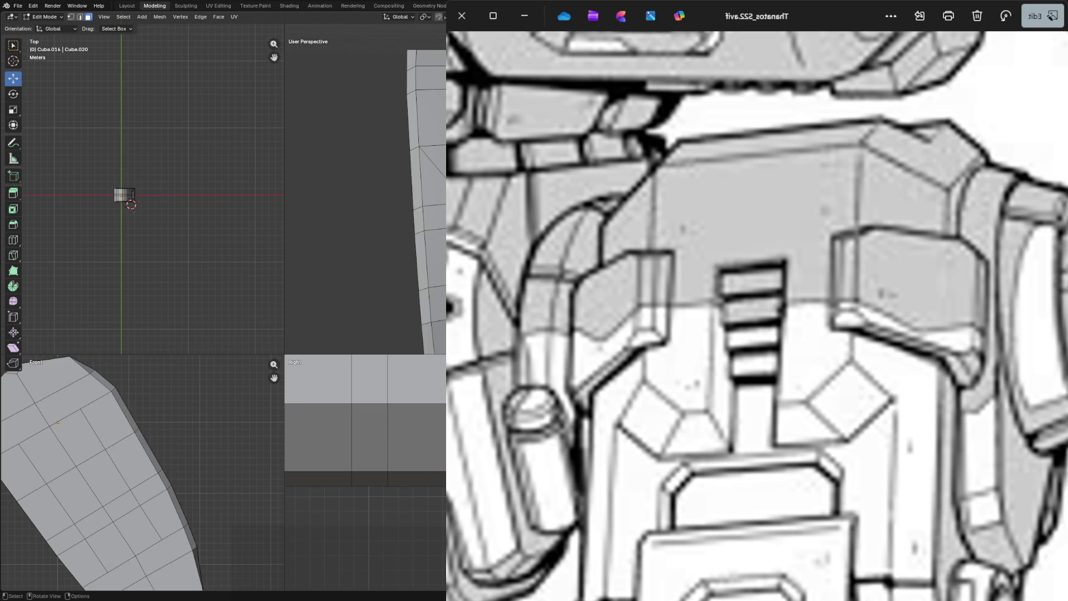
{"action": "key", "text": "z"}
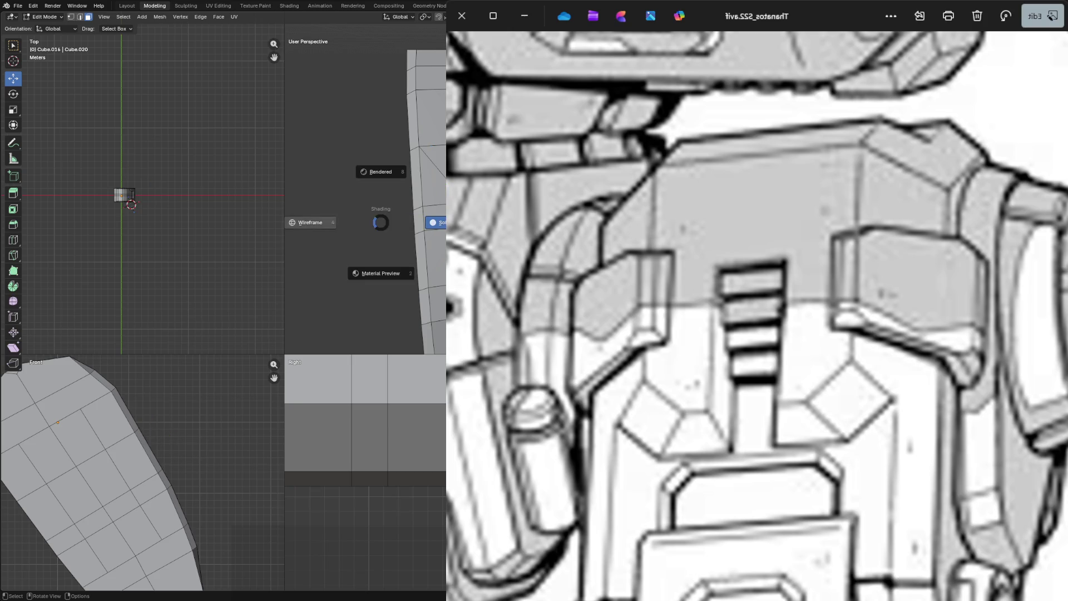
{"action": "left_click", "coordinate": [309, 222]}
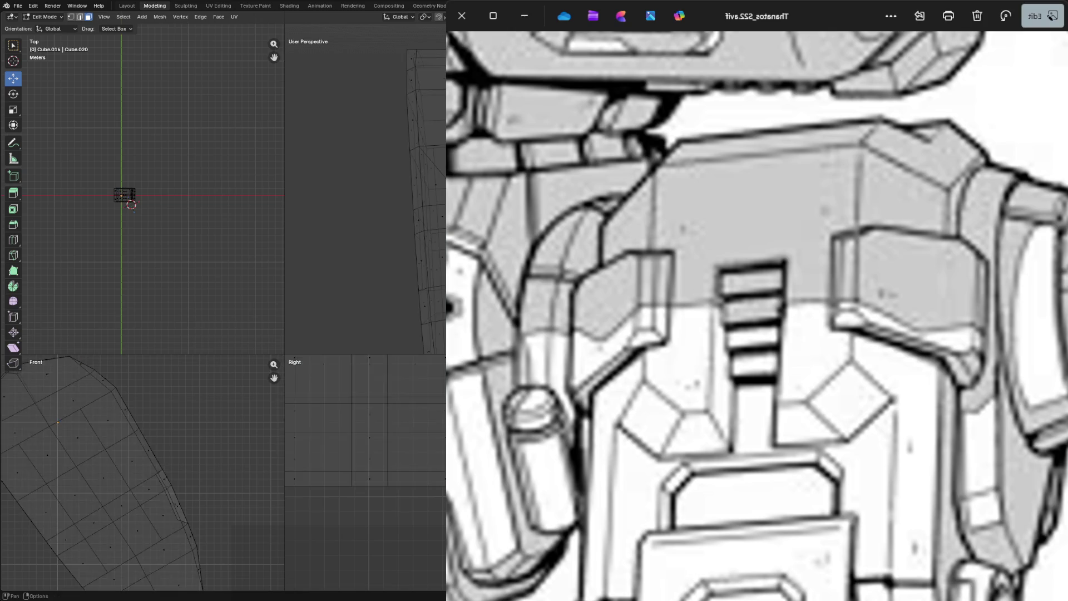
{"action": "key", "text": "z"}
{"action": "left_click", "coordinate": [358, 161]}
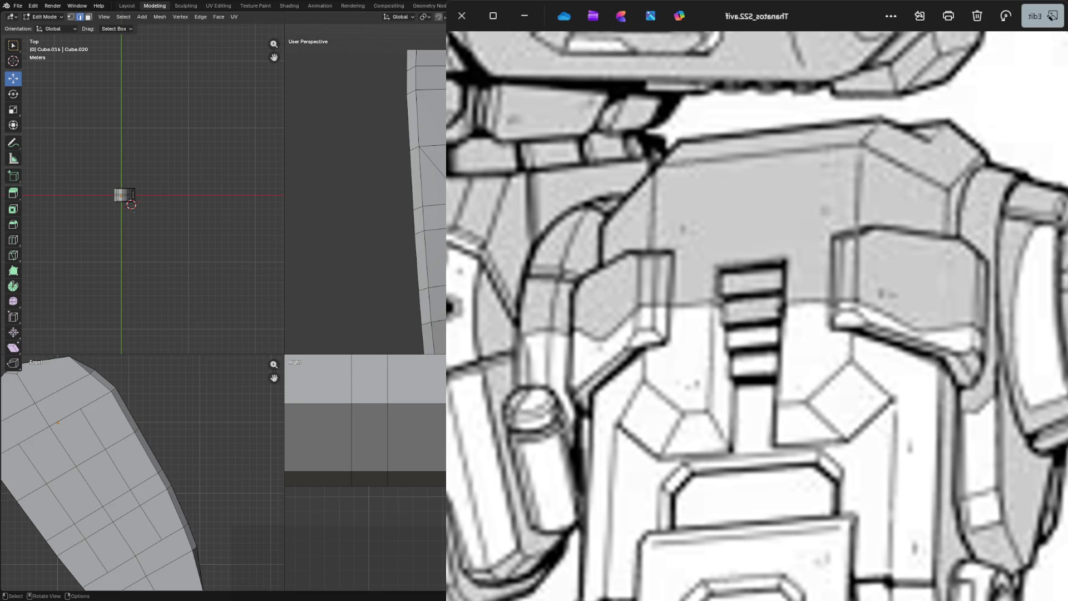
In wireframe, select vertices on the curved edge and extend the selection along linked edges.
{"action": "left_click", "coordinate": [130, 205]}
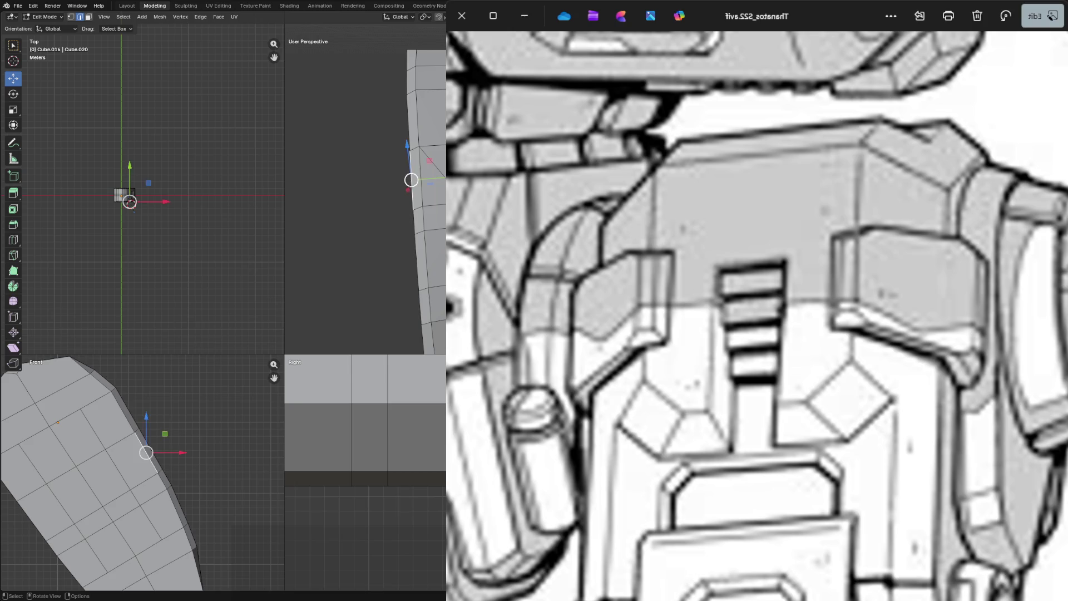
{"action": "key", "text": "z"}
{"action": "left_click", "coordinate": [322, 173]}
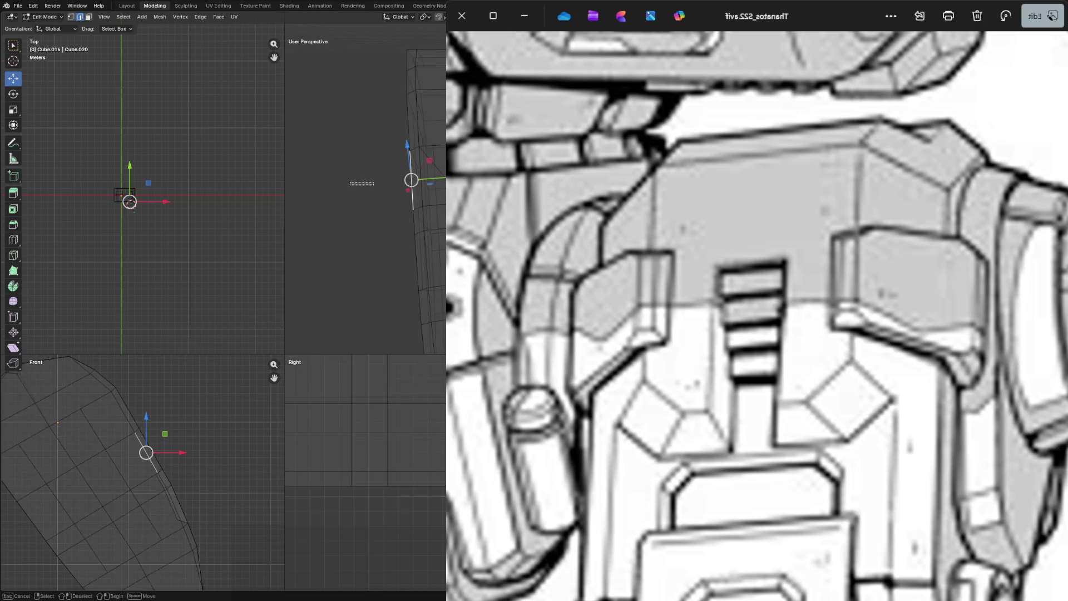
{"action": "left_click", "coordinate": [123, 196]}
{"action": "key", "text": "ctrl+l"}
{"action": "key", "text": "g"}
{"action": "key", "text": "ctrl+l"}
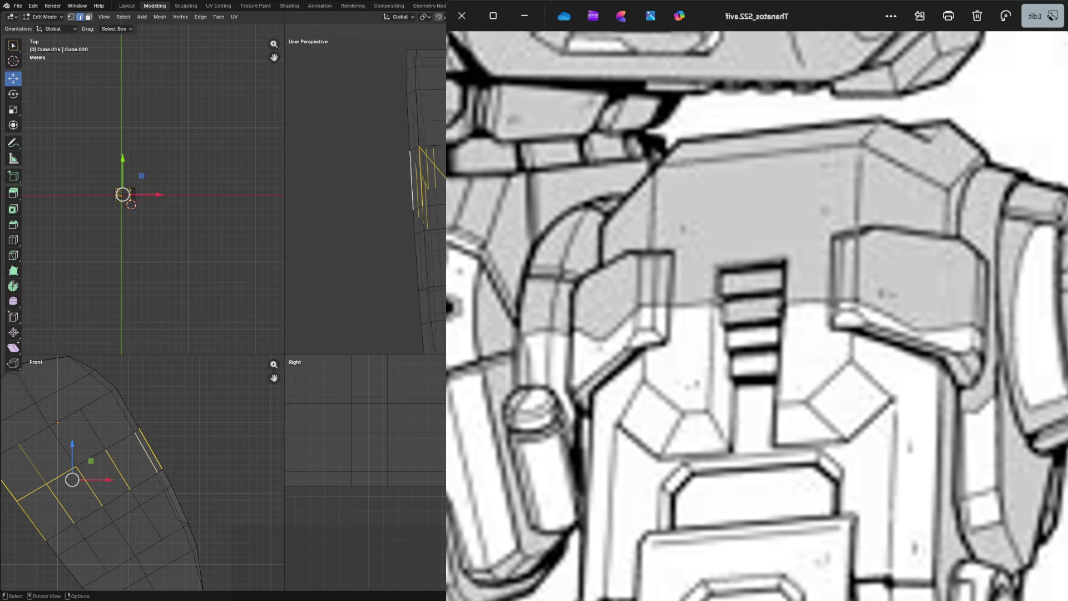
Box-select edges near the plate's curved side in the front view, then clear the selection.
{"action": "middle_click_drag", "start_coordinate": [401, 167], "coordinate": [368, 184]}
{"action": "middle_click_drag", "start_coordinate": [385, 125], "coordinate": [351, 210]}
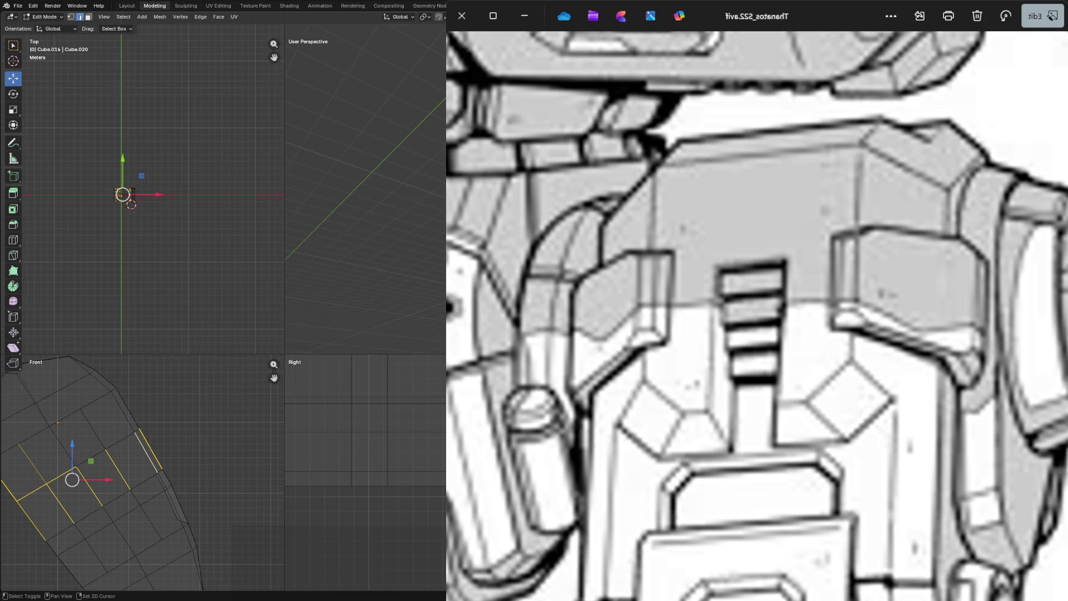
{"action": "key", "text": "b"}
{"action": "left_click_drag", "start_coordinate": [51, 468], "coordinate": [100, 502]}
{"action": "key", "text": "b"}
{"action": "left_click_drag", "start_coordinate": [180, 434], "coordinate": [134, 488]}
{"action": "left_click_drag", "start_coordinate": [25, 496], "coordinate": [77, 524]}
{"action": "left_click", "coordinate": [146, 451], "text": "shift"}
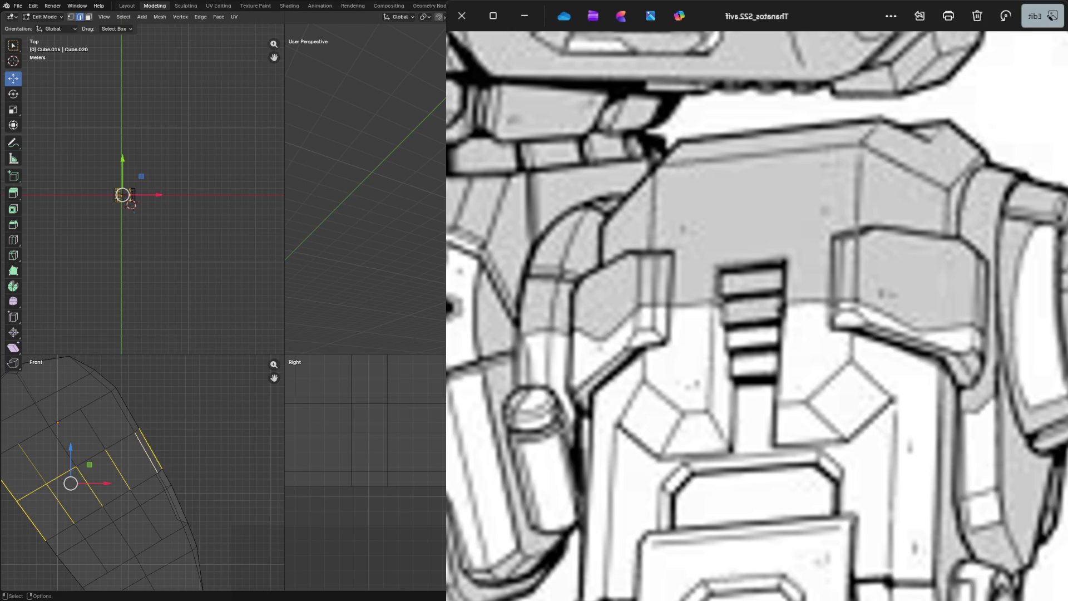
{"action": "key", "text": "alt+a"}
Select the parallel cross edges one by one from the lower left and bring up the Edge menu.
{"action": "key", "text": "b"}
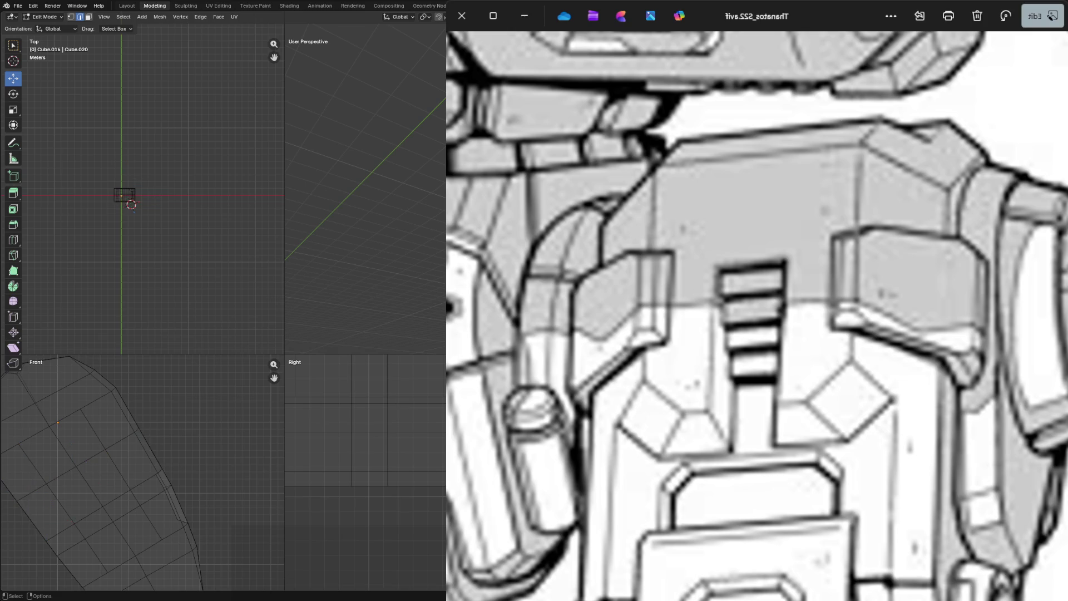
{"action": "left_click_drag", "start_coordinate": [17, 501], "coordinate": [45, 534]}
{"action": "right_click", "coordinate": [31, 520]}
{"action": "key", "text": "Escape"}
{"action": "left_click_drag", "start_coordinate": [134, 434], "coordinate": [179, 466], "text": "shift"}
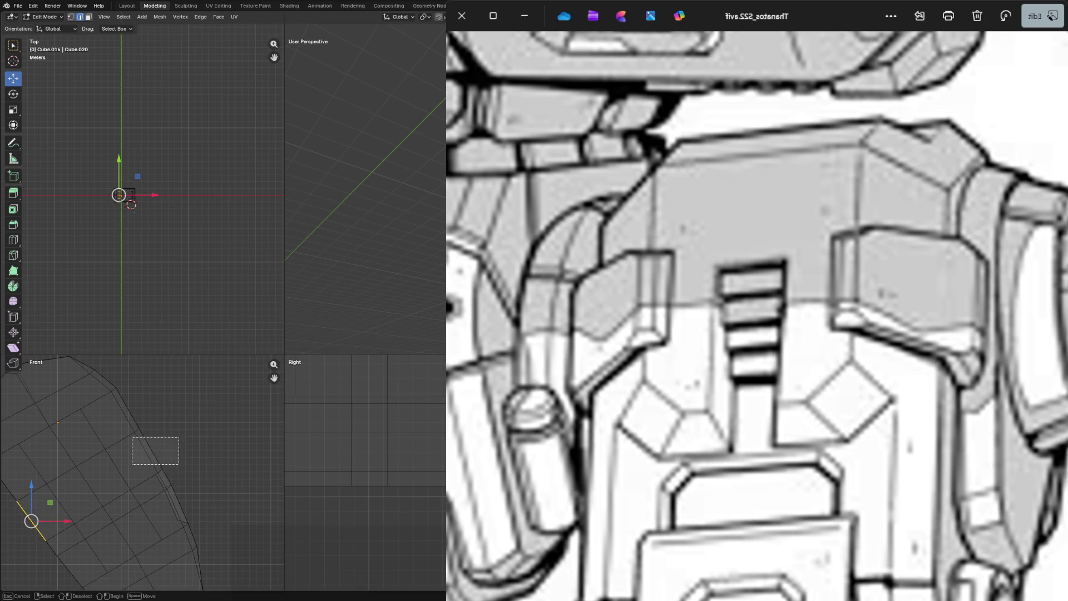
{"action": "left_click", "coordinate": [122, 473], "text": "shift"}
{"action": "right_click", "coordinate": [101, 518]}
{"action": "key", "text": "Escape"}
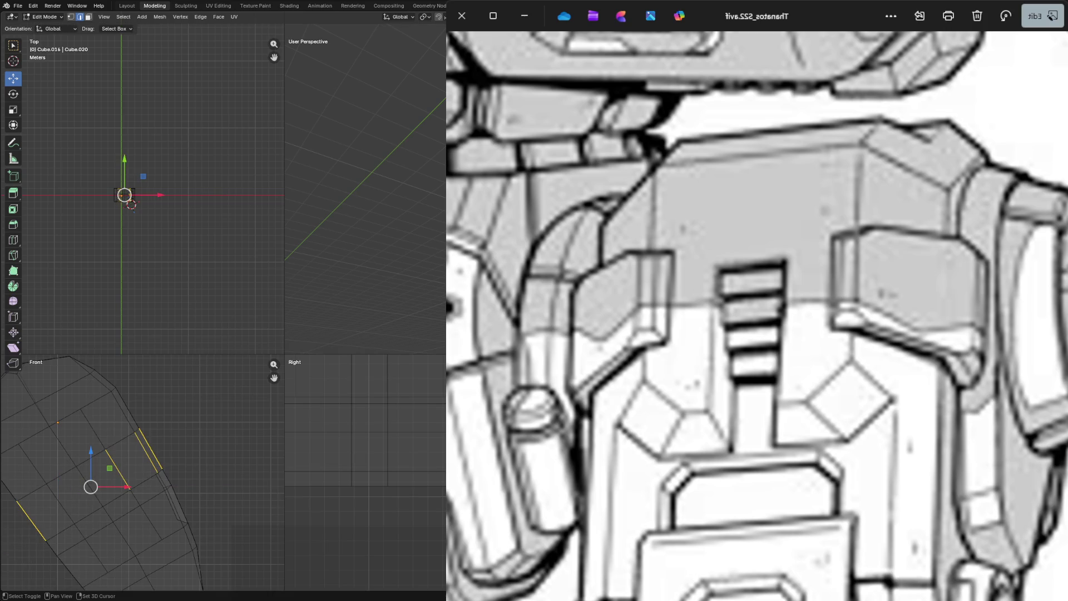
{"action": "left_click", "coordinate": [95, 498], "text": "shift"}
{"action": "left_click", "coordinate": [60, 504], "text": "shift"}
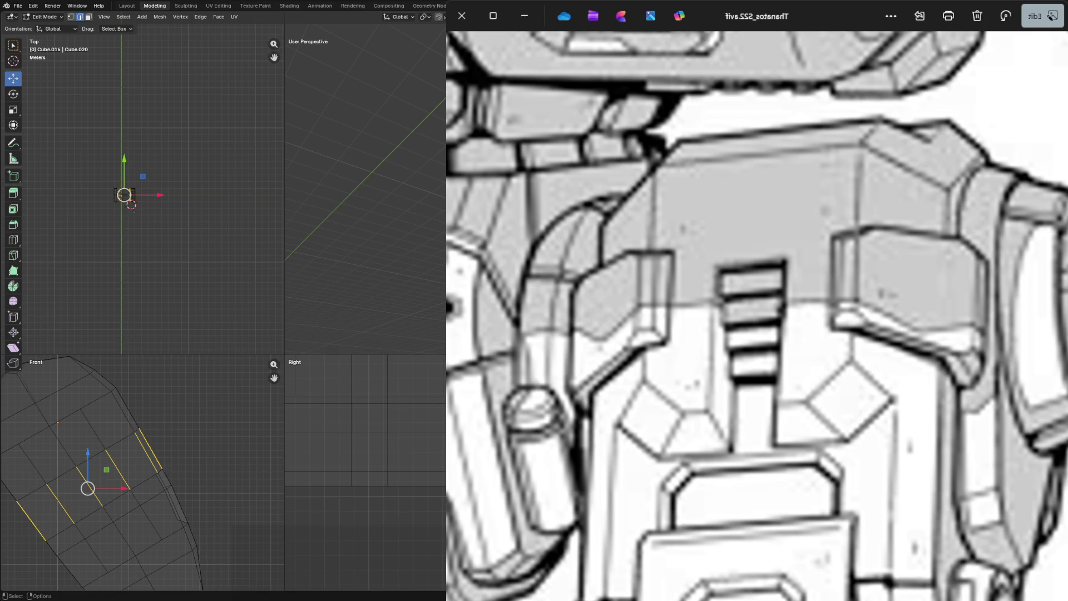
{"action": "middle_click_drag", "start_coordinate": [368, 191], "coordinate": [418, 192]}
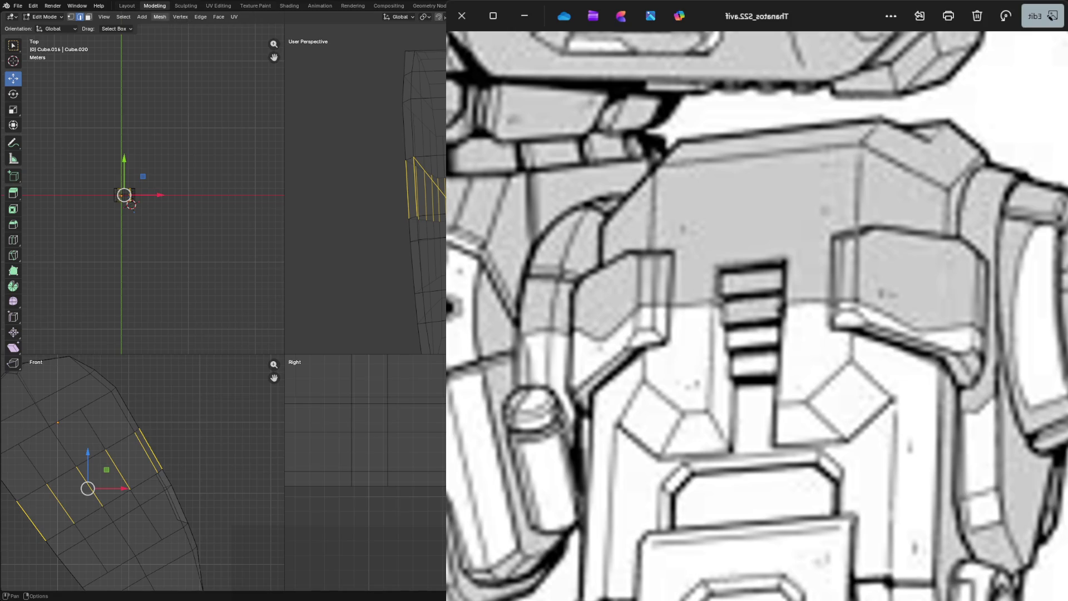
{"action": "left_click", "coordinate": [199, 16]}
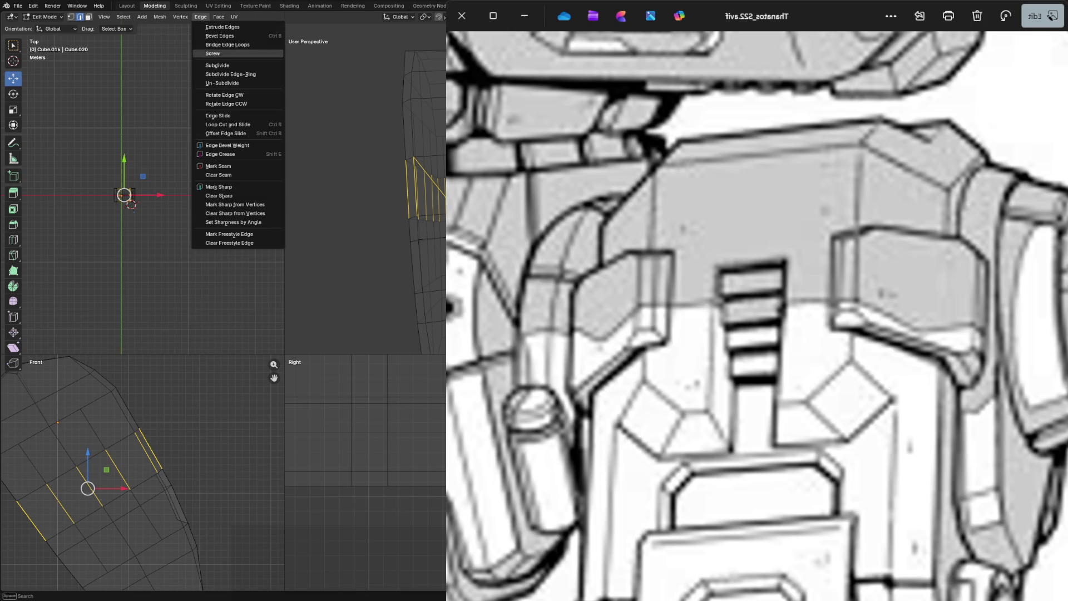
Subdivide the selected cross edges and view the result in solid shading.
{"action": "left_click", "coordinate": [222, 65]}
{"action": "key", "text": "z"}
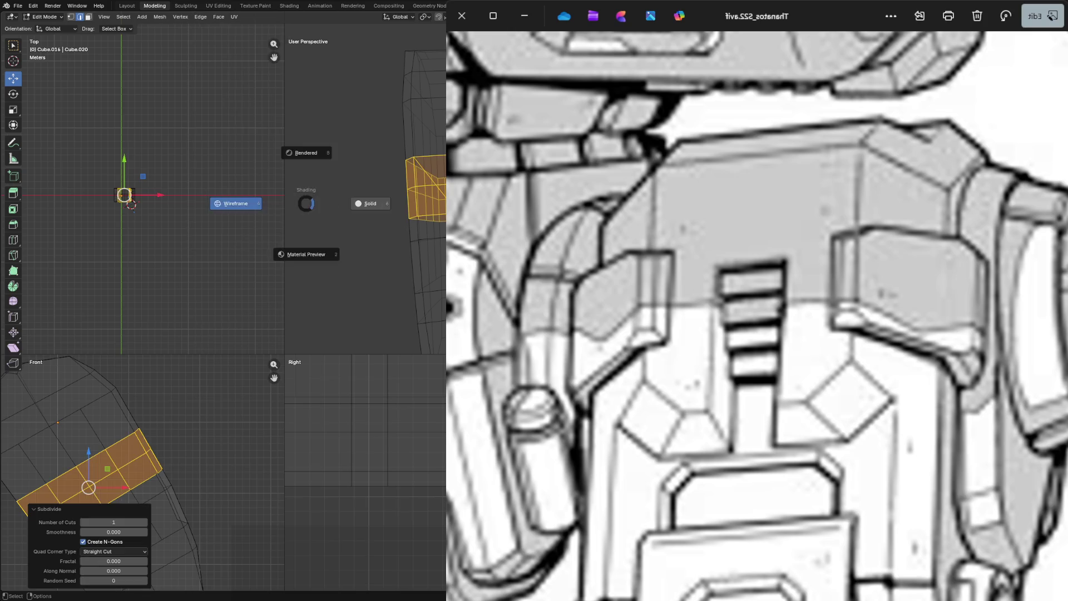
{"action": "left_click", "coordinate": [370, 203]}
{"action": "middle_click_drag", "start_coordinate": [392, 200], "coordinate": [433, 201]}
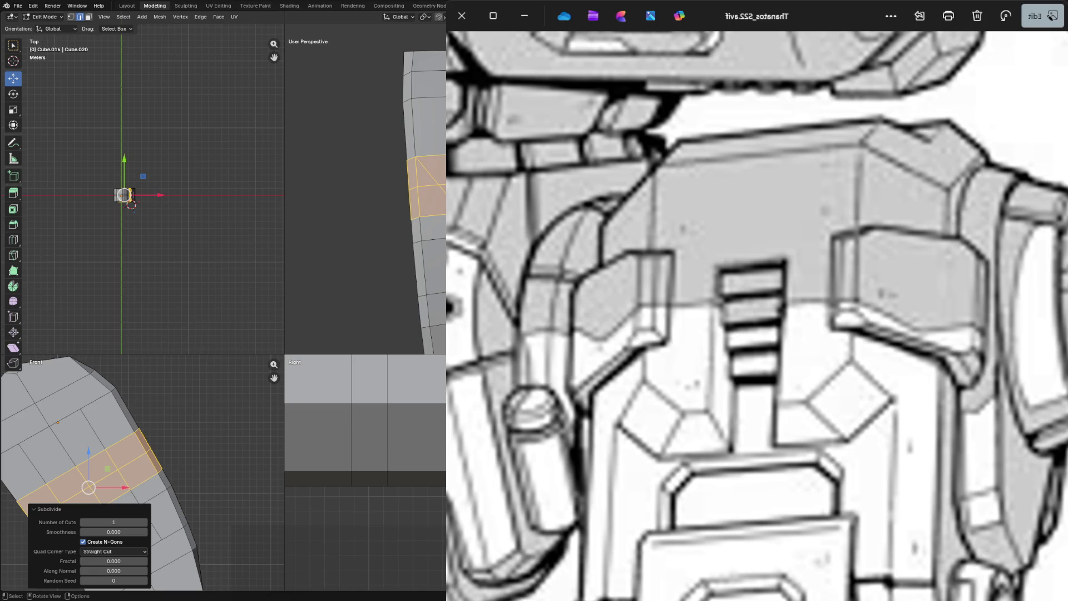
Pick the strip of faces across the plate, dropping the upper and top-right faces.
{"action": "left_click", "coordinate": [131, 204], "text": "alt"}
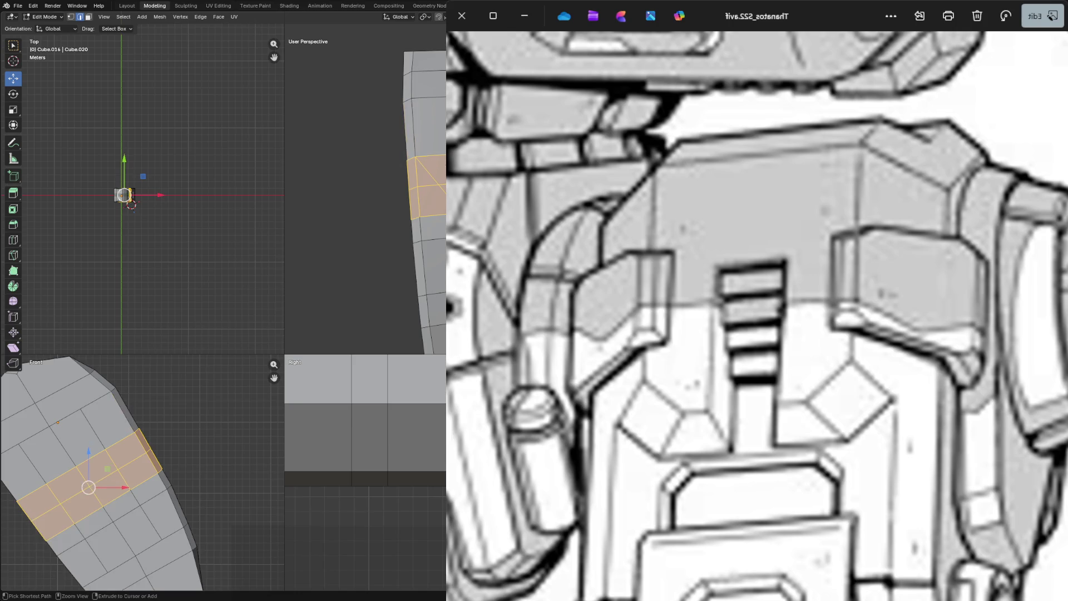
{"action": "left_click", "coordinate": [131, 205], "text": "ctrl"}
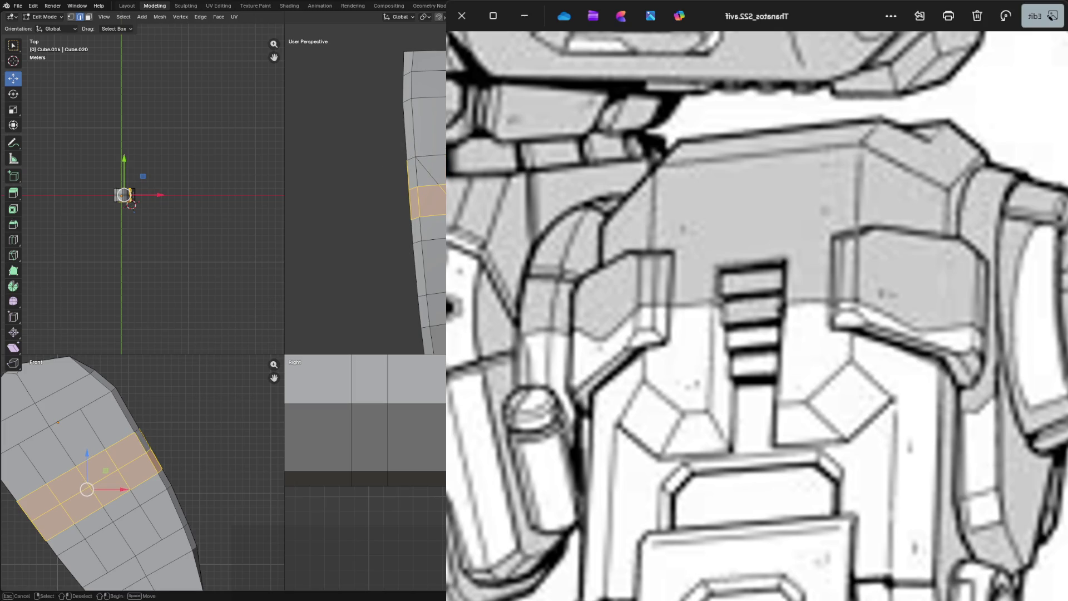
{"action": "key", "text": "shift+z"}
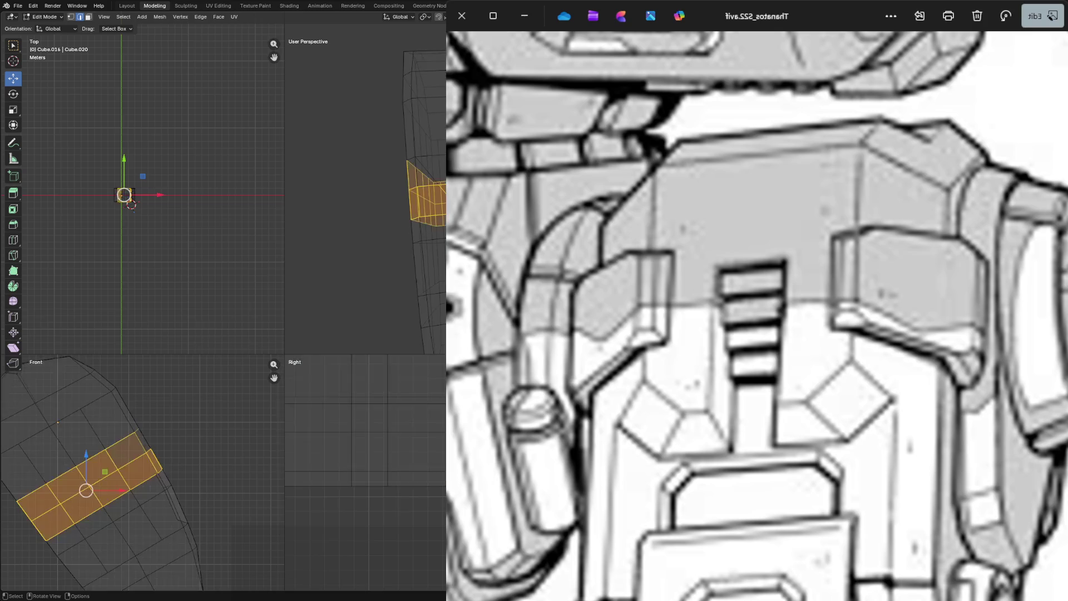
{"action": "middle_click_drag", "start_coordinate": [368, 200], "coordinate": [351, 200]}
{"action": "left_click", "coordinate": [136, 440], "text": "ctrl"}
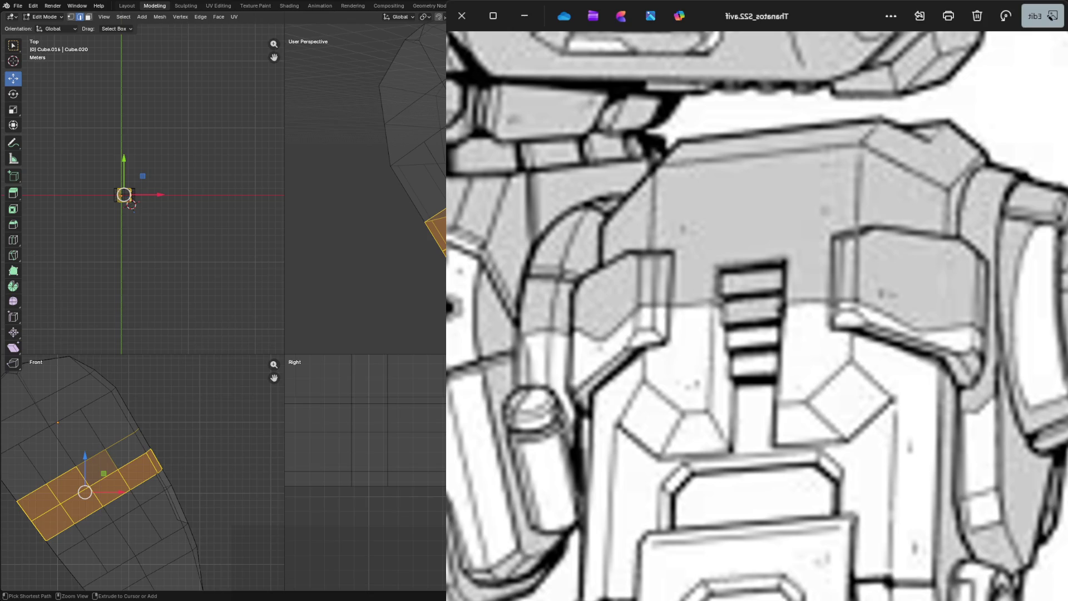
Add another loop to the face band and orbit to confirm it spans the plate.
{"action": "middle_click_drag", "start_coordinate": [360, 200], "coordinate": [360, 134]}
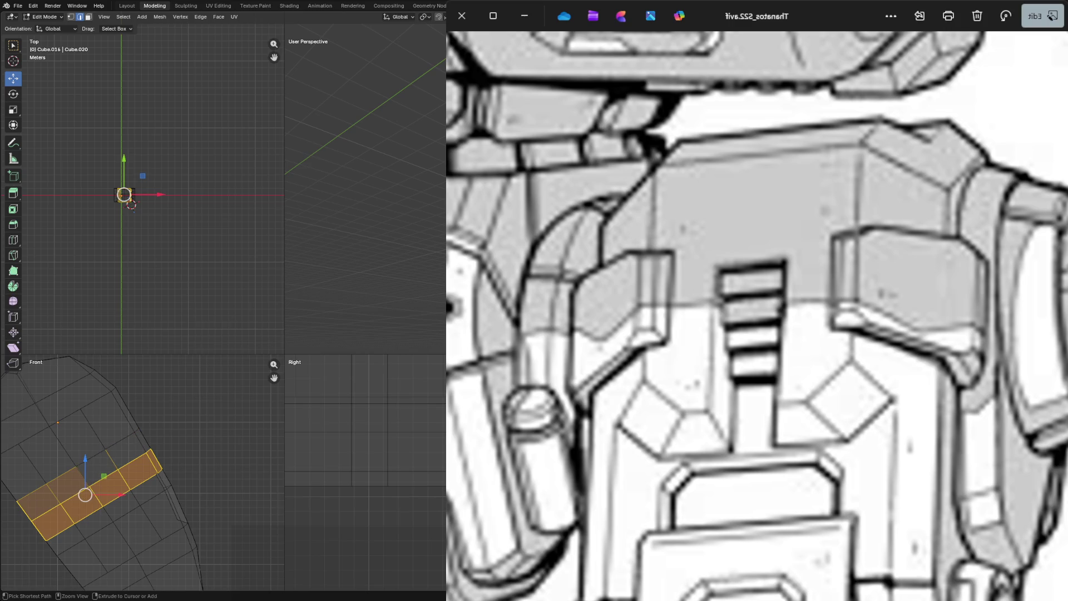
{"action": "middle_click_drag", "start_coordinate": [359, 125], "coordinate": [359, 84]}
{"action": "middle_click_drag", "start_coordinate": [359, 167], "coordinate": [359, 150]}
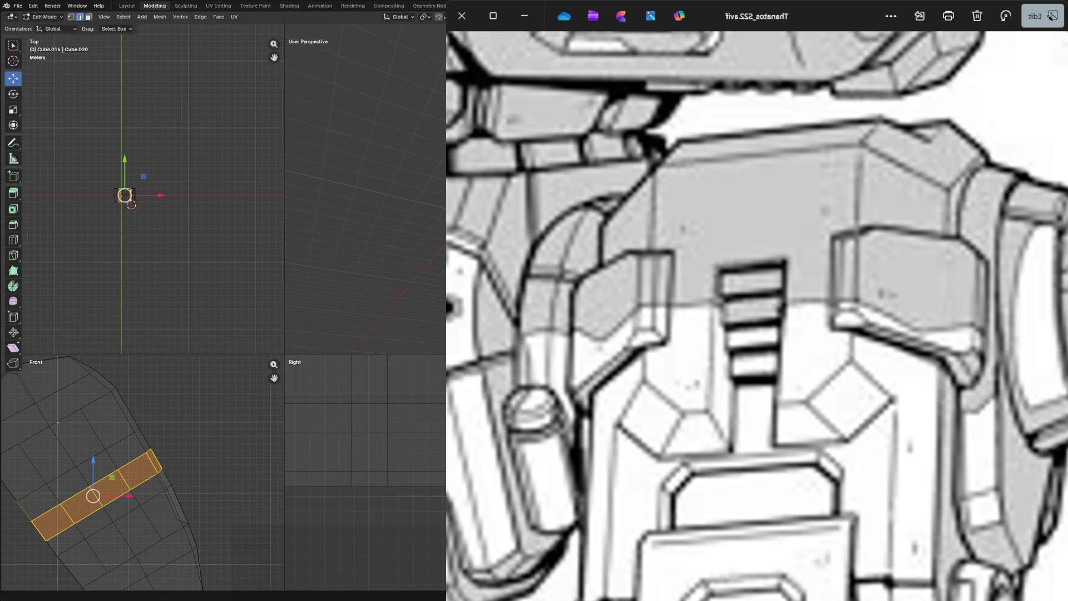
{"action": "middle_click_drag", "start_coordinate": [368, 76], "coordinate": [368, 109], "text": "shift"}
{"action": "left_click", "coordinate": [131, 204], "text": "alt+shift"}
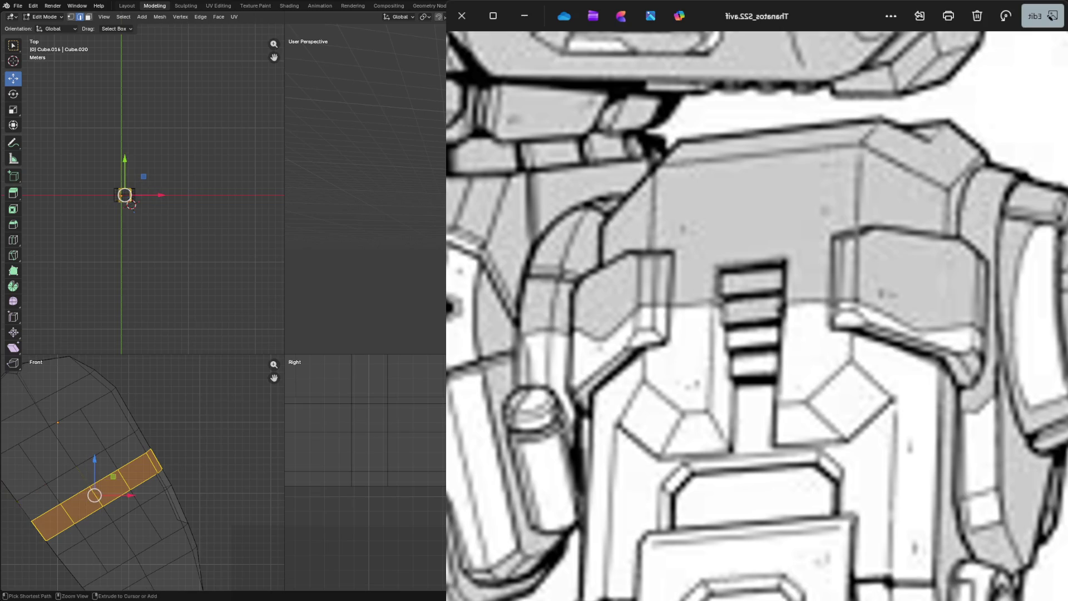
{"action": "middle_click_drag", "start_coordinate": [359, 167], "coordinate": [317, 201]}
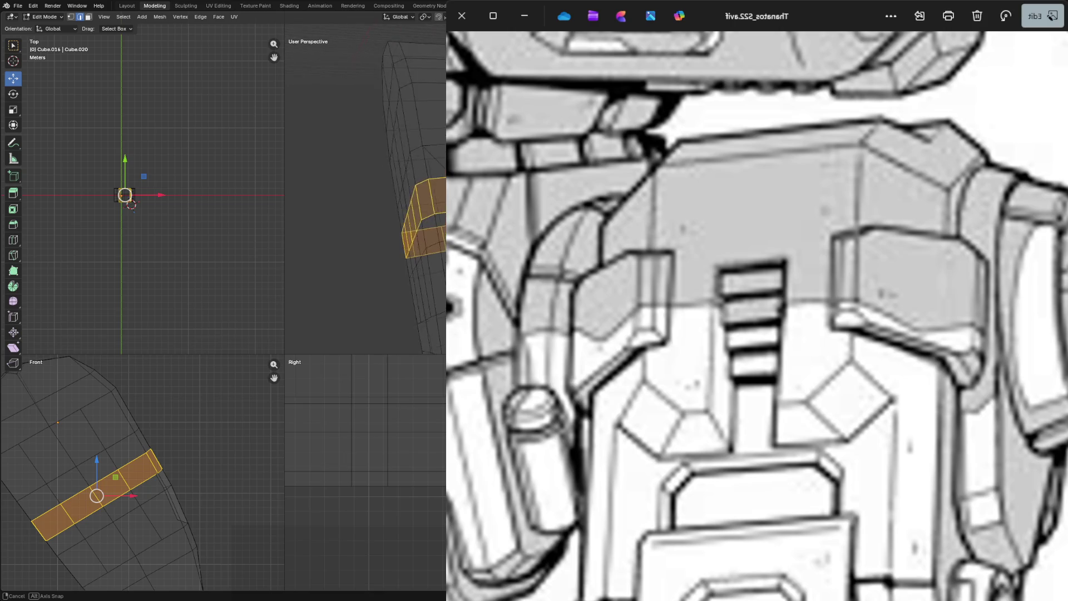
{"action": "middle_click_drag", "start_coordinate": [317, 200], "coordinate": [310, 210]}
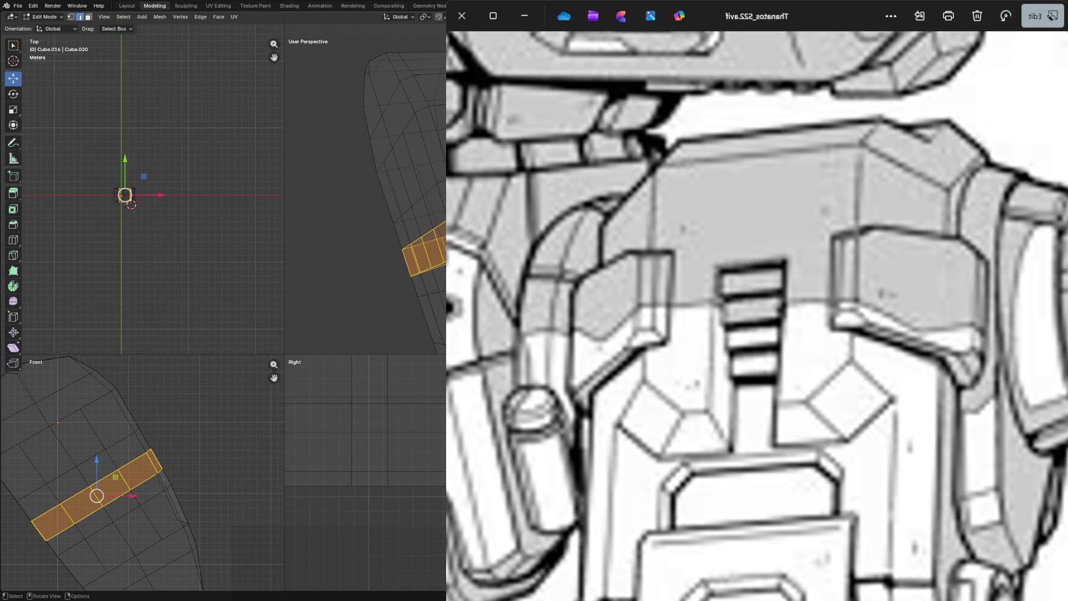
Hide the band of faces with H and check the result in solid, ending on wireframe.
{"action": "key", "text": "h"}
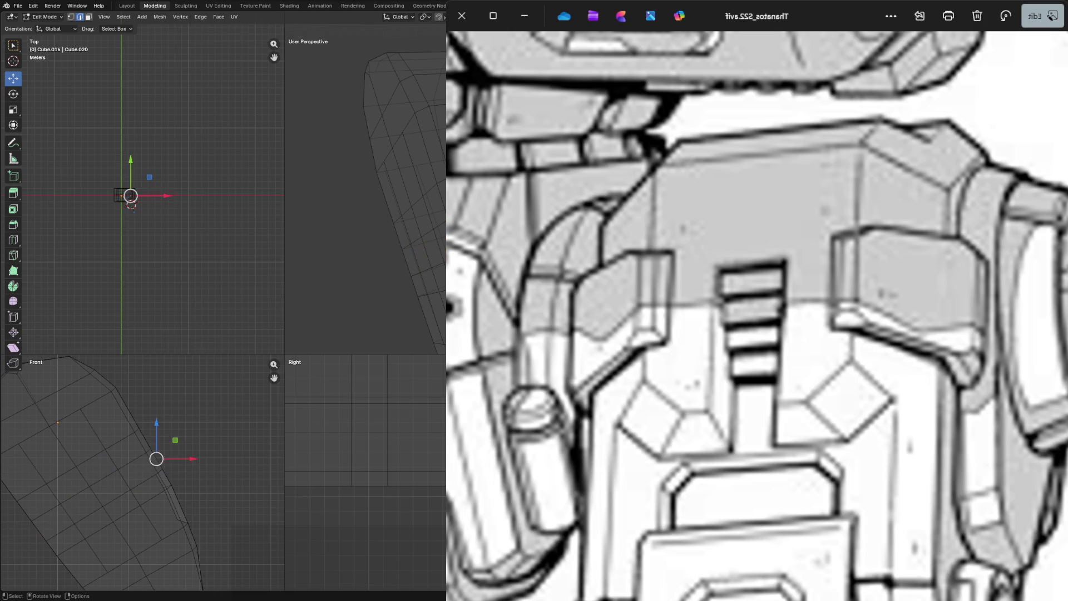
{"action": "key", "text": "z"}
{"action": "left_click", "coordinate": [109, 444]}
{"action": "key", "text": "z"}
{"action": "left_click", "coordinate": [242, 400]}
{"action": "key", "text": "z"}
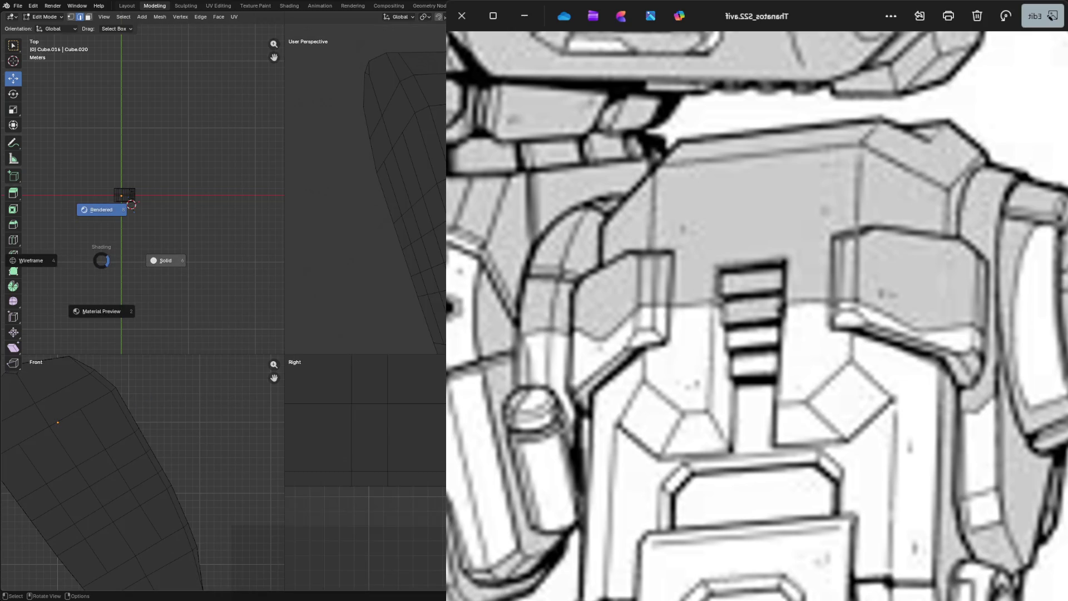
{"action": "left_click", "coordinate": [32, 260]}
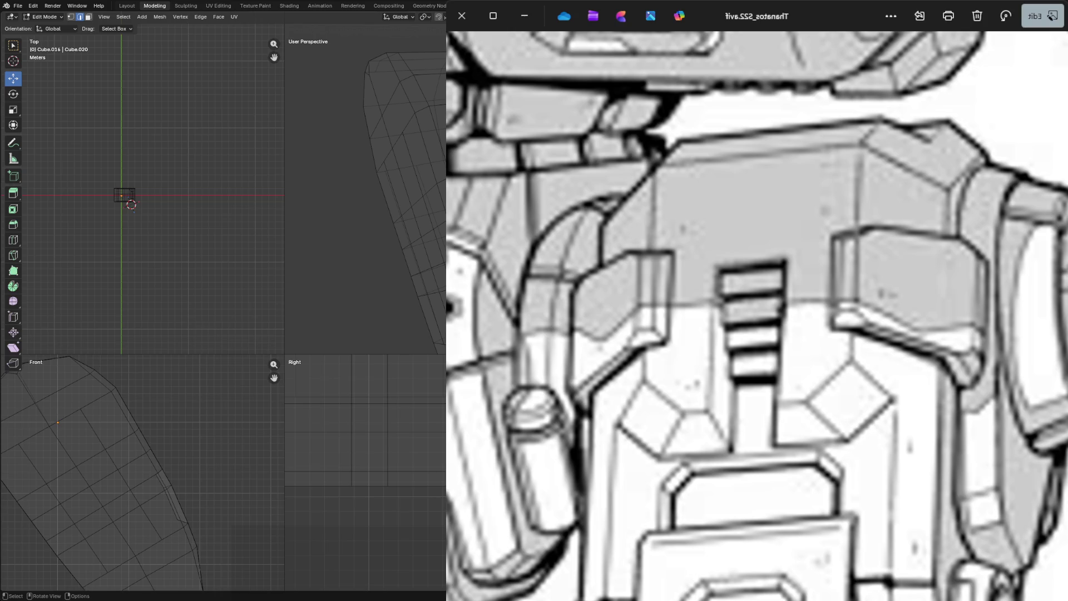
{"action": "middle_click_drag", "start_coordinate": [142, 467], "coordinate": [150, 464]}
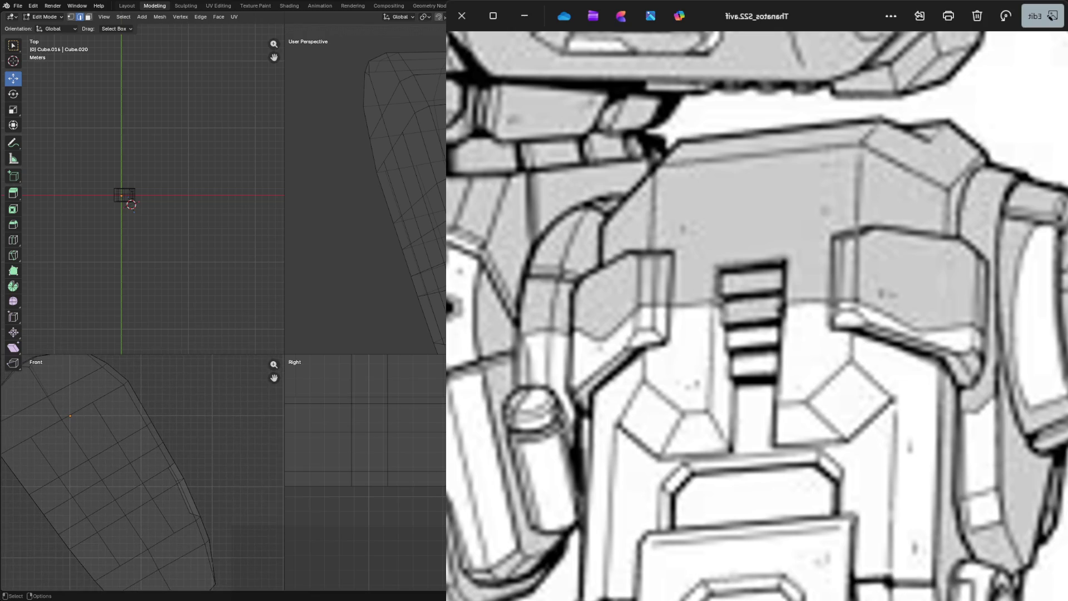
Pick through neighbouring vertices at the plate's edge.
{"action": "left_click", "coordinate": [130, 203]}
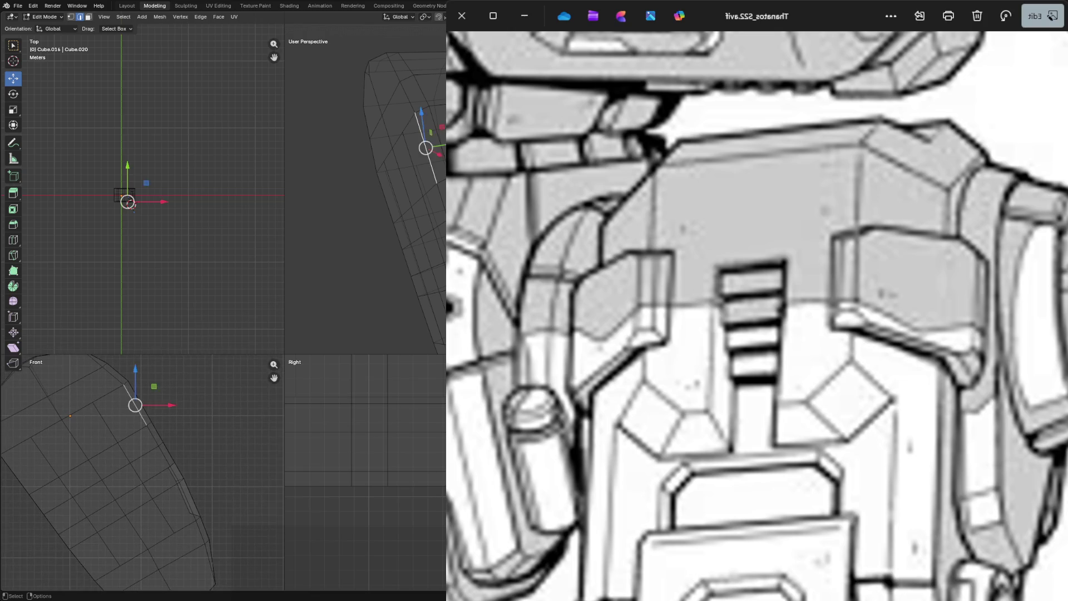
{"action": "left_click", "coordinate": [130, 201]}
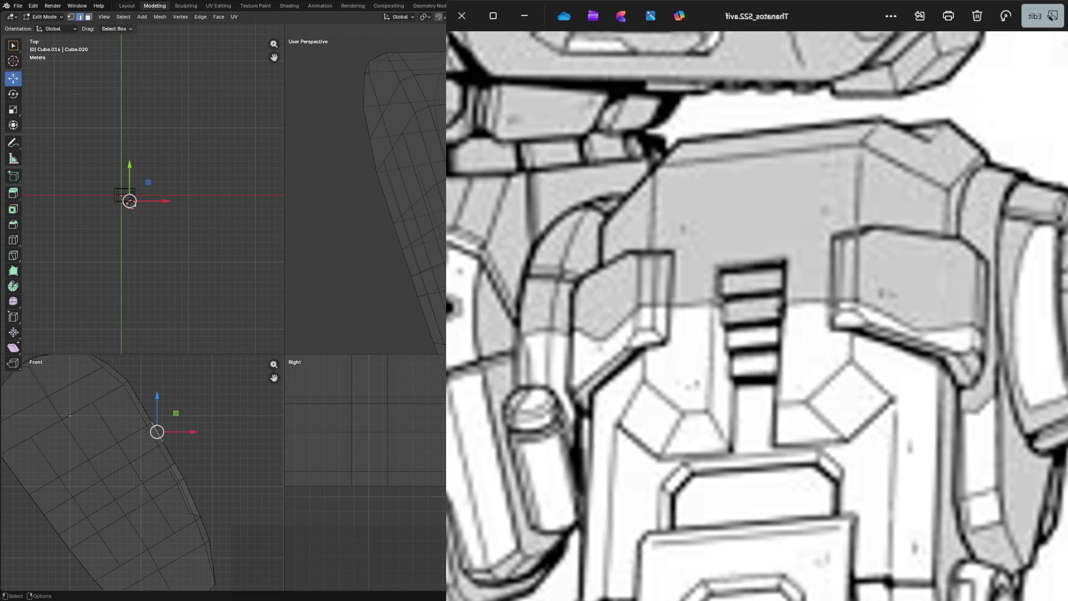
{"action": "left_click", "coordinate": [129, 202]}
{"action": "left_click", "coordinate": [129, 201]}
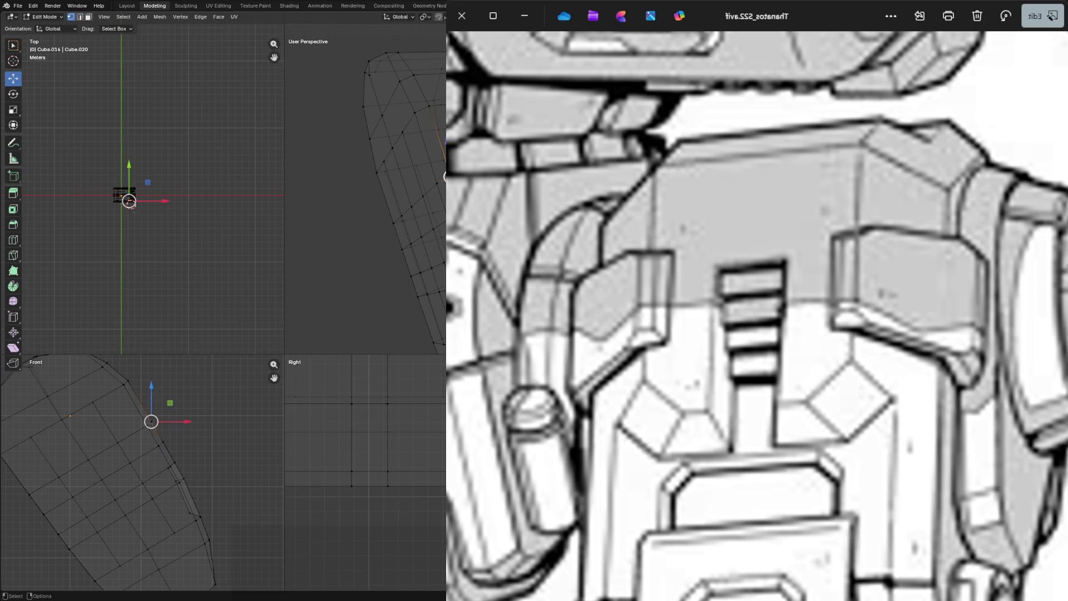
{"action": "left_click", "coordinate": [129, 202]}
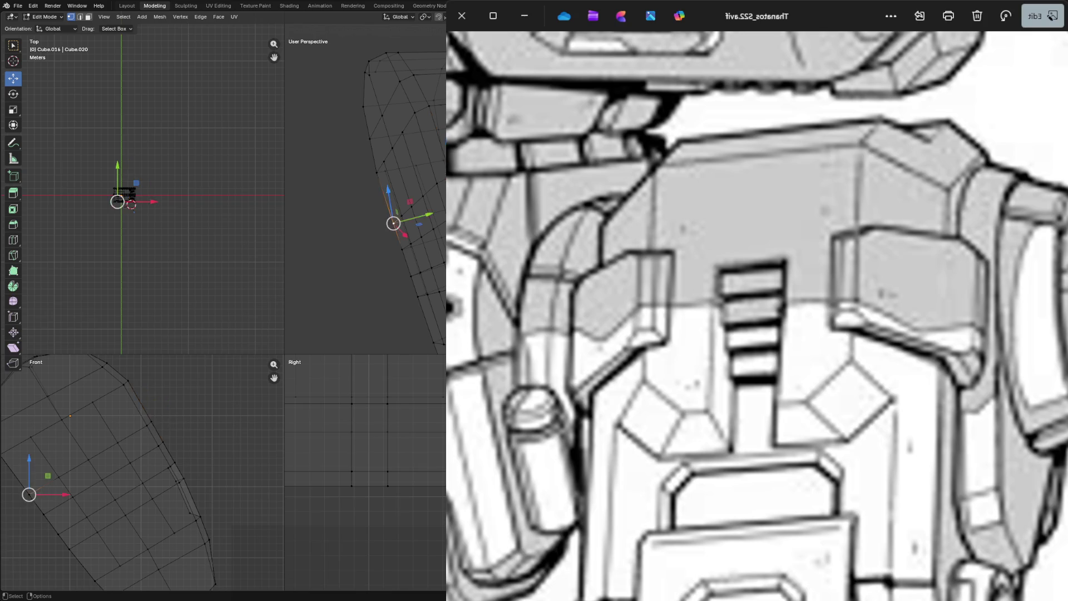
{"action": "left_click", "coordinate": [129, 201]}
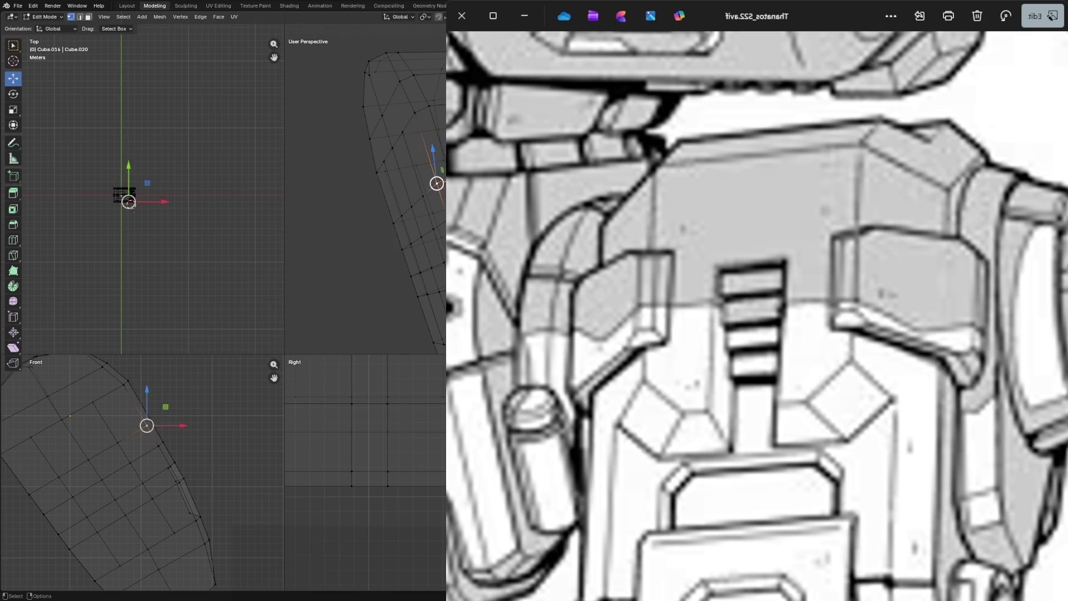
Box-select edges along the plate's upper edge and move them sideways.
{"action": "left_click_drag", "start_coordinate": [136, 399], "coordinate": [192, 409]}
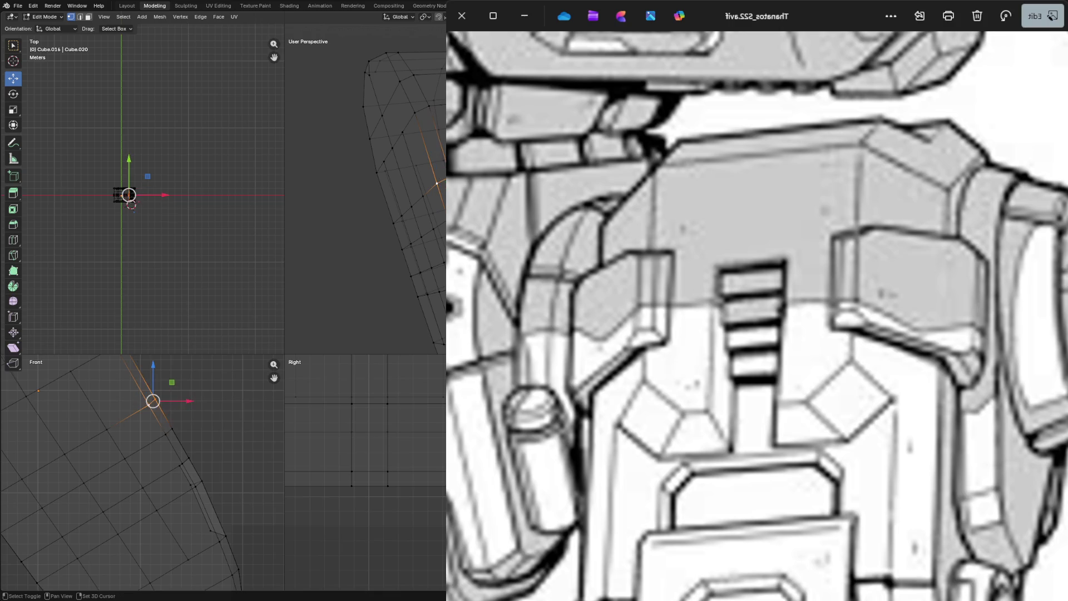
{"action": "left_click", "coordinate": [148, 404], "text": "shift"}
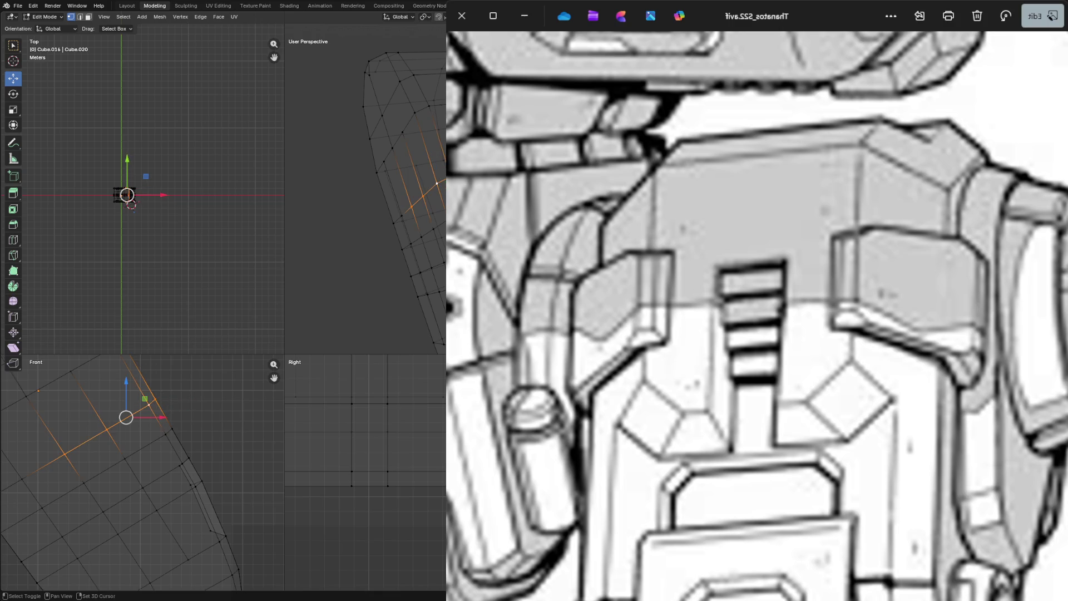
{"action": "middle_click_drag", "start_coordinate": [67, 468], "coordinate": [160, 435], "text": "shift"}
{"action": "left_click_drag", "start_coordinate": [83, 439], "coordinate": [107, 486]}
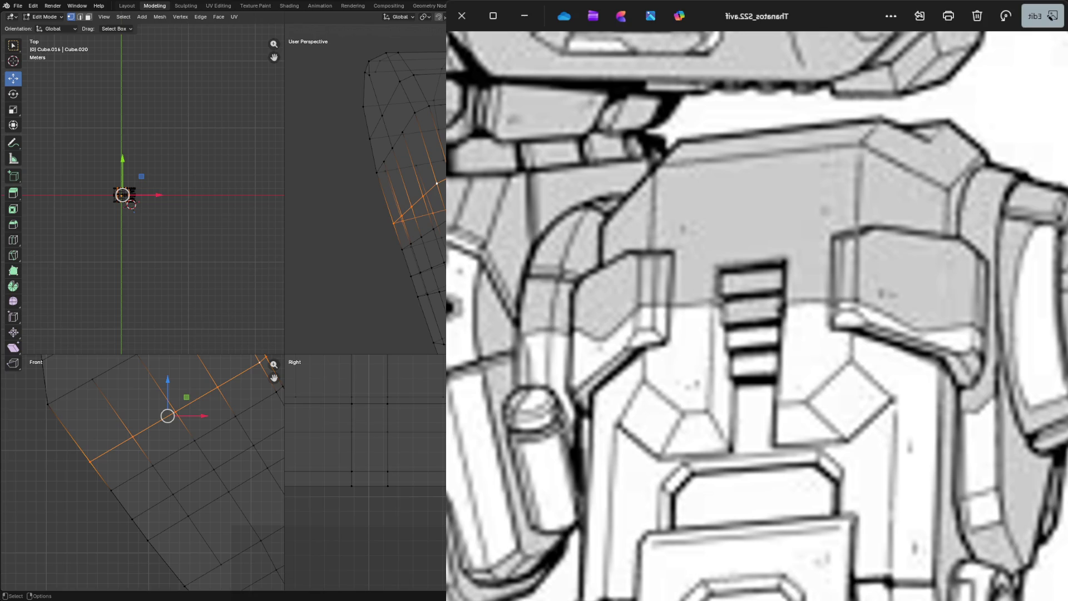
{"action": "key", "text": "g"}
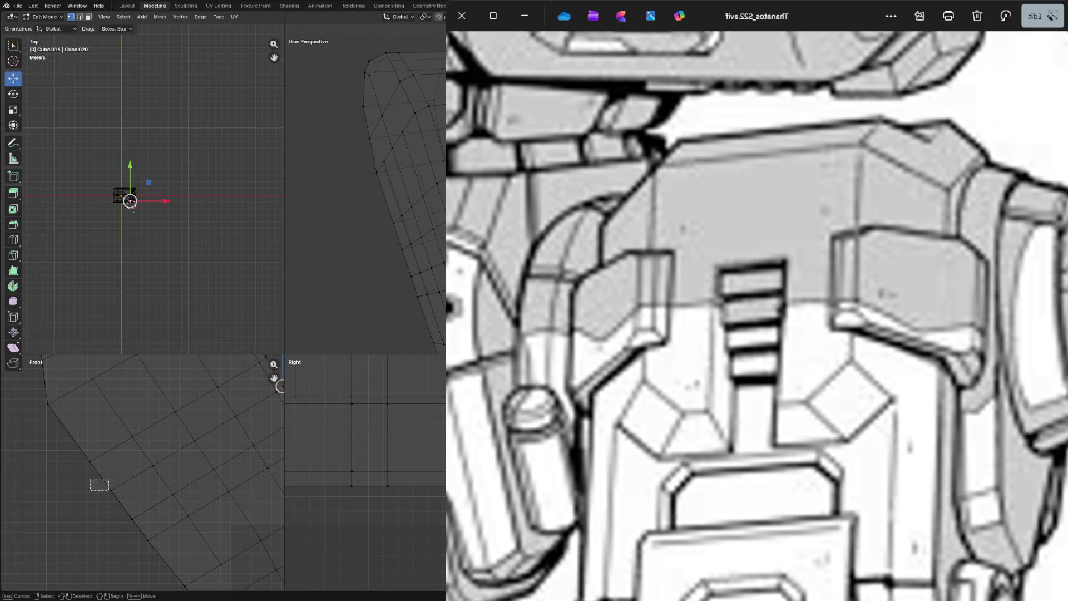
{"action": "left_click", "coordinate": [130, 202]}
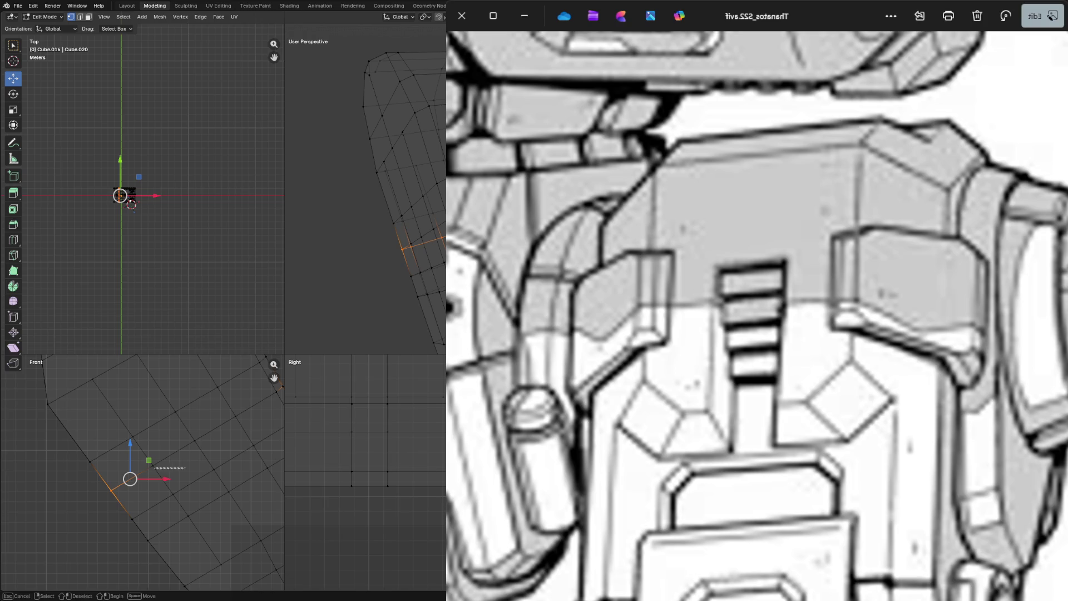
Select the edges near the plate's lower side and start moving them down.
{"action": "left_click", "coordinate": [193, 440], "text": "shift"}
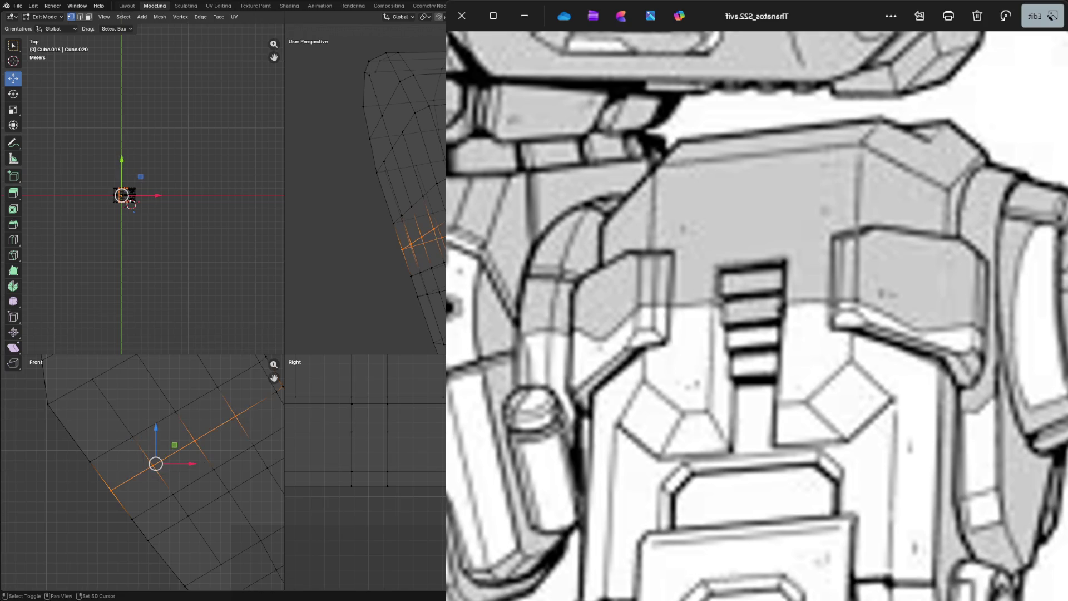
{"action": "middle_click_drag", "start_coordinate": [193, 440], "coordinate": [117, 475], "text": "shift"}
{"action": "left_click_drag", "start_coordinate": [188, 420], "coordinate": [215, 432]}
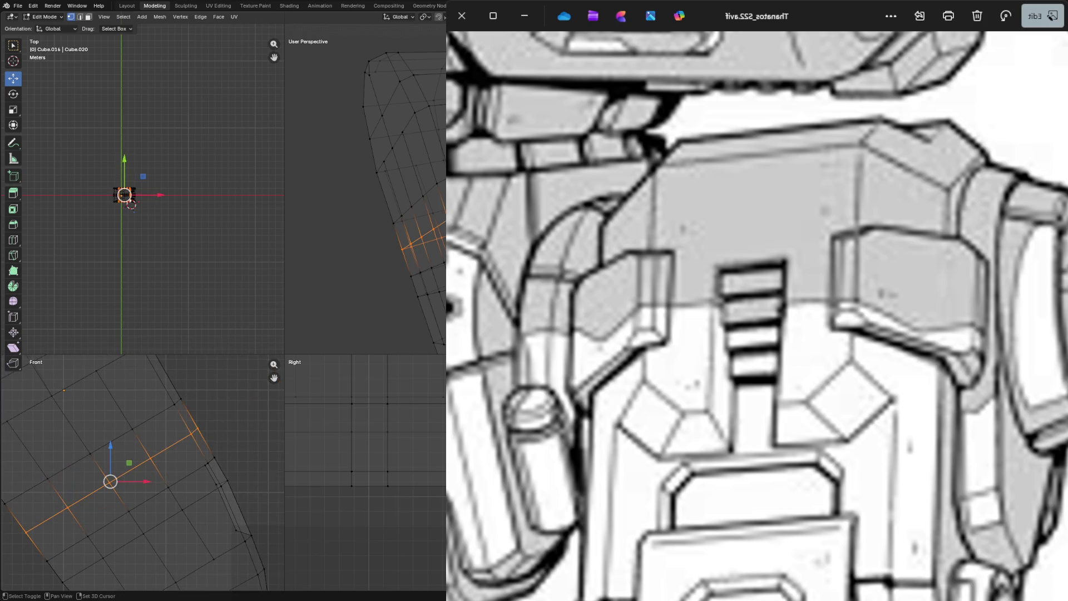
{"action": "key", "text": "g"}
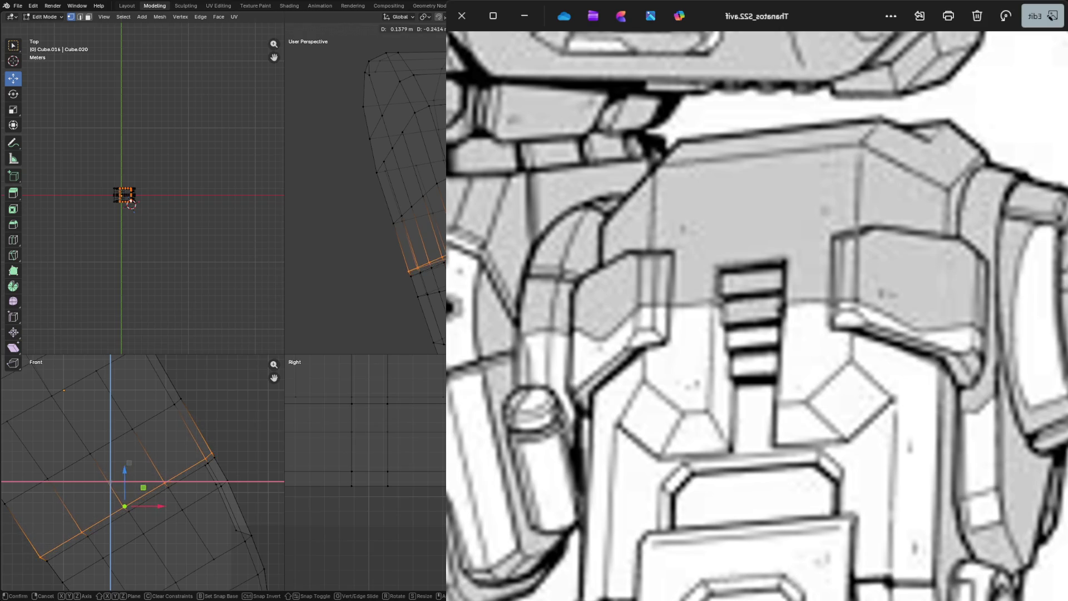
Confirm the edge move and enlarge the front view onto the plate's corner.
{"action": "left_click", "coordinate": [131, 204]}
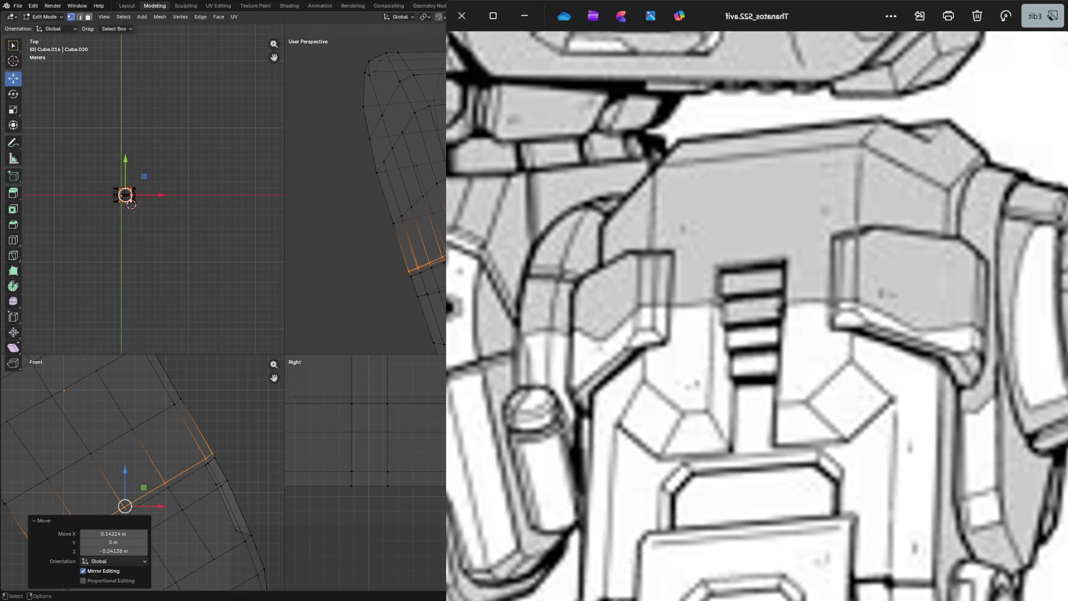
{"action": "left_click_drag", "start_coordinate": [131, 357], "coordinate": [274, 130]}
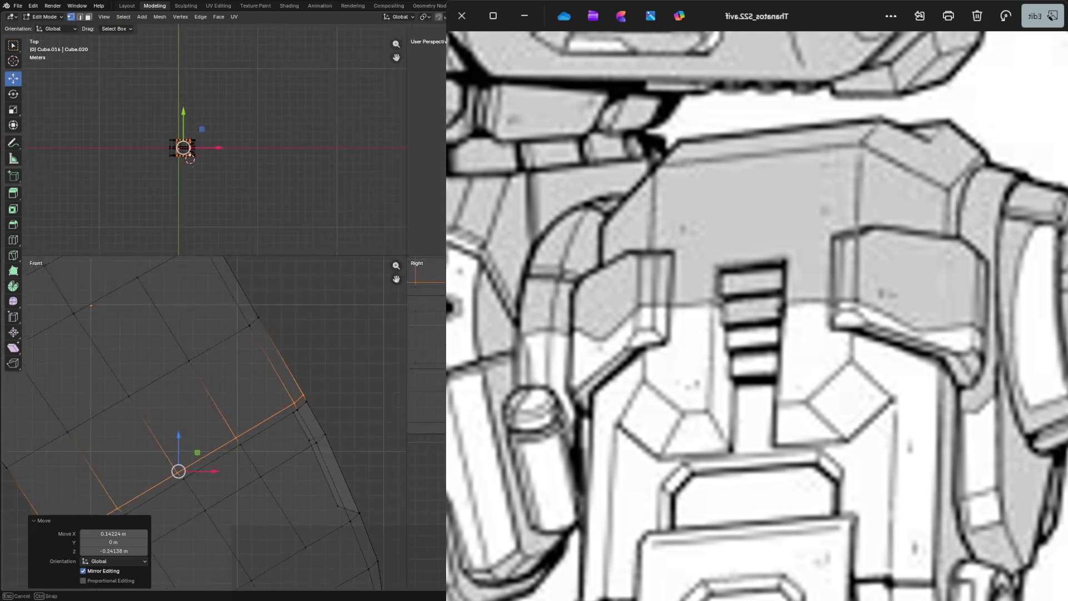
{"action": "middle_click_drag", "start_coordinate": [334, 334], "coordinate": [183, 360], "text": "shift"}
{"action": "left_click_drag", "start_coordinate": [405, 240], "coordinate": [432, 266]}
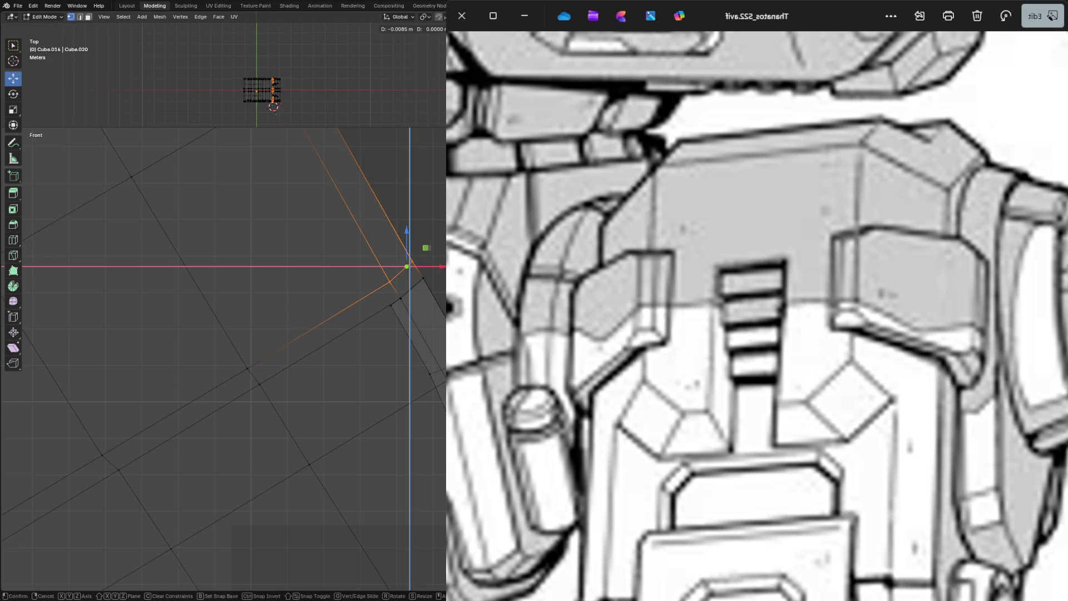
{"action": "left_click", "coordinate": [251, 250]}
Nudge the outline's corner vertex into place with two small moves.
{"action": "mouse_move", "coordinate": [333, 250]}
{"action": "middle_mouse_down", "text": "shift"}
{"action": "mouse_move", "coordinate": [209, 317]}
{"action": "mouse_move", "coordinate": [126, 401]}
{"action": "middle_mouse_up", "text": "shift"}
{"action": "left_click_drag", "start_coordinate": [155, 416], "coordinate": [246, 463]}
{"action": "left_click", "coordinate": [250, 292]}
{"action": "left_click", "coordinate": [215, 436]}
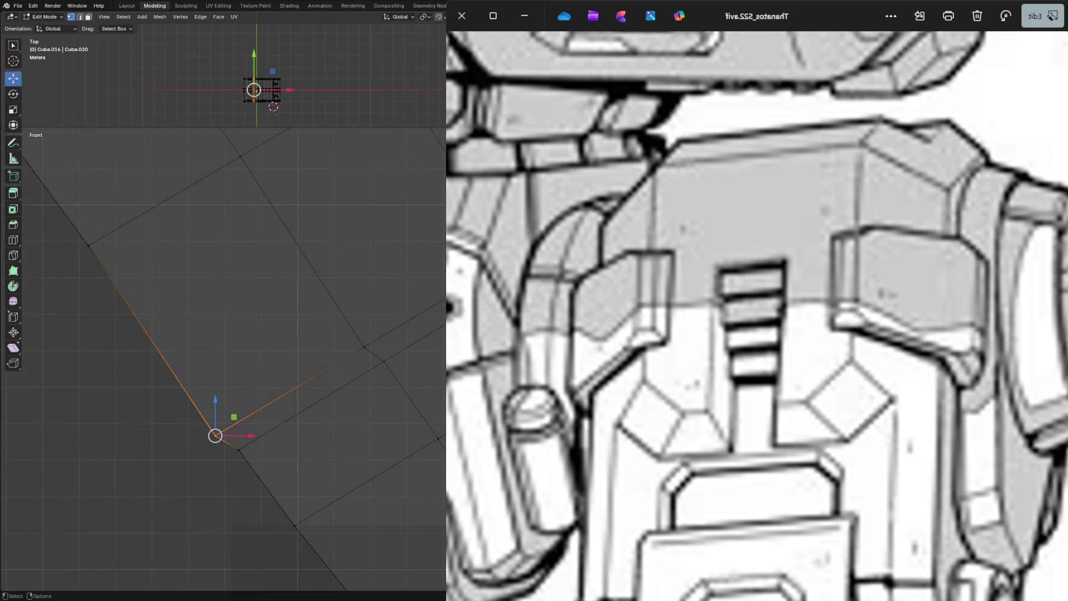
{"action": "key", "text": "g"}
{"action": "left_click", "coordinate": [221, 431]}
{"action": "left_click", "coordinate": [126, 500]}
{"action": "left_click_drag", "start_coordinate": [209, 417], "coordinate": [230, 442]}
{"action": "key", "text": "g"}
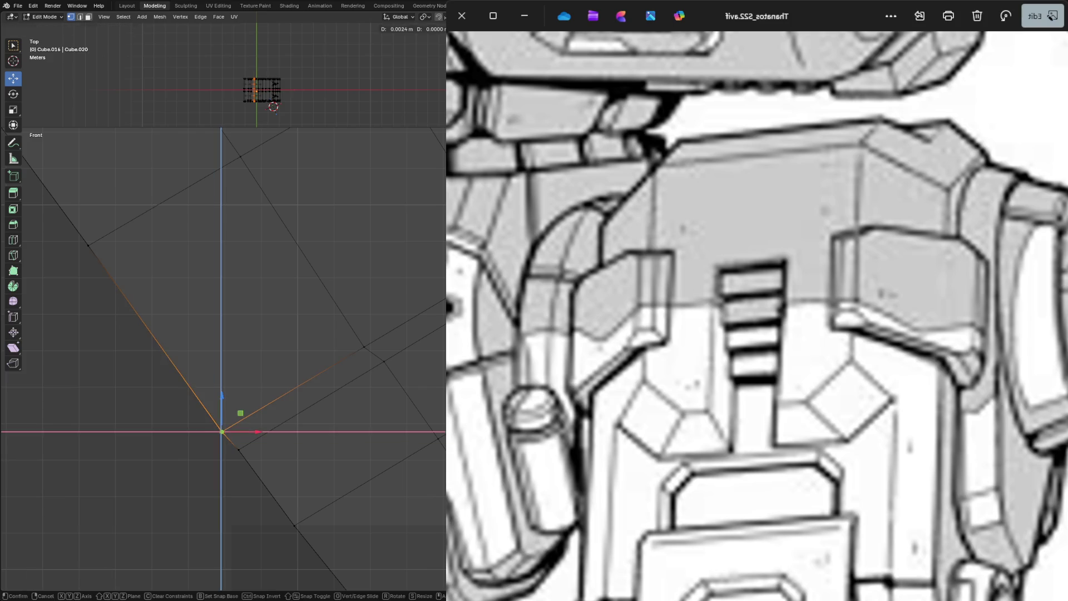
{"action": "left_click", "coordinate": [226, 431]}
Make a small adjustment to the next corner vertex.
{"action": "middle_click_drag", "start_coordinate": [226, 432], "coordinate": [253, 400], "text": "shift"}
{"action": "left_click_drag", "start_coordinate": [317, 342], "coordinate": [335, 357]}
{"action": "scroll", "coordinate": [326, 348], "scroll_direction": "up", "scroll_amount": 2}
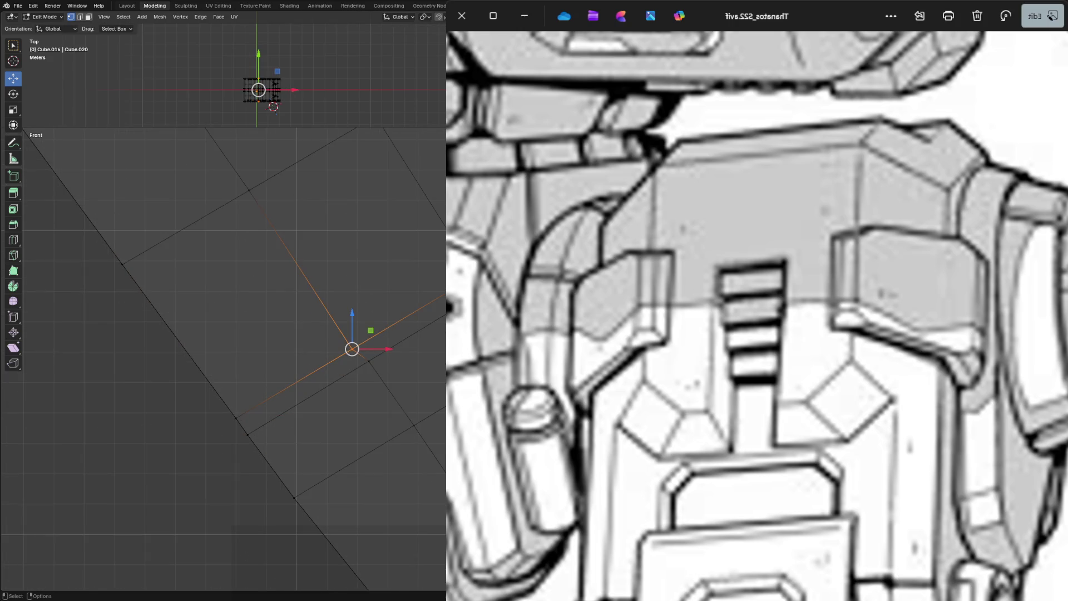
{"action": "key", "text": "g"}
{"action": "left_click", "coordinate": [358, 347]}
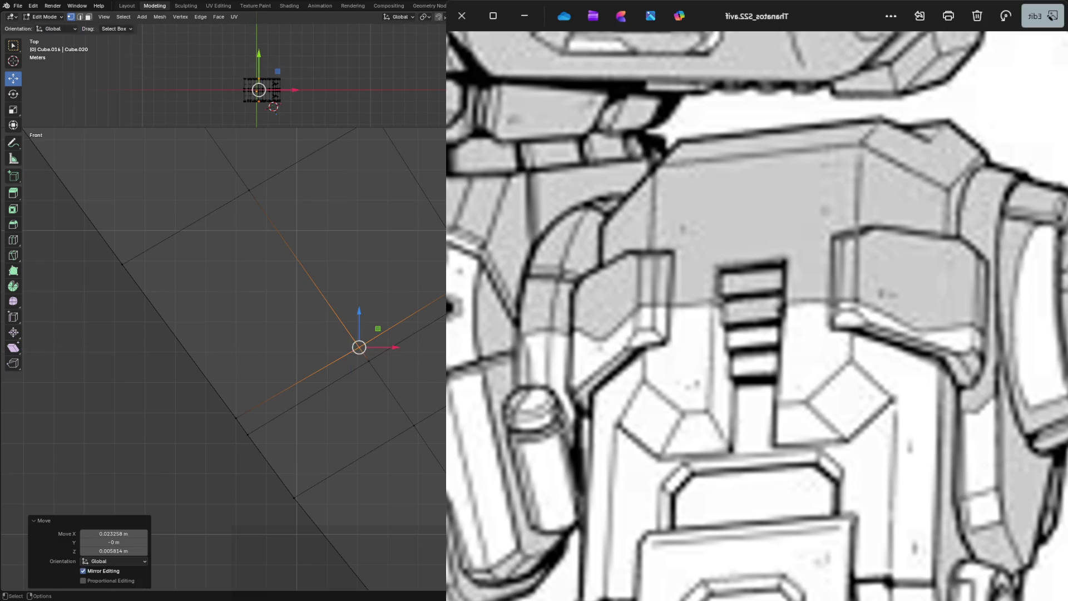
{"action": "left_click", "coordinate": [358, 347]}
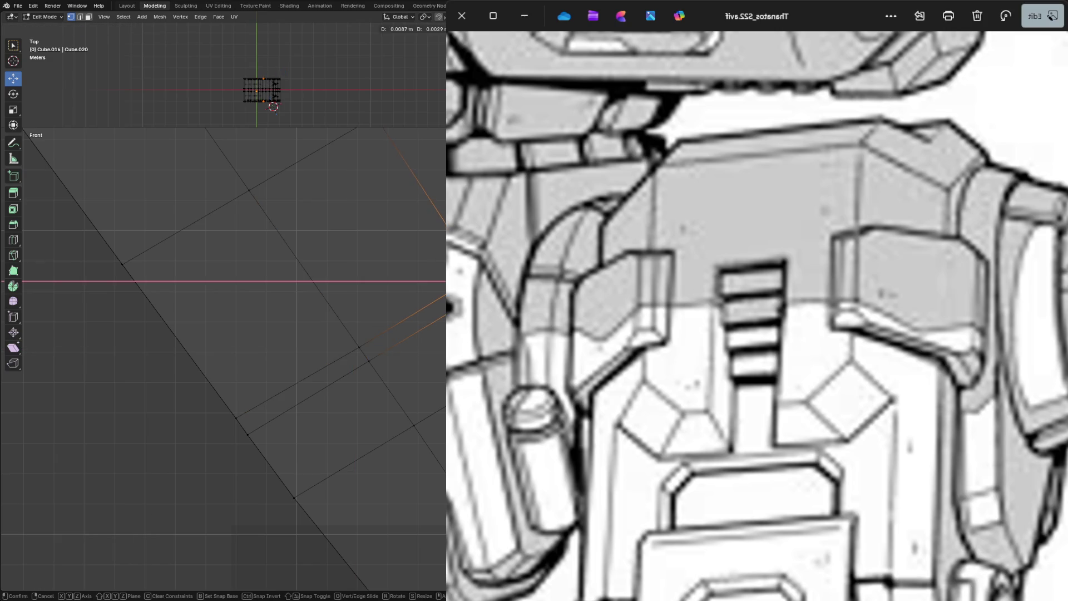
Shift the whole mesh slightly, move one outline vertex, and frame the plate in front view.
{"action": "key", "text": "b"}
{"action": "key", "text": "a"}
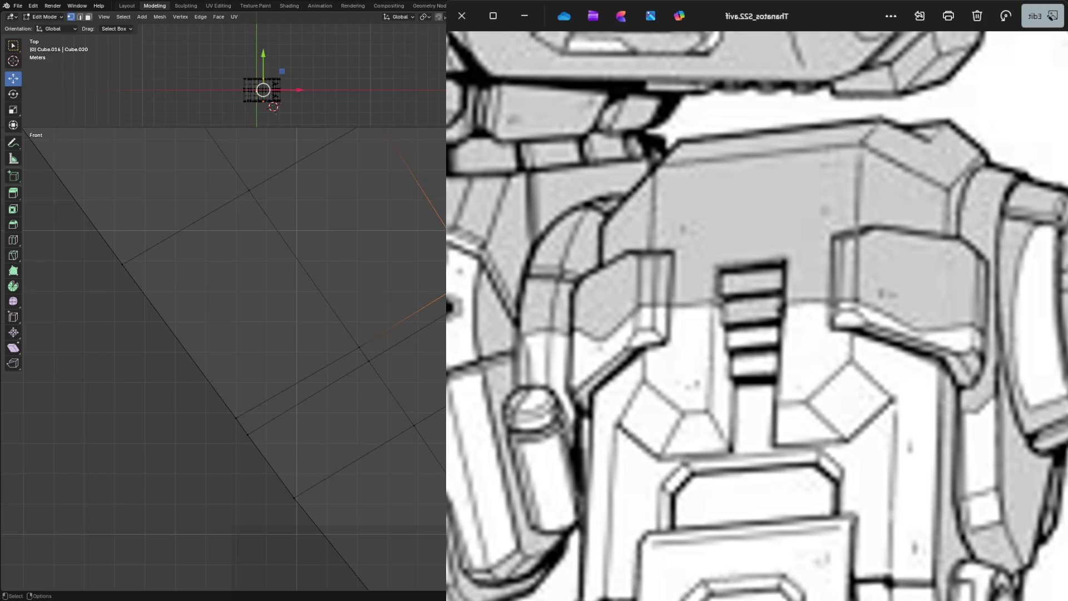
{"action": "key", "text": "g"}
{"action": "left_click", "coordinate": [271, 392]}
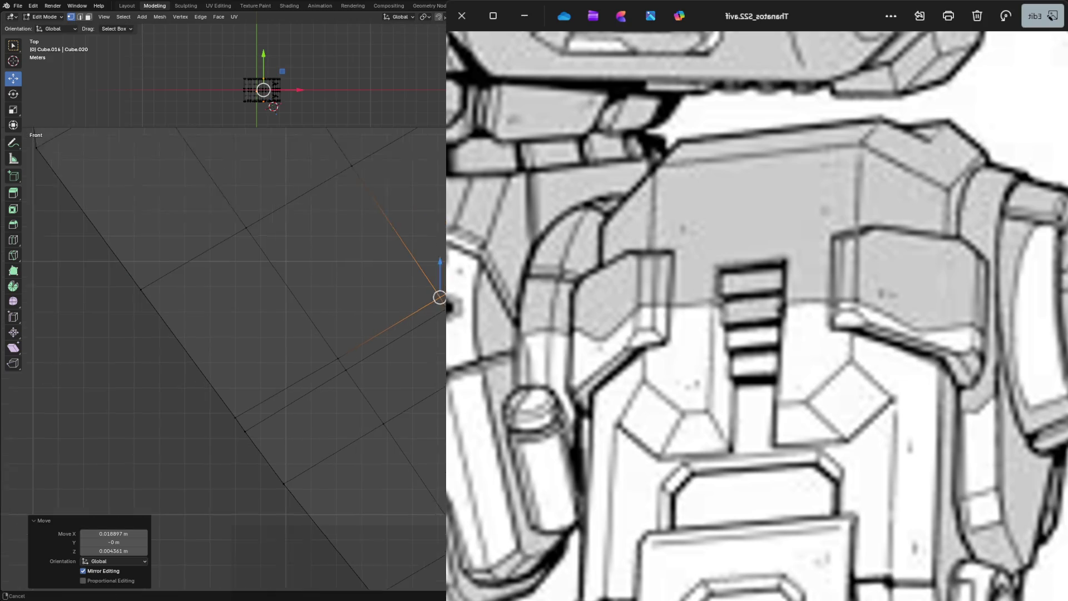
{"action": "key", "text": "alt+a"}
{"action": "left_click", "coordinate": [273, 105]}
{"action": "key", "text": "g"}
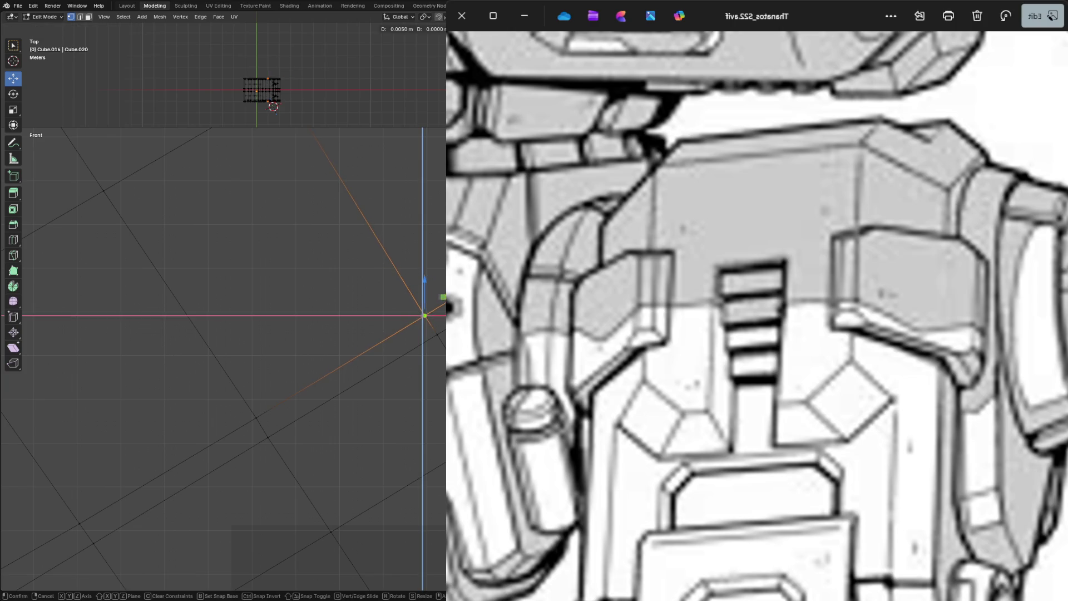
{"action": "left_click", "coordinate": [273, 105]}
{"action": "key", "text": "alt+a"}
{"action": "key", "text": "Home"}
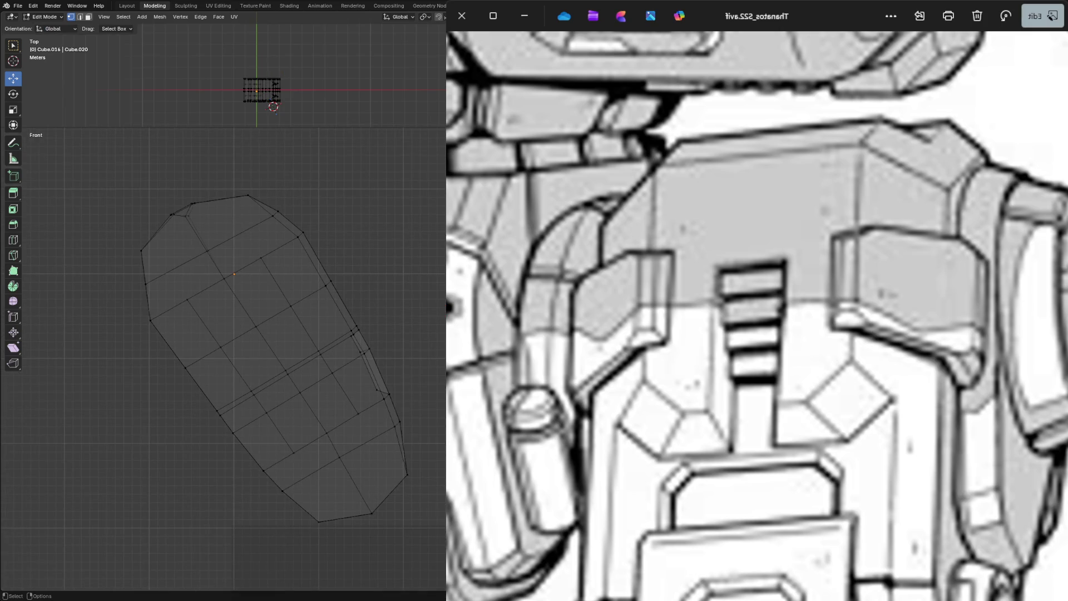
Switch the plate to solid shading and leave mesh editing for Object Mode.
{"action": "left_click", "coordinate": [380, 392]}
{"action": "left_click", "coordinate": [293, 452]}
{"action": "key", "text": "z"}
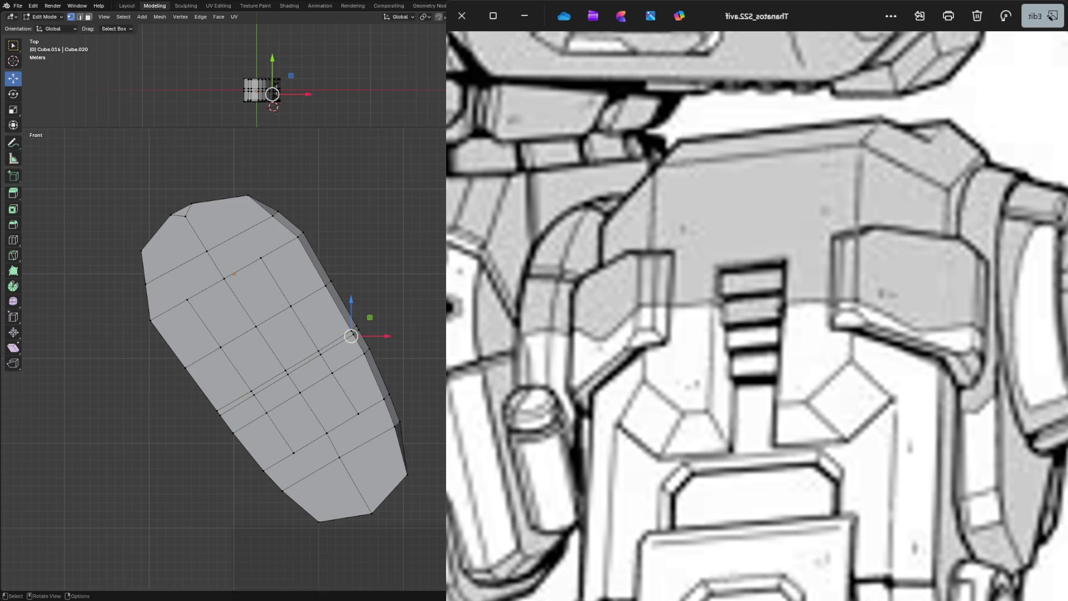
{"action": "key", "text": "Tab"}
Split the workspace into quad view and orbit the perspective view around the plate.
{"action": "key", "text": "ctrl+alt+q"}
{"action": "middle_click_drag", "start_coordinate": [317, 250], "coordinate": [351, 233]}
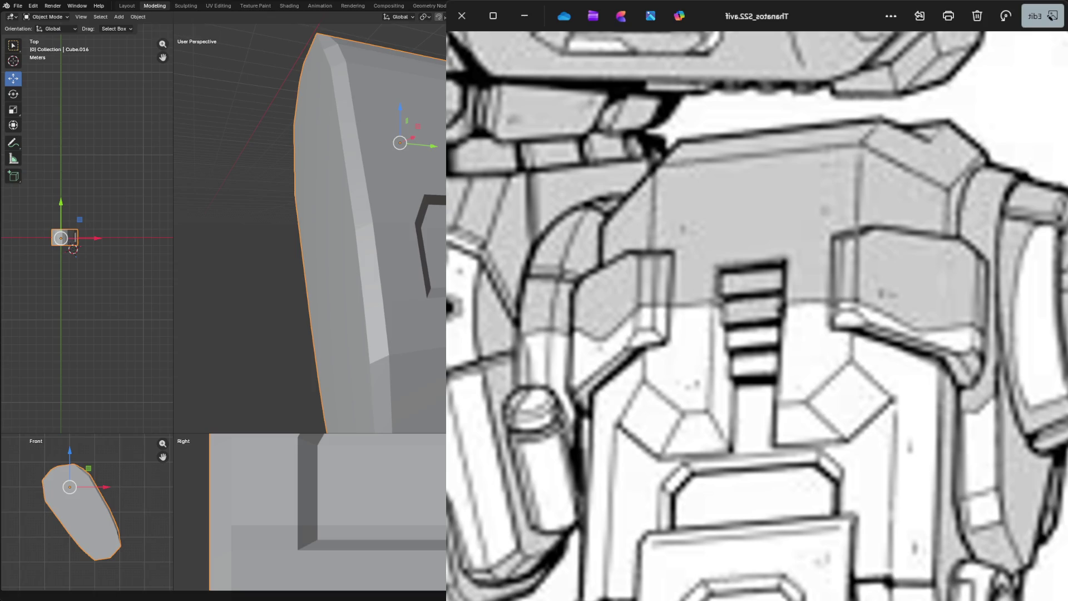
{"action": "middle_click_drag", "start_coordinate": [376, 251], "coordinate": [293, 251]}
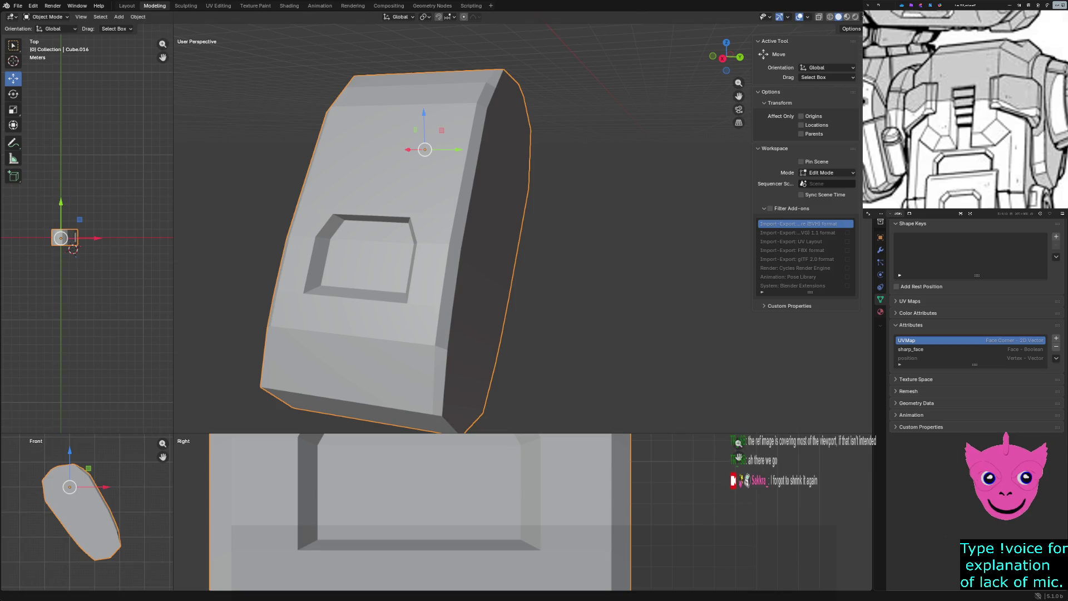
{"action": "key", "text": "alt+a"}
{"action": "scroll", "coordinate": [384, 234], "scroll_direction": "up", "scroll_amount": 4}
{"action": "mouse_move", "coordinate": [385, 234]}
{"action": "middle_mouse_down"}
{"action": "mouse_move", "coordinate": [434, 251]}
{"action": "mouse_move", "coordinate": [401, 267]}
{"action": "middle_mouse_up"}
{"action": "key", "text": "z"}
Toggle wireframe and back to solid shading, then re-enter mesh editing on the plate.
{"action": "key", "text": "Escape"}
{"action": "key", "text": "z"}
{"action": "left_click", "coordinate": [360, 256]}
{"action": "key", "text": "z"}
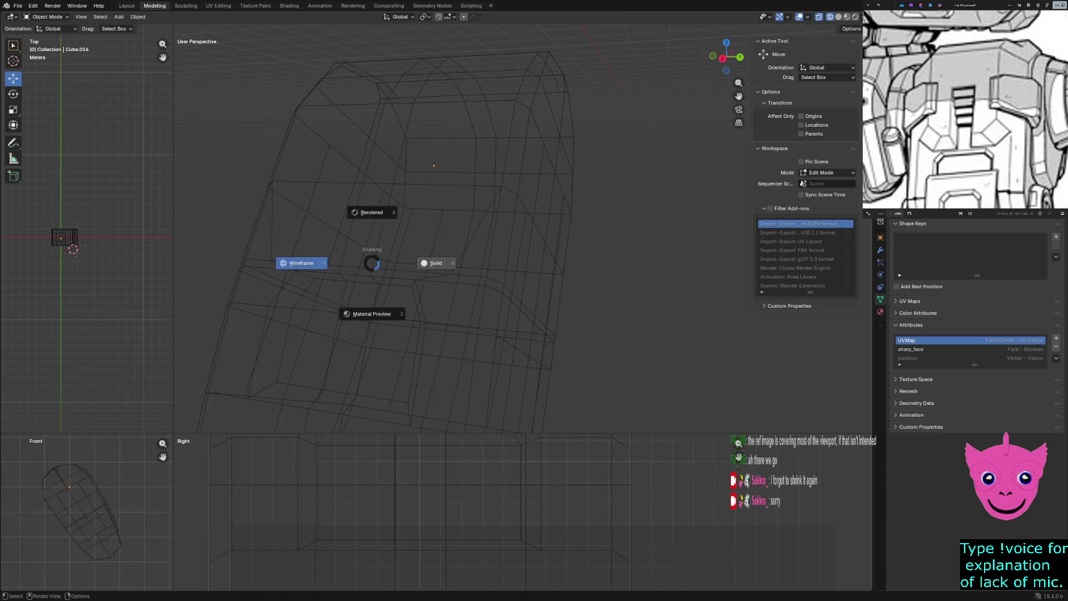
{"action": "left_click", "coordinate": [292, 261]}
{"action": "key", "text": "Tab"}
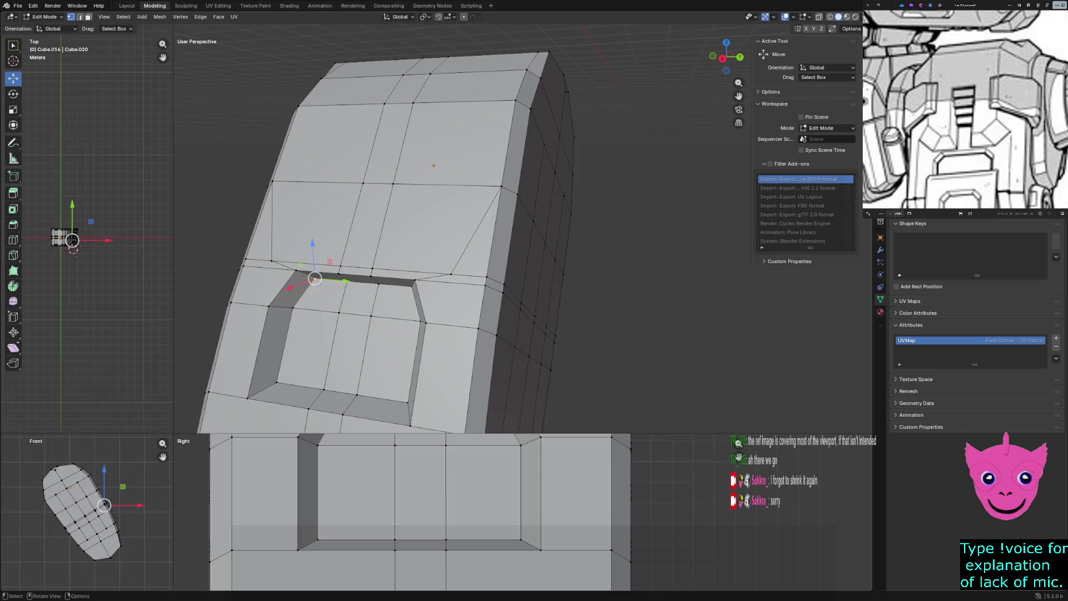
{"action": "scroll", "coordinate": [468, 250], "scroll_direction": "up", "scroll_amount": 2}
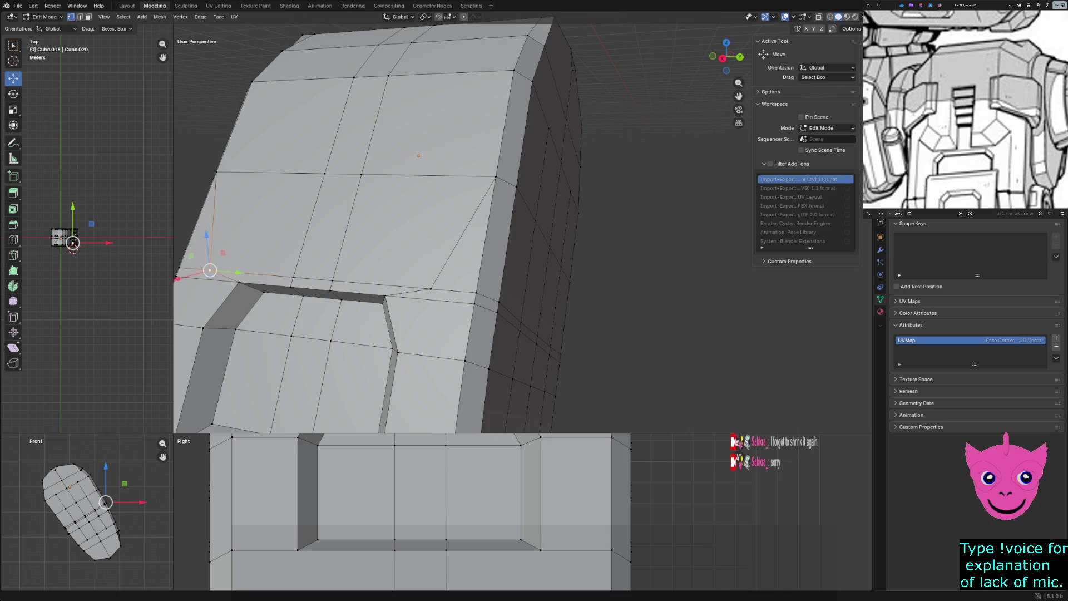
Select the edge loop above the inset panel and pick vertices at its ends.
{"action": "key", "text": "ctrl+KP_Add"}
{"action": "key", "text": "ctrl+KP_Add"}
{"action": "key", "text": "ctrl+KP_Add"}
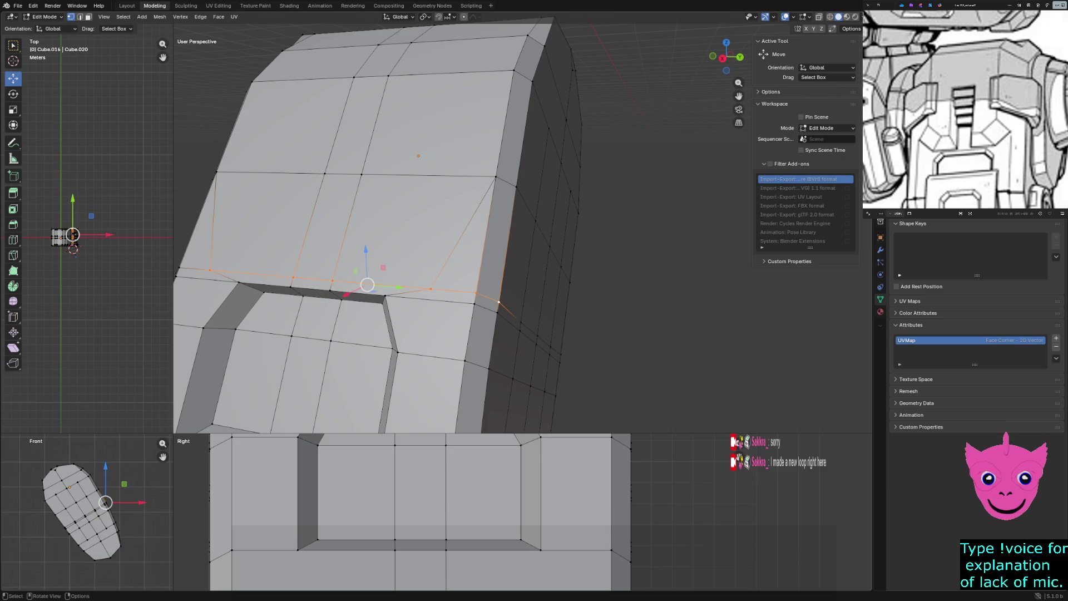
{"action": "left_click", "coordinate": [216, 173]}
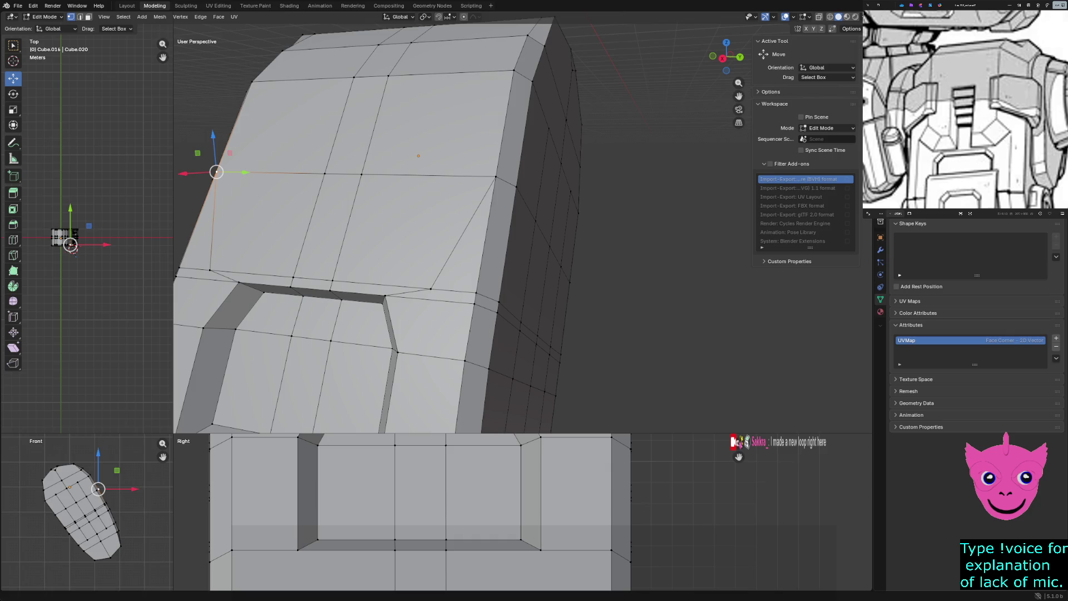
{"action": "left_click", "coordinate": [474, 293]}
Flip between wireframe and solid shading and in and out of Edit Mode to check the loop.
{"action": "key", "text": "z"}
{"action": "key", "text": "Escape"}
{"action": "key", "text": "z"}
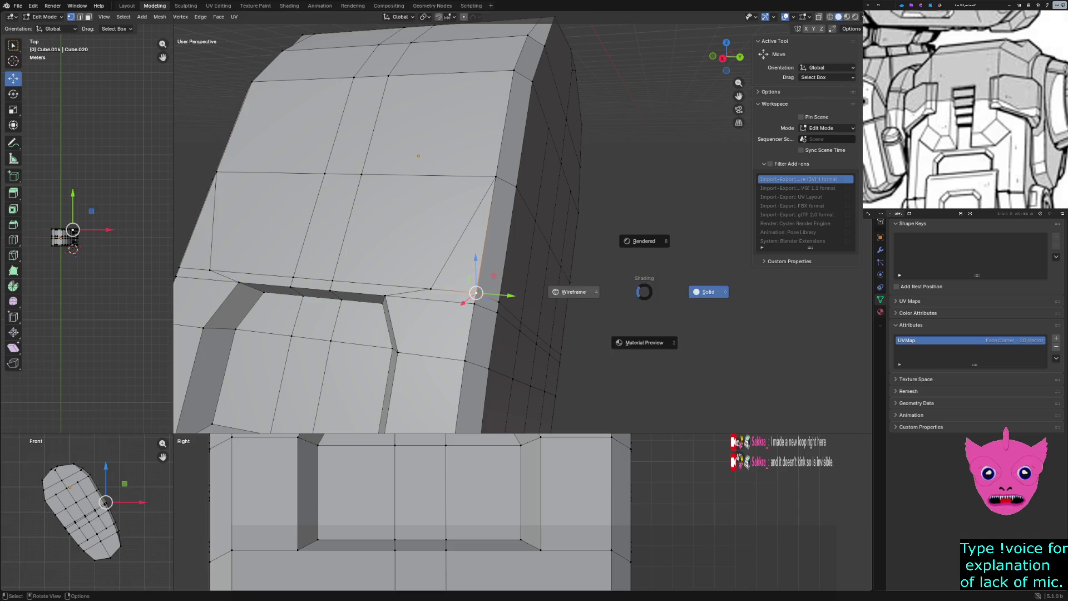
{"action": "left_click", "coordinate": [574, 291]}
{"action": "key", "text": "z"}
{"action": "left_click", "coordinate": [709, 292]}
{"action": "key", "text": "Tab"}
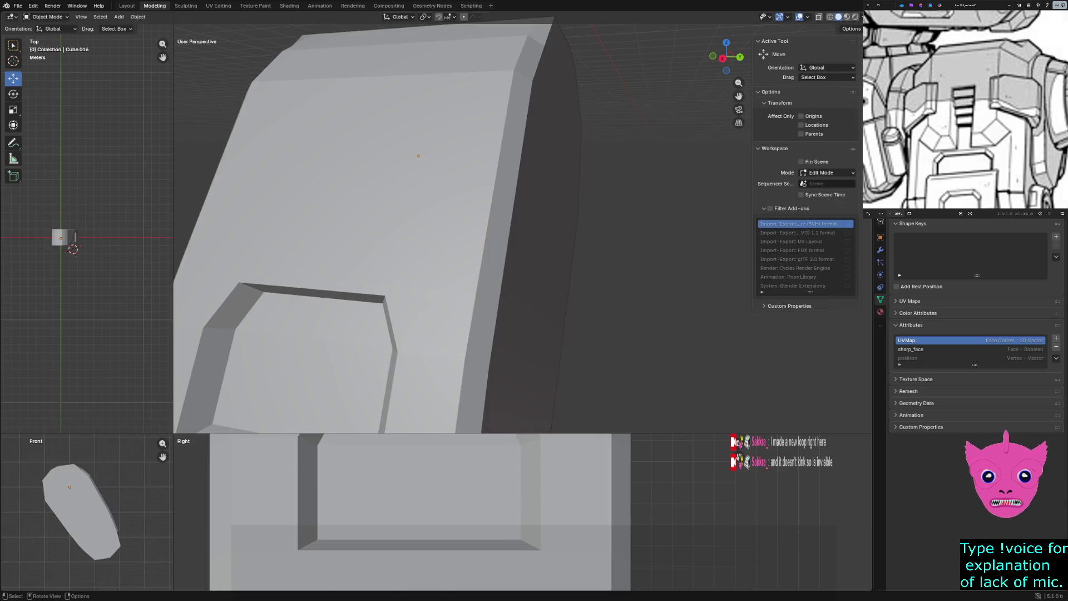
{"action": "key", "text": "Tab"}
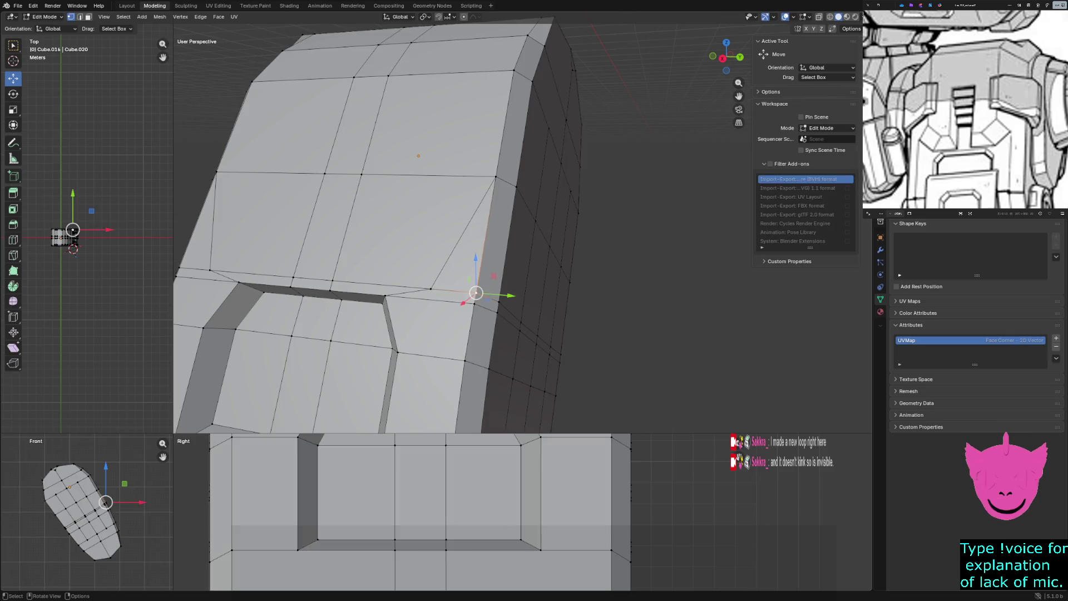
Maximise the right-side view and reposition the mech reference image beside it.
{"action": "left_click", "coordinate": [430, 290]}
{"action": "key", "text": "ctrl+space"}
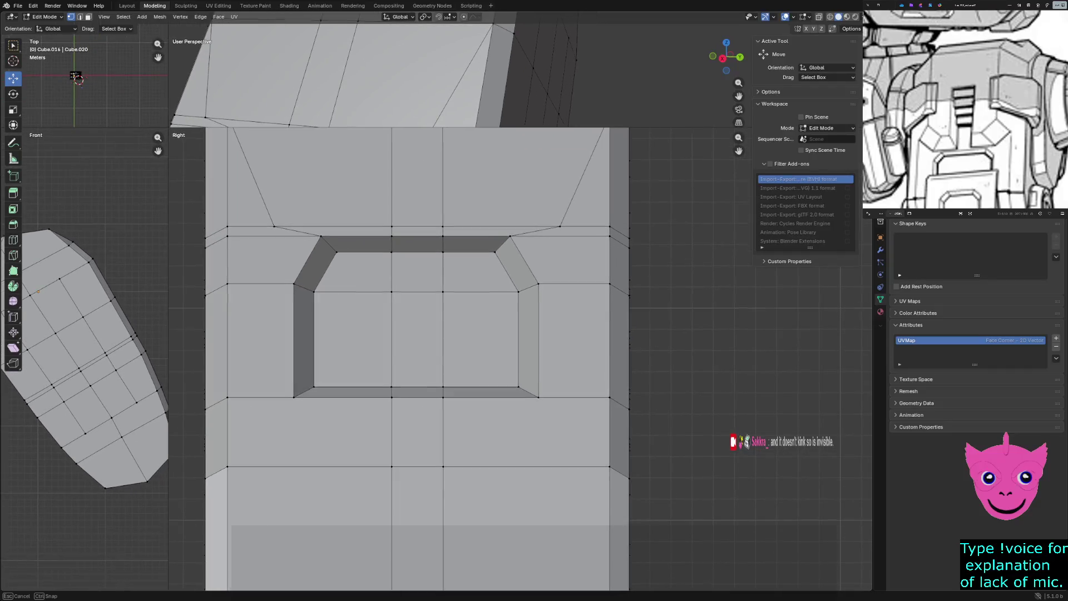
{"action": "scroll", "coordinate": [467, 334], "scroll_direction": "down", "scroll_amount": 3}
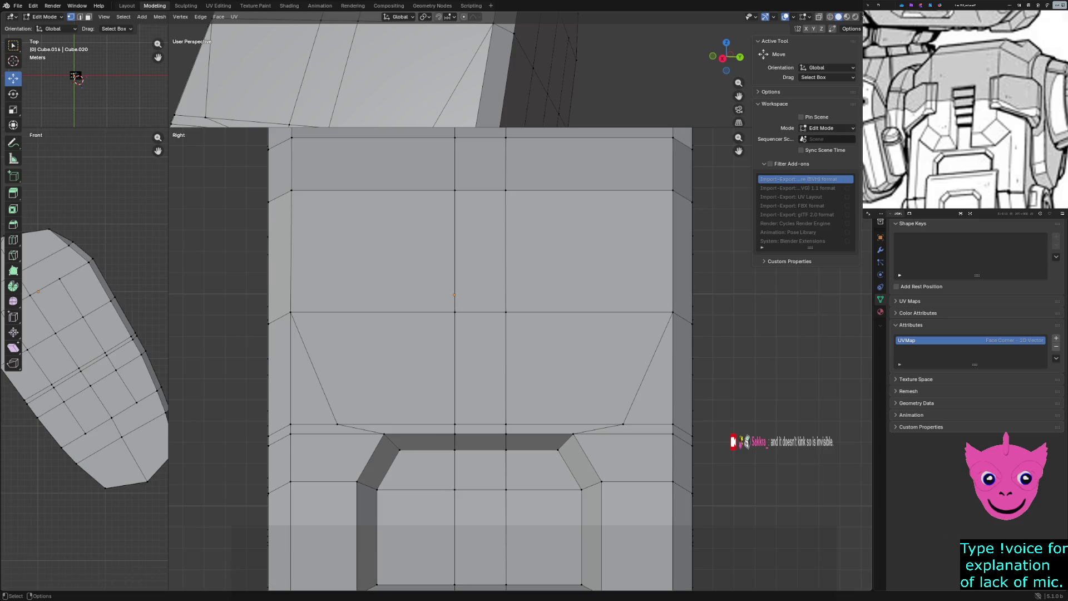
{"action": "left_click_drag", "start_coordinate": [986, 131], "coordinate": [1004, 134]}
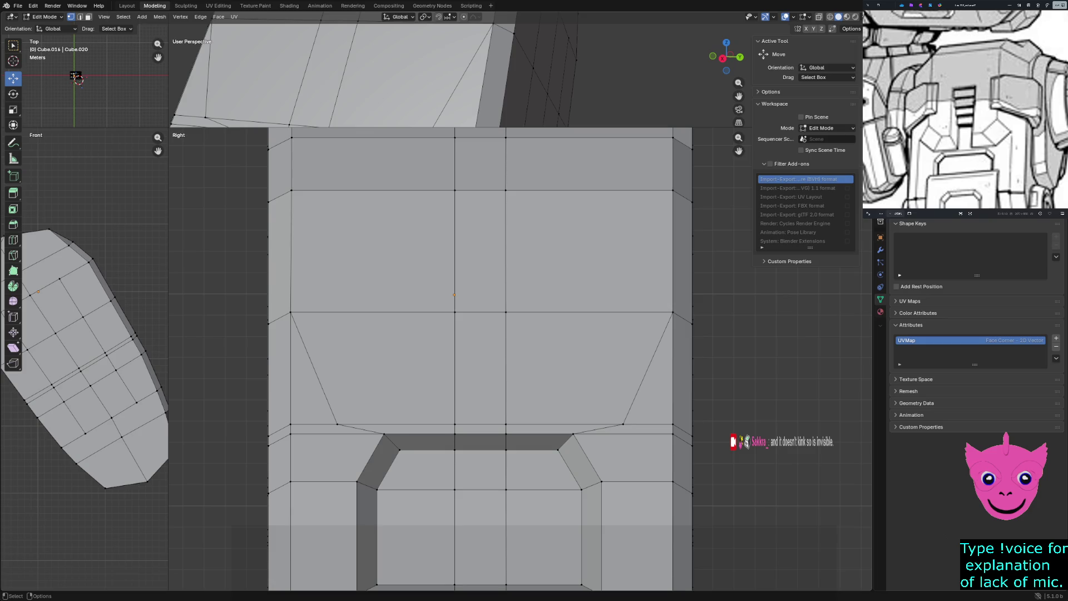
Slide the notch's lower-left vertex along Y to meet the inset panel's top corner.
{"action": "left_click", "coordinate": [338, 424]}
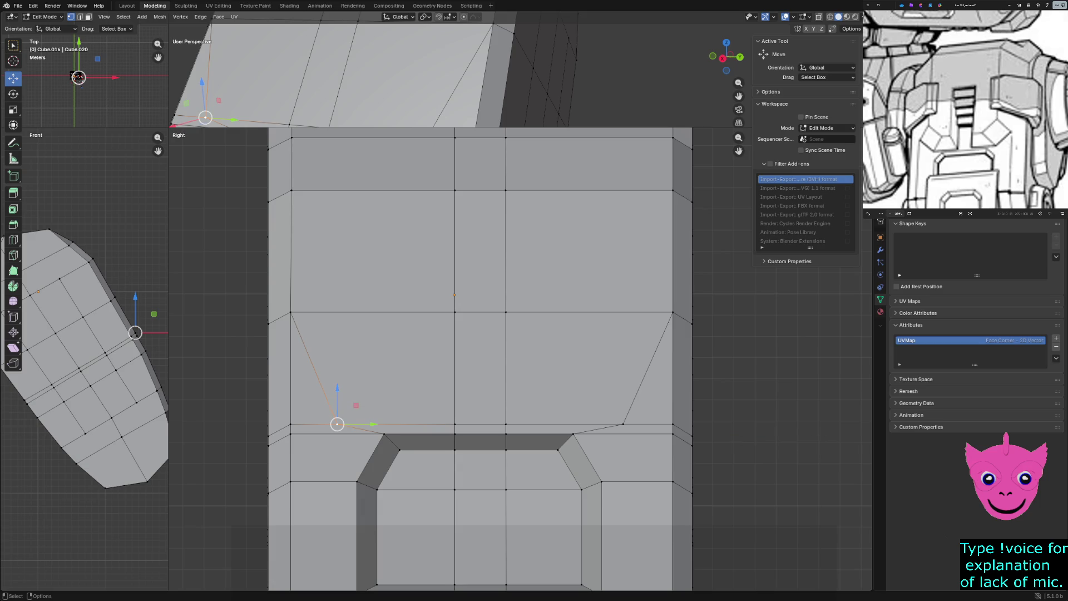
{"action": "left_click_drag", "start_coordinate": [337, 424], "coordinate": [355, 387]}
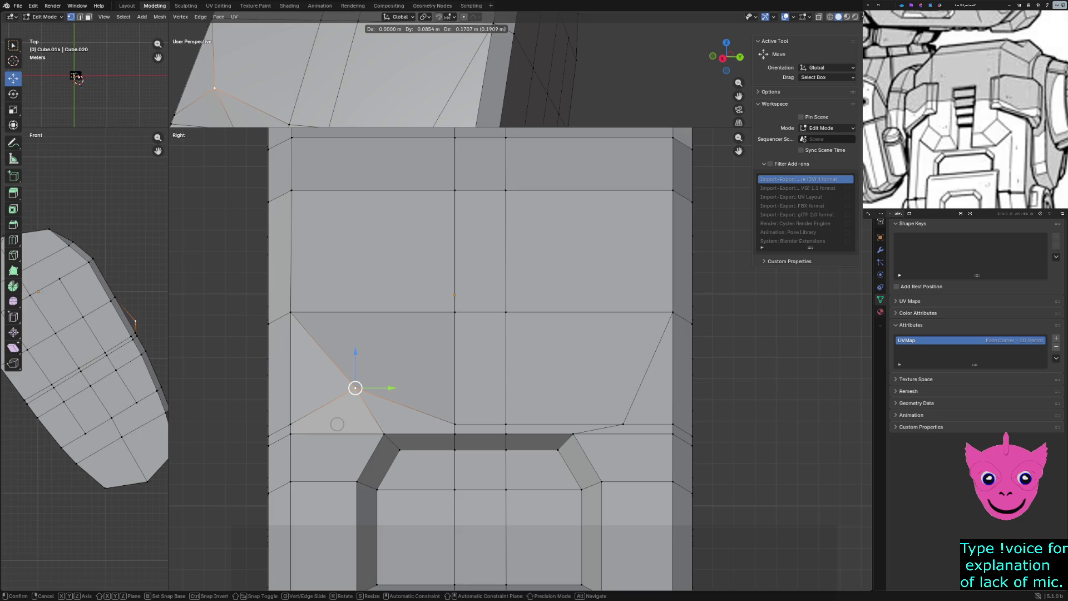
{"action": "left_click", "coordinate": [337, 424]}
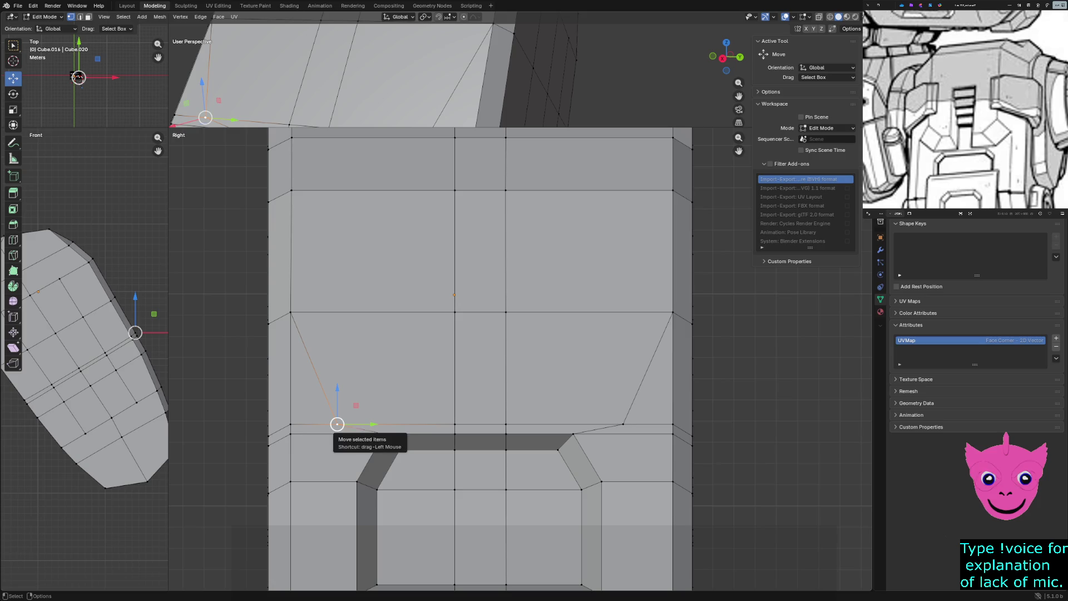
{"action": "scroll", "coordinate": [485, 359], "scroll_direction": "down", "scroll_amount": 1}
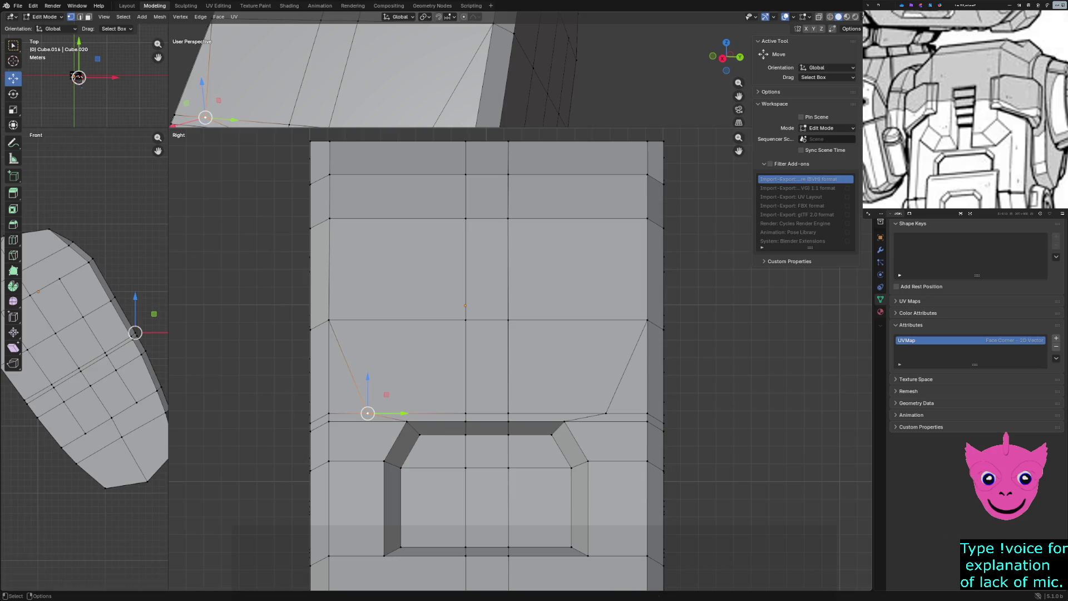
{"action": "key", "text": "g"}
{"action": "key", "text": "y"}
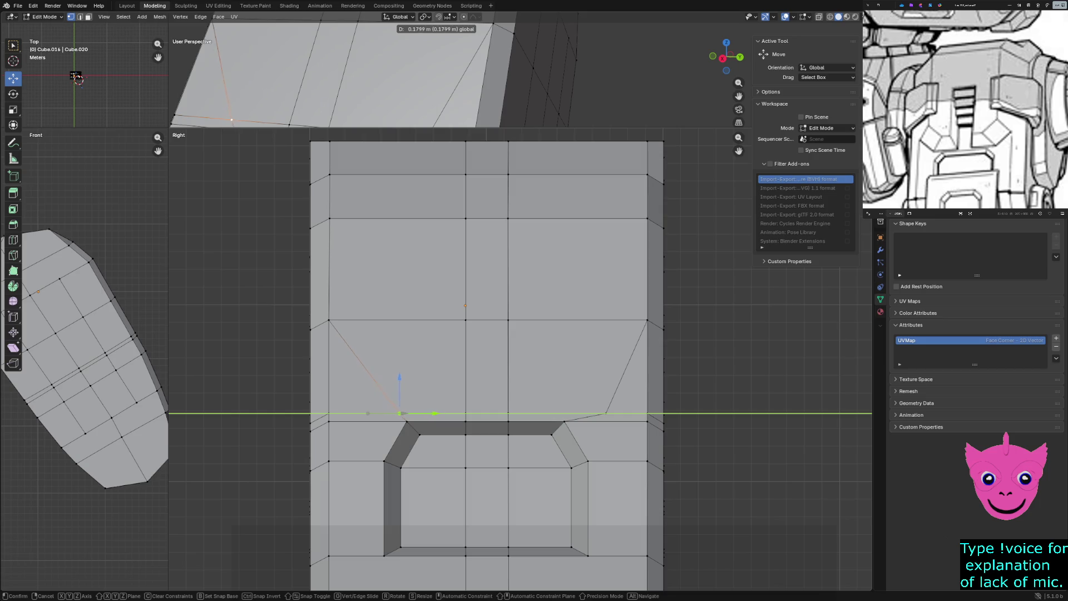
{"action": "left_click", "coordinate": [425, 413]}
{"action": "left_click", "coordinate": [468, 367]}
Slide the opposite notch corner vertex along Y to match, then select the centre vertex above.
{"action": "left_click", "coordinate": [605, 412]}
{"action": "key", "text": "g"}
{"action": "key", "text": "y"}
{"action": "left_click", "coordinate": [599, 413]}
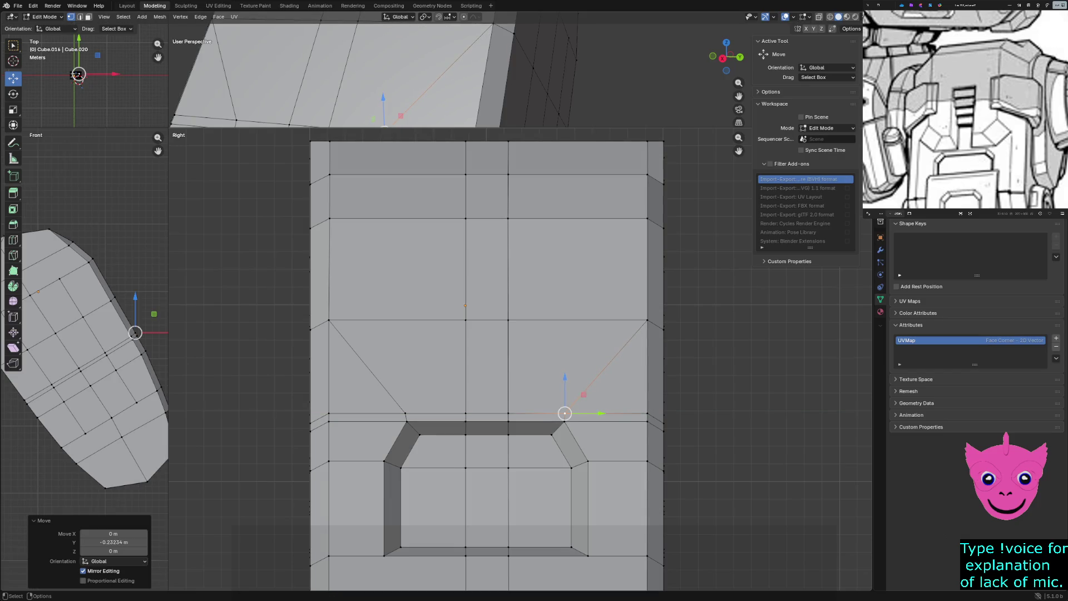
{"action": "left_click", "coordinate": [465, 320]}
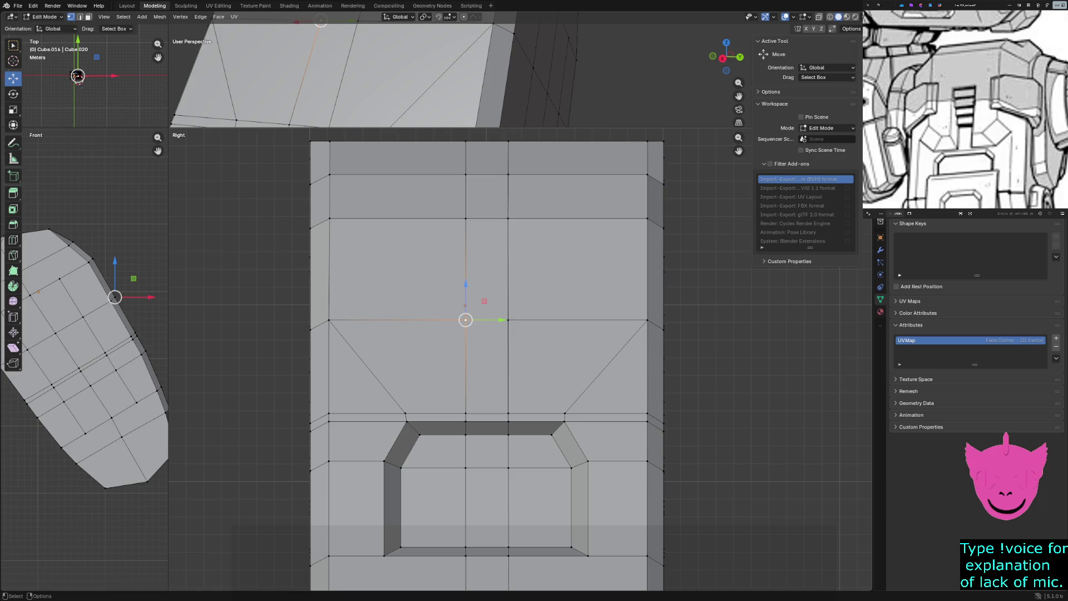
{"action": "middle_click_drag", "start_coordinate": [465, 320], "coordinate": [474, 443], "text": "shift"}
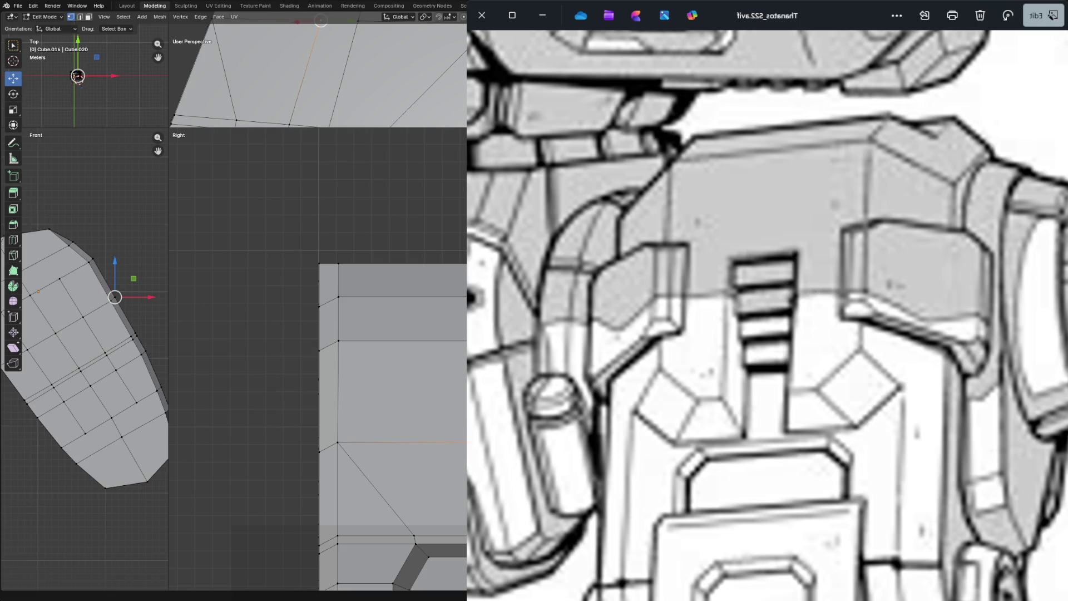
{"action": "left_click_drag", "start_coordinate": [467, 597], "coordinate": [860, 213]}
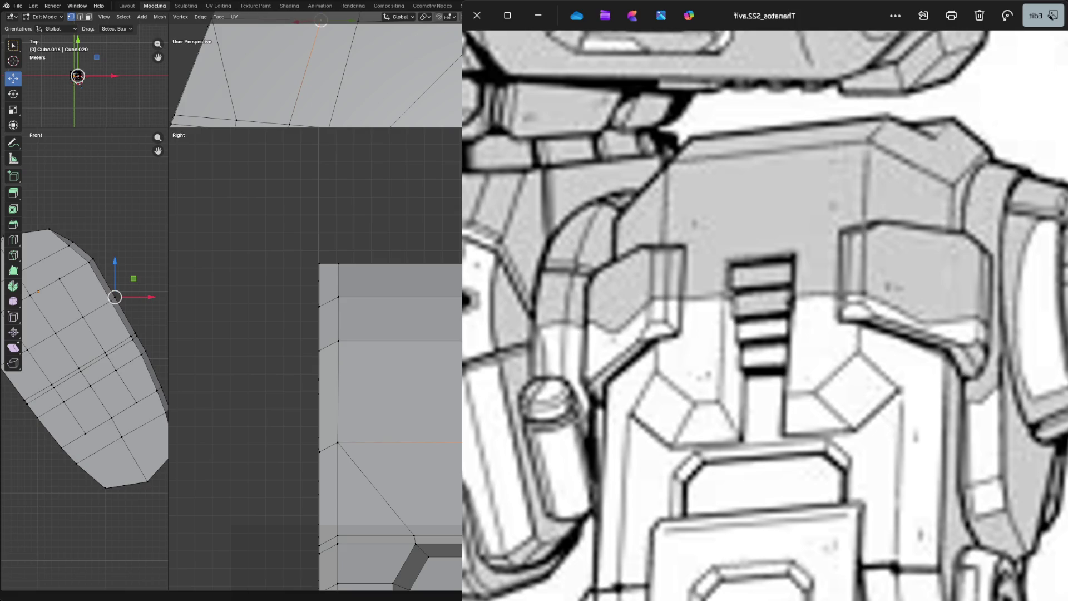
{"action": "scroll", "coordinate": [773, 328], "scroll_direction": "up", "scroll_amount": 1}
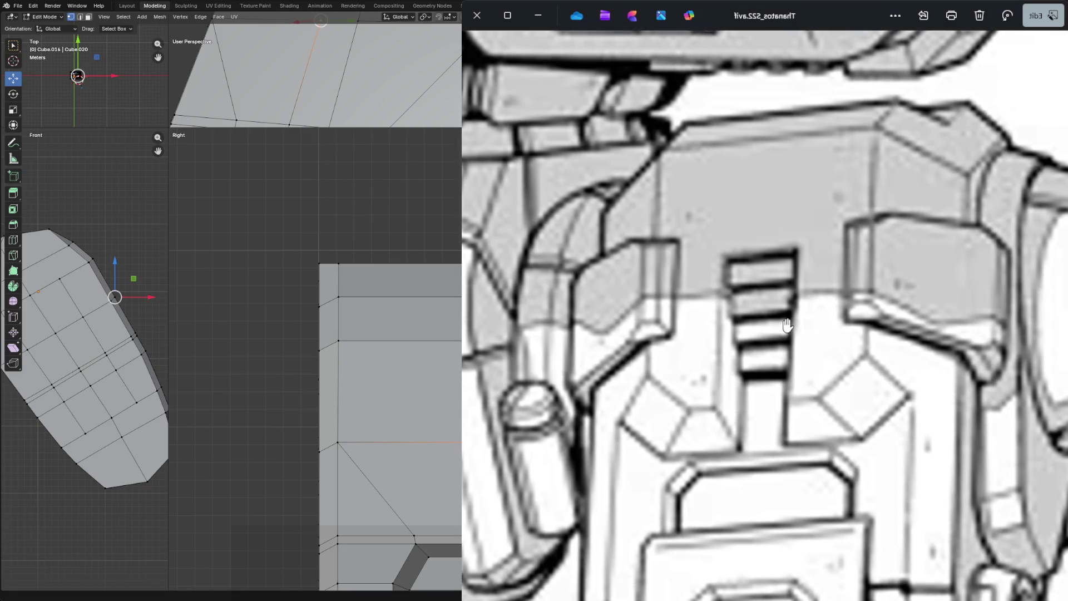
{"action": "scroll", "coordinate": [747, 305], "scroll_direction": "down", "scroll_amount": 2}
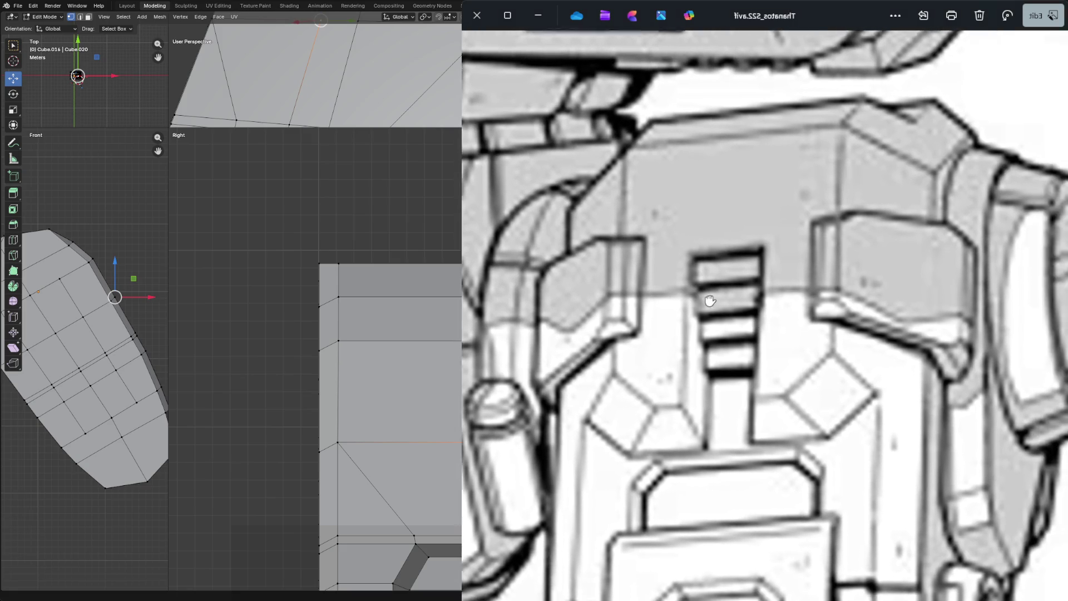
{"action": "scroll", "coordinate": [747, 306], "scroll_direction": "up", "scroll_amount": 2}
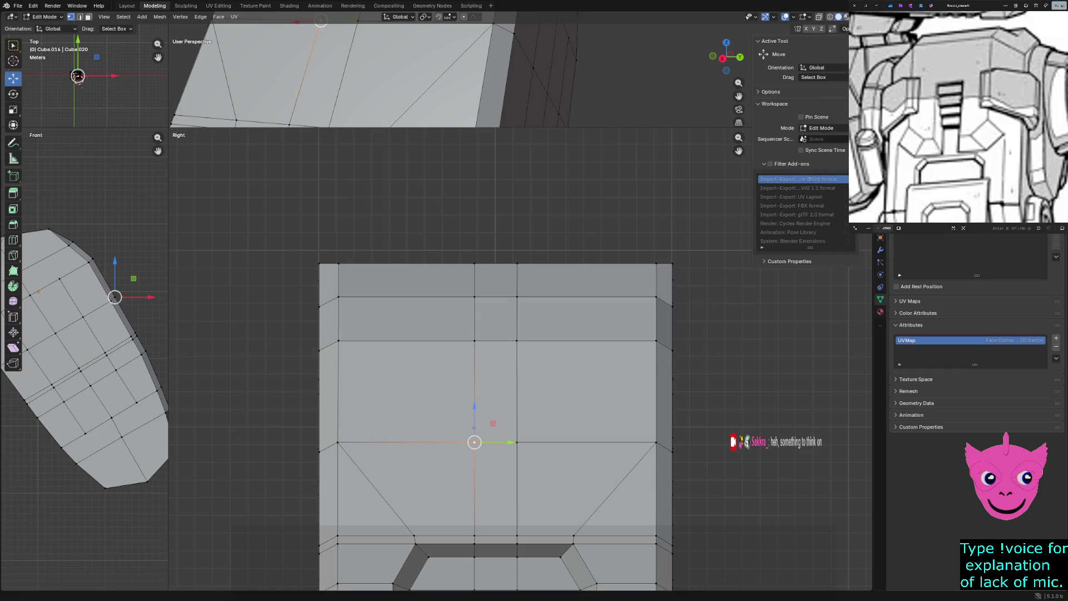
Clear the selection, enlarge the perspective view and select the small centre face on the top edge.
{"action": "key", "text": "alt+a"}
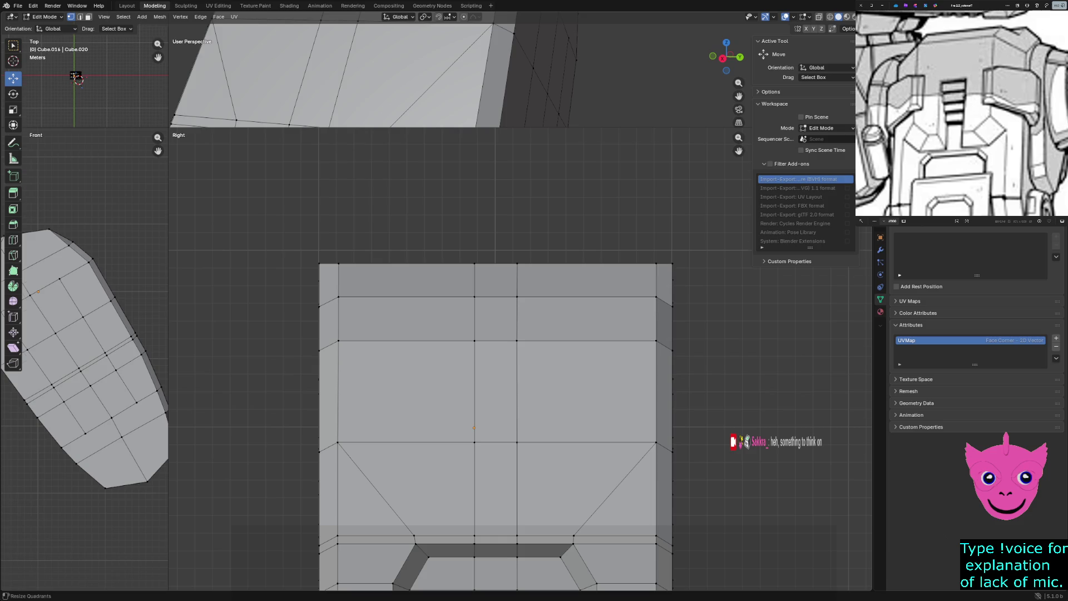
{"action": "left_click_drag", "start_coordinate": [169, 132], "coordinate": [203, 476]}
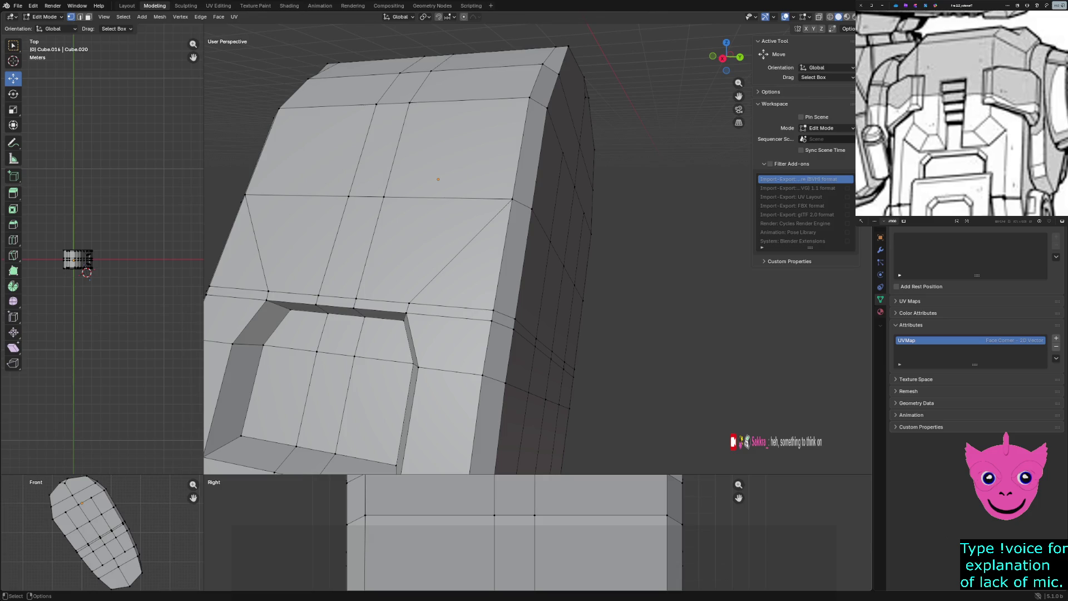
{"action": "left_click", "coordinate": [415, 70]}
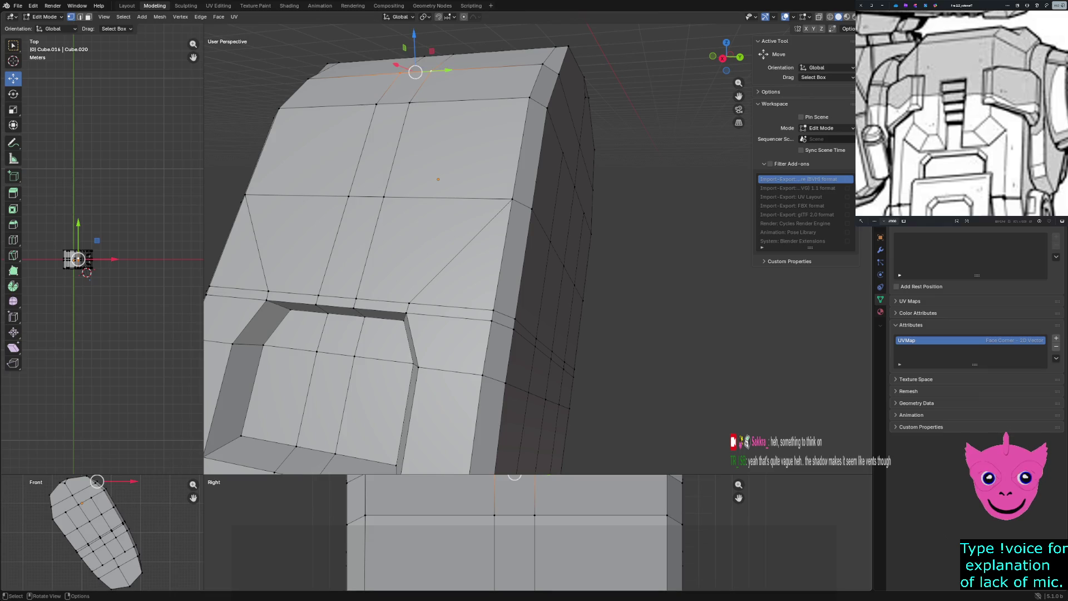
{"action": "middle_click_drag", "start_coordinate": [501, 250], "coordinate": [435, 251]}
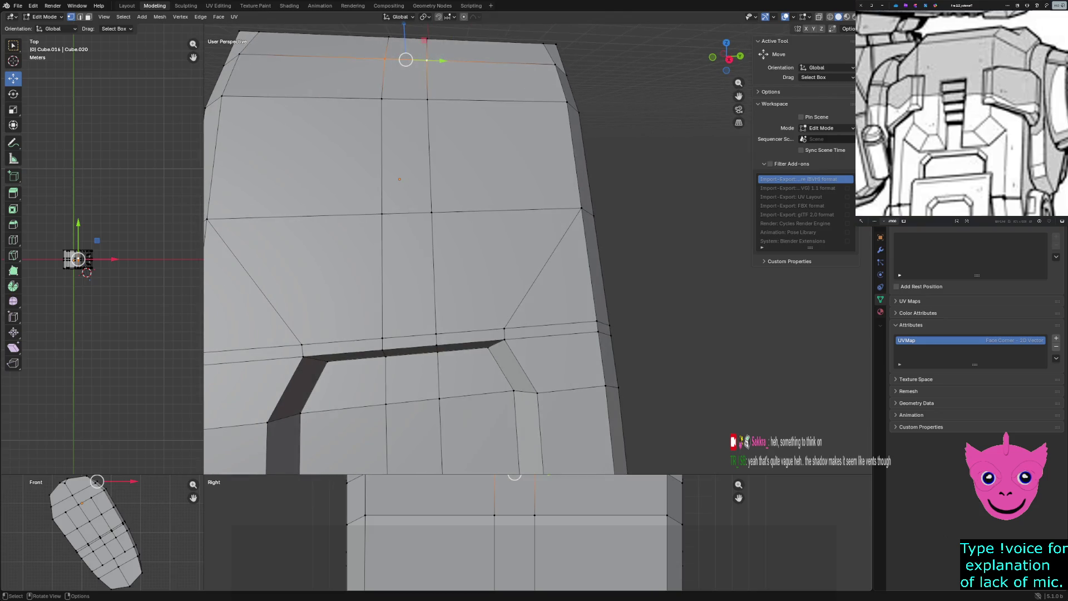
{"action": "left_click", "coordinate": [405, 83]}
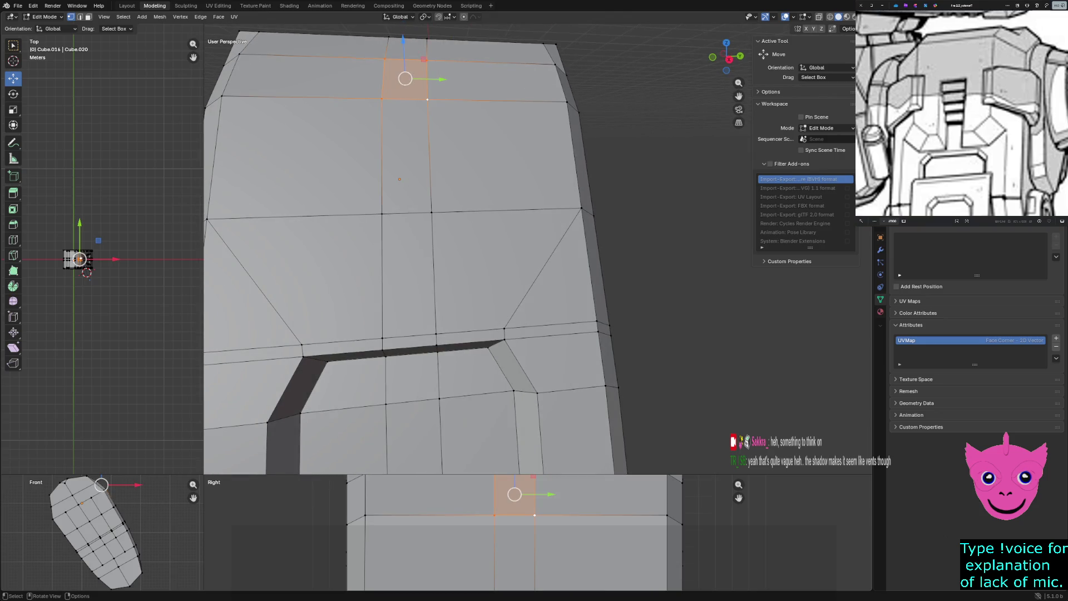
Switch the viewport to see-through wireframe shading.
{"action": "key", "text": "z"}
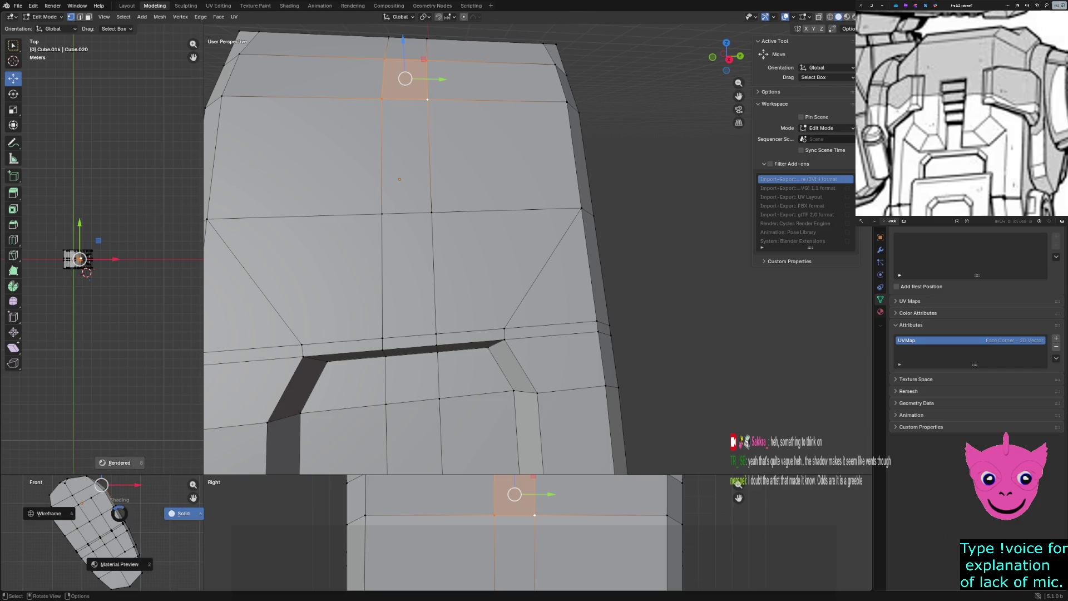
{"action": "left_click", "coordinate": [33, 501]}
{"action": "left_click", "coordinate": [34, 500]}
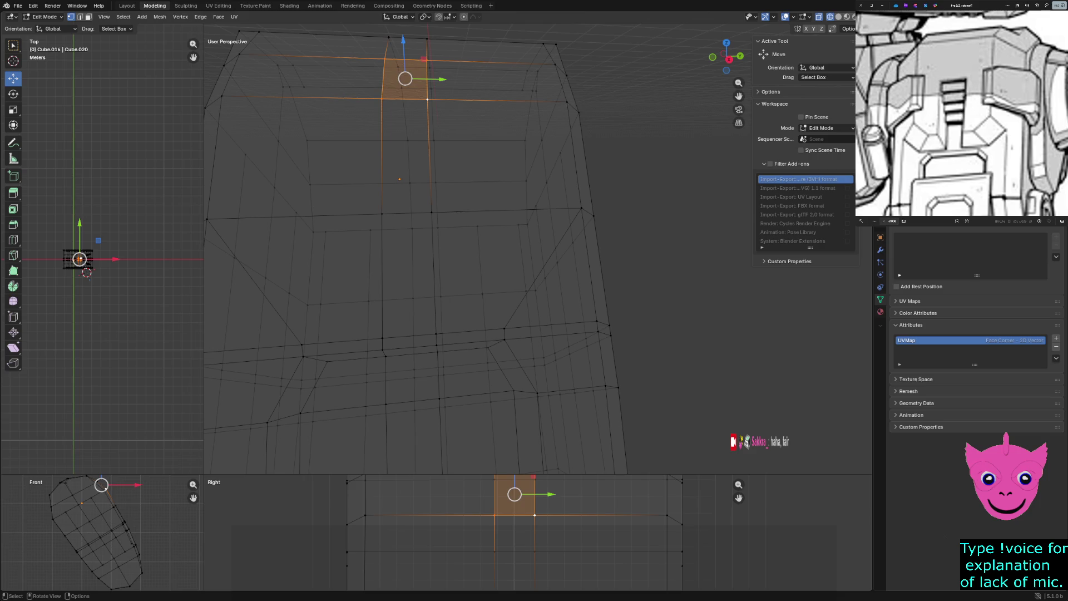
{"action": "scroll", "coordinate": [92, 526], "scroll_direction": "up", "scroll_amount": 2}
{"action": "scroll", "coordinate": [92, 526], "scroll_direction": "up", "scroll_amount": 2}
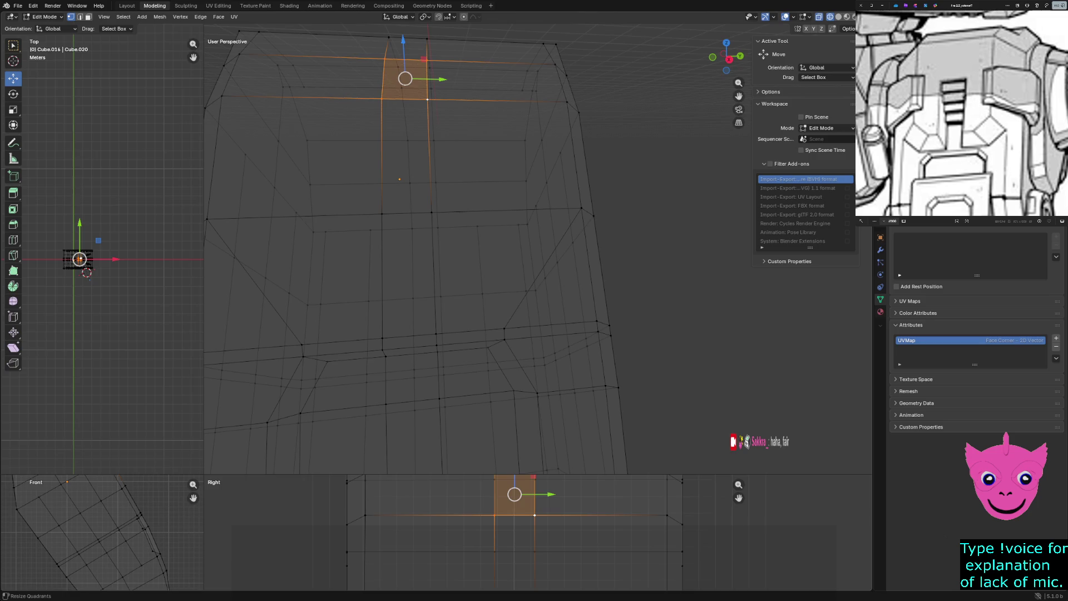
Enlarge the front and right views and lift the top face straight up along Z.
{"action": "left_click_drag", "start_coordinate": [205, 477], "coordinate": [425, 204]}
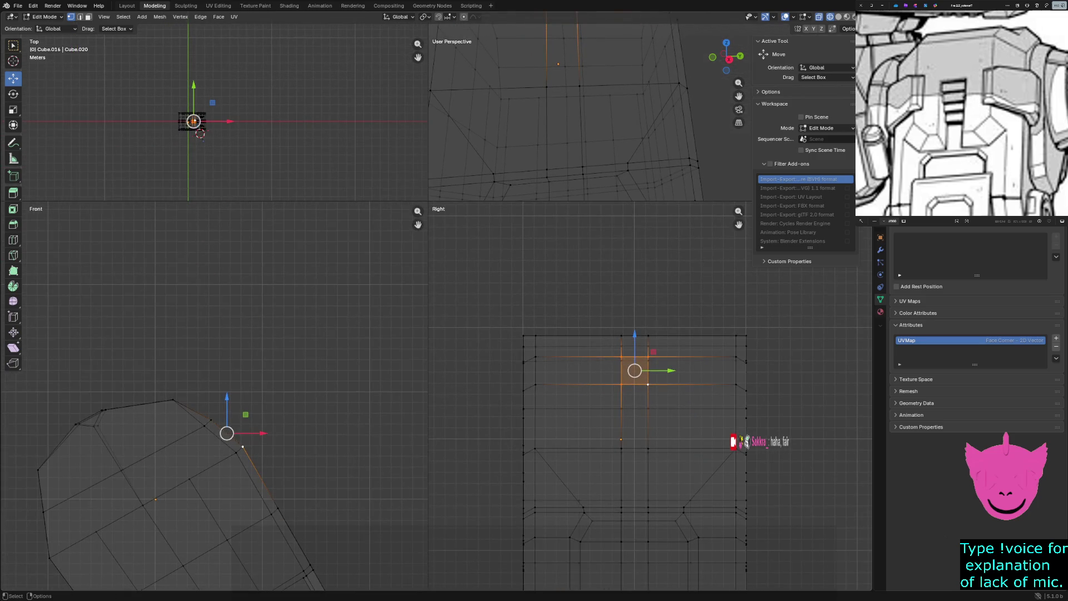
{"action": "key", "text": "g"}
{"action": "key", "text": "z"}
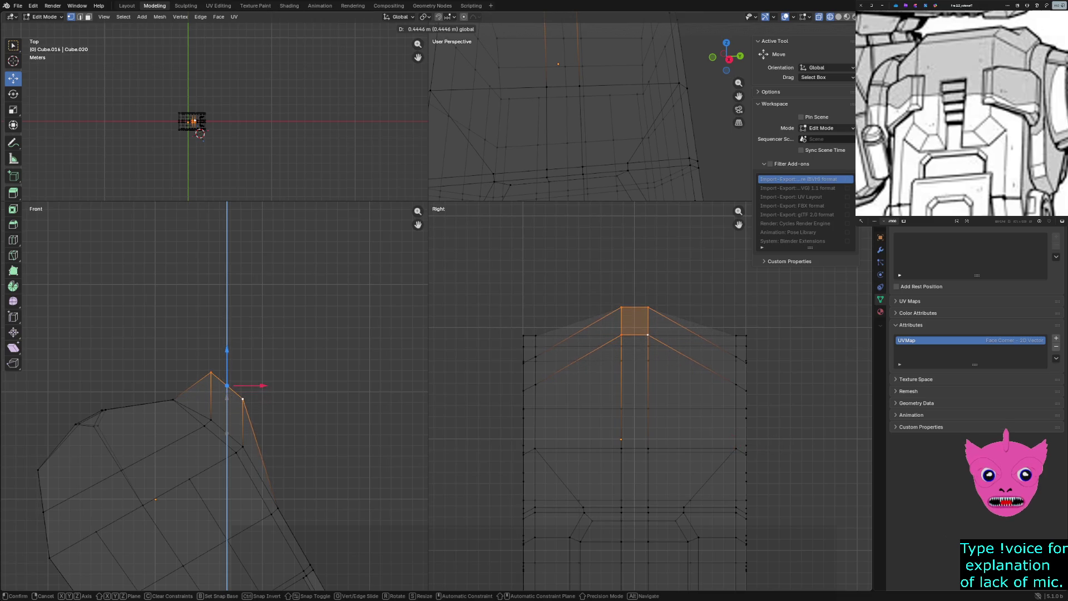
{"action": "key", "text": "Return"}
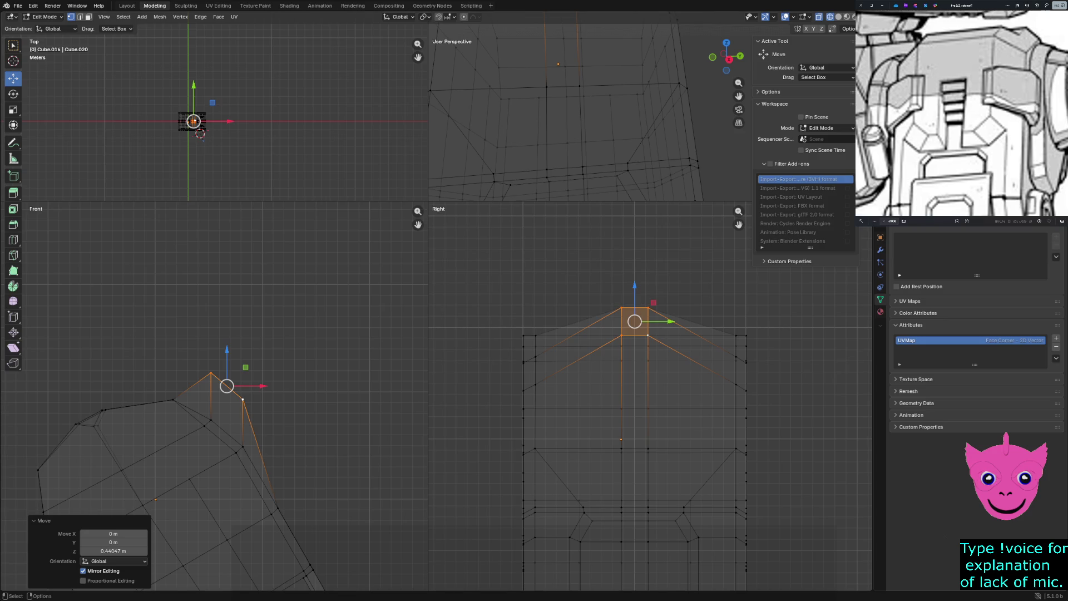
Undo a peak-vertex tweak, return to solid shading and clear the selection.
{"action": "left_click", "coordinate": [584, 392]}
{"action": "left_click", "coordinate": [615, 290]}
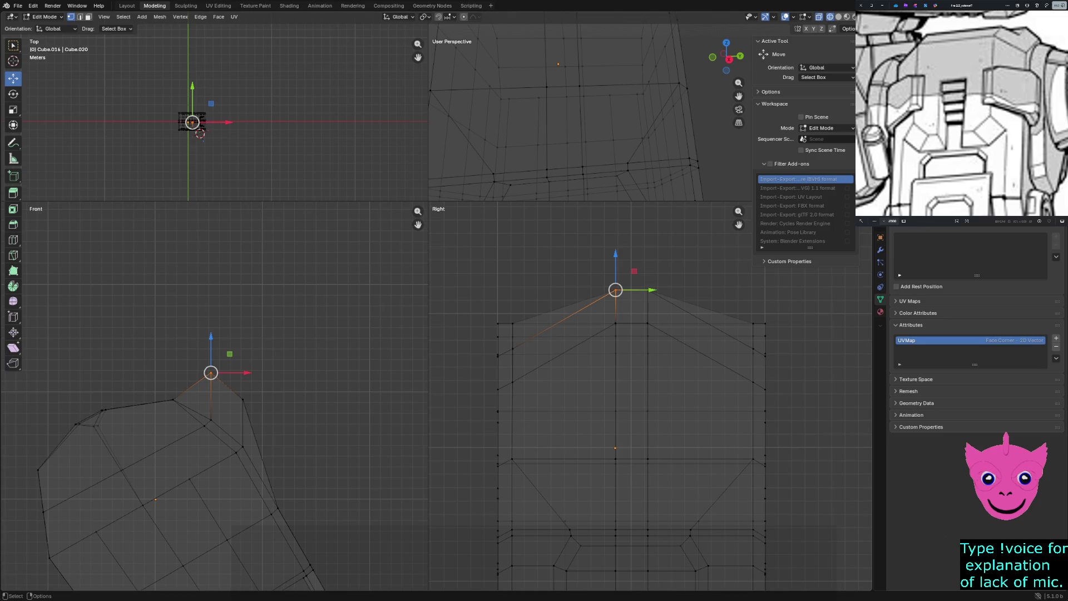
{"action": "key", "text": "ctrl+z"}
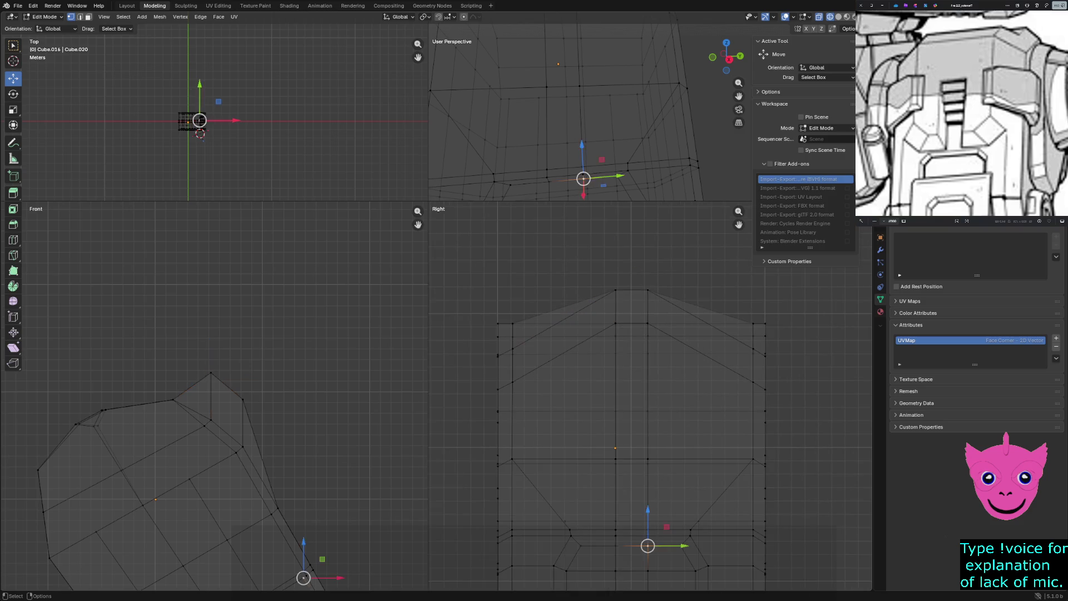
{"action": "key", "text": "shift+z"}
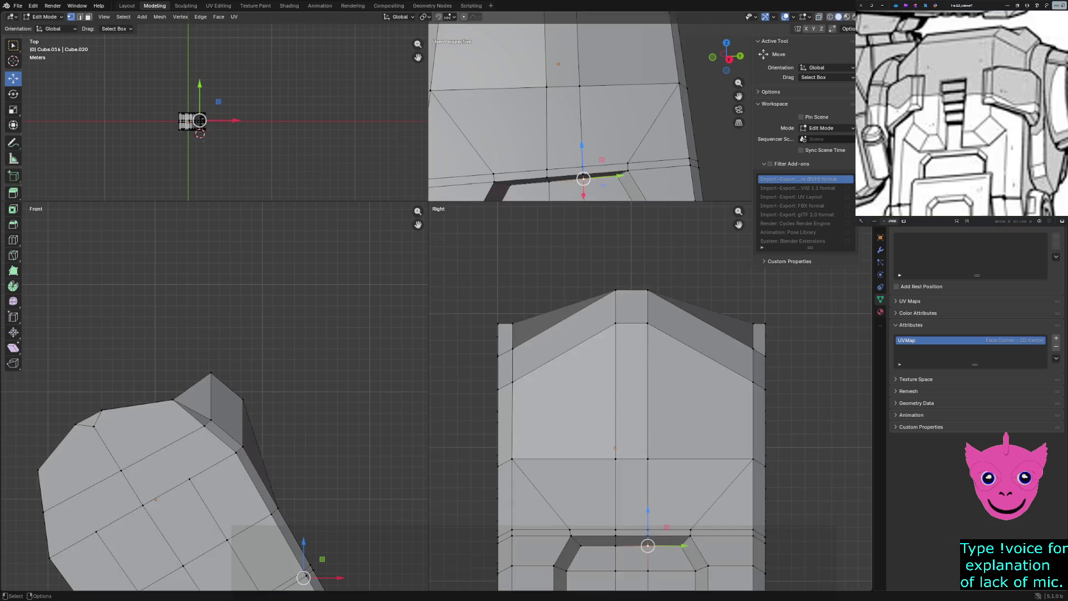
{"action": "key", "text": "alt+a"}
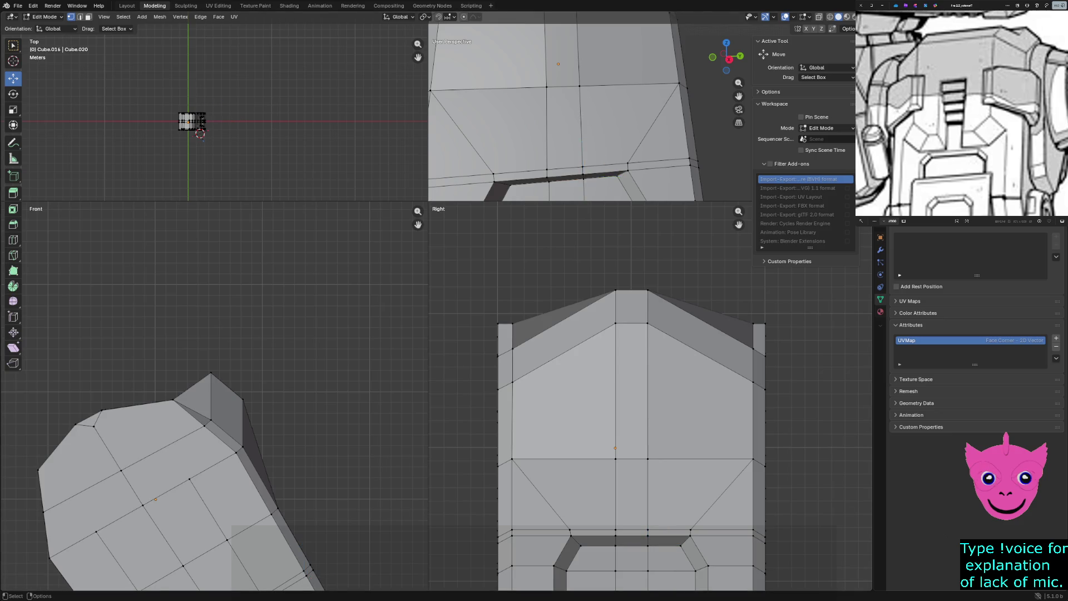
Enlarge the perspective view and select the four vertices of the tiny top face.
{"action": "left_click_drag", "start_coordinate": [428, 204], "coordinate": [127, 476]}
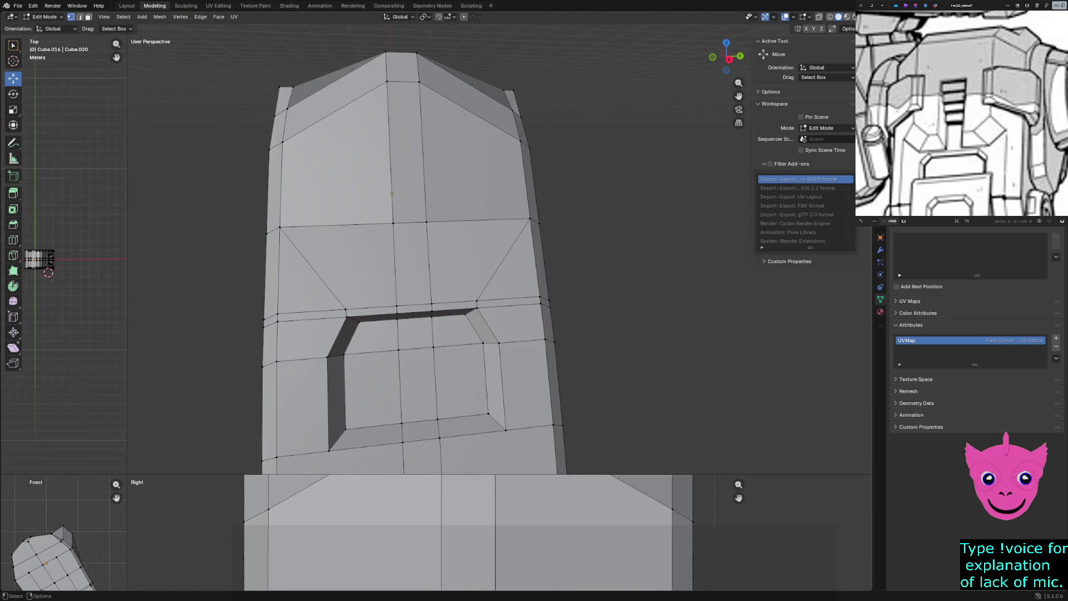
{"action": "middle_click_drag", "start_coordinate": [393, 193], "coordinate": [434, 250]}
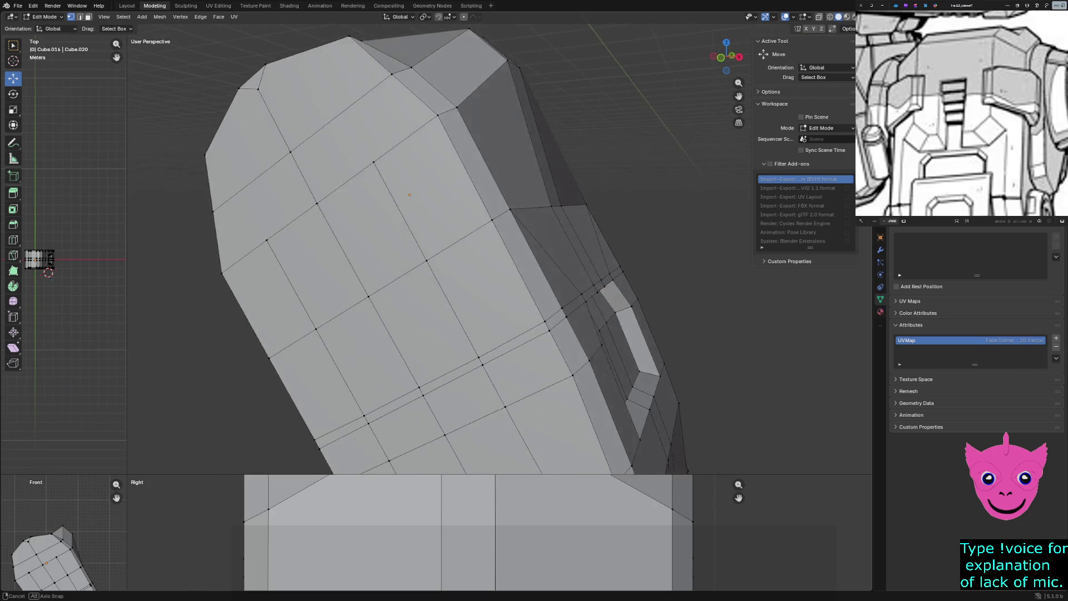
{"action": "middle_click_drag", "start_coordinate": [388, 195], "coordinate": [472, 194]}
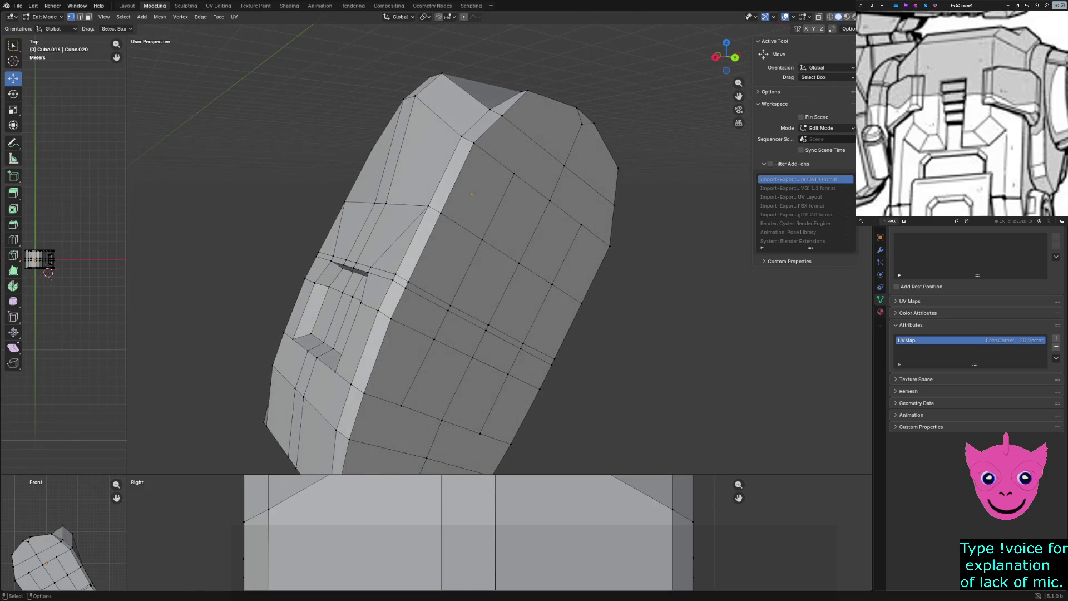
{"action": "mouse_move", "coordinate": [382, 58]}
{"action": "left_mouse_down"}
{"action": "mouse_move", "coordinate": [447, 111]}
{"action": "mouse_move", "coordinate": [434, 94]}
{"action": "left_mouse_up"}
{"action": "middle_click_drag", "start_coordinate": [473, 193], "coordinate": [400, 194]}
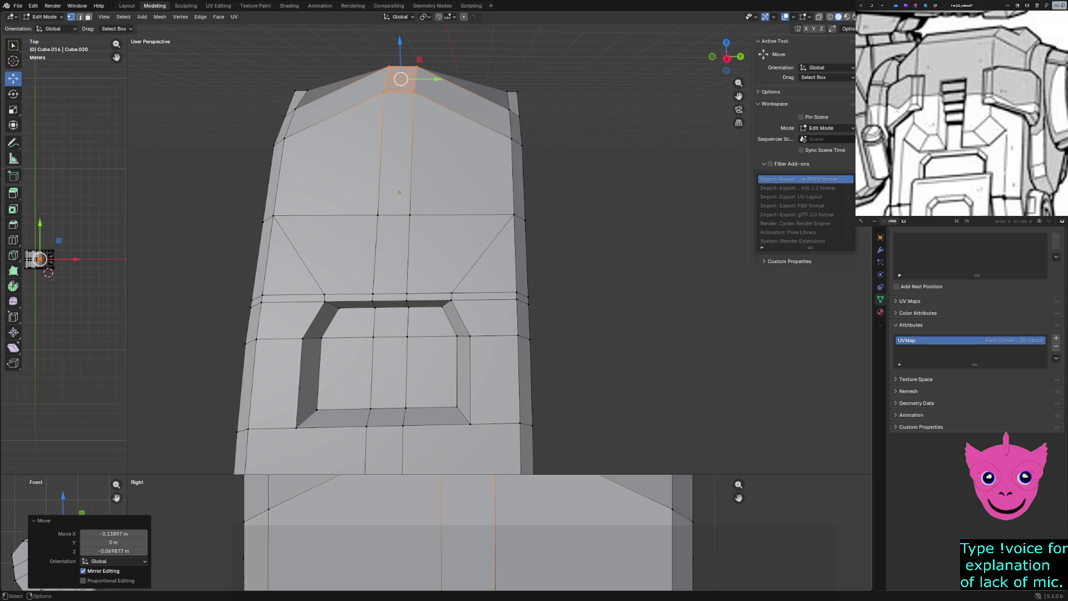
{"action": "key", "text": "ctrl+z"}
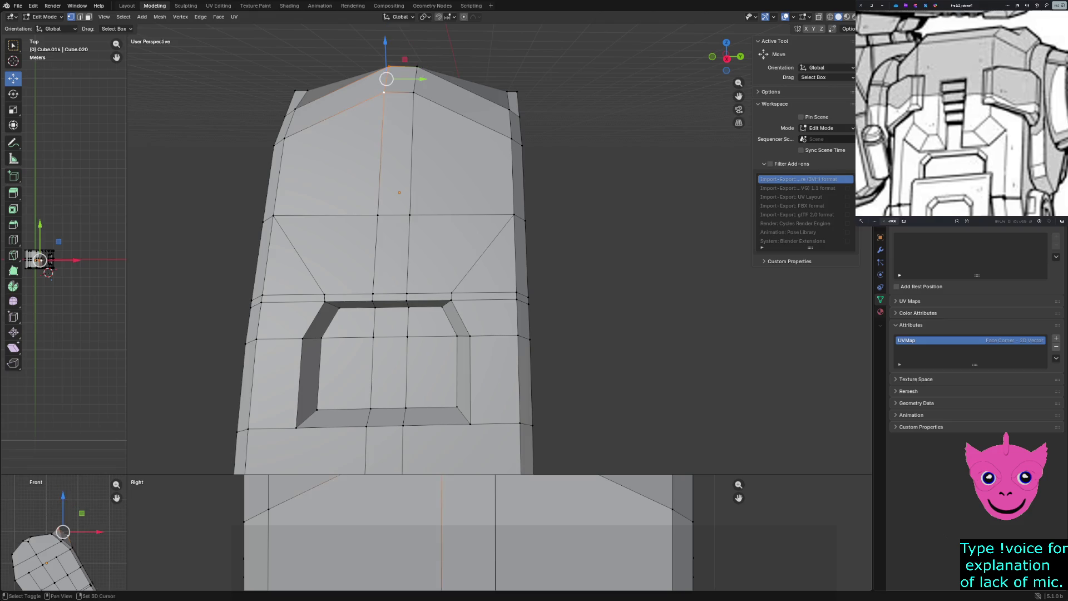
{"action": "left_click", "coordinate": [415, 92], "text": "shift"}
{"action": "left_click", "coordinate": [417, 68], "text": "shift"}
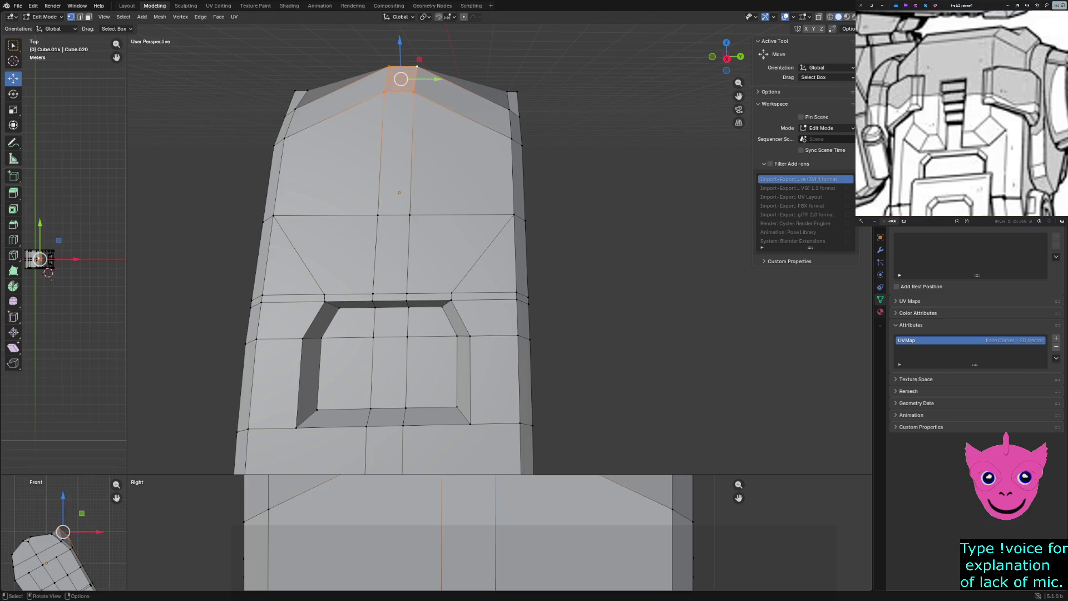
Scale the top face about 4.09 along Y into a broad flat strip and inspect it.
{"action": "key", "text": "s"}
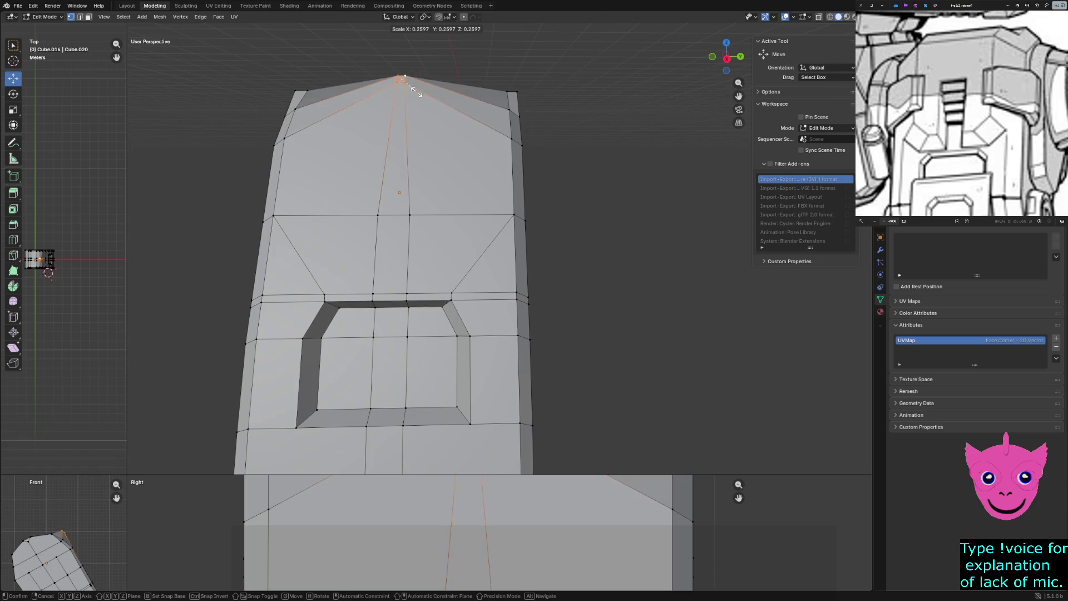
{"action": "key", "text": "x"}
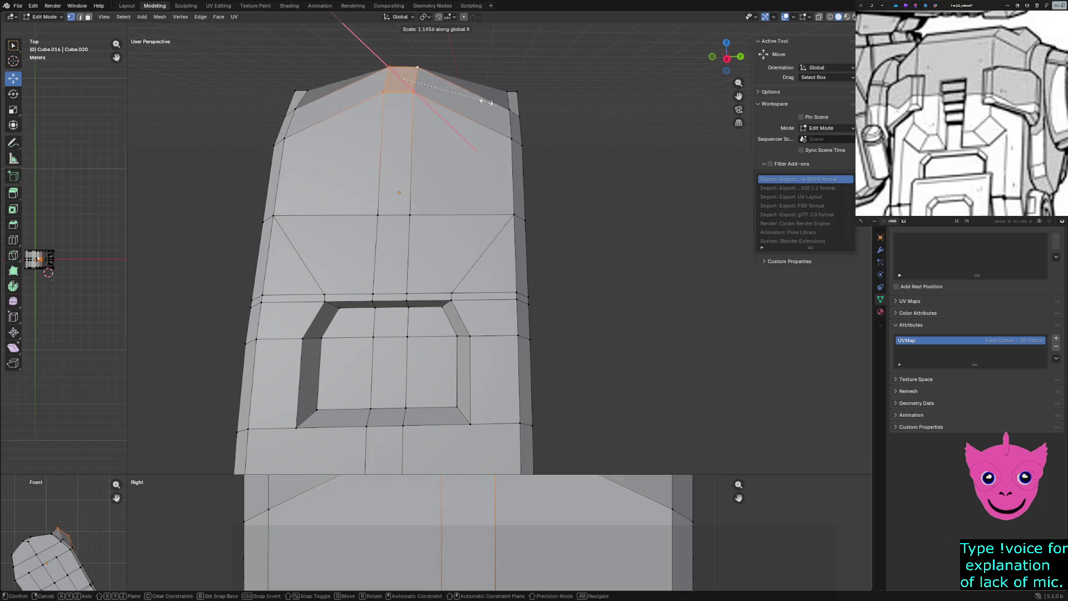
{"action": "key", "text": "y"}
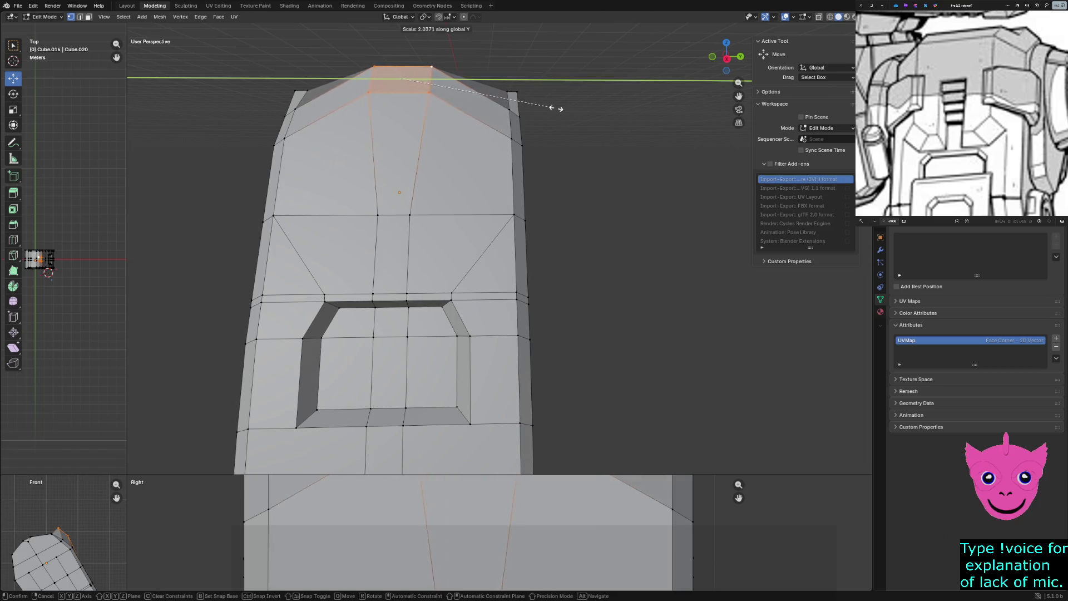
{"action": "left_click", "coordinate": [710, 122]}
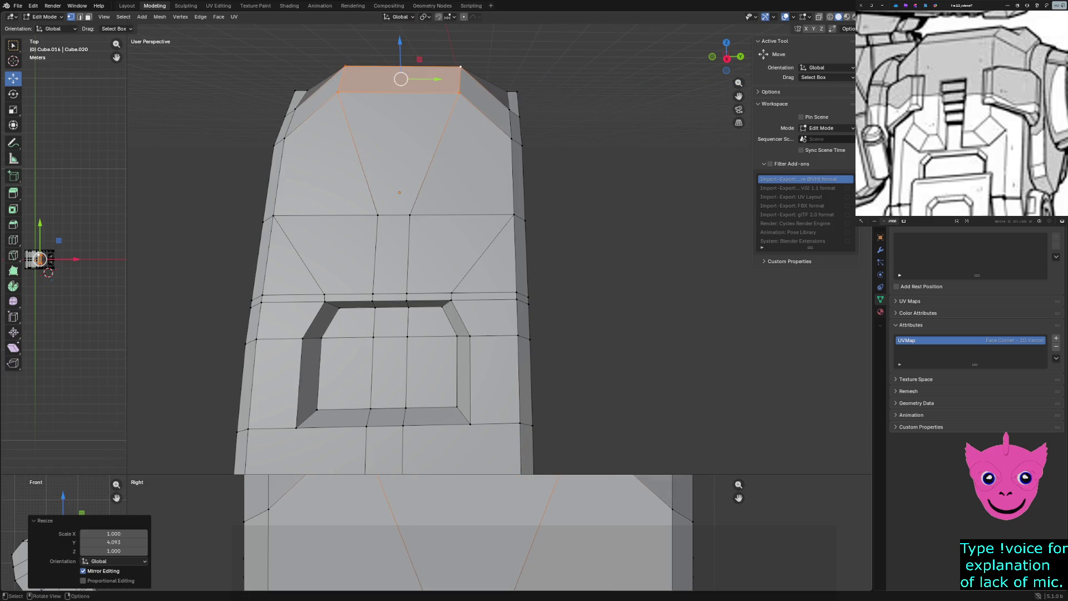
{"action": "middle_click_drag", "start_coordinate": [500, 251], "coordinate": [376, 292]}
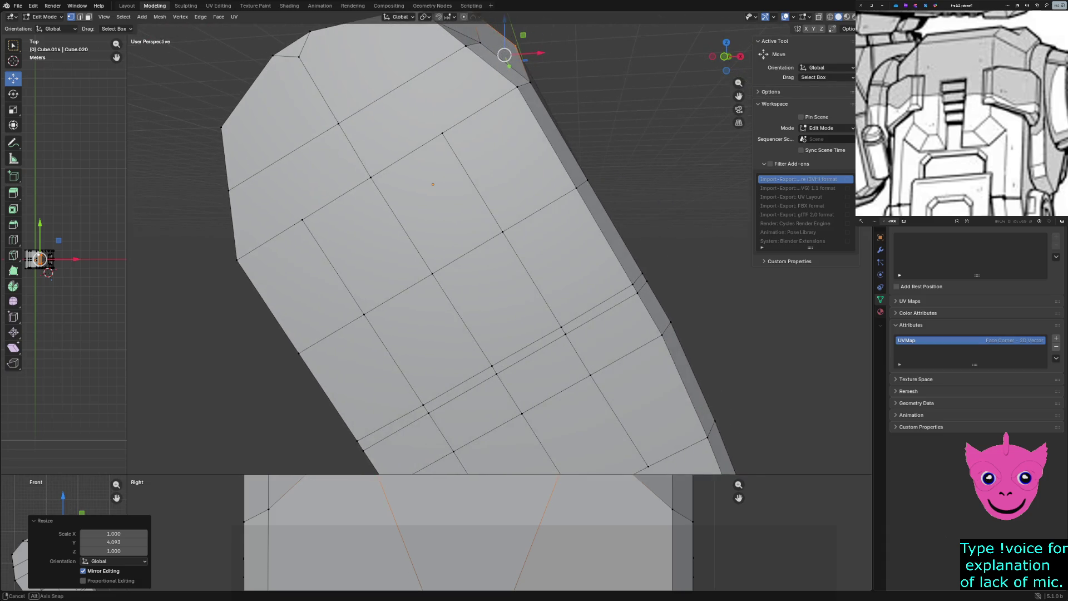
{"action": "mouse_move", "coordinate": [502, 250]}
{"action": "middle_mouse_down"}
{"action": "mouse_move", "coordinate": [418, 293]}
{"action": "mouse_move", "coordinate": [435, 250]}
{"action": "middle_mouse_up"}
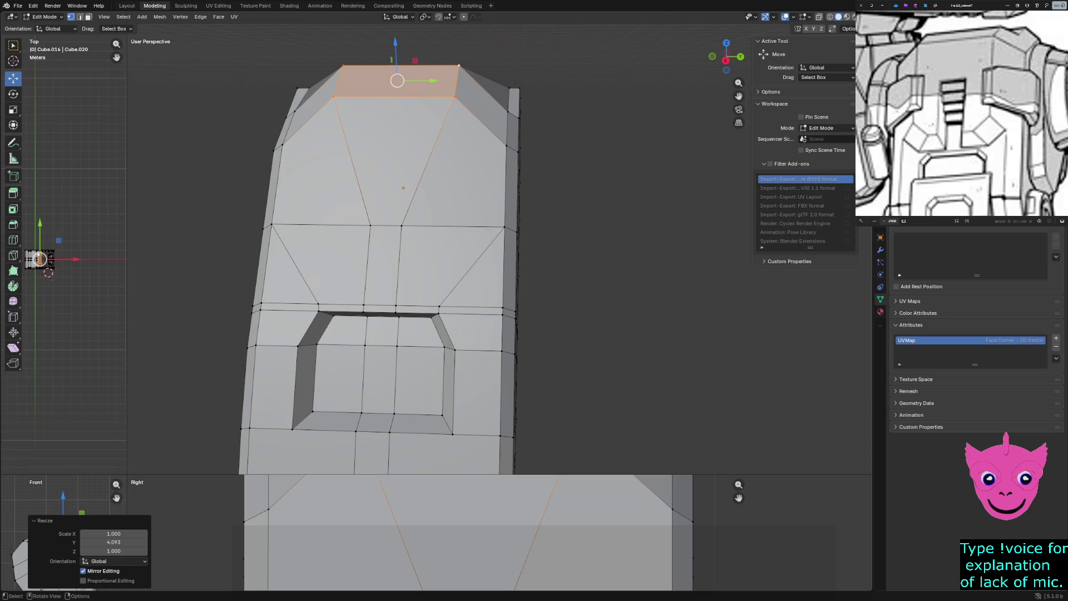
{"action": "left_click_drag", "start_coordinate": [125, 476], "coordinate": [317, 130]}
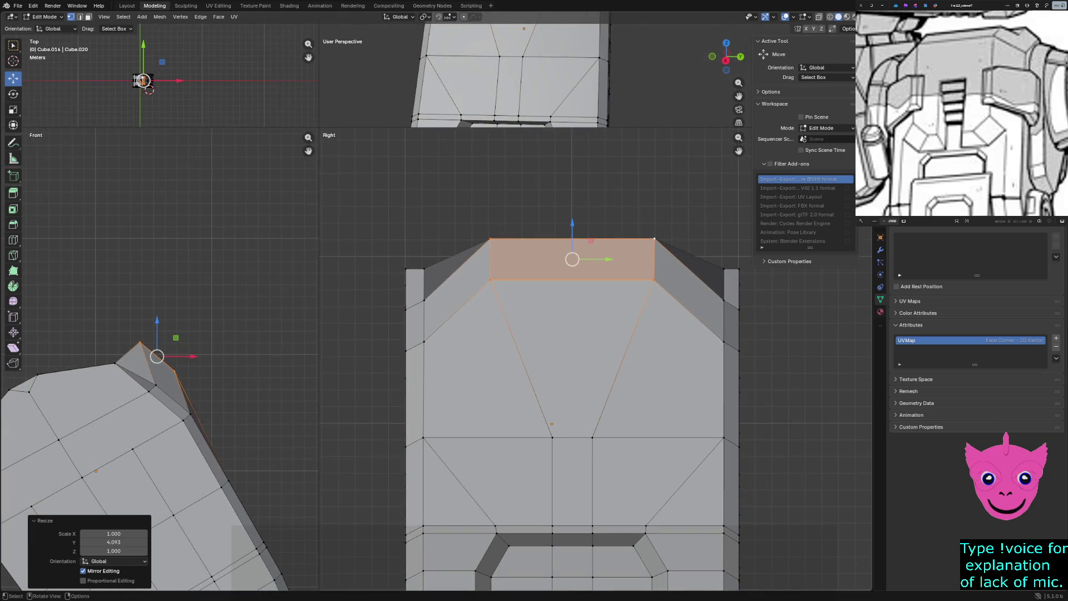
Try raising a top corner and a lower vertex along Z, undoing each attempt.
{"action": "left_click", "coordinate": [491, 279]}
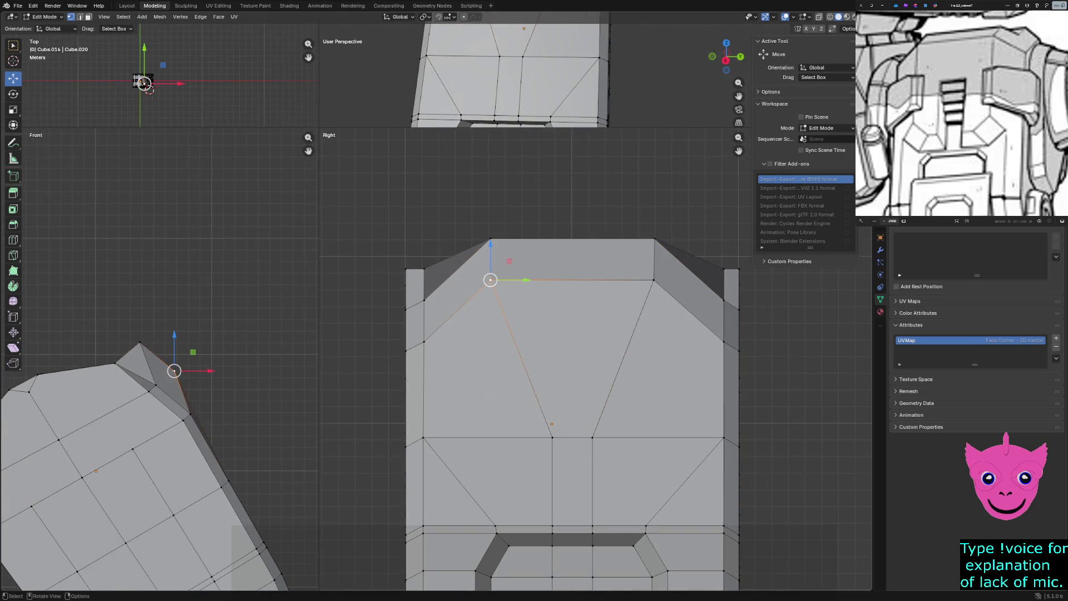
{"action": "key", "text": "g"}
{"action": "key", "text": "z"}
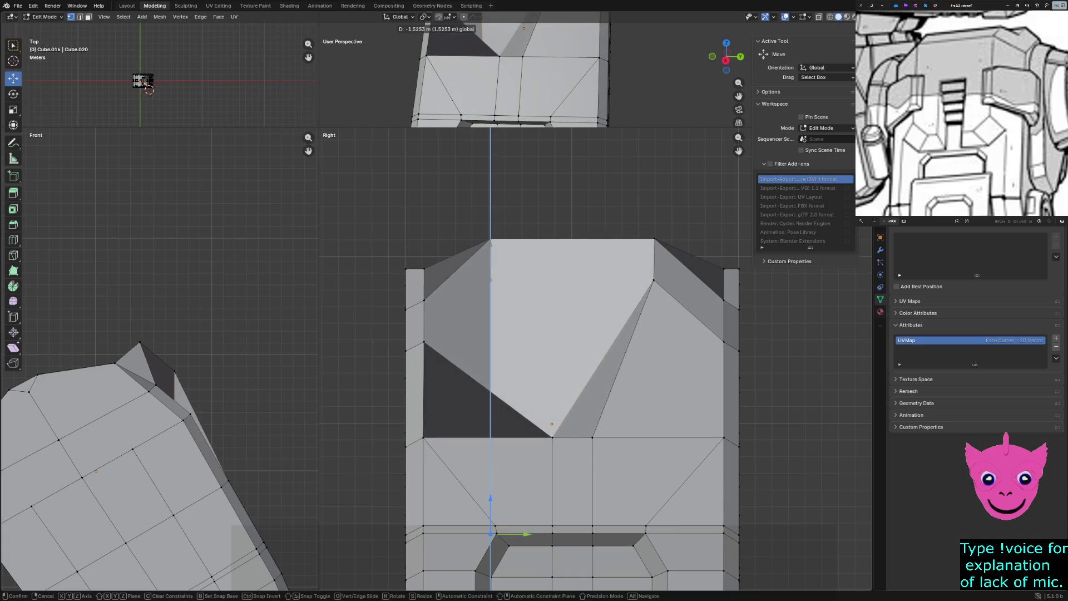
{"action": "key", "text": "Return"}
{"action": "key", "text": "ctrl+z"}
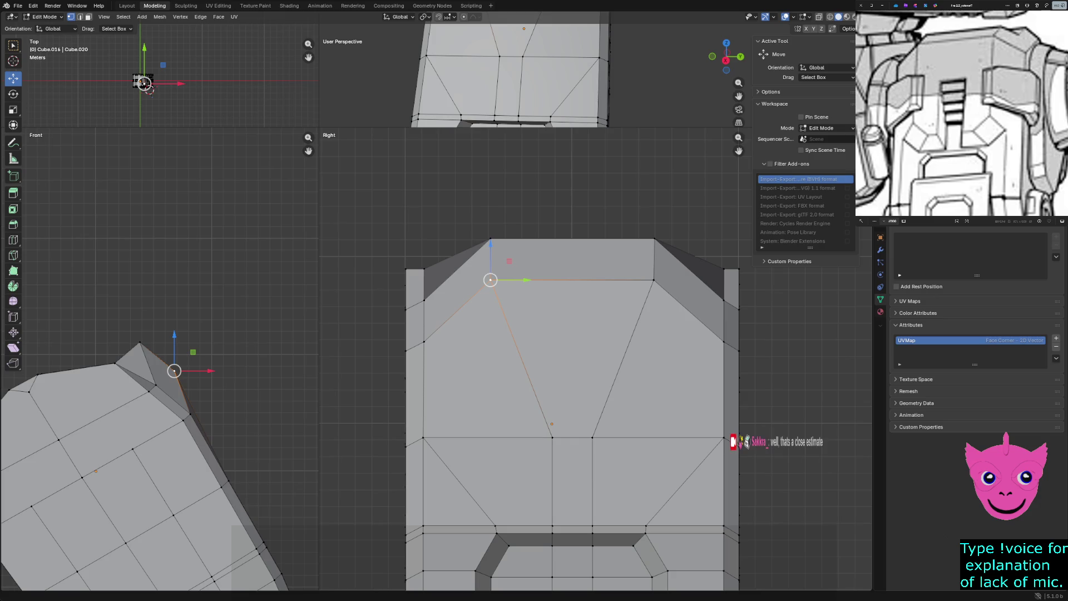
{"action": "left_click", "coordinate": [495, 526]}
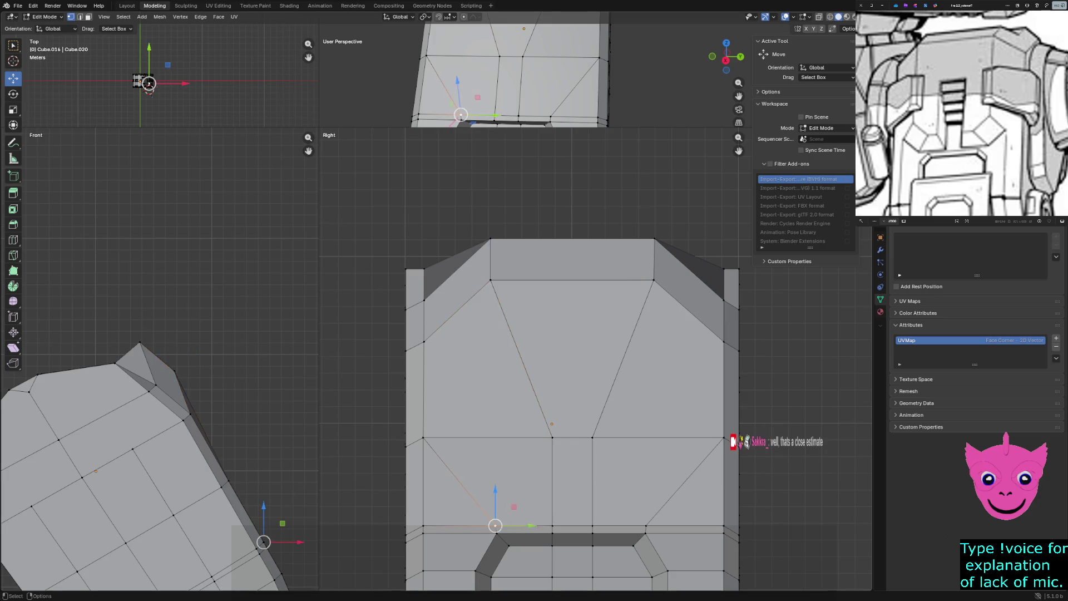
{"action": "key", "text": "g"}
{"action": "key", "text": "z"}
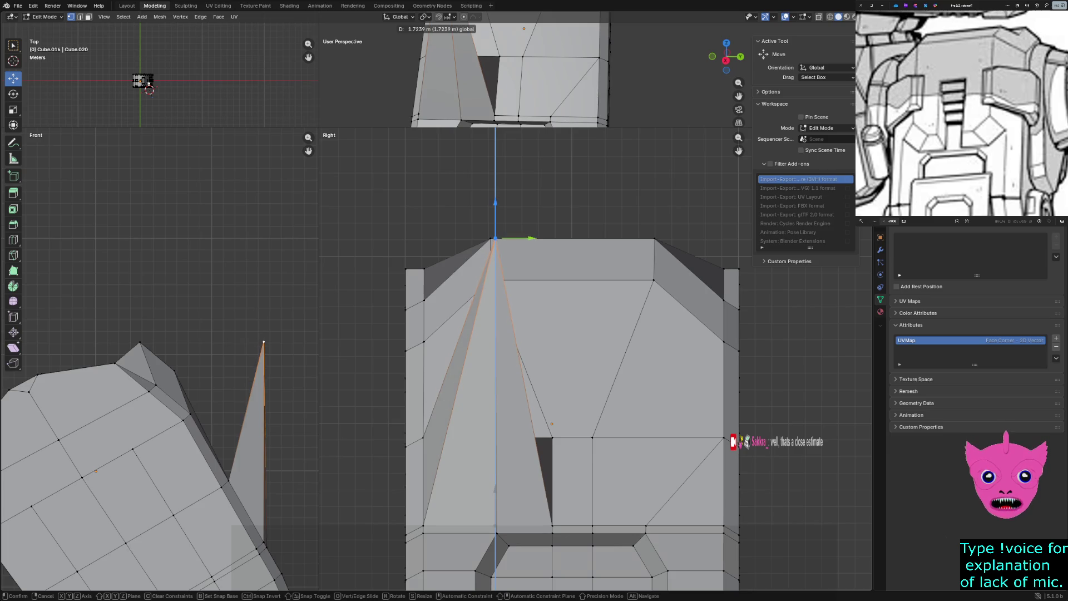
{"action": "left_click", "coordinate": [496, 250]}
{"action": "scroll", "coordinate": [542, 335], "scroll_direction": "up", "scroll_amount": 3}
{"action": "scroll", "coordinate": [542, 334], "scroll_direction": "up", "scroll_amount": 2}
{"action": "middle_click_drag", "start_coordinate": [517, 293], "coordinate": [552, 335], "text": "shift"}
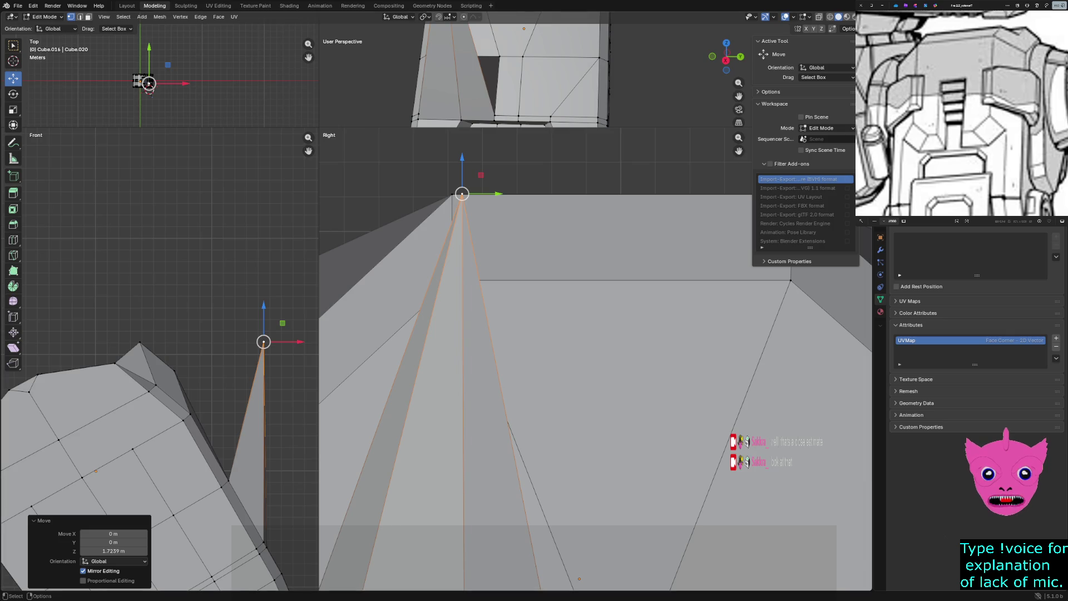
{"action": "key", "text": "ctrl+z"}
Nudge the top corner vertex along Y, undoing another lower-vertex spike in between.
{"action": "left_click_drag", "start_coordinate": [442, 186], "coordinate": [461, 208]}
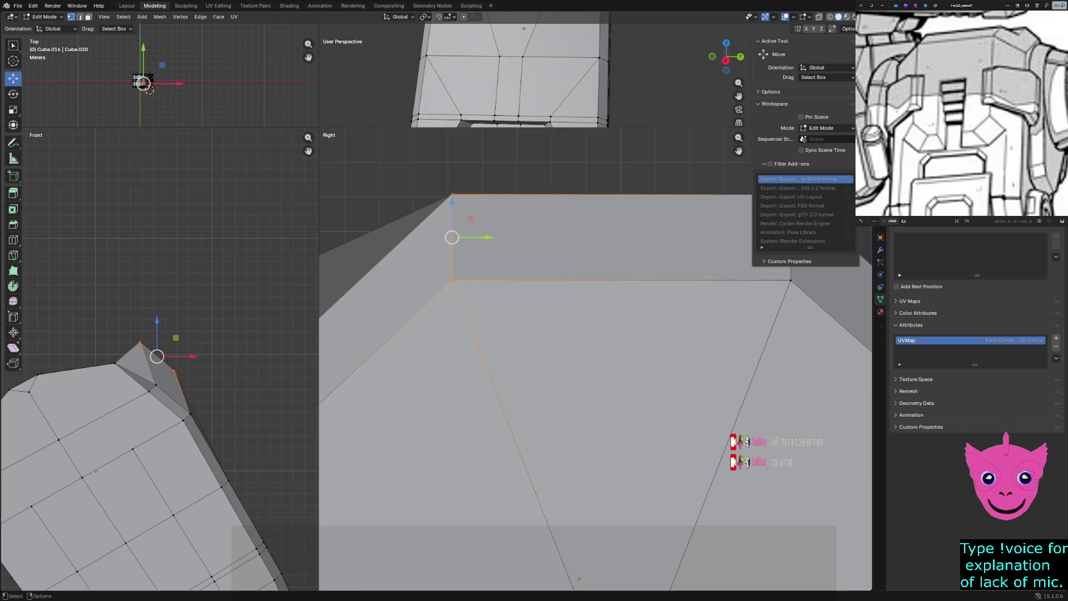
{"action": "left_click_drag", "start_coordinate": [493, 239], "coordinate": [501, 240]}
{"action": "scroll", "coordinate": [585, 375], "scroll_direction": "down", "scroll_amount": 4}
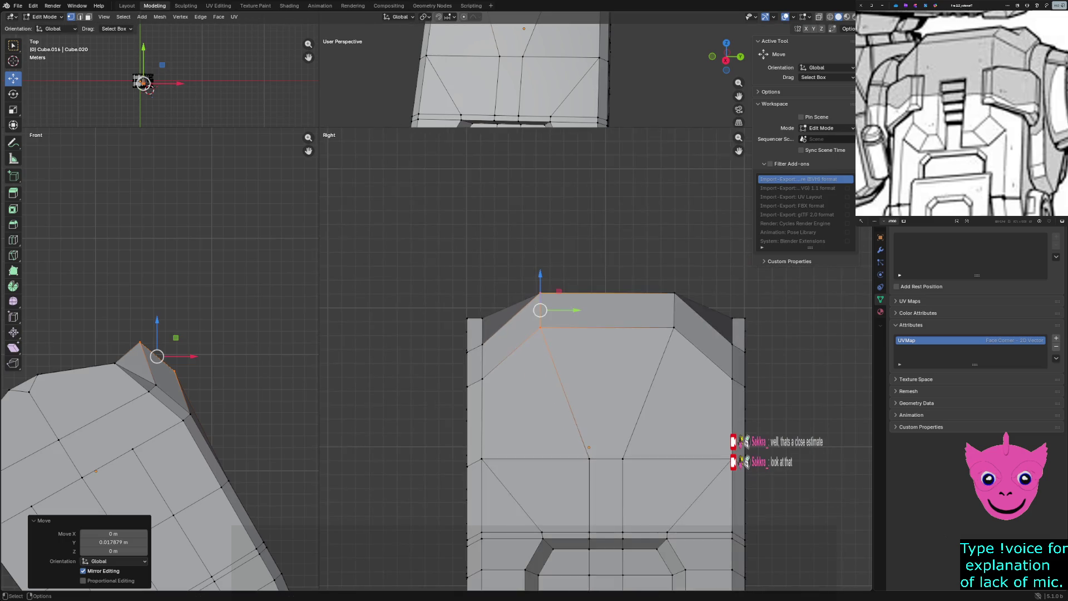
{"action": "left_click", "coordinate": [589, 455]}
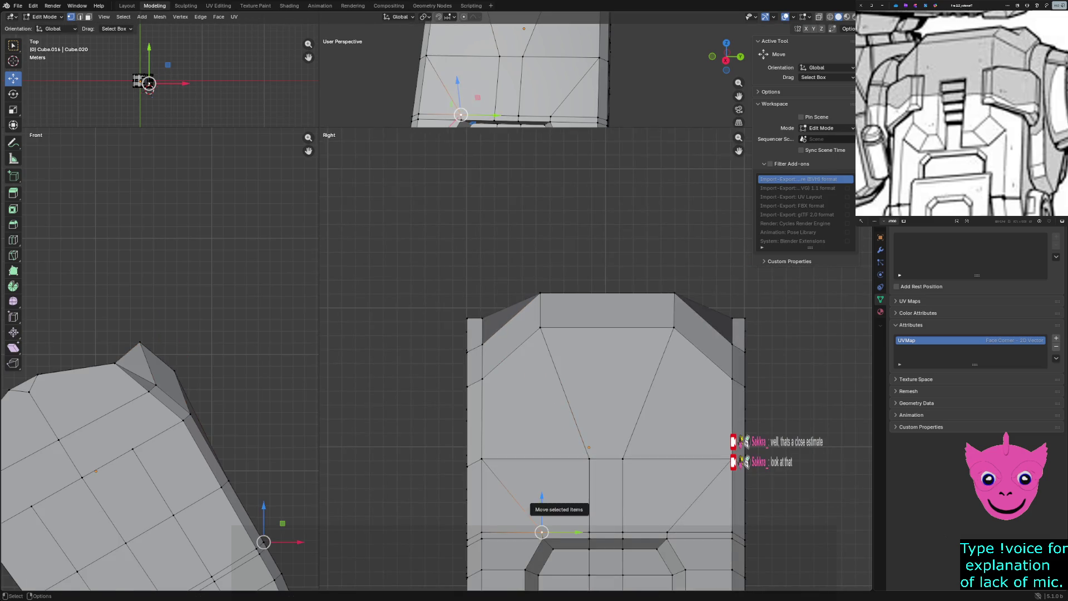
{"action": "key", "text": "g"}
{"action": "key", "text": "z"}
{"action": "left_click", "coordinate": [589, 448]}
{"action": "scroll", "coordinate": [543, 293], "scroll_direction": "up", "scroll_amount": 6}
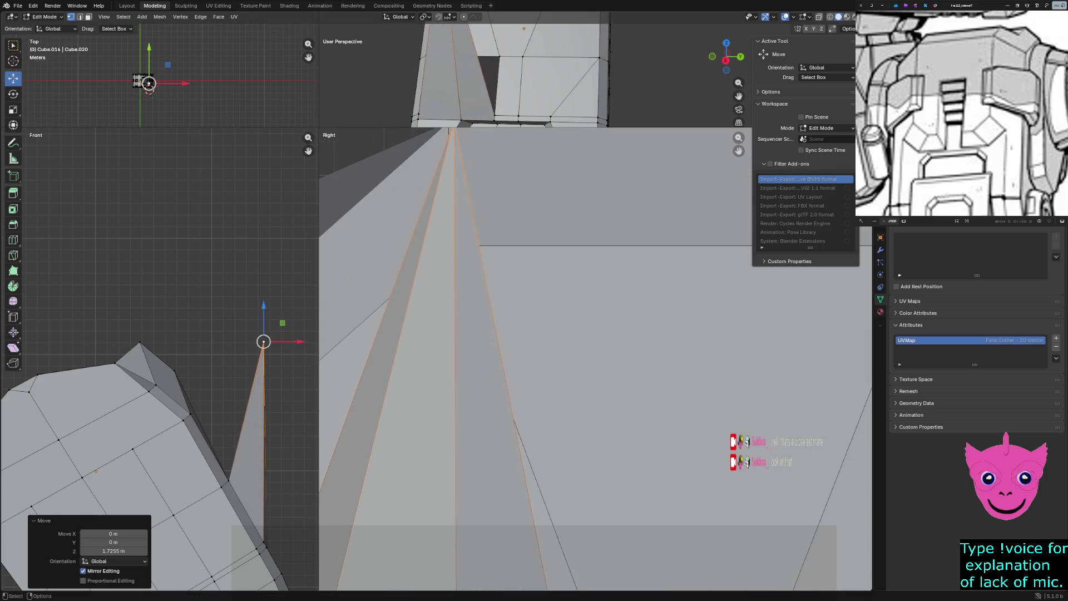
{"action": "scroll", "coordinate": [542, 334], "scroll_direction": "down", "scroll_amount": 1}
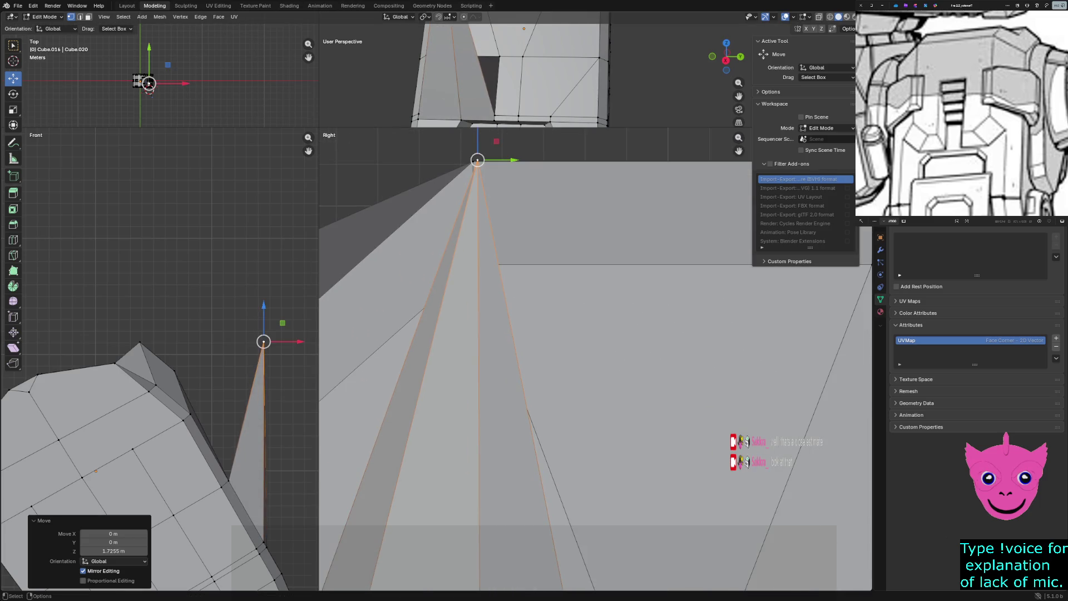
{"action": "key", "text": "ctrl+z"}
{"action": "left_click", "coordinate": [472, 266]}
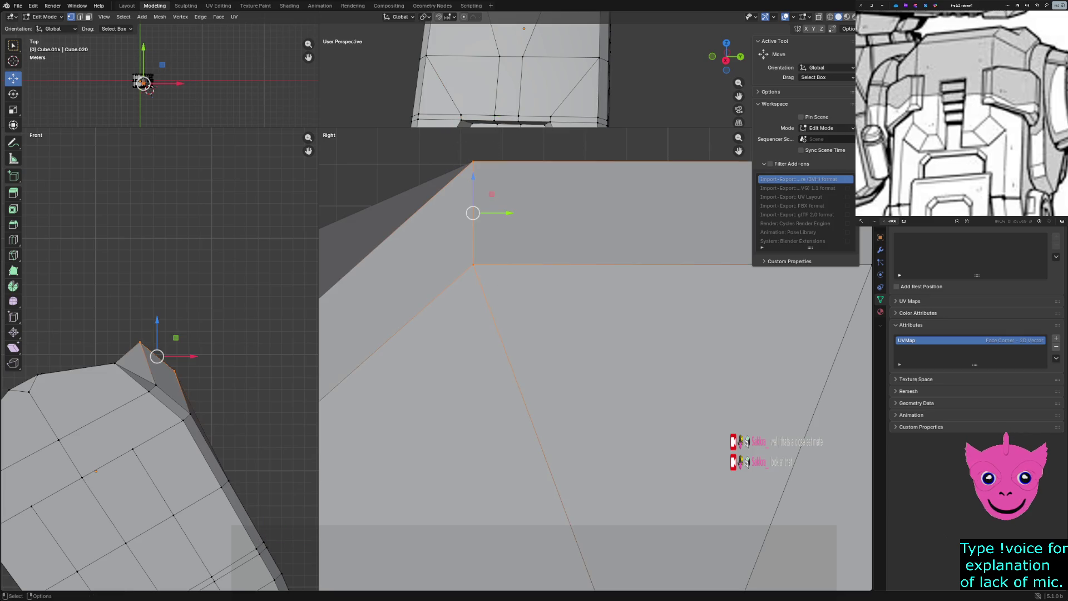
{"action": "key", "text": "g"}
{"action": "key", "text": "y"}
{"action": "left_click", "coordinate": [475, 213]}
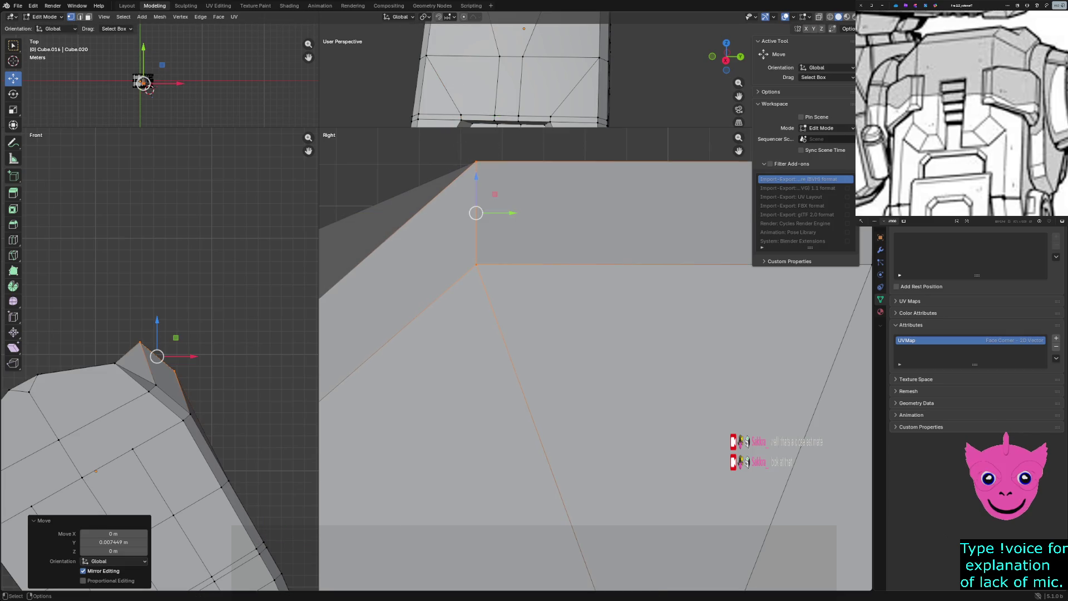
{"action": "scroll", "coordinate": [595, 376], "scroll_direction": "down", "scroll_amount": 4}
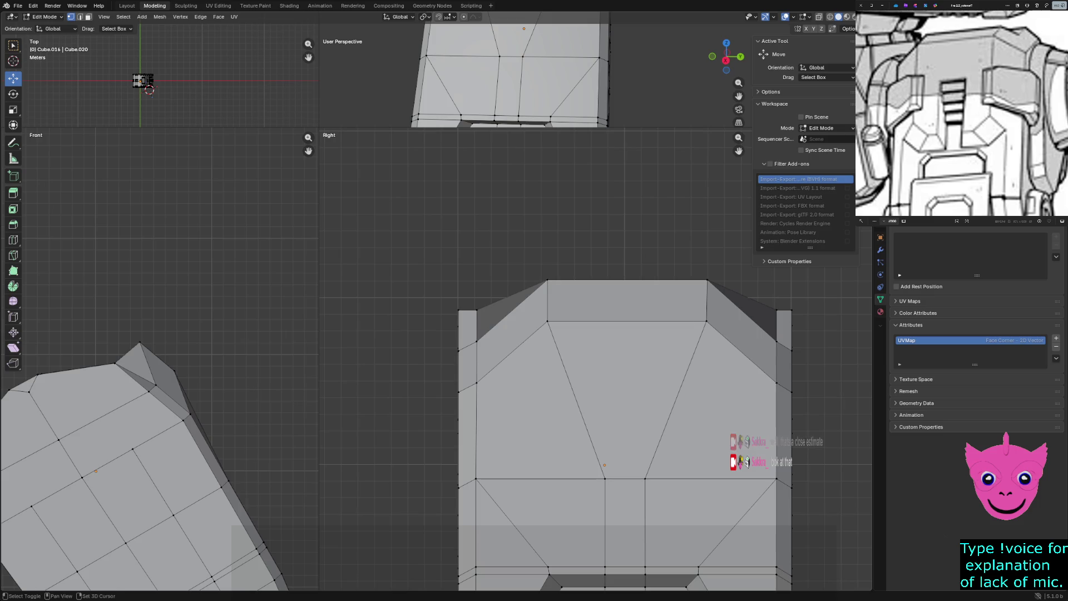
Test pulling lower vertices into spikes, undo them, and shift the top corner slightly inward.
{"action": "middle_click_drag", "start_coordinate": [626, 376], "coordinate": [443, 297], "text": "shift"}
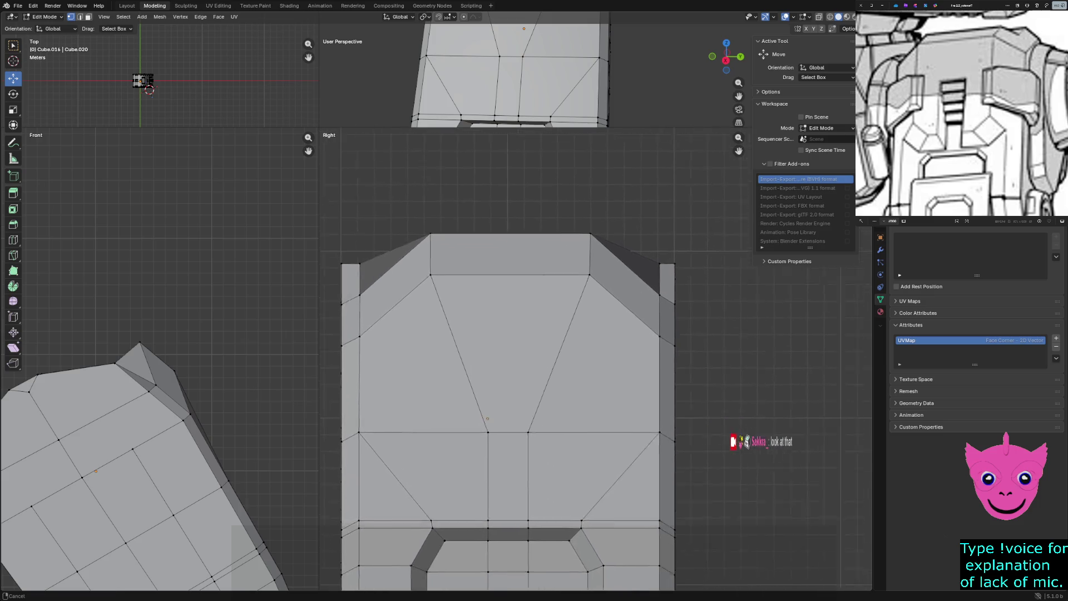
{"action": "left_click", "coordinate": [420, 398]}
{"action": "left_click_drag", "start_coordinate": [419, 397], "coordinate": [513, 192]}
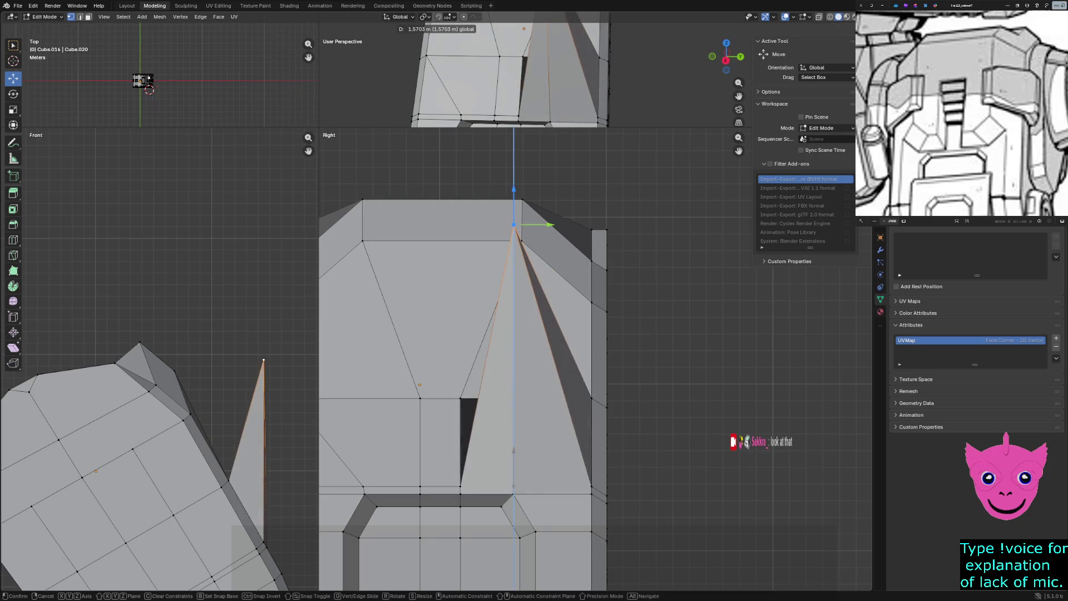
{"action": "scroll", "coordinate": [468, 334], "scroll_direction": "up", "scroll_amount": 4}
{"action": "scroll", "coordinate": [467, 334], "scroll_direction": "down", "scroll_amount": 3}
{"action": "key", "text": "ctrl+z"}
{"action": "left_click", "coordinate": [506, 193]}
{"action": "left_click_drag", "start_coordinate": [541, 193], "coordinate": [535, 193]}
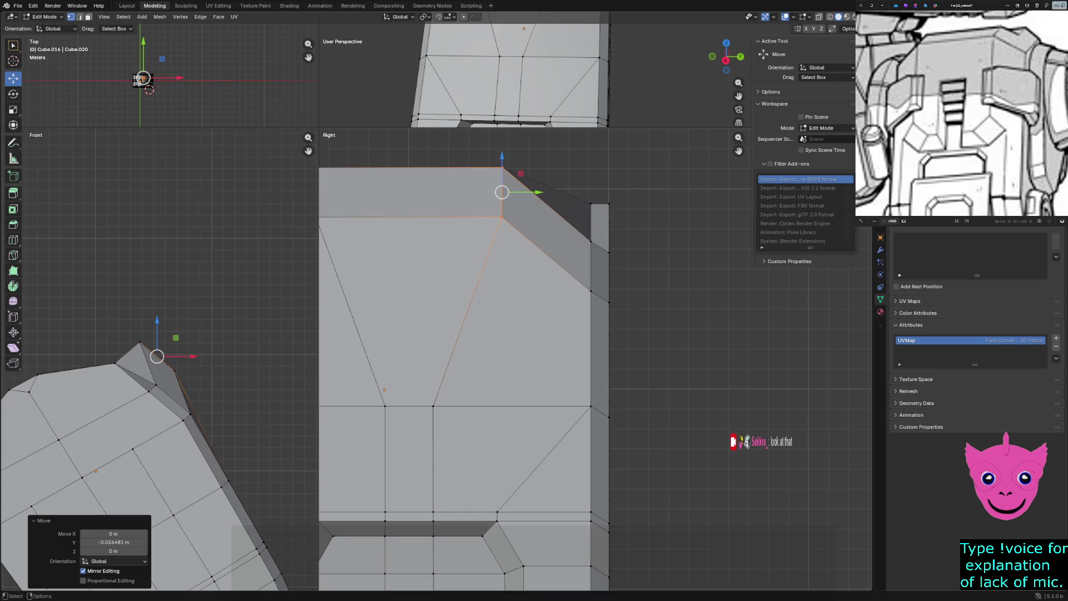
{"action": "key", "text": "alt+a"}
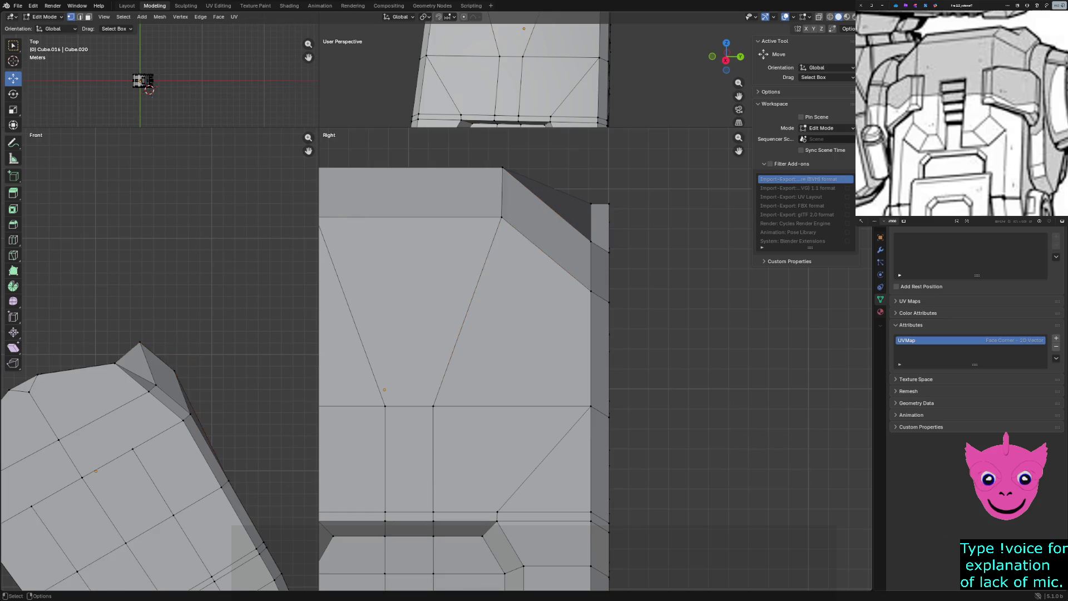
{"action": "left_click", "coordinate": [499, 507]}
{"action": "mouse_move", "coordinate": [499, 485]}
{"action": "left_mouse_down"}
{"action": "mouse_move", "coordinate": [500, 191]}
{"action": "mouse_move", "coordinate": [537, 192]}
{"action": "left_mouse_up"}
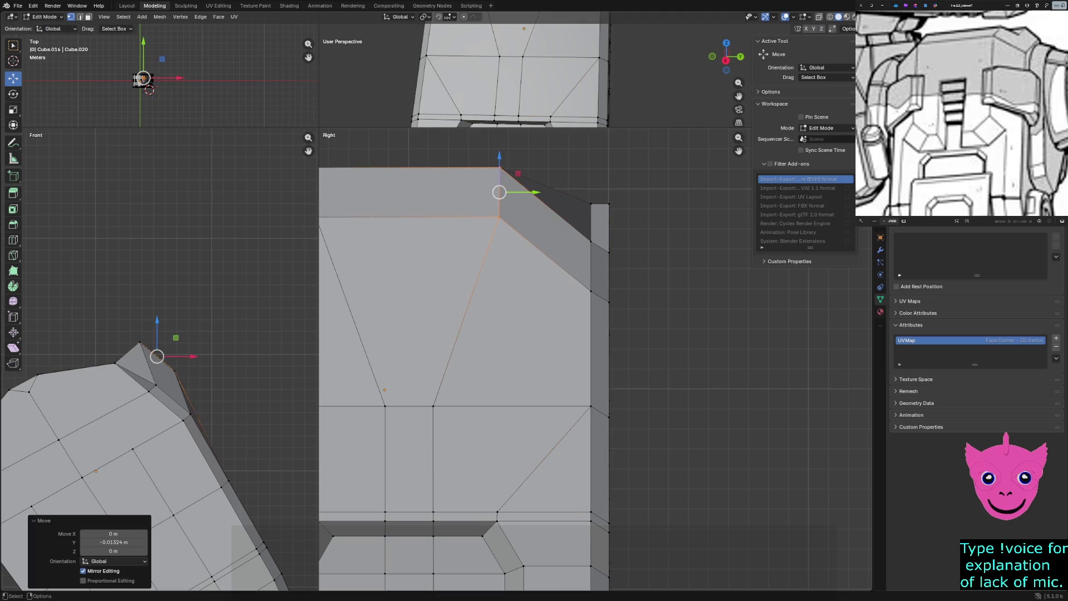
{"action": "key", "text": "ctrl+z"}
{"action": "left_click_drag", "start_coordinate": [499, 507], "coordinate": [498, 217]}
{"action": "key", "text": "ctrl+z"}
{"action": "scroll", "coordinate": [501, 376], "scroll_direction": "down", "scroll_amount": 3}
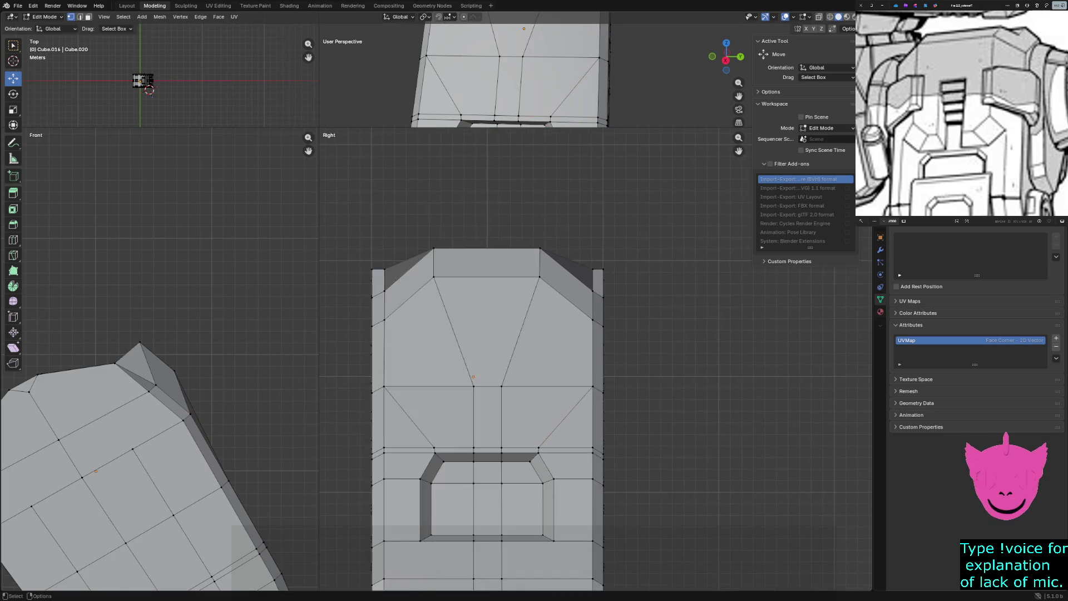
{"action": "scroll", "coordinate": [501, 375], "scroll_direction": "down", "scroll_amount": 2}
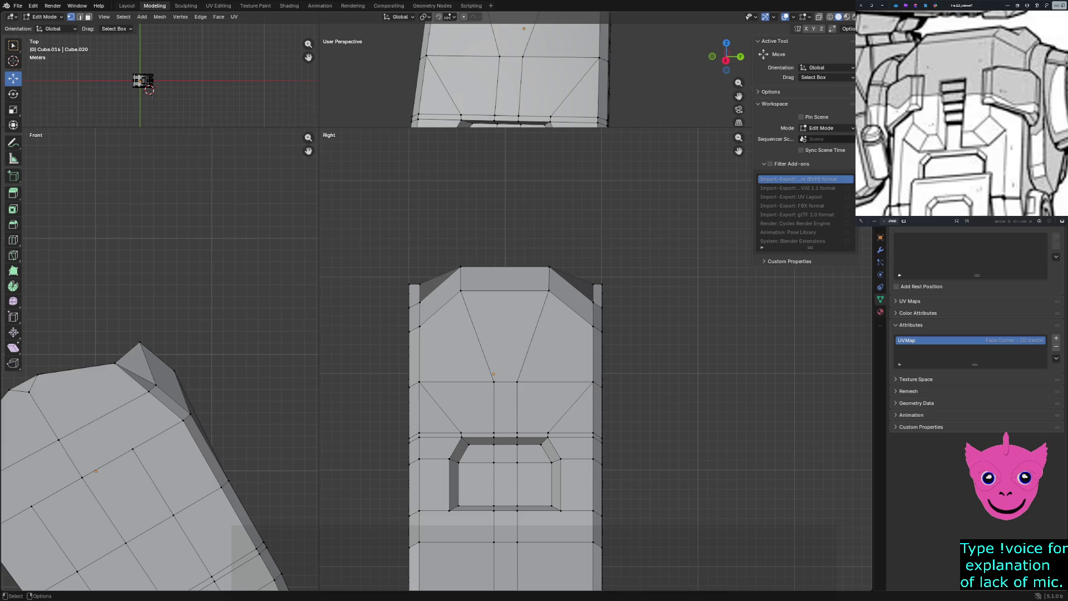
Drag the quad-view borders to give the perspective view more room.
{"action": "middle_click_drag", "start_coordinate": [518, 76], "coordinate": [501, 79]}
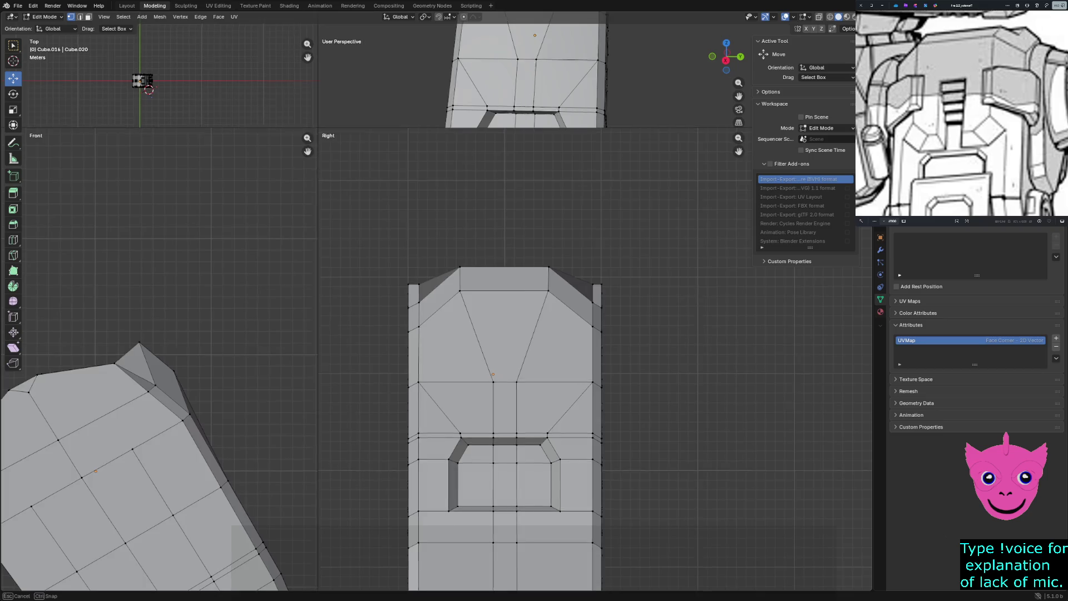
{"action": "left_click_drag", "start_coordinate": [317, 130], "coordinate": [242, 356]}
{"action": "mouse_move", "coordinate": [468, 209]}
{"action": "middle_mouse_down"}
{"action": "mouse_move", "coordinate": [534, 192]}
{"action": "mouse_move", "coordinate": [468, 208]}
{"action": "middle_mouse_up"}
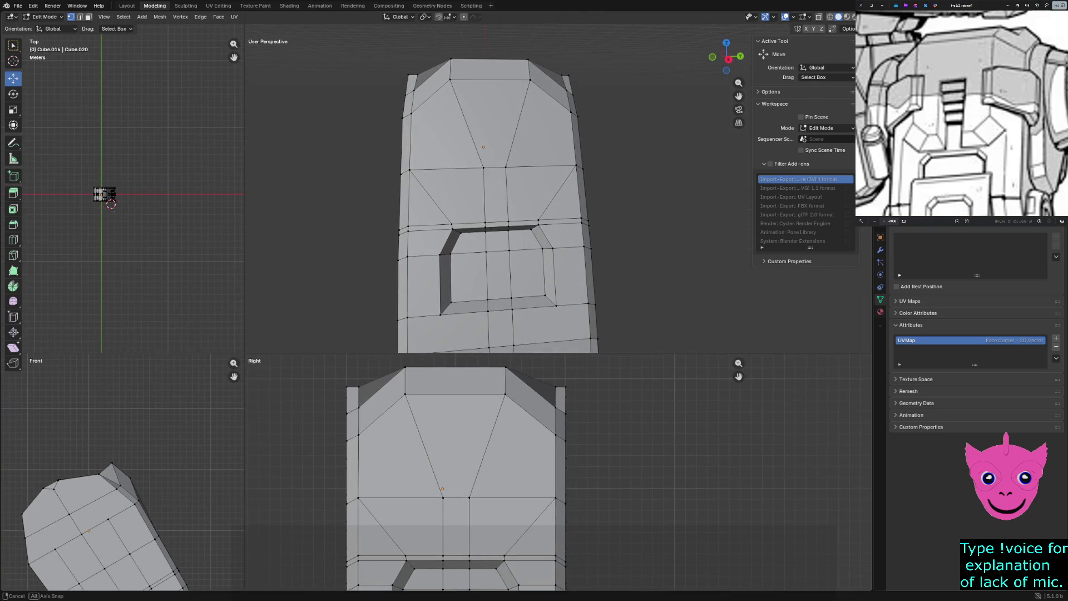
Pull the top vertex into a peak and select the plate's top face.
{"action": "mouse_move", "coordinate": [484, 209]}
{"action": "middle_mouse_down"}
{"action": "mouse_move", "coordinate": [568, 192]}
{"action": "mouse_move", "coordinate": [468, 192]}
{"action": "middle_mouse_up"}
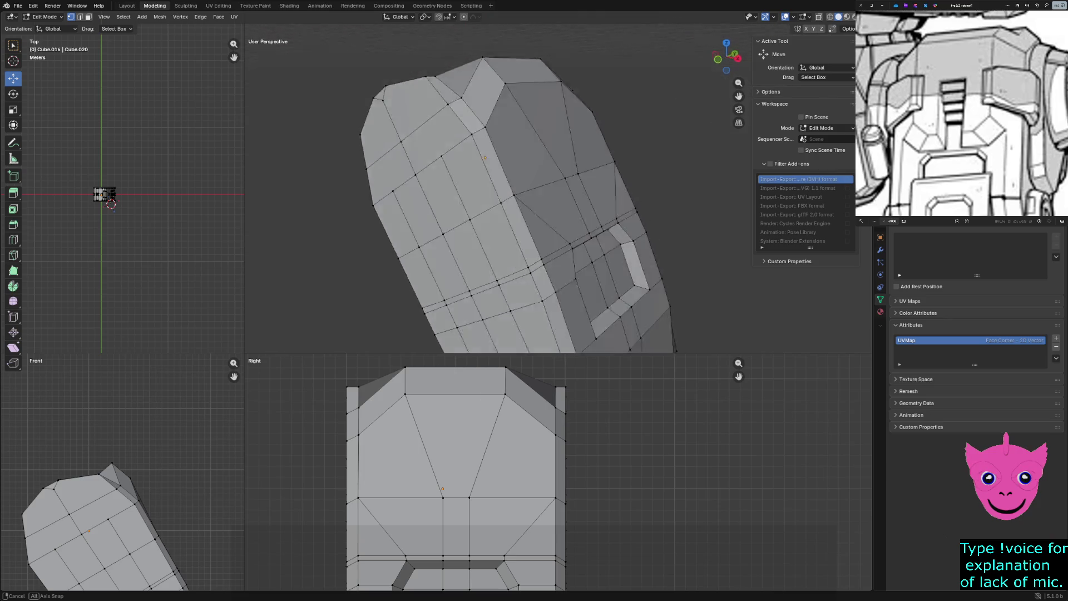
{"action": "left_click", "coordinate": [475, 84]}
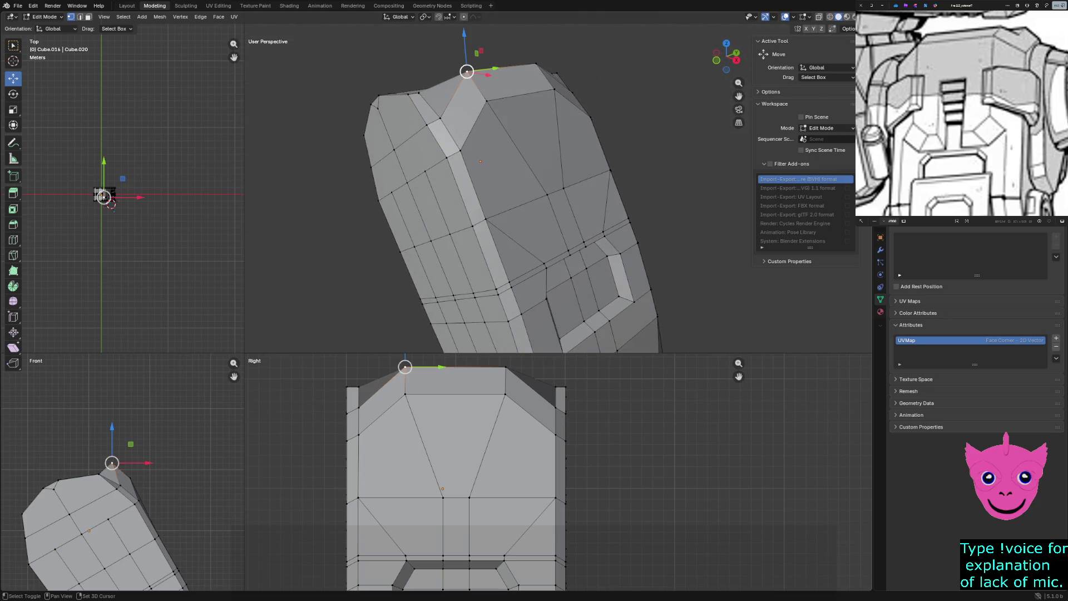
{"action": "left_click_drag", "start_coordinate": [105, 197], "coordinate": [102, 192]}
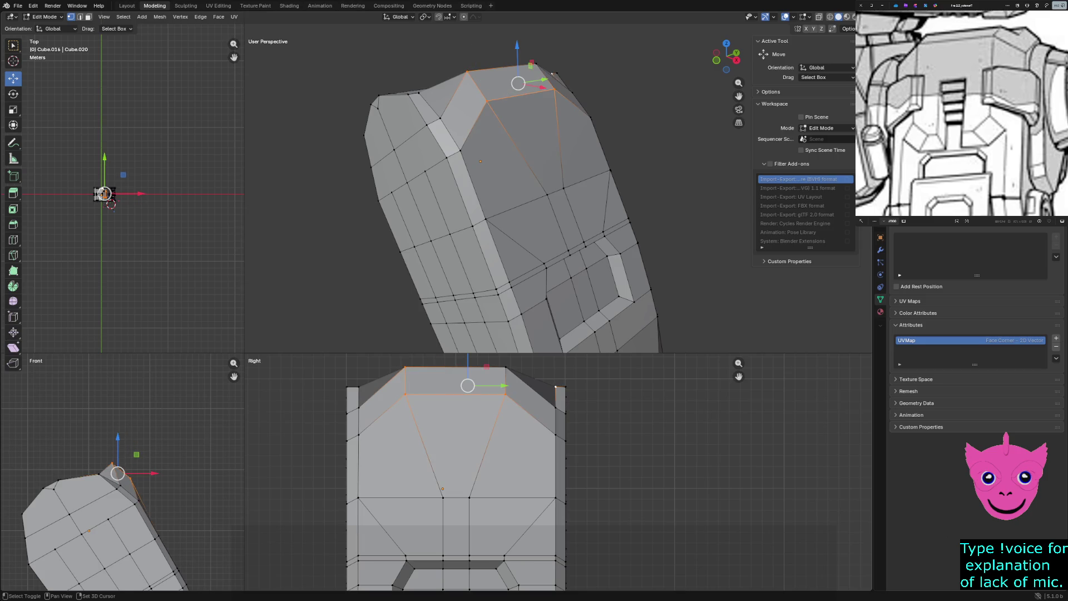
{"action": "left_click", "coordinate": [553, 88], "text": "shift"}
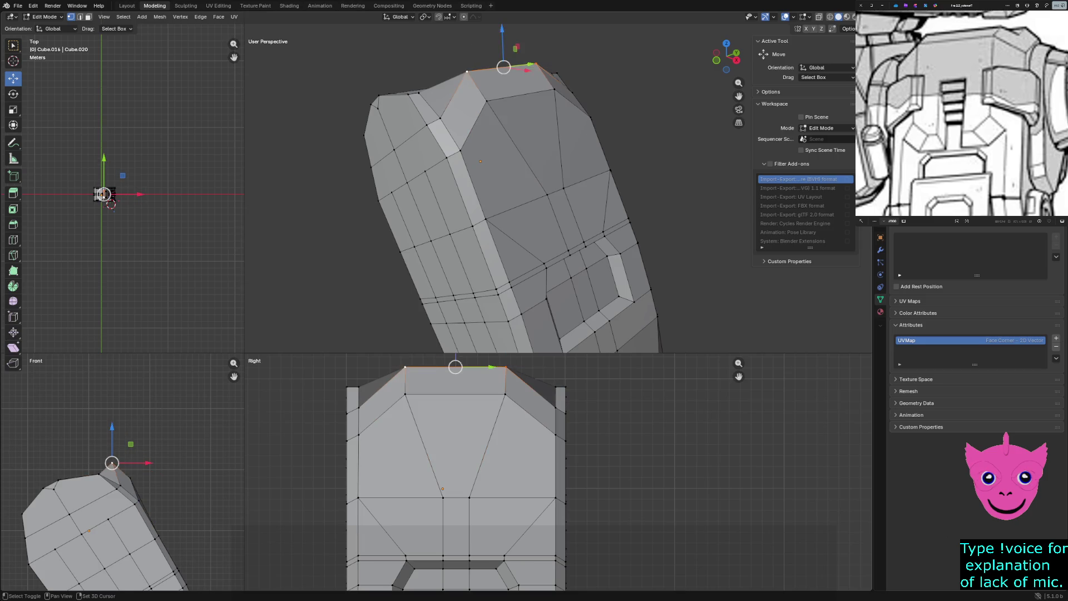
{"action": "left_click", "coordinate": [501, 100], "text": "shift"}
{"action": "middle_click_drag", "start_coordinate": [480, 161], "coordinate": [535, 167]}
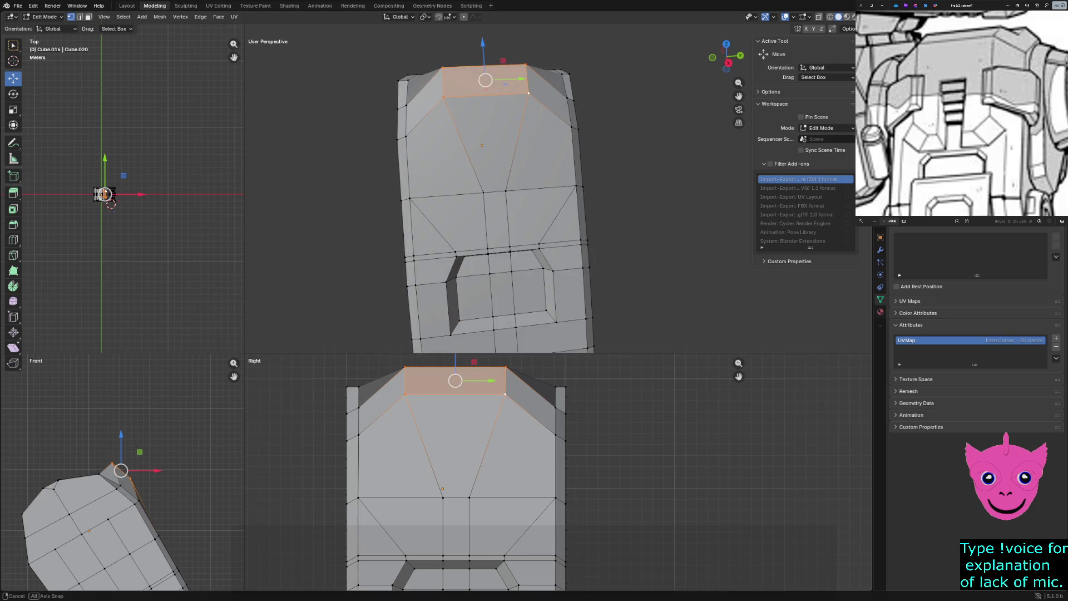
Move a right-side vertex with its mirrored partner, then undo the move.
{"action": "left_click", "coordinate": [567, 114]}
{"action": "key", "text": "ctrl+shift+m"}
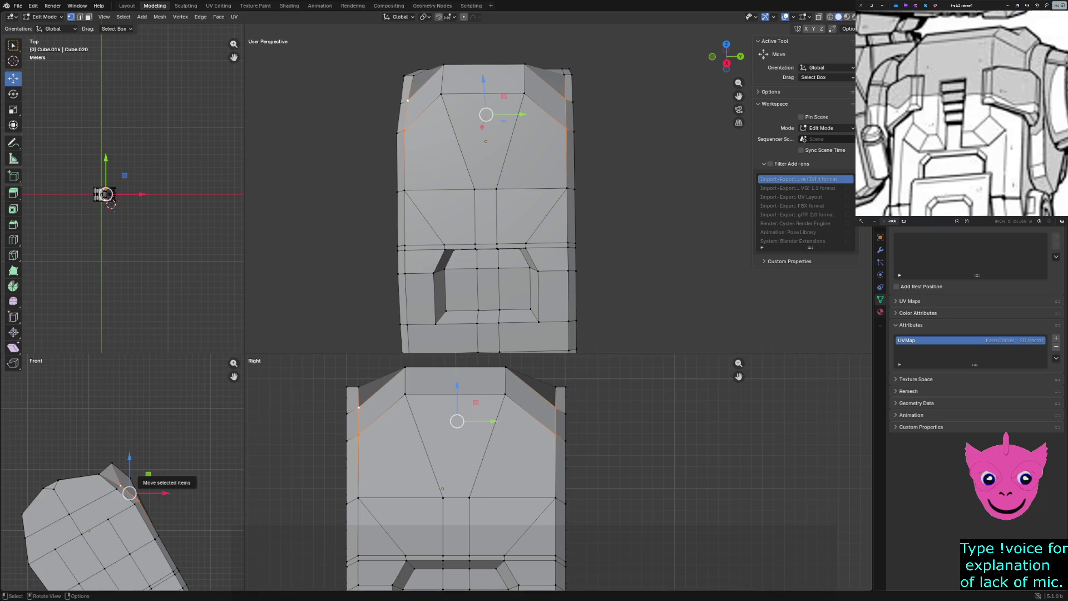
{"action": "key", "text": "g"}
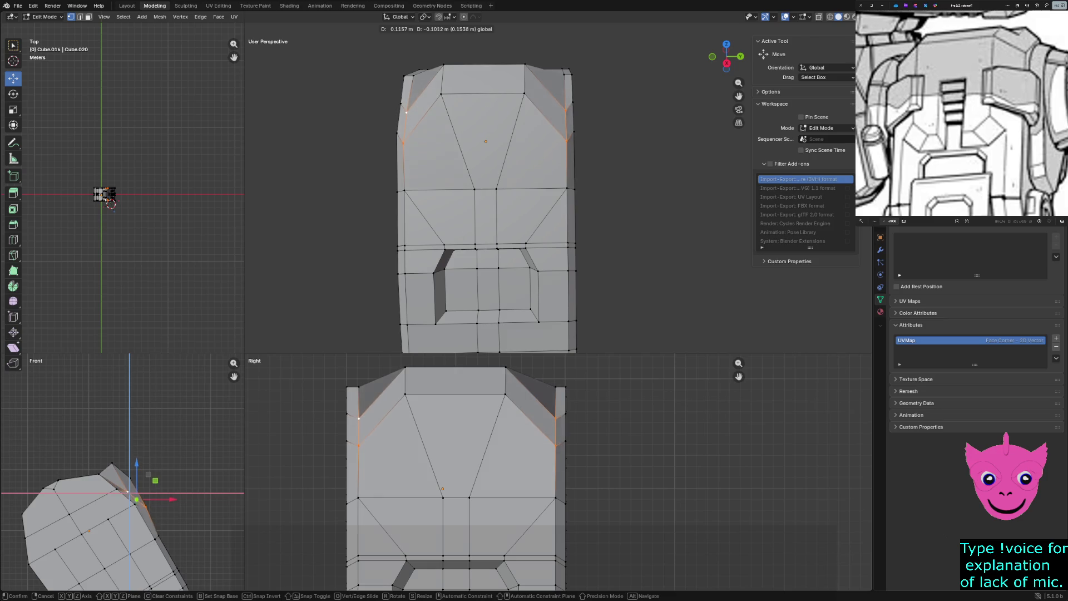
{"action": "left_click", "coordinate": [136, 500]}
{"action": "key", "text": "ctrl+z"}
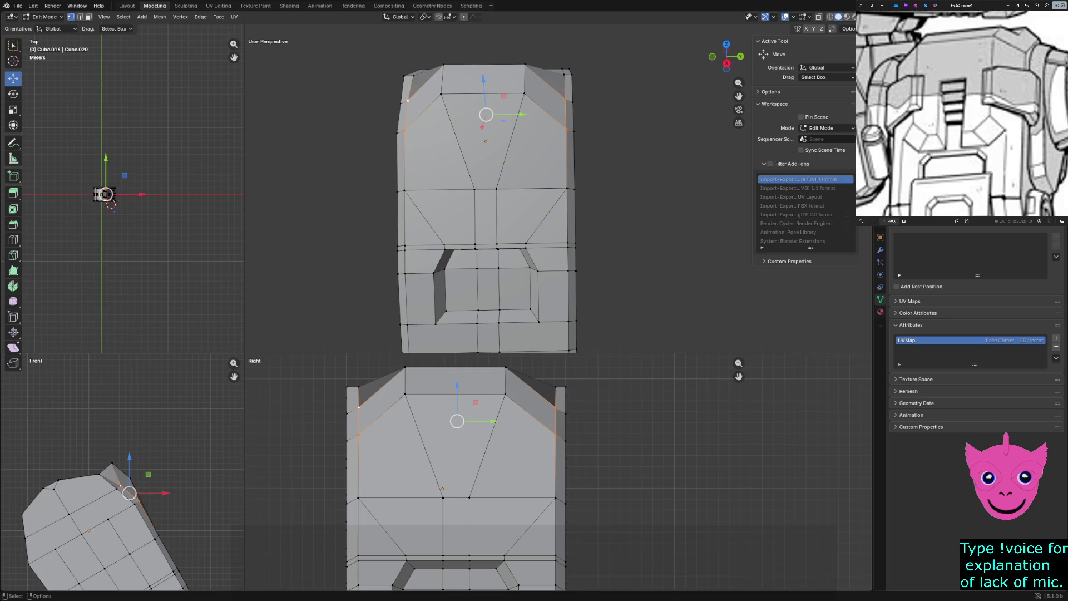
Raise the top face about 0.09 m along Z, inspect it and deselect.
{"action": "left_click", "coordinate": [488, 79]}
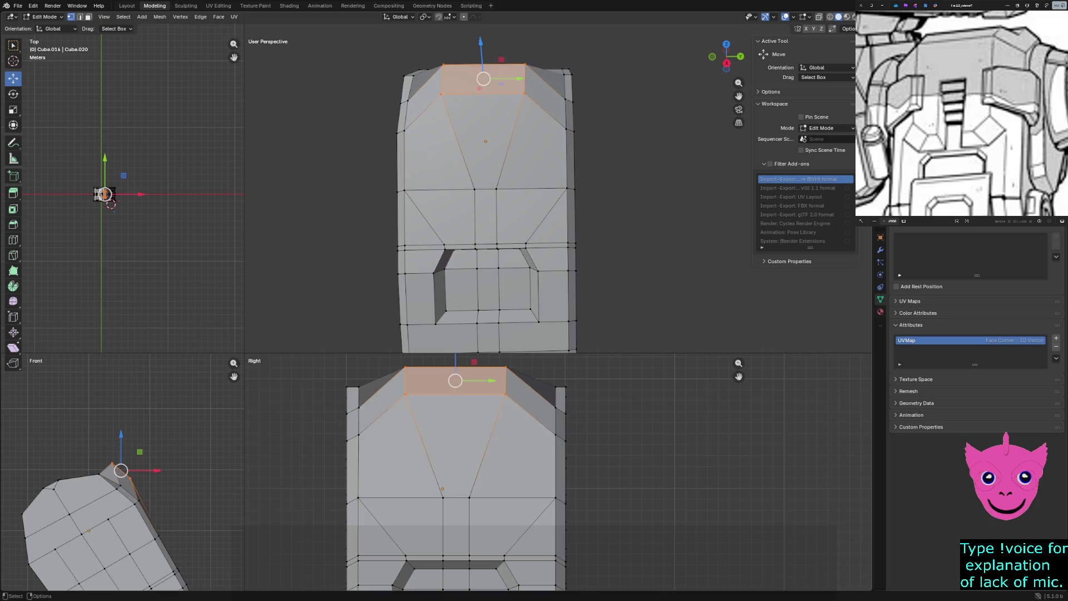
{"action": "key", "text": "g"}
{"action": "key", "text": "z"}
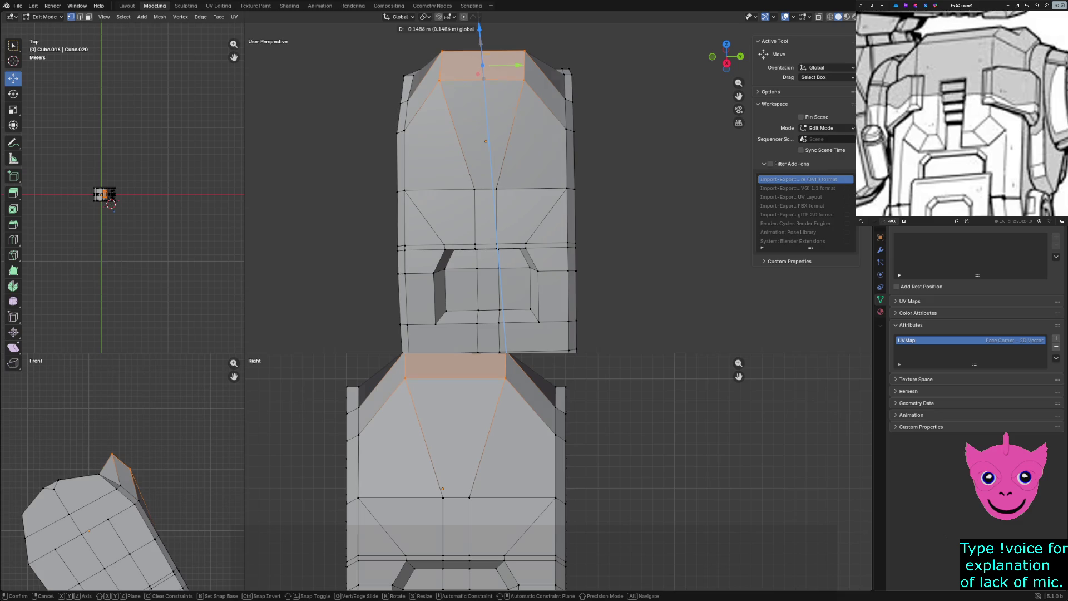
{"action": "key", "text": "Return"}
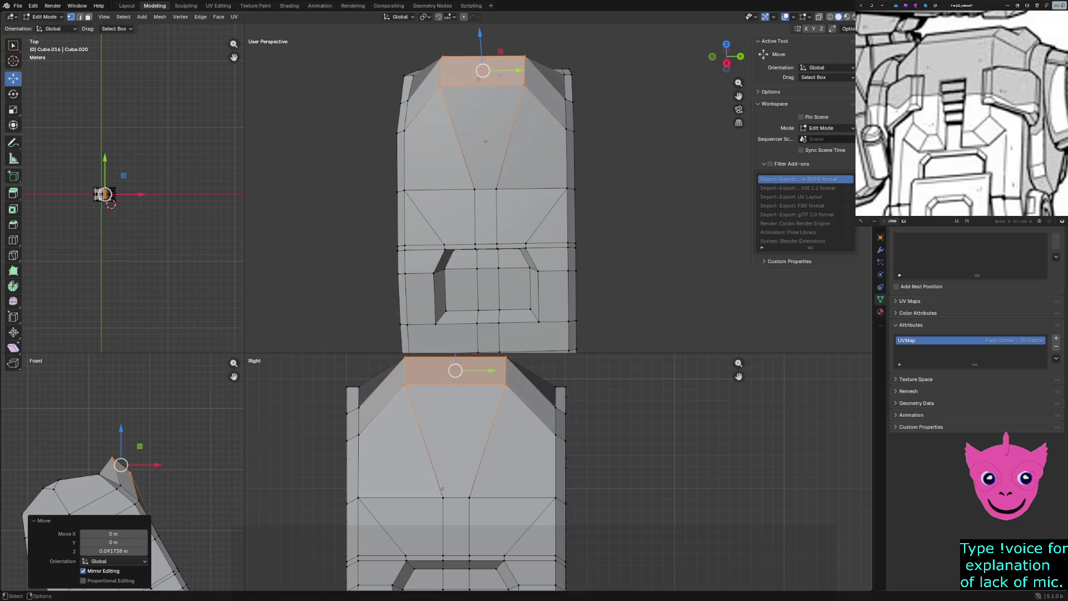
{"action": "scroll", "coordinate": [468, 468], "scroll_direction": "down", "scroll_amount": 2}
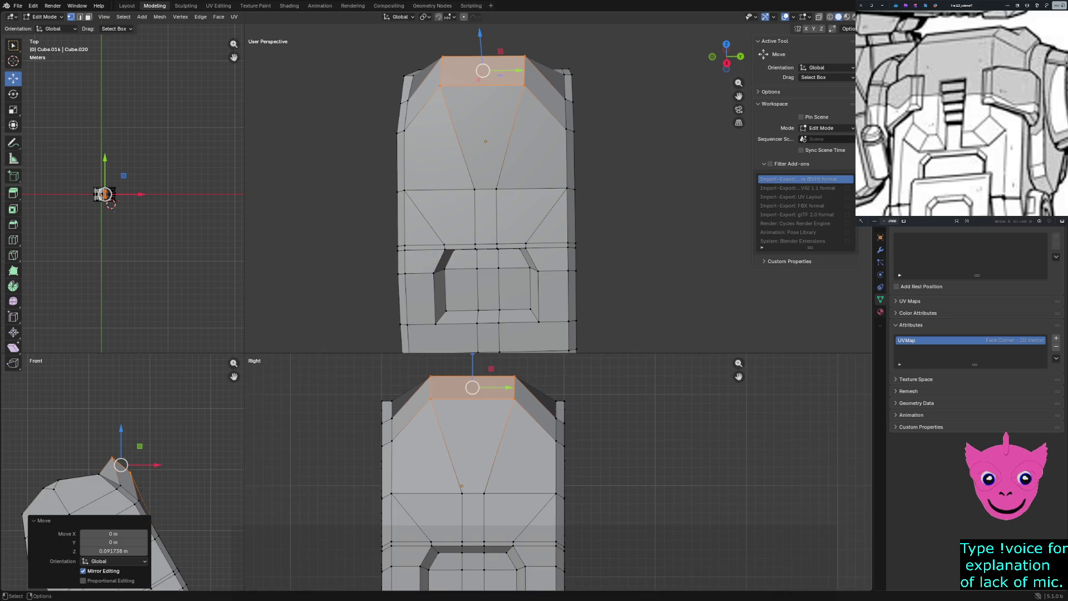
{"action": "mouse_move", "coordinate": [501, 209]}
{"action": "middle_mouse_down"}
{"action": "mouse_move", "coordinate": [585, 168]}
{"action": "mouse_move", "coordinate": [576, 175]}
{"action": "middle_mouse_up"}
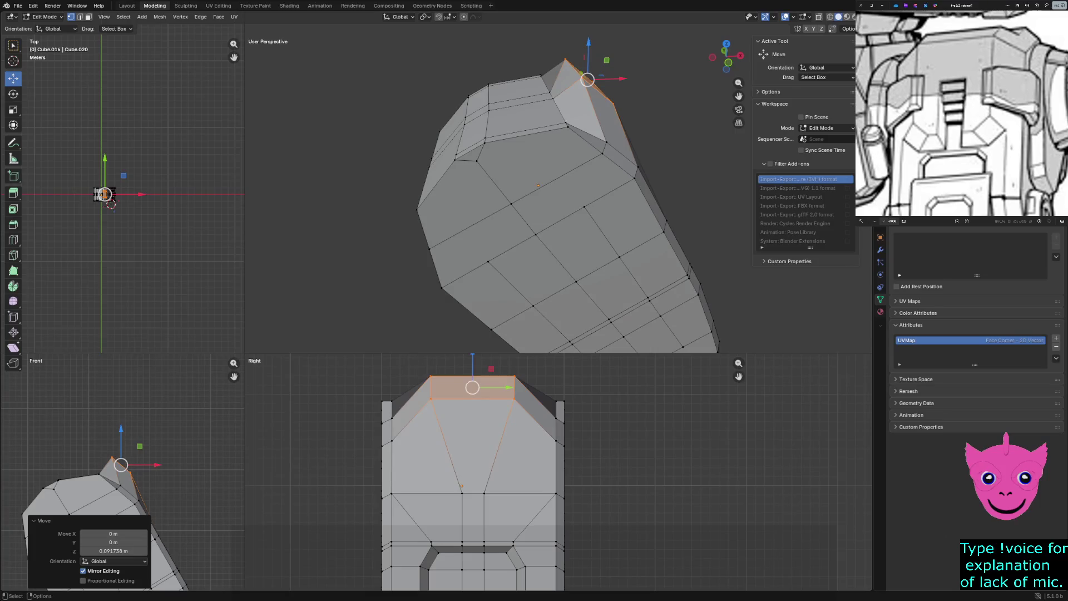
{"action": "key", "text": "alt+a"}
Switch to wireframe and box-select the whole upper band of faces.
{"action": "key", "text": "z"}
{"action": "left_click", "coordinate": [59, 446]}
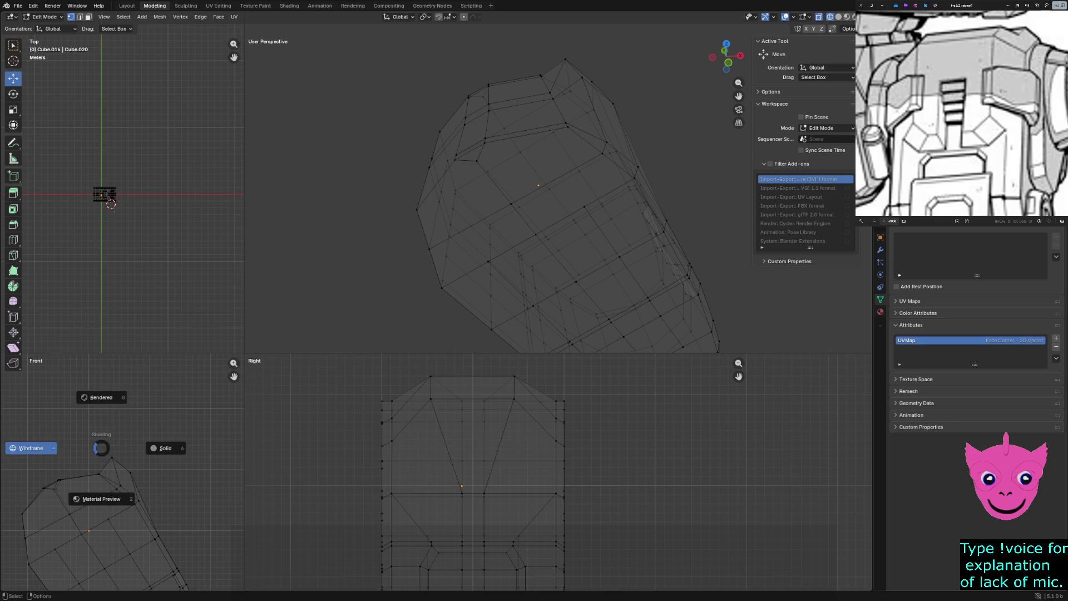
{"action": "left_click_drag", "start_coordinate": [24, 468], "coordinate": [77, 501]}
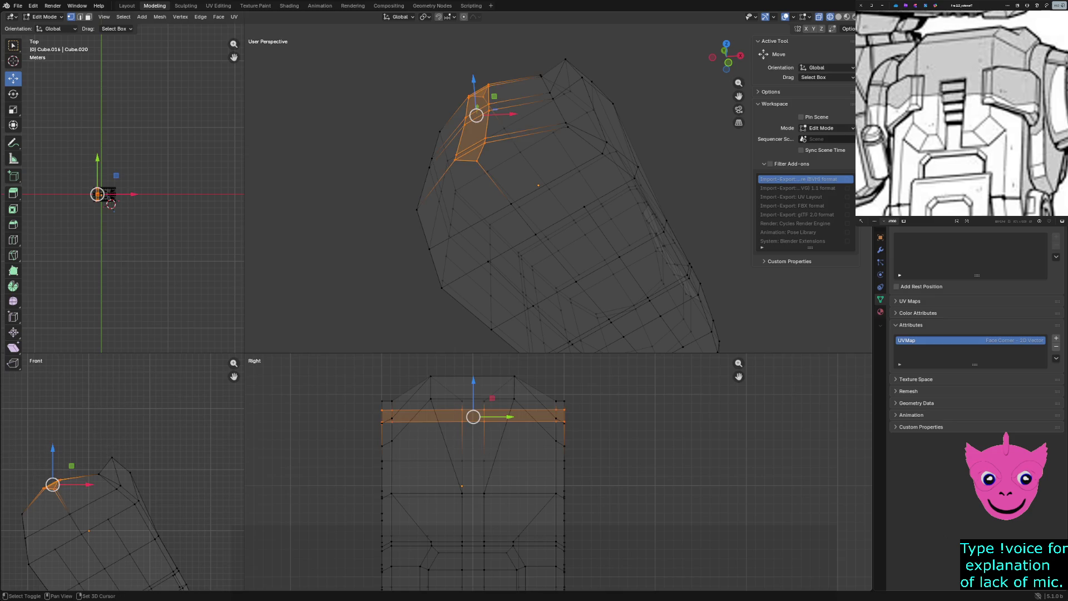
{"action": "left_click_drag", "start_coordinate": [51, 464], "coordinate": [109, 479], "text": "shift"}
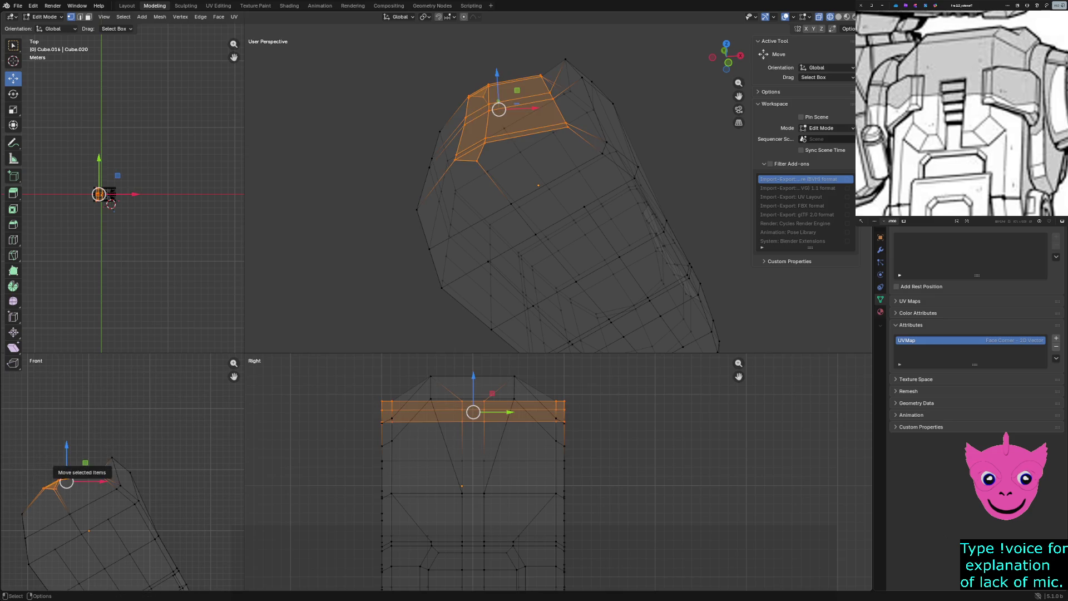
Lift the band about 0.094 m along Z, return to solid shading and select a right-side edge.
{"action": "key", "text": "g"}
{"action": "key", "text": "z"}
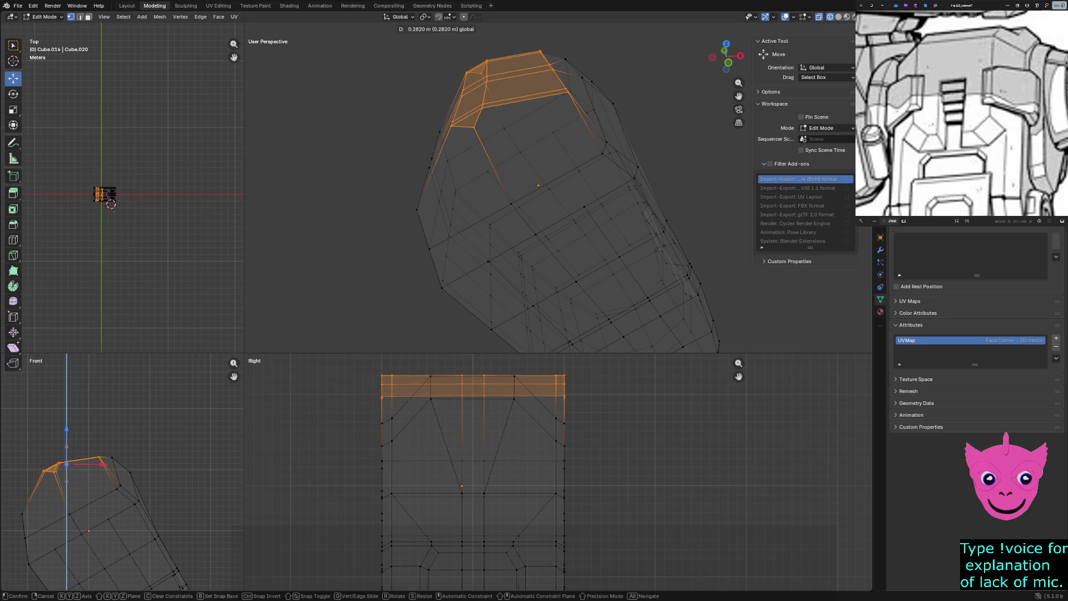
{"action": "left_click", "coordinate": [309, 462]}
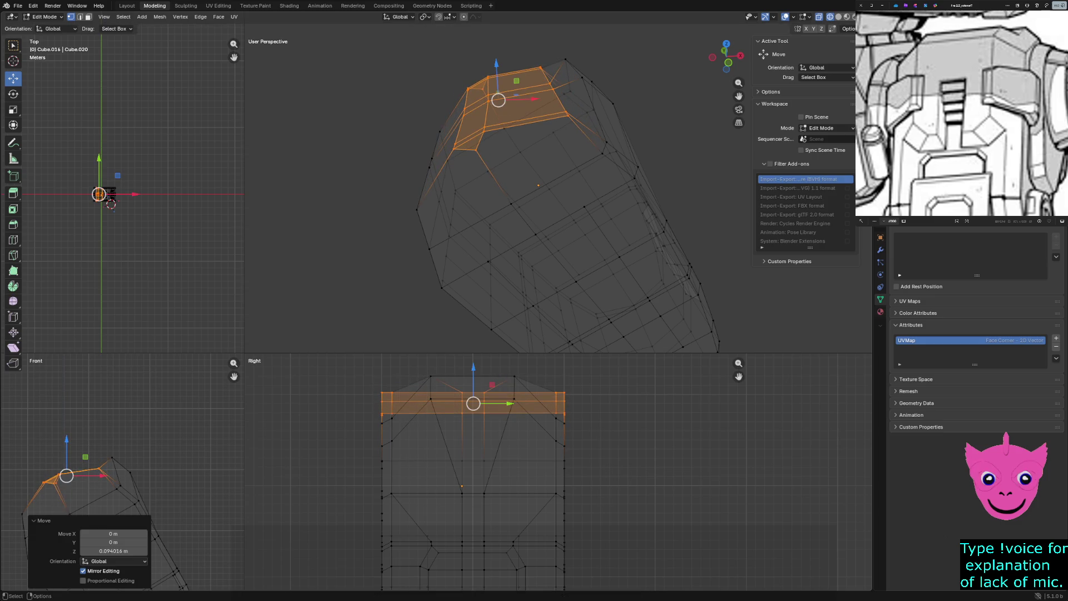
{"action": "key", "text": "alt+a"}
{"action": "key", "text": "z"}
{"action": "left_click", "coordinate": [373, 462]}
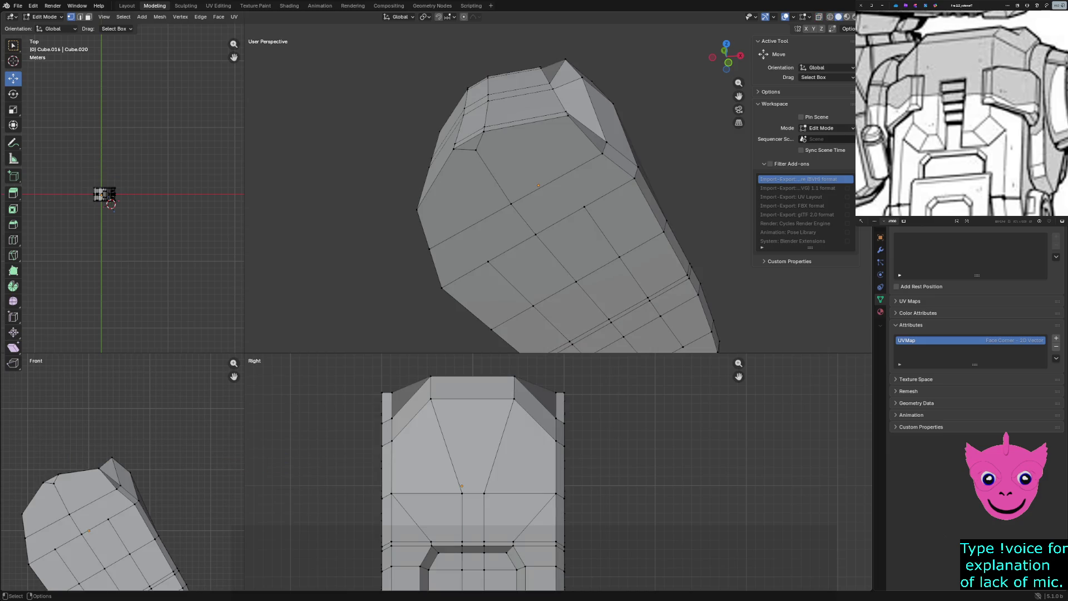
{"action": "left_click", "coordinate": [641, 171]}
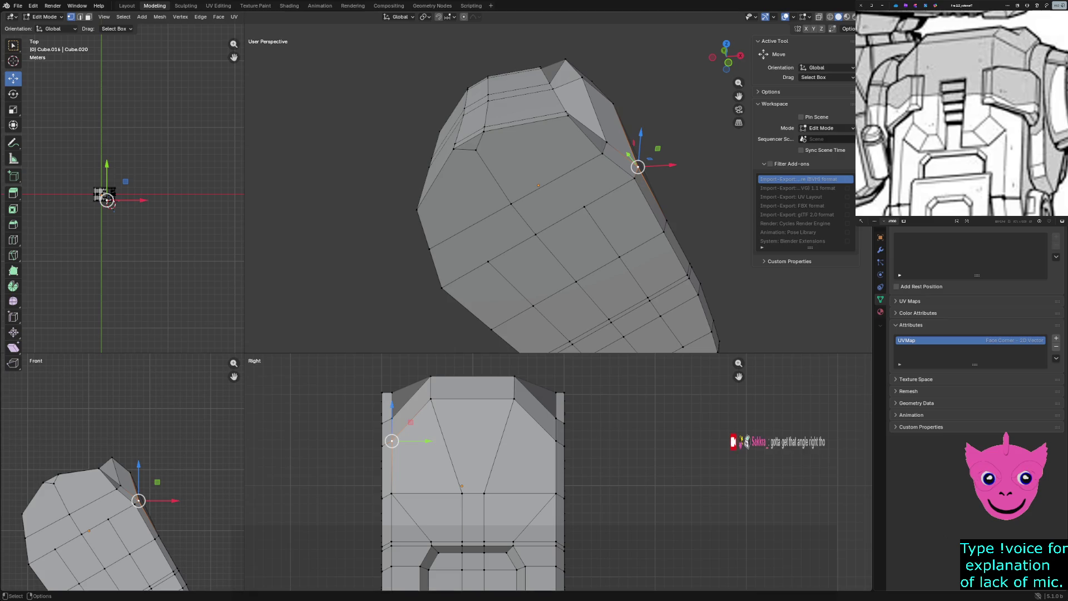
{"action": "scroll", "coordinate": [590, 478], "scroll_direction": "up", "scroll_amount": 2}
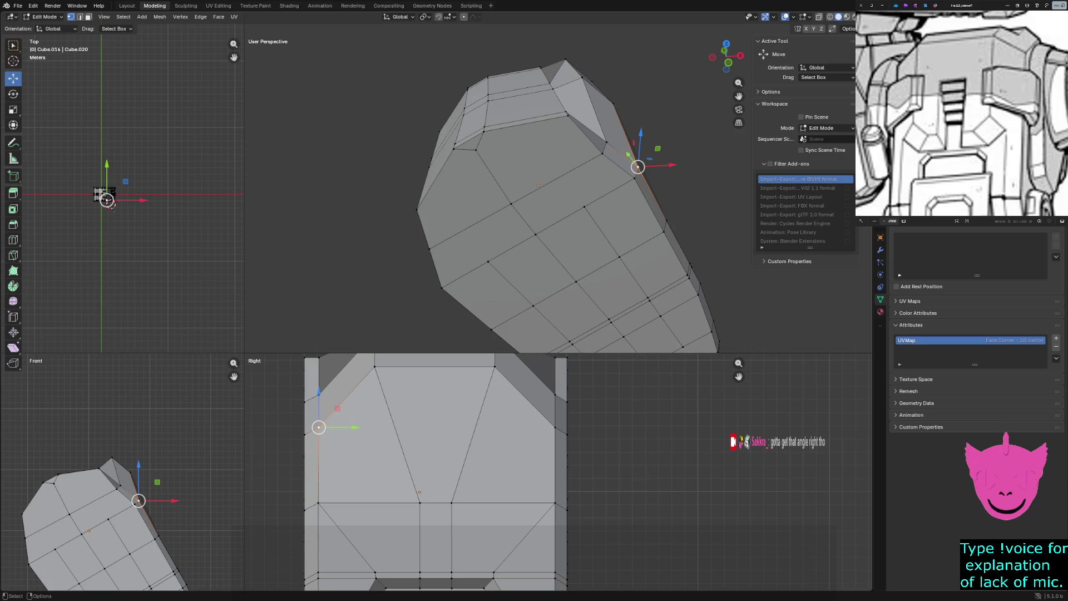
Show the plate in wireframe with enlarged front and side views and pick side vertices.
{"action": "key", "text": "z"}
{"action": "left_click", "coordinate": [263, 420]}
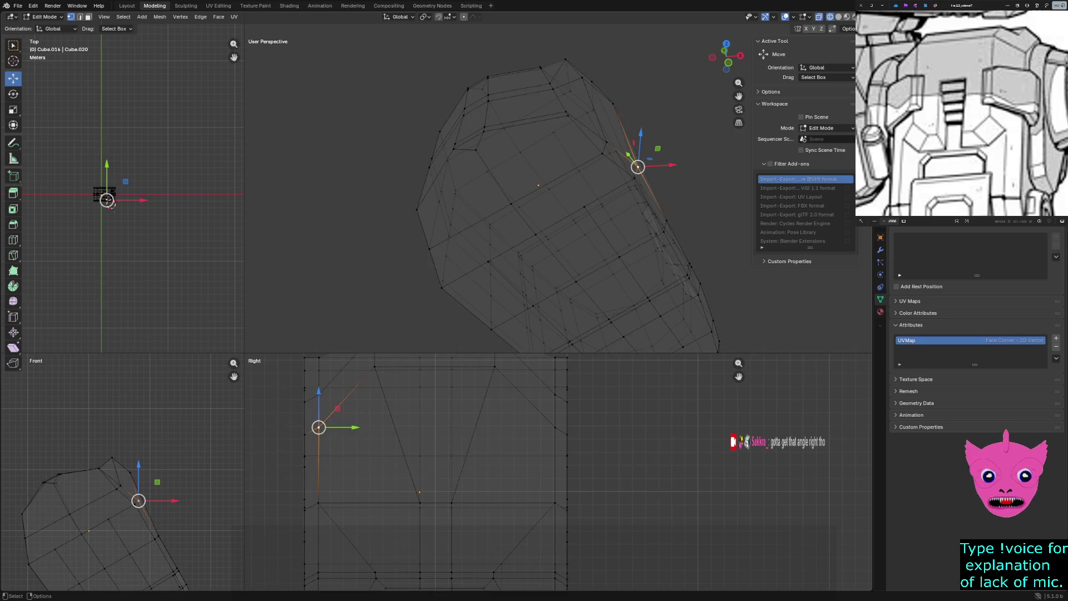
{"action": "left_click_drag", "start_coordinate": [244, 355], "coordinate": [267, 130]}
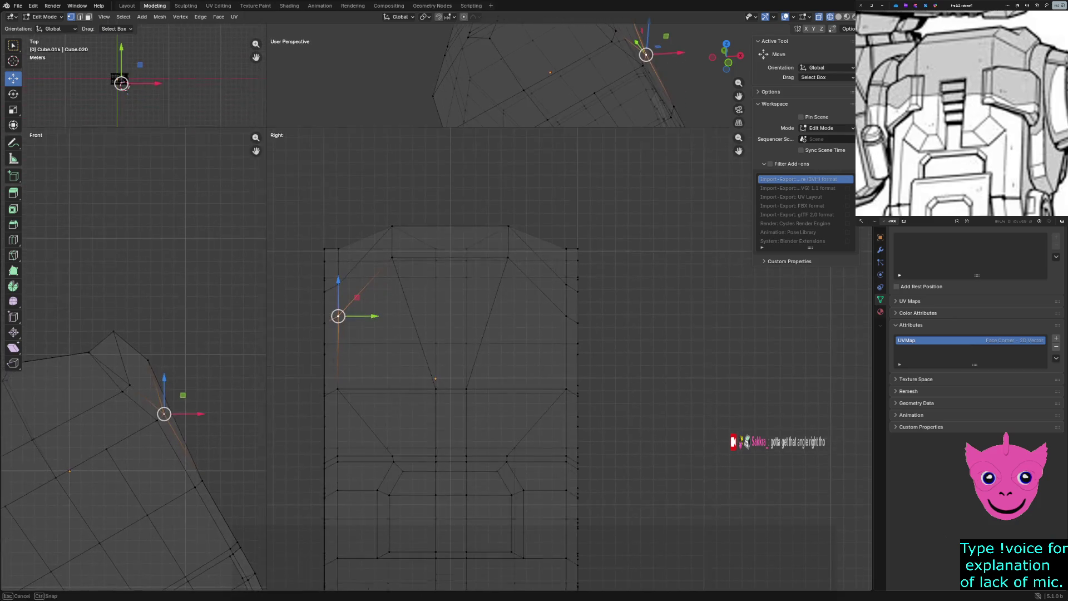
{"action": "left_click", "coordinate": [292, 395]}
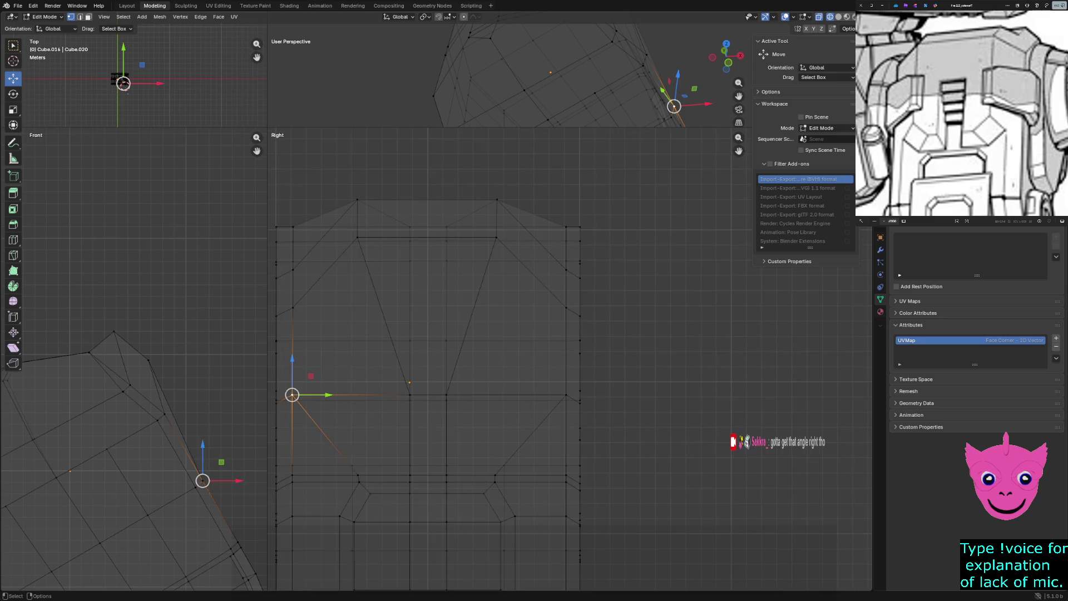
{"action": "left_click", "coordinate": [357, 475]}
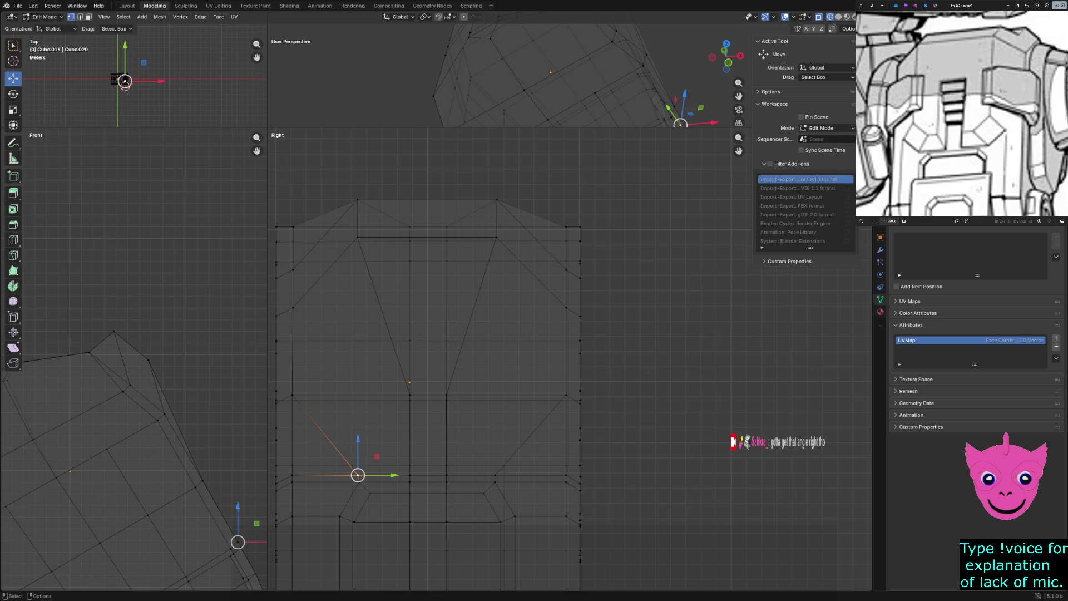
{"action": "scroll", "coordinate": [417, 376], "scroll_direction": "up", "scroll_amount": 2}
{"action": "scroll", "coordinate": [417, 375], "scroll_direction": "up", "scroll_amount": 2}
{"action": "scroll", "coordinate": [417, 376], "scroll_direction": "up", "scroll_amount": 1}
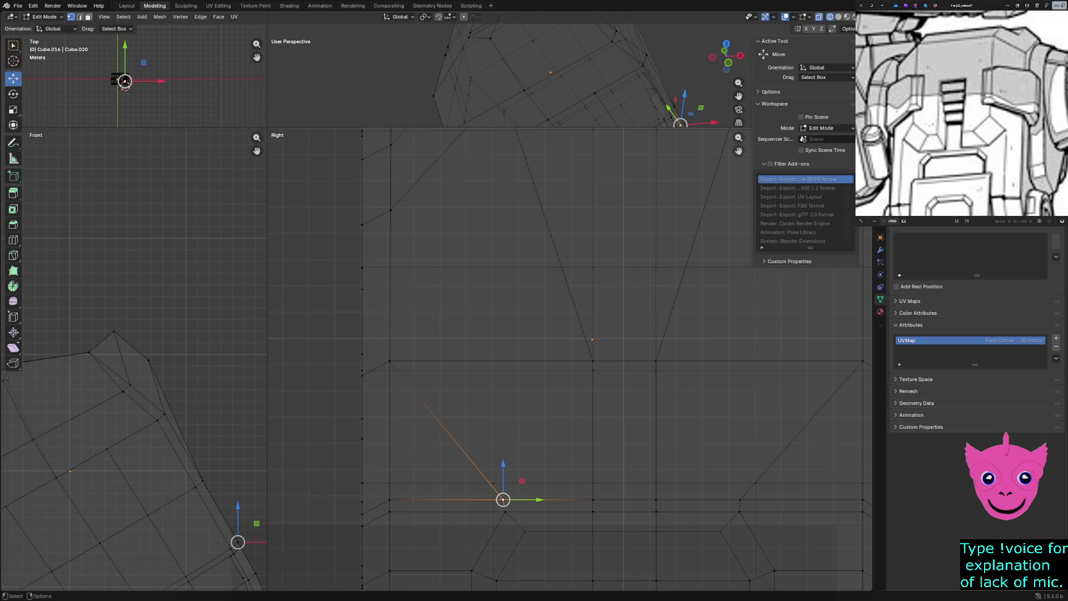
Try a vertical move of the notch edges and lower vertices, then undo it.
{"action": "middle_click_drag", "start_coordinate": [568, 334], "coordinate": [575, 455], "text": "shift"}
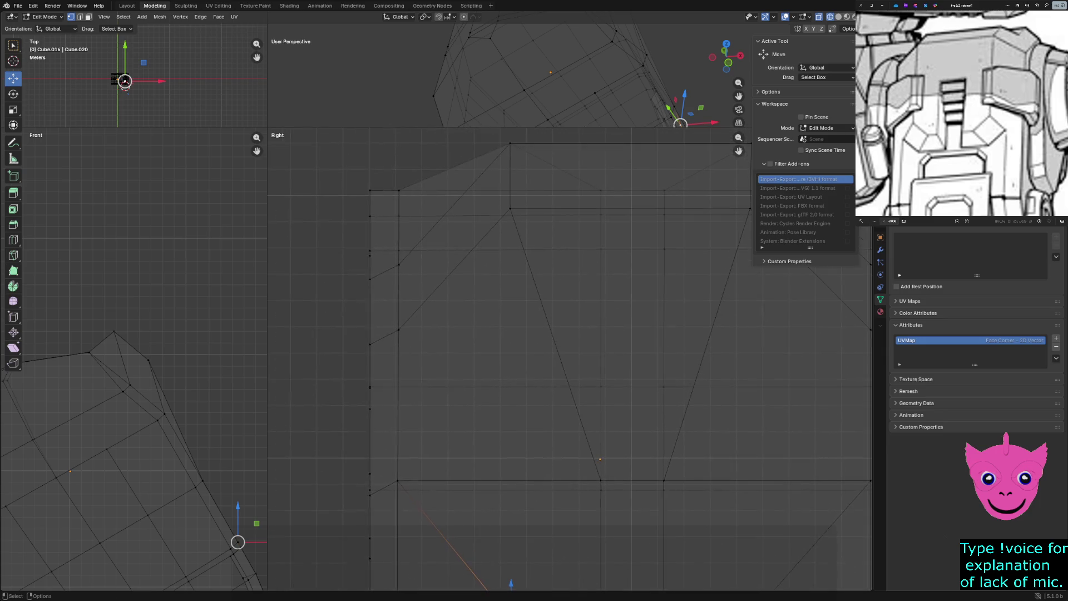
{"action": "left_click", "coordinate": [398, 330]}
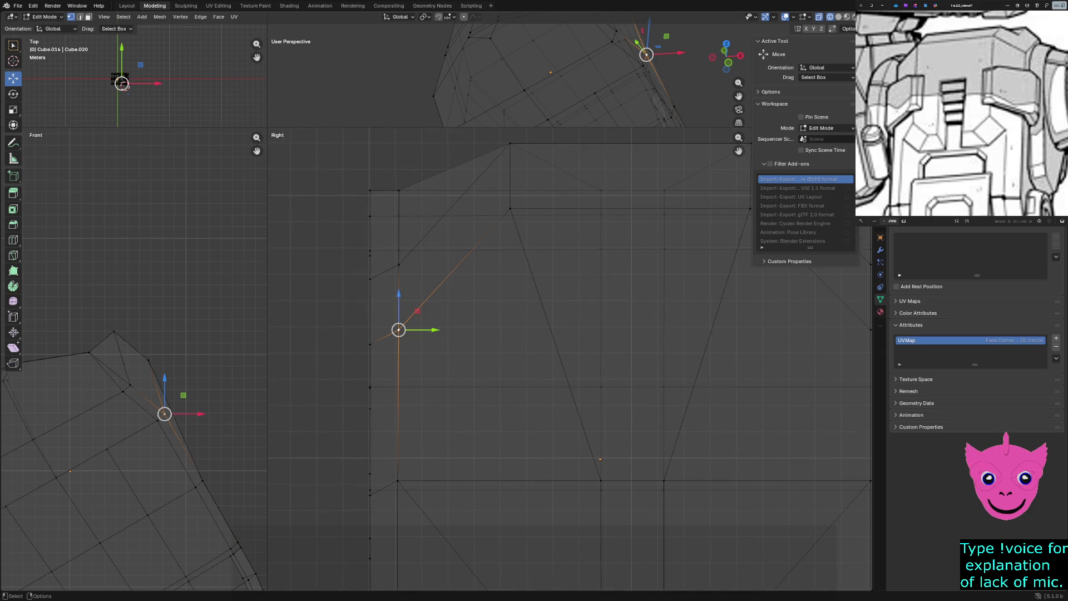
{"action": "key", "text": "ctrl+KP_Add"}
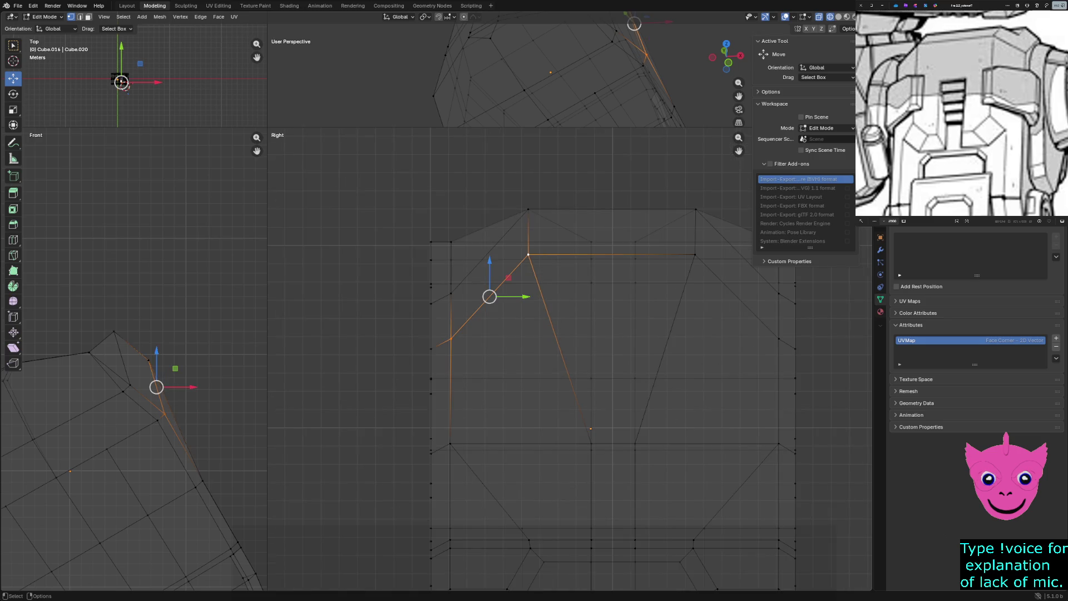
{"action": "left_click", "coordinate": [451, 443]}
{"action": "left_click", "coordinate": [528, 502], "text": "shift"}
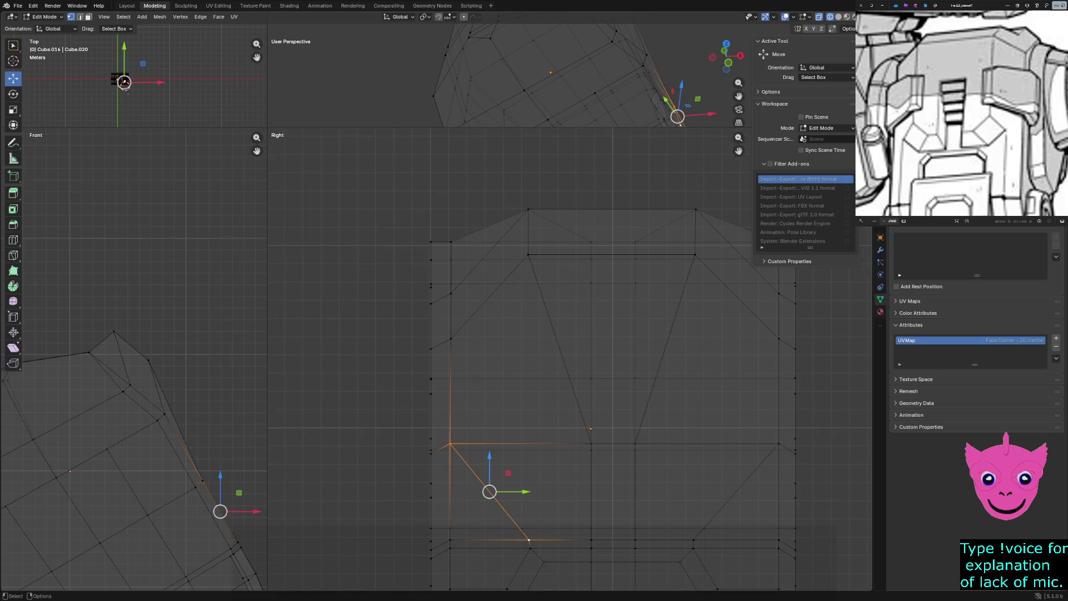
{"action": "key", "text": "g"}
{"action": "key", "text": "z"}
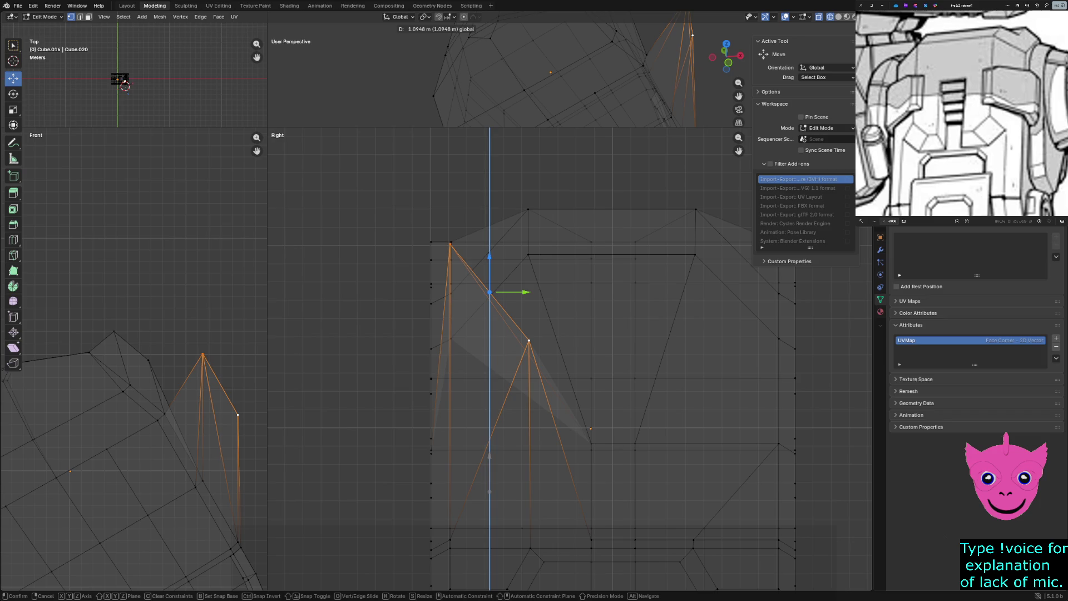
{"action": "key", "text": "Return"}
{"action": "key", "text": "ctrl+z"}
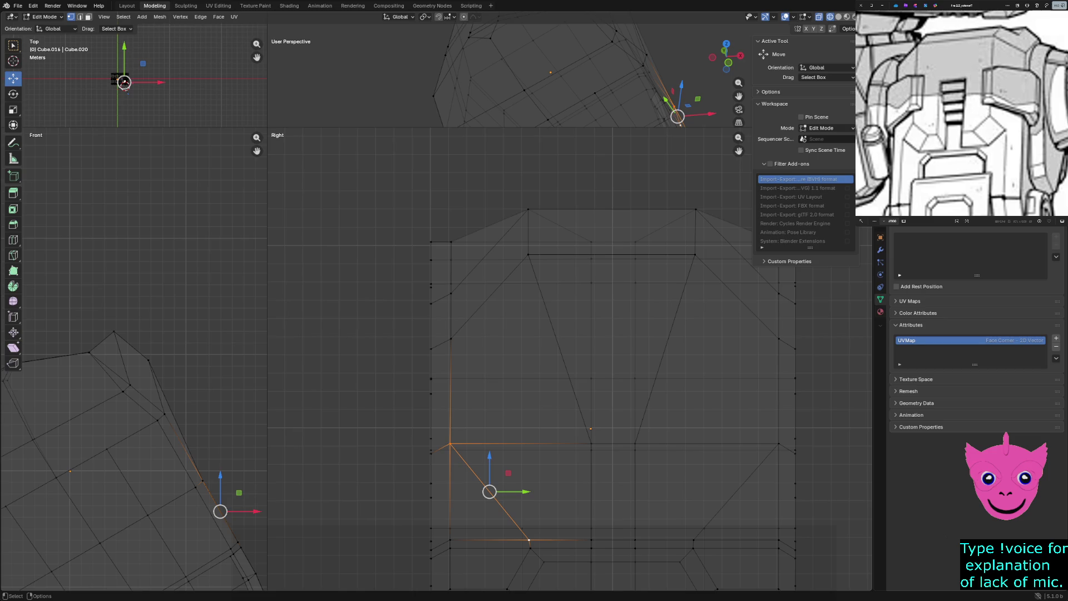
Raise the notch's top face vertically by moving its four upper vertices along Z.
{"action": "left_click", "coordinate": [530, 207]}
{"action": "left_click", "coordinate": [528, 255], "text": "shift"}
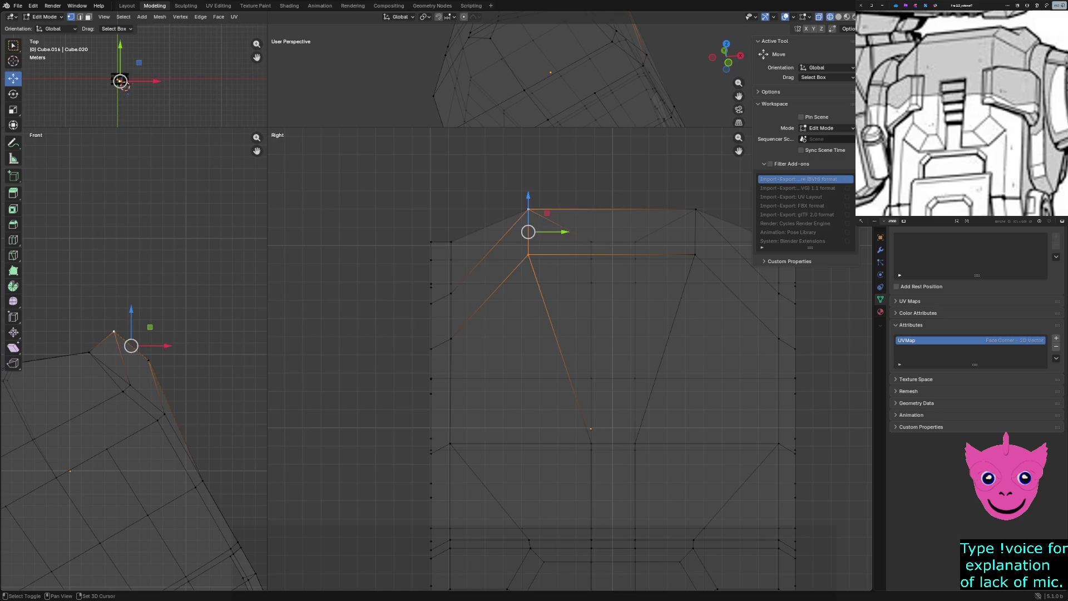
{"action": "left_click", "coordinate": [695, 255], "text": "shift"}
{"action": "left_click", "coordinate": [696, 207], "text": "shift"}
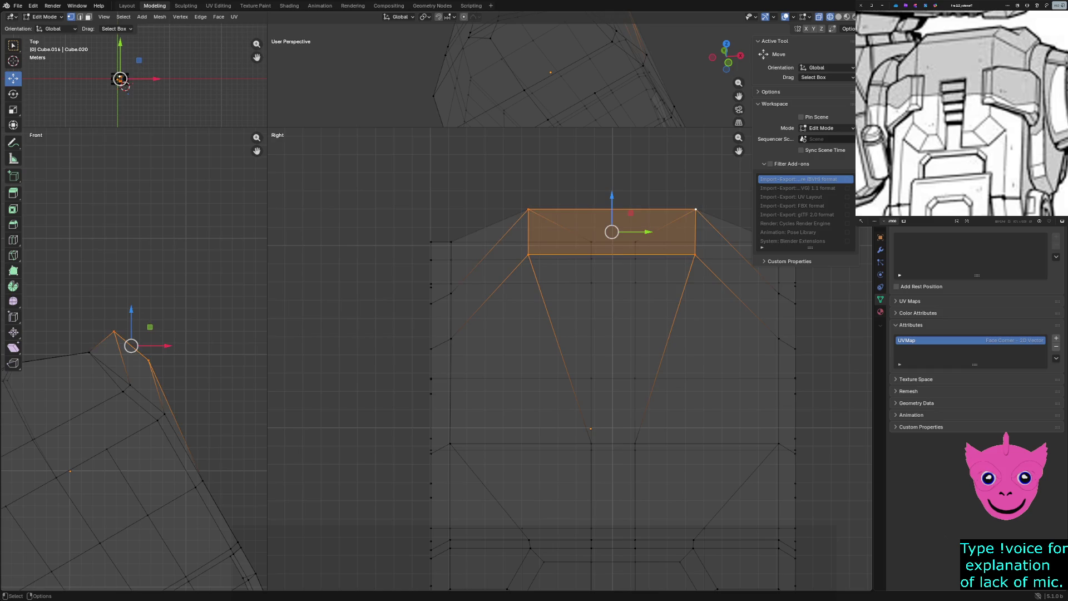
{"action": "key", "text": "g"}
{"action": "key", "text": "z"}
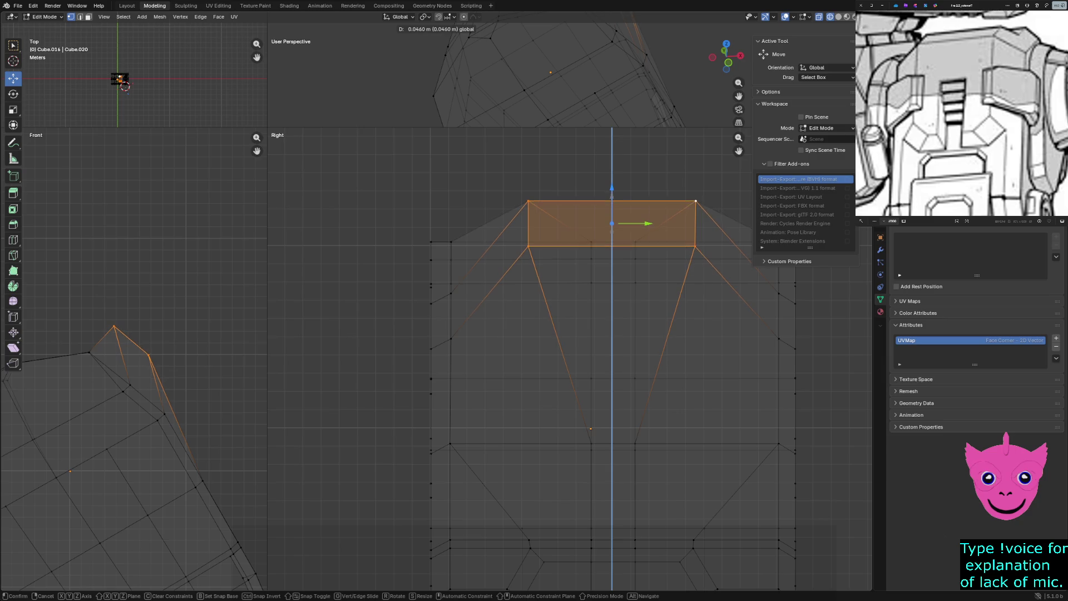
{"action": "left_click", "coordinate": [636, 223]}
{"action": "left_click", "coordinate": [636, 333]}
{"action": "scroll", "coordinate": [584, 333], "scroll_direction": "down", "scroll_amount": 3}
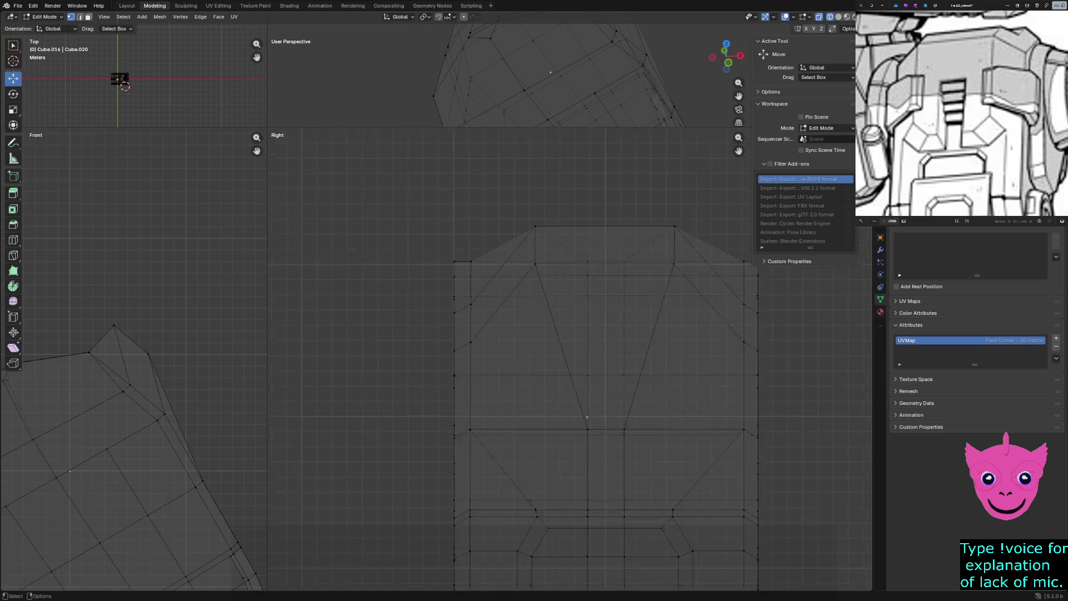
Try lowering the lower notch vertices along Z, then undo the change.
{"action": "left_click", "coordinate": [541, 280]}
{"action": "key", "text": "g"}
{"action": "key", "text": "z"}
{"action": "right_click", "coordinate": [576, 484]}
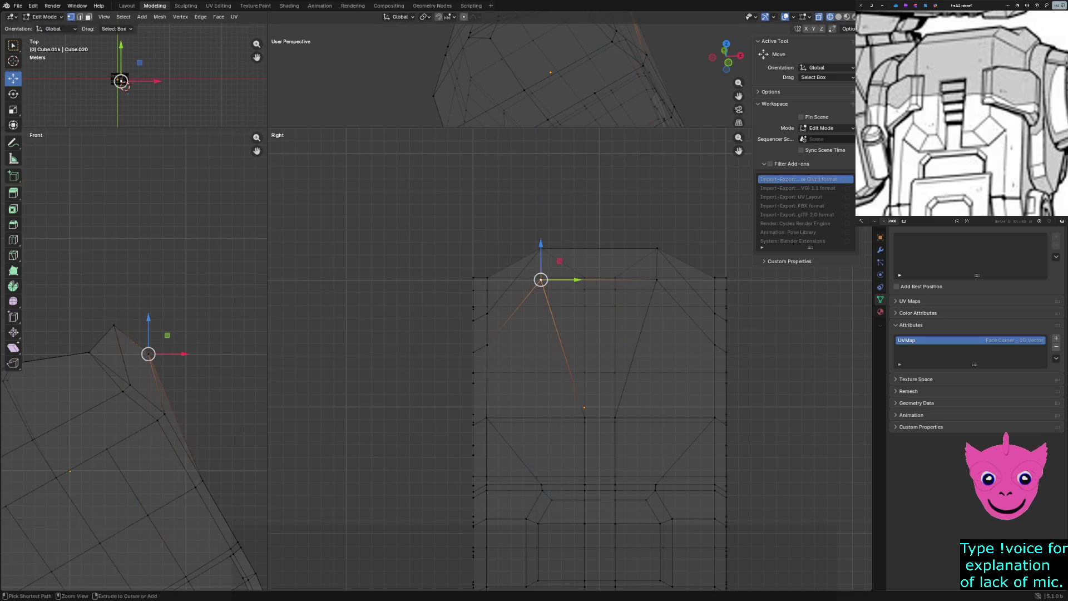
{"action": "left_click", "coordinate": [486, 482], "text": "shift"}
{"action": "key", "text": "g"}
{"action": "key", "text": "z"}
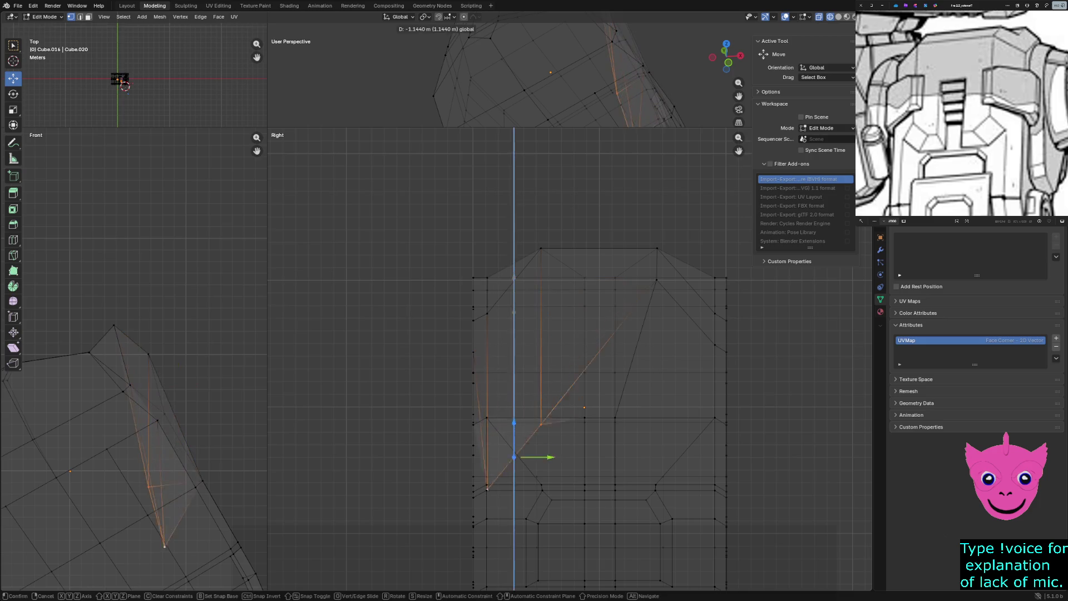
{"action": "left_click", "coordinate": [534, 451]}
{"action": "scroll", "coordinate": [534, 451], "scroll_direction": "up", "scroll_amount": 2}
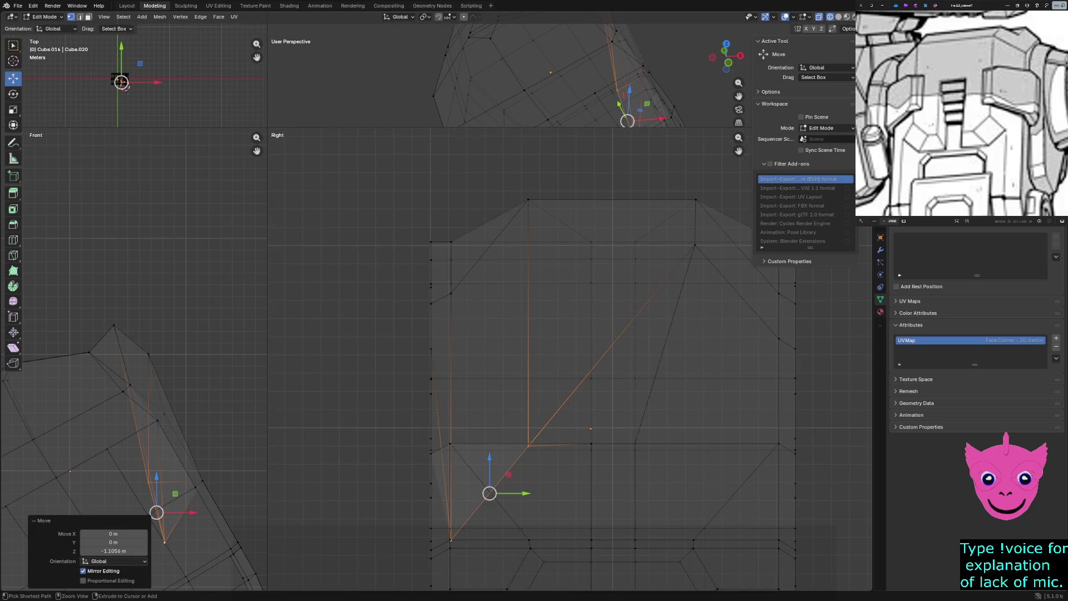
{"action": "key", "text": "ctrl+z"}
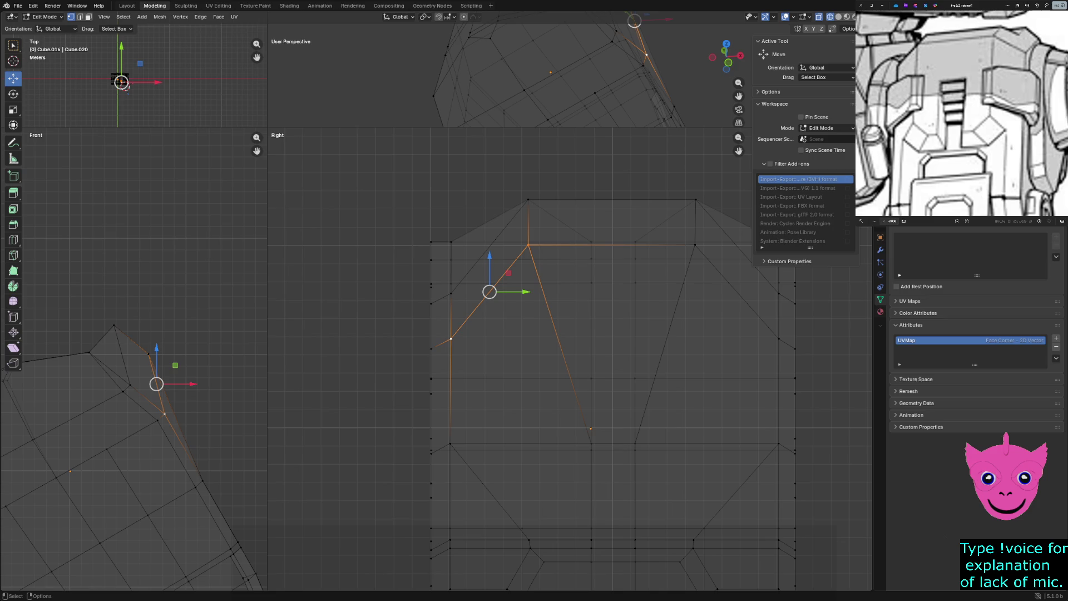
Lower the upper edge row between the left and right notch vertices along Z.
{"action": "left_click", "coordinate": [695, 244], "text": "ctrl"}
{"action": "key", "text": "g"}
{"action": "key", "text": "z"}
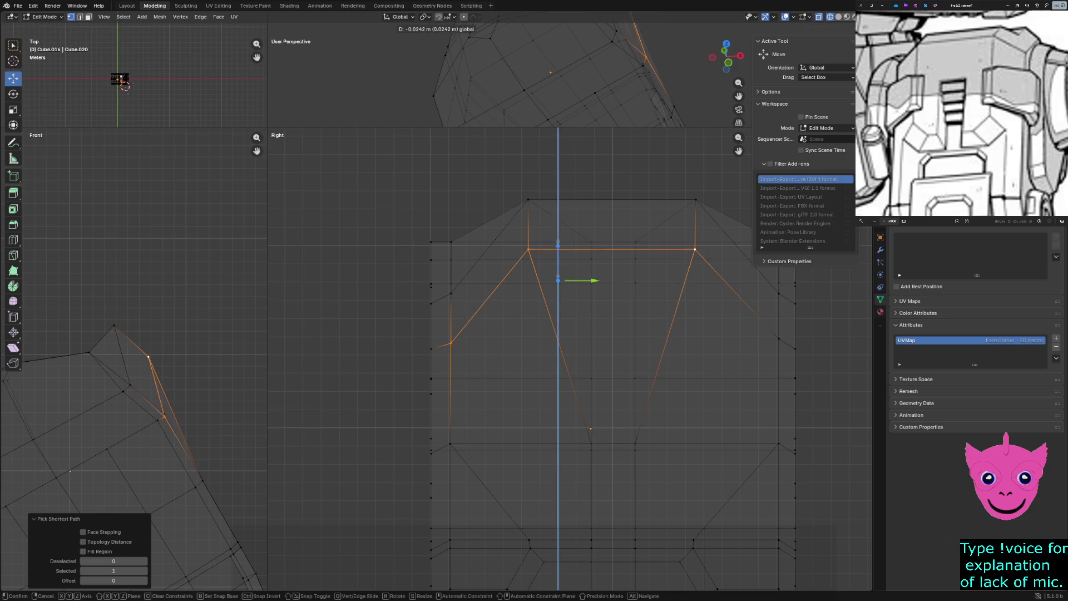
{"action": "key", "text": "Return"}
{"action": "key", "text": "alt+a"}
{"action": "left_click", "coordinate": [528, 245]}
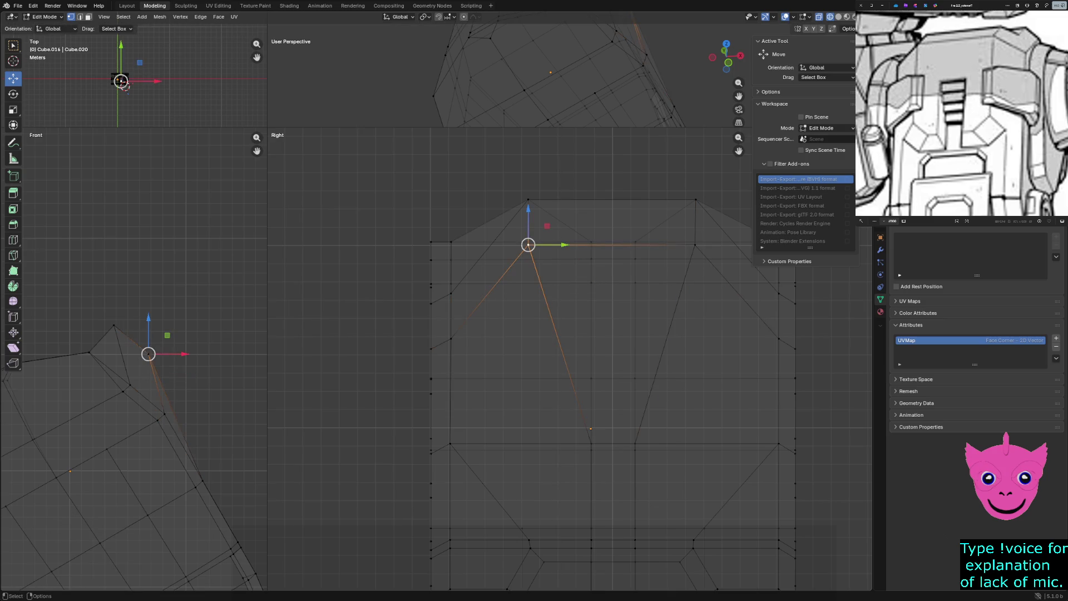
{"action": "left_click", "coordinate": [695, 244], "text": "ctrl"}
{"action": "key", "text": "g"}
{"action": "key", "text": "z"}
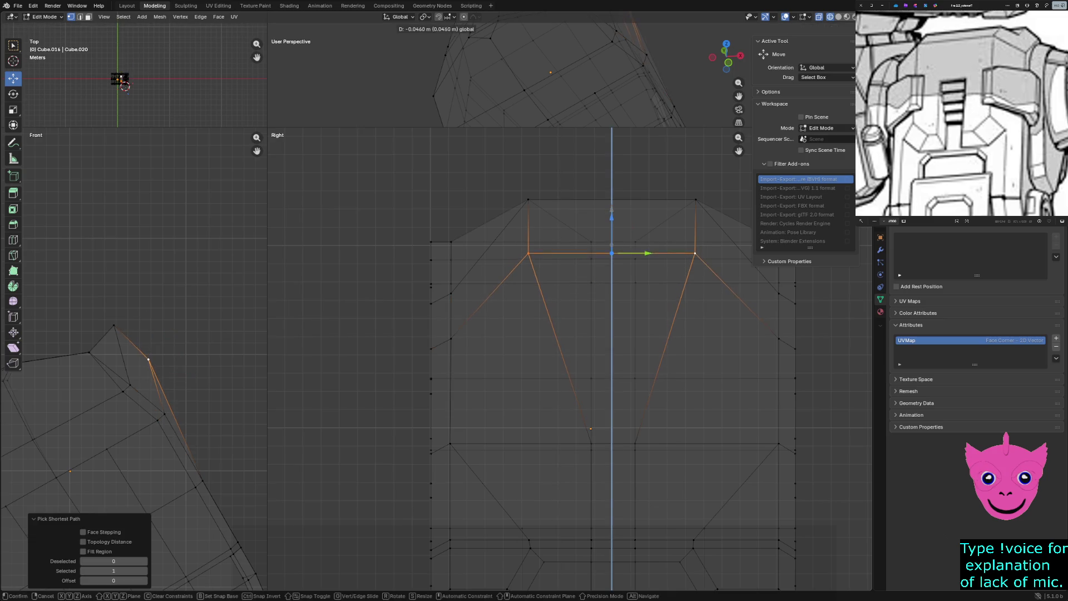
{"action": "left_click", "coordinate": [611, 261]}
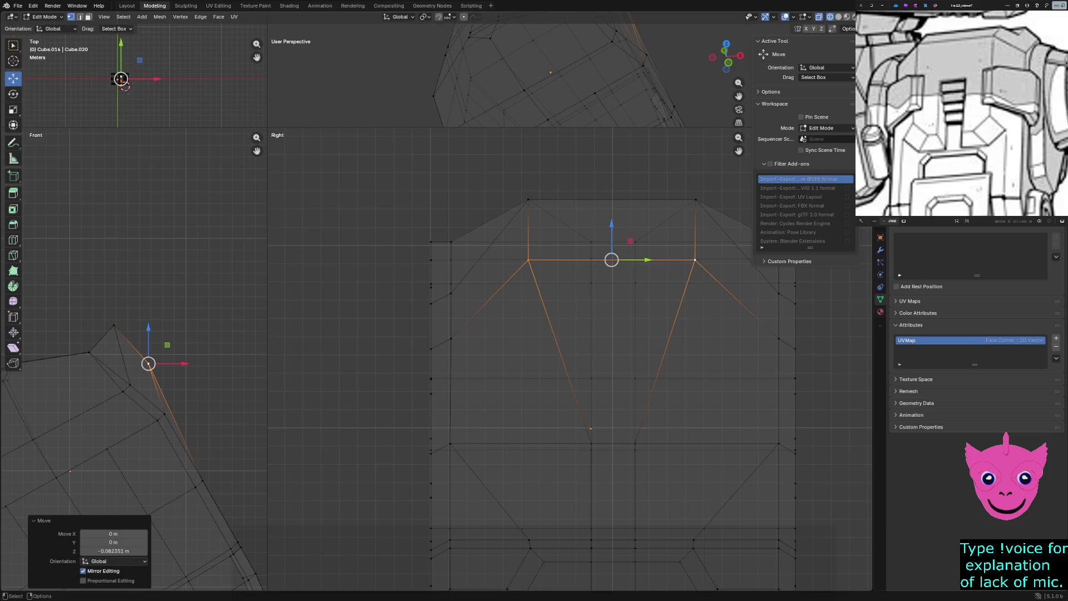
Undo a downward notch move, then raise the two upper notch vertices about 0.078 m on Z.
{"action": "left_click", "coordinate": [450, 338]}
{"action": "left_click", "coordinate": [527, 261], "text": "ctrl"}
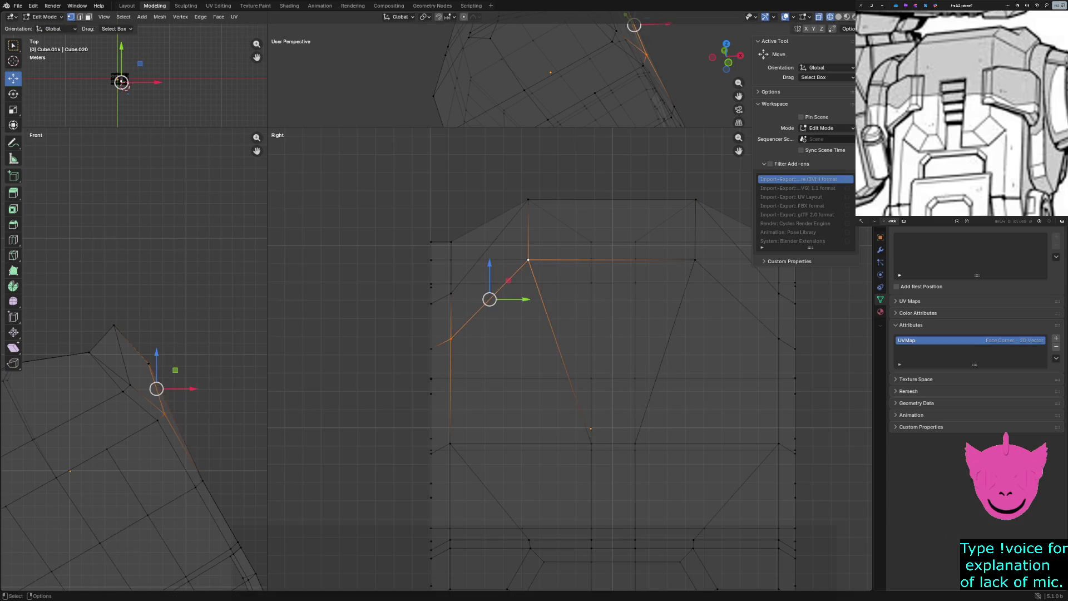
{"action": "key", "text": "g"}
{"action": "key", "text": "z"}
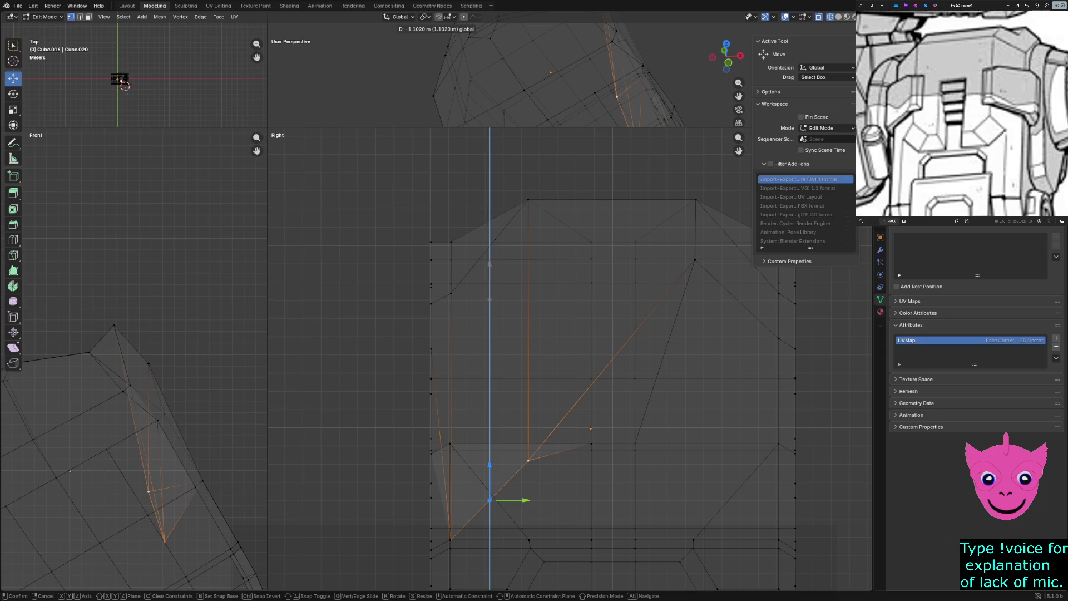
{"action": "key", "text": "Return"}
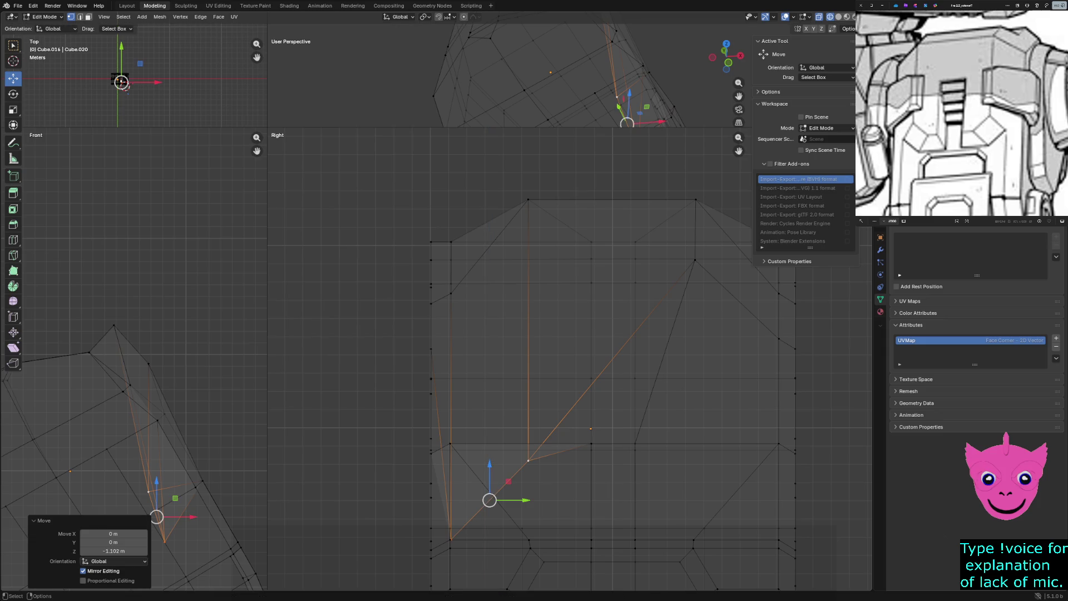
{"action": "key", "text": "ctrl+z"}
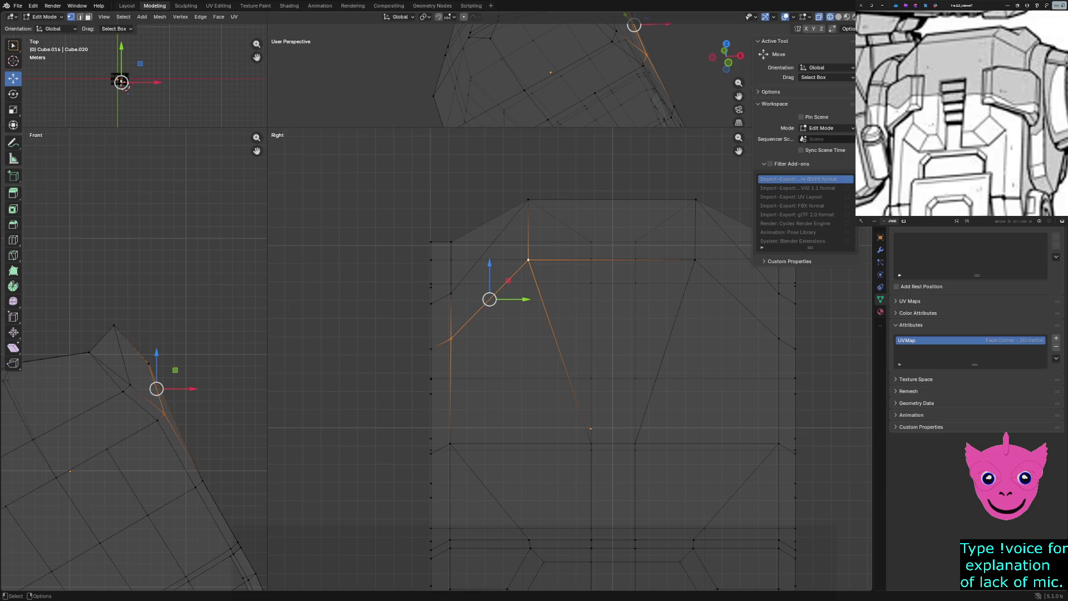
{"action": "left_click", "coordinate": [528, 260]}
{"action": "left_click", "coordinate": [694, 261], "text": "shift"}
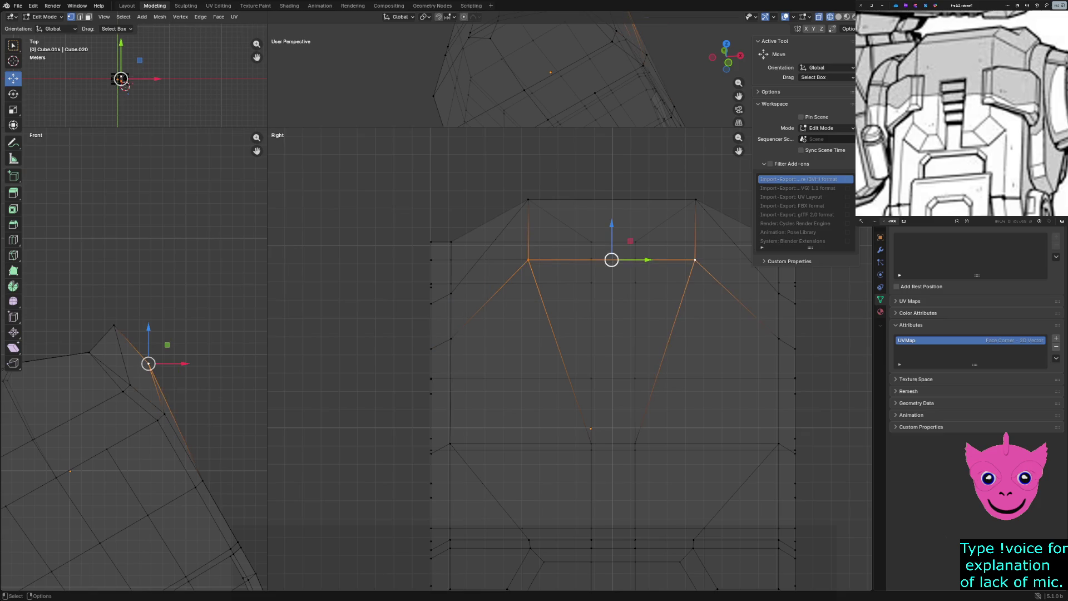
{"action": "left_click_drag", "start_coordinate": [611, 228], "coordinate": [612, 212]}
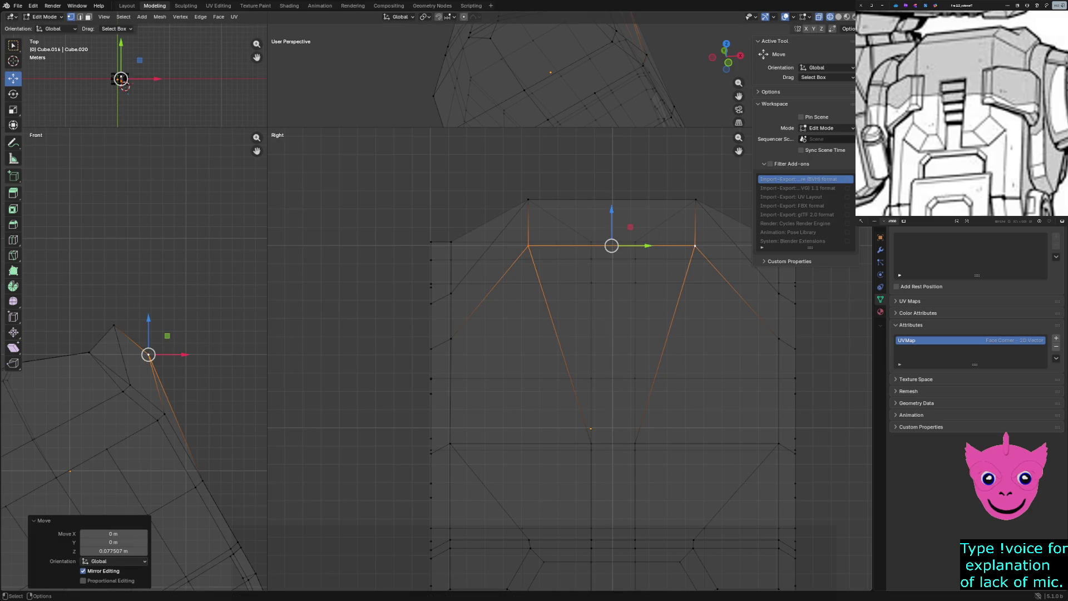
{"action": "key", "text": "alt+a"}
{"action": "scroll", "coordinate": [584, 335], "scroll_direction": "down", "scroll_amount": 2}
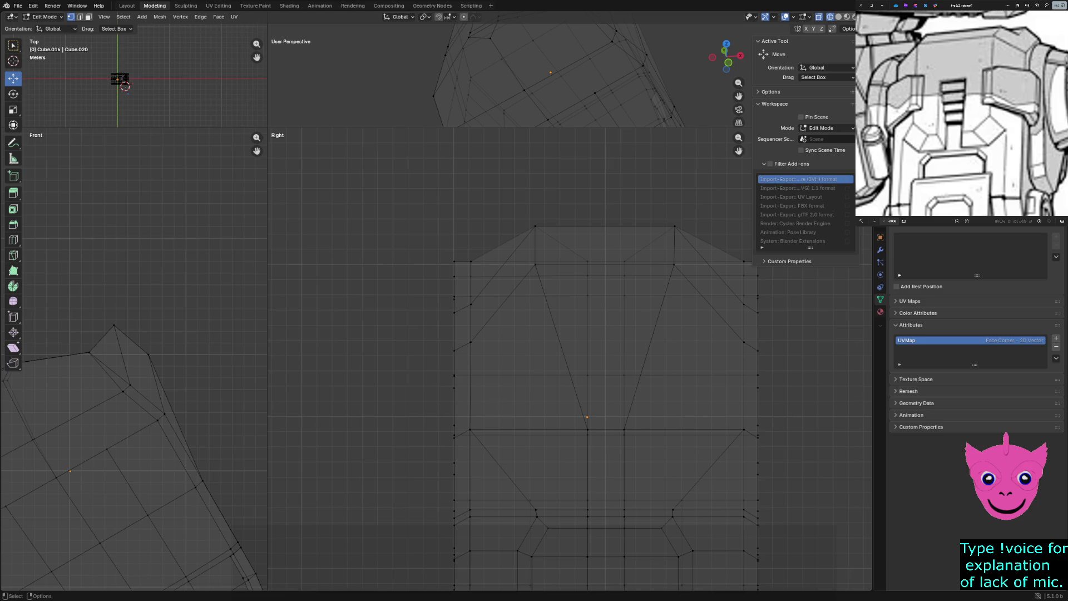
Shift the box-selected top cap faces about 0.15 m sideways along X.
{"action": "left_click_drag", "start_coordinate": [103, 314], "coordinate": [169, 365]}
{"action": "key", "text": "g"}
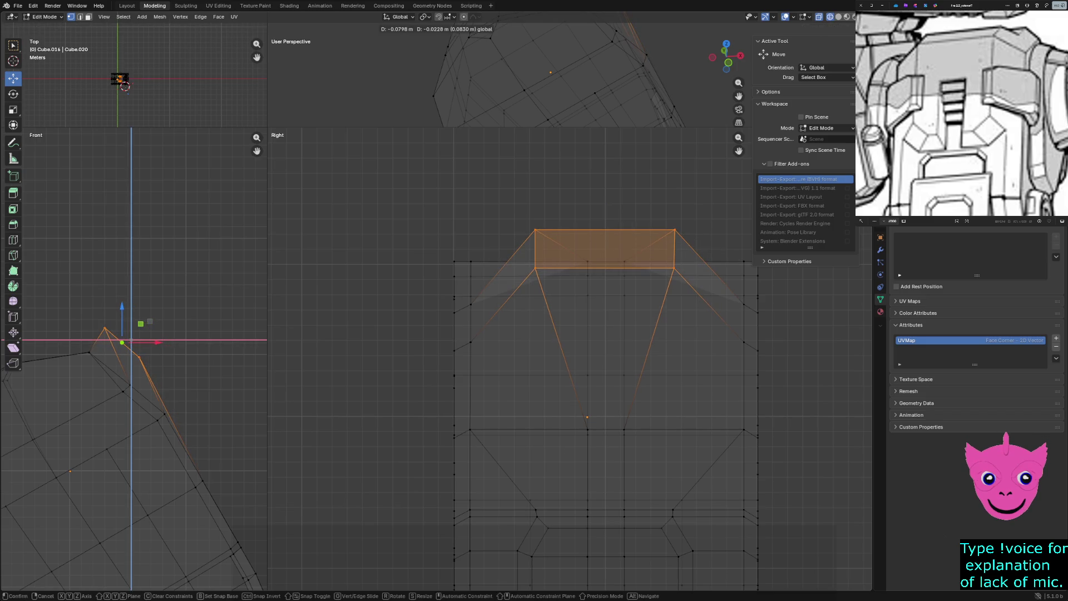
{"action": "key", "text": "Return"}
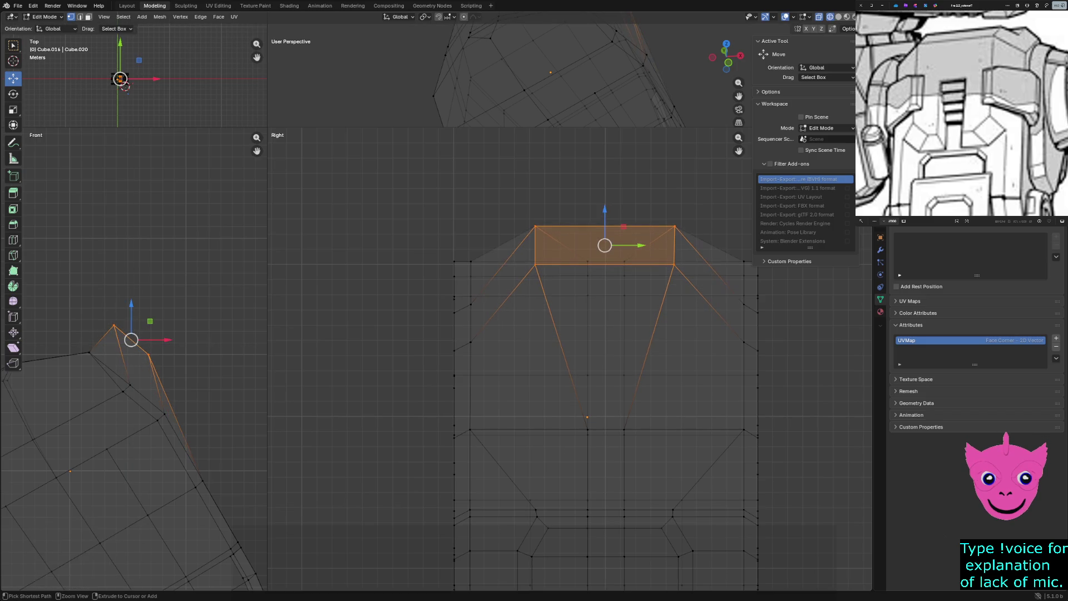
{"action": "key", "text": "ctrl+z"}
{"action": "key", "text": "ctrl+shift+z"}
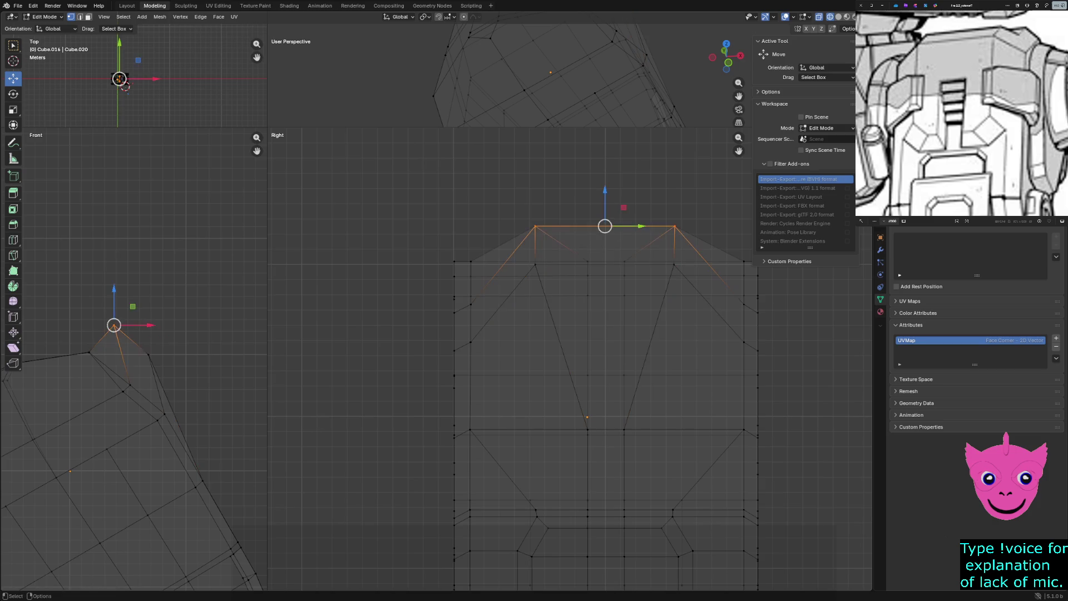
{"action": "key", "text": "ctrl+shift+z"}
{"action": "left_click_drag", "start_coordinate": [164, 340], "coordinate": [141, 340]}
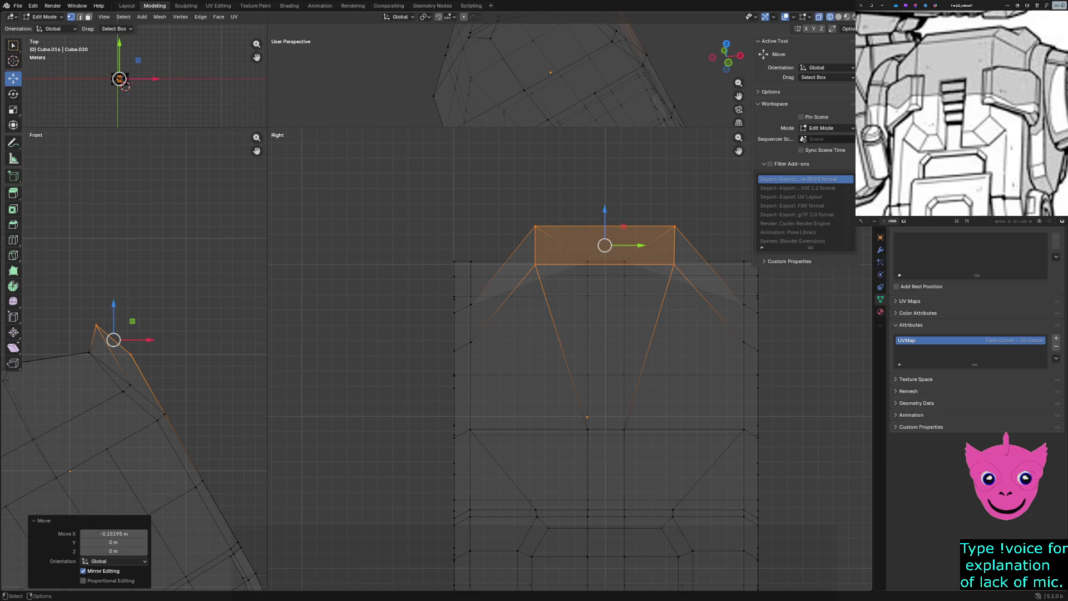
Select a vertex on the top cap and enlarge and orbit the perspective view.
{"action": "left_click", "coordinate": [124, 87]}
{"action": "left_click", "coordinate": [123, 86]}
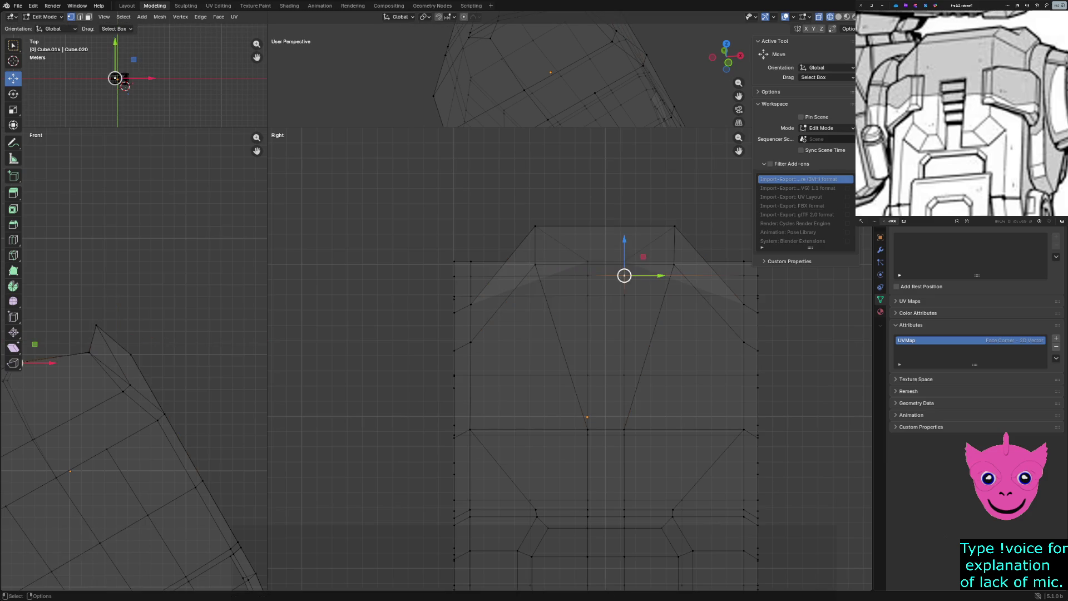
{"action": "left_click", "coordinate": [124, 86]}
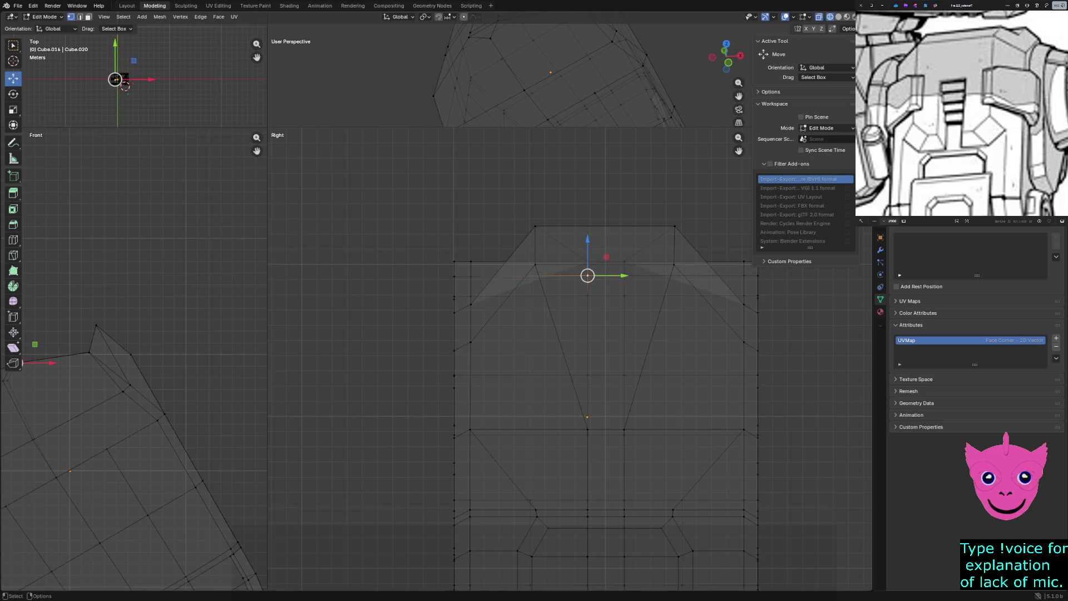
{"action": "left_click_drag", "start_coordinate": [267, 130], "coordinate": [98, 476]}
{"action": "middle_click_drag", "start_coordinate": [500, 292], "coordinate": [617, 267]}
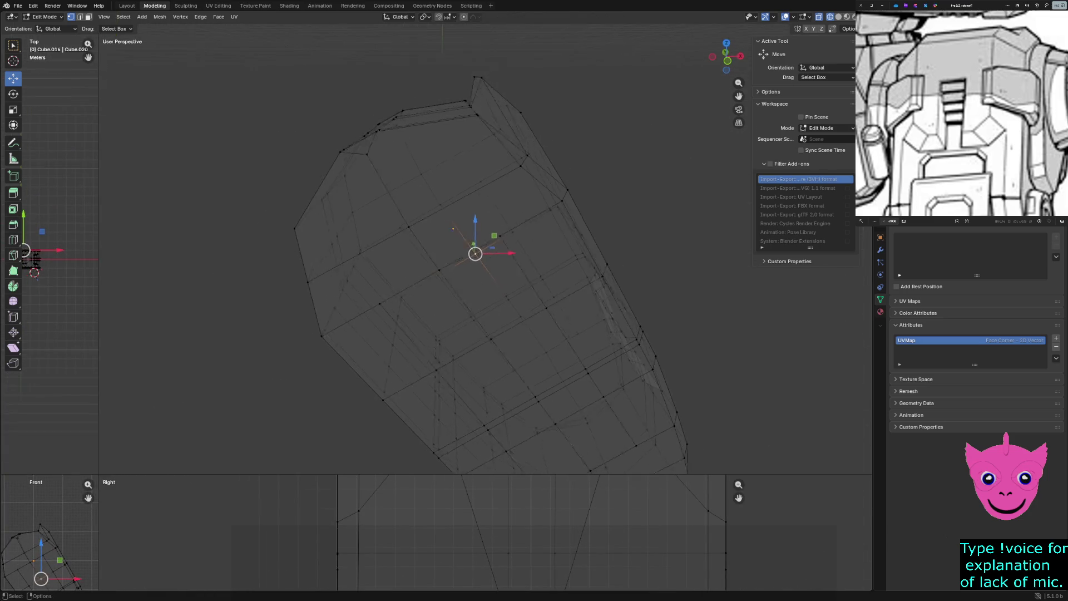
Nudge the selected top-corner vertex about 0.19 m along X.
{"action": "mouse_move", "coordinate": [501, 292]}
{"action": "middle_mouse_down"}
{"action": "mouse_move", "coordinate": [467, 275]}
{"action": "mouse_move", "coordinate": [543, 250]}
{"action": "mouse_move", "coordinate": [501, 283]}
{"action": "middle_mouse_up"}
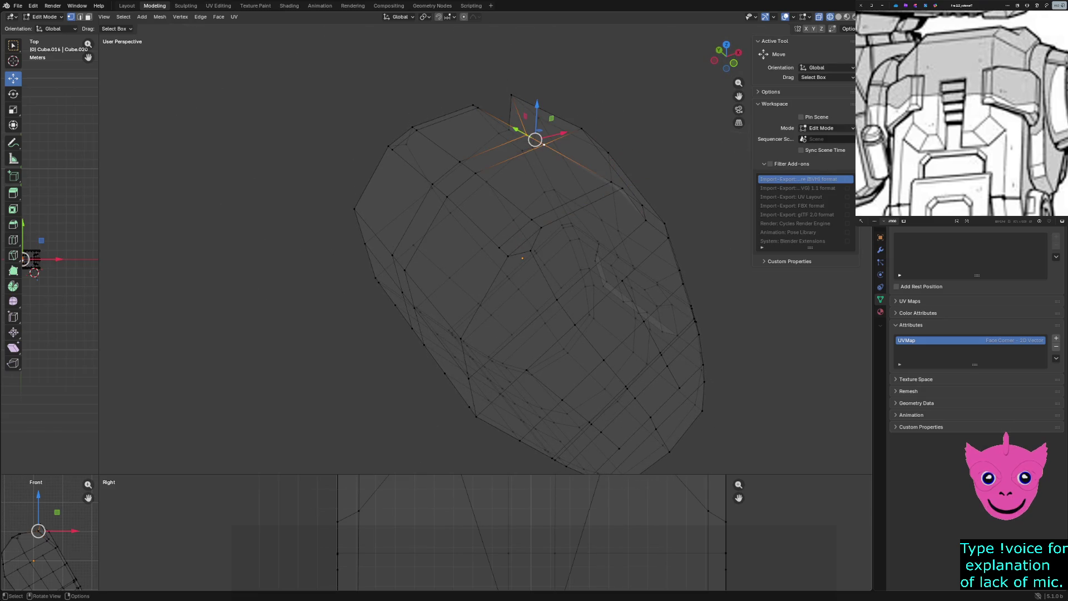
{"action": "mouse_move", "coordinate": [534, 275]}
{"action": "middle_mouse_down"}
{"action": "mouse_move", "coordinate": [501, 250]}
{"action": "mouse_move", "coordinate": [493, 258]}
{"action": "mouse_move", "coordinate": [525, 301]}
{"action": "mouse_move", "coordinate": [451, 243]}
{"action": "mouse_move", "coordinate": [392, 276]}
{"action": "middle_mouse_up"}
{"action": "key", "text": "g"}
{"action": "key", "text": "x"}
{"action": "left_click", "coordinate": [467, 96]}
Return the plate to solid shading, clear the selection and pick a left-edge vertex.
{"action": "key", "text": "KP_1"}
{"action": "key", "text": "z"}
{"action": "left_click", "coordinate": [576, 222]}
{"action": "key", "text": "alt+a"}
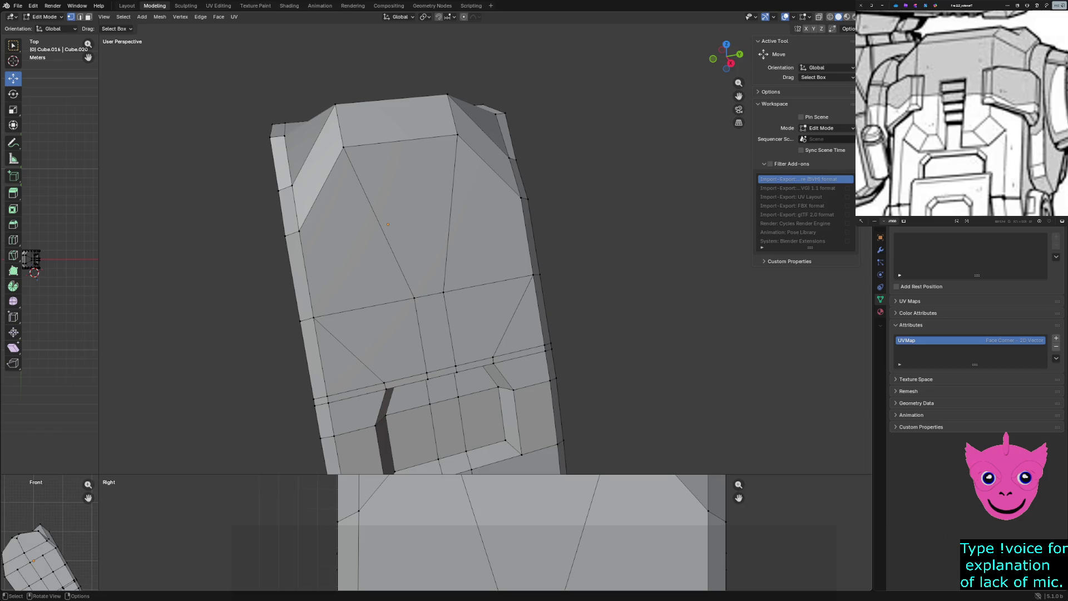
{"action": "mouse_move", "coordinate": [468, 267]}
{"action": "middle_mouse_down"}
{"action": "mouse_move", "coordinate": [418, 242]}
{"action": "mouse_move", "coordinate": [451, 258]}
{"action": "mouse_move", "coordinate": [376, 239]}
{"action": "mouse_move", "coordinate": [384, 250]}
{"action": "mouse_move", "coordinate": [318, 301]}
{"action": "middle_mouse_up"}
{"action": "left_click", "coordinate": [33, 272]}
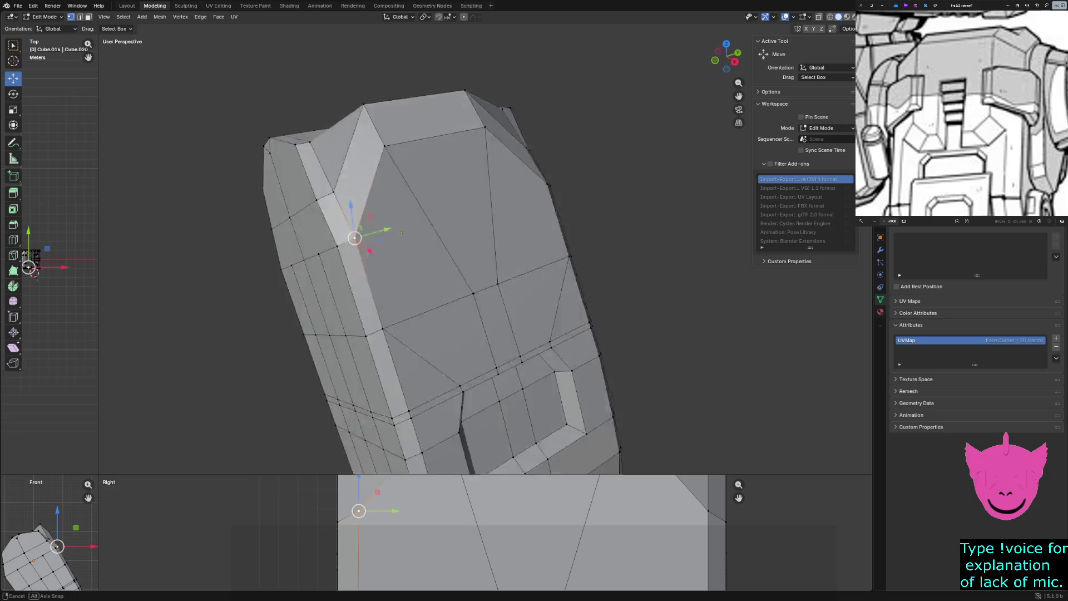
In face select mode, select the plate's upper faces while leaving out the notch.
{"action": "left_click", "coordinate": [433, 132]}
{"action": "left_click", "coordinate": [508, 118], "text": "shift"}
{"action": "key", "text": "shift+s"}
{"action": "key", "text": "Escape"}
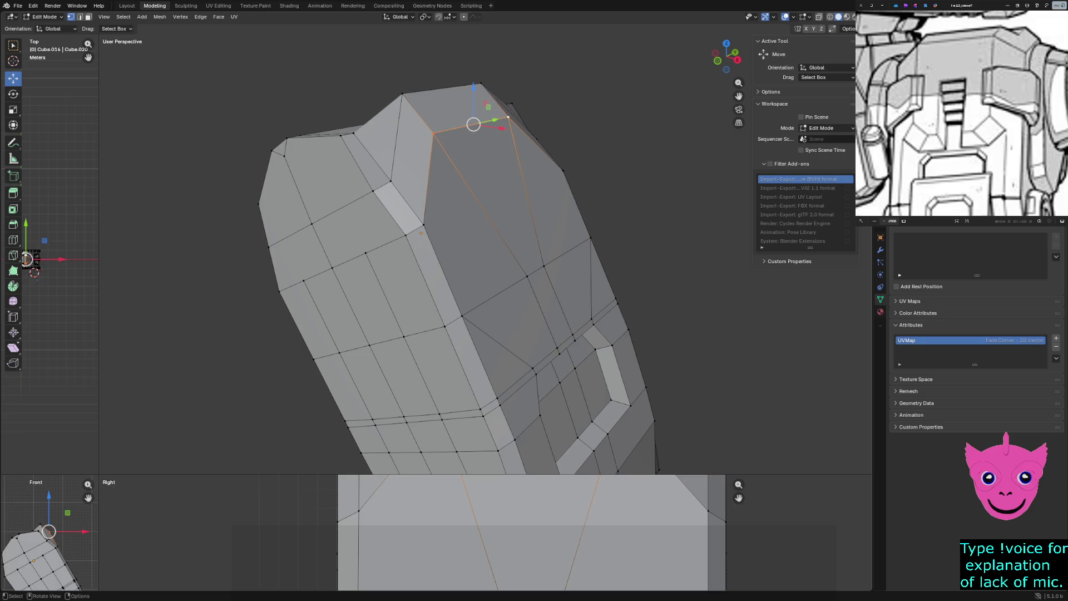
{"action": "key", "text": "3"}
{"action": "left_click", "coordinate": [468, 176]}
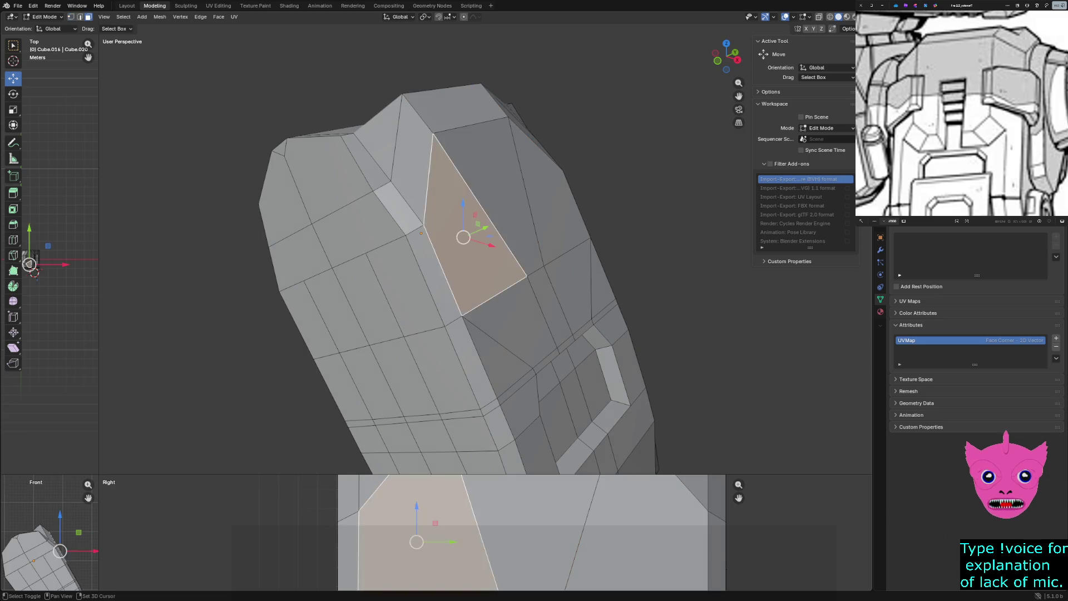
{"action": "left_click", "coordinate": [500, 250], "text": "shift"}
{"action": "left_click", "coordinate": [534, 168], "text": "shift"}
{"action": "left_click", "coordinate": [551, 276], "text": "shift"}
{"action": "left_click", "coordinate": [517, 318], "text": "shift"}
Try an extrusion of the upper faces with an edited Z distance, then undo it.
{"action": "mouse_move", "coordinate": [501, 292]}
{"action": "middle_mouse_down"}
{"action": "mouse_move", "coordinate": [376, 276]}
{"action": "mouse_move", "coordinate": [468, 284]}
{"action": "middle_mouse_up"}
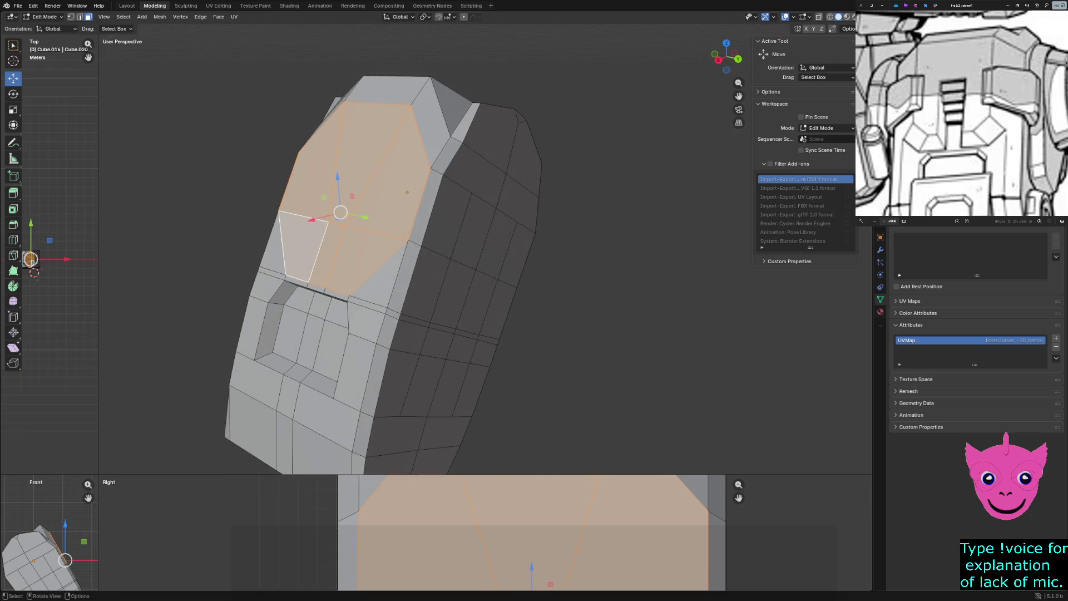
{"action": "middle_click_drag", "start_coordinate": [407, 193], "coordinate": [401, 192]}
{"action": "key", "text": "e"}
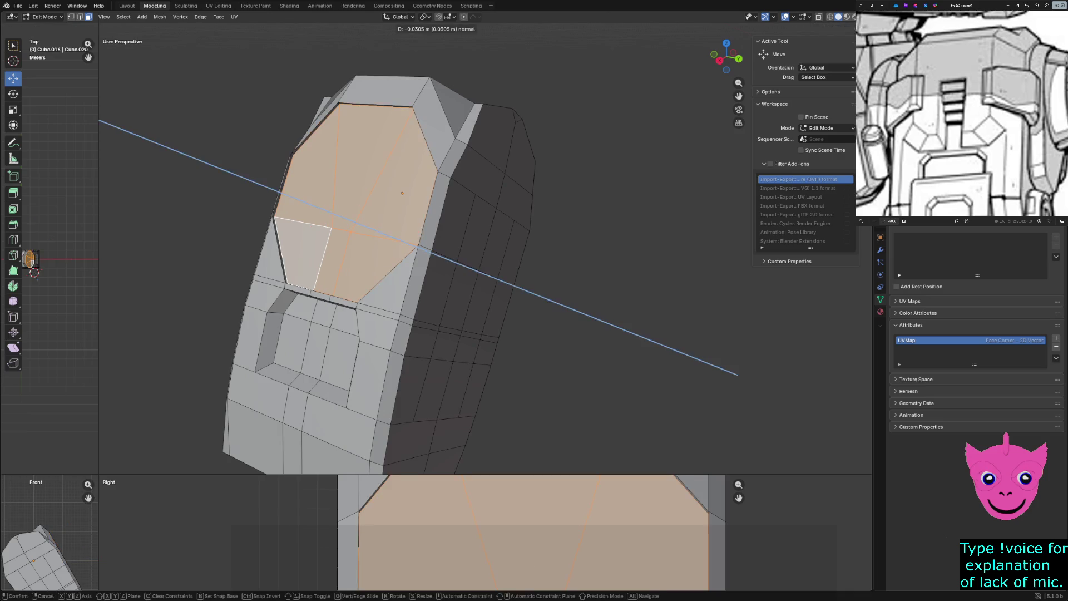
{"action": "left_click", "coordinate": [343, 219]}
{"action": "left_click", "coordinate": [113, 551]}
{"action": "type", "text": "0.5"}
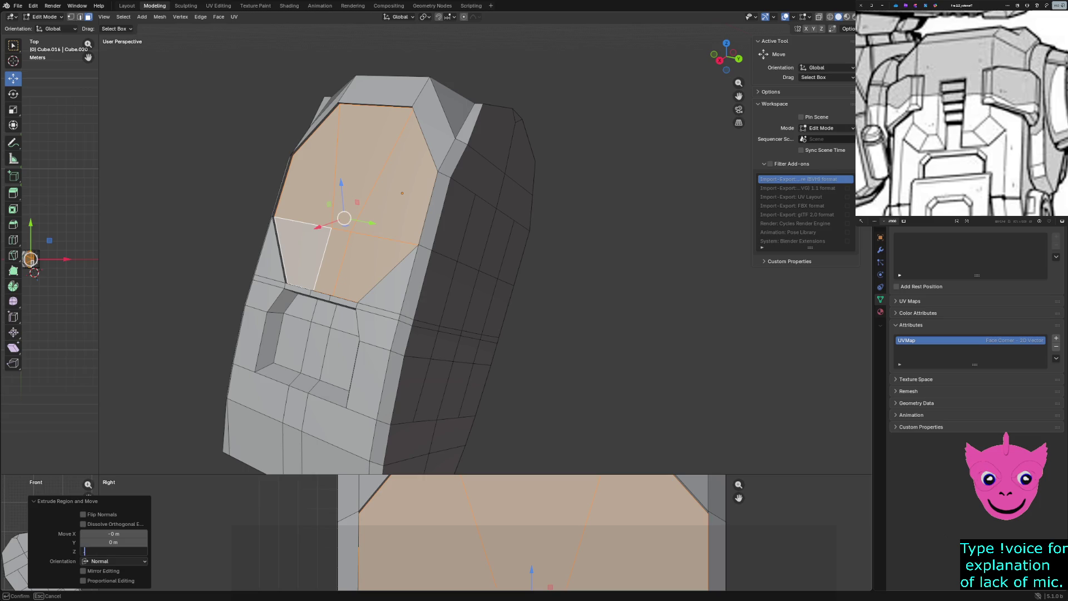
{"action": "key", "text": "Return"}
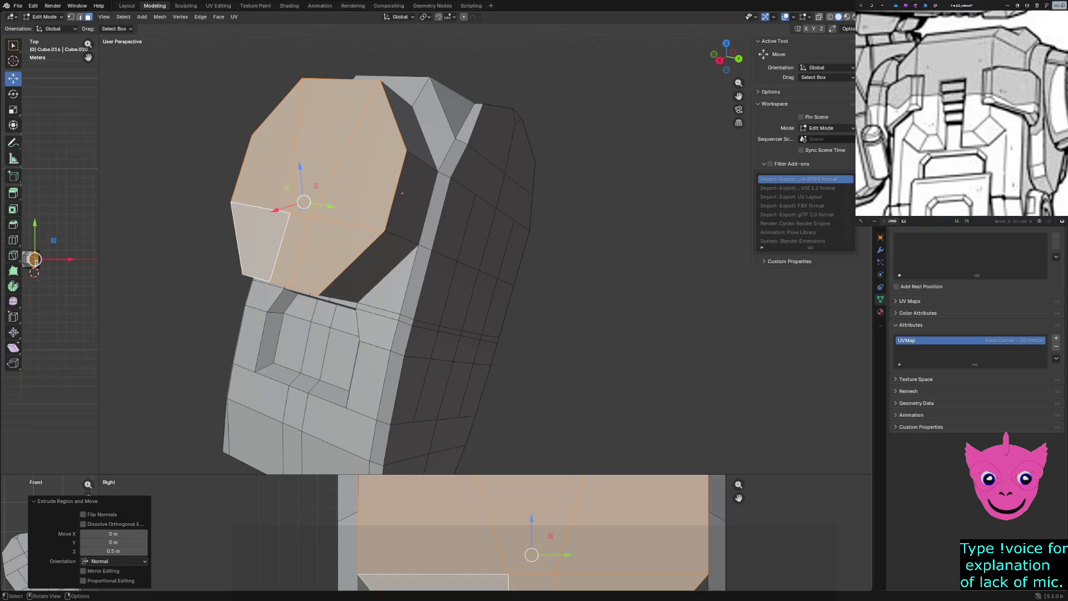
{"action": "left_click_drag", "start_coordinate": [99, 475], "coordinate": [263, 347]}
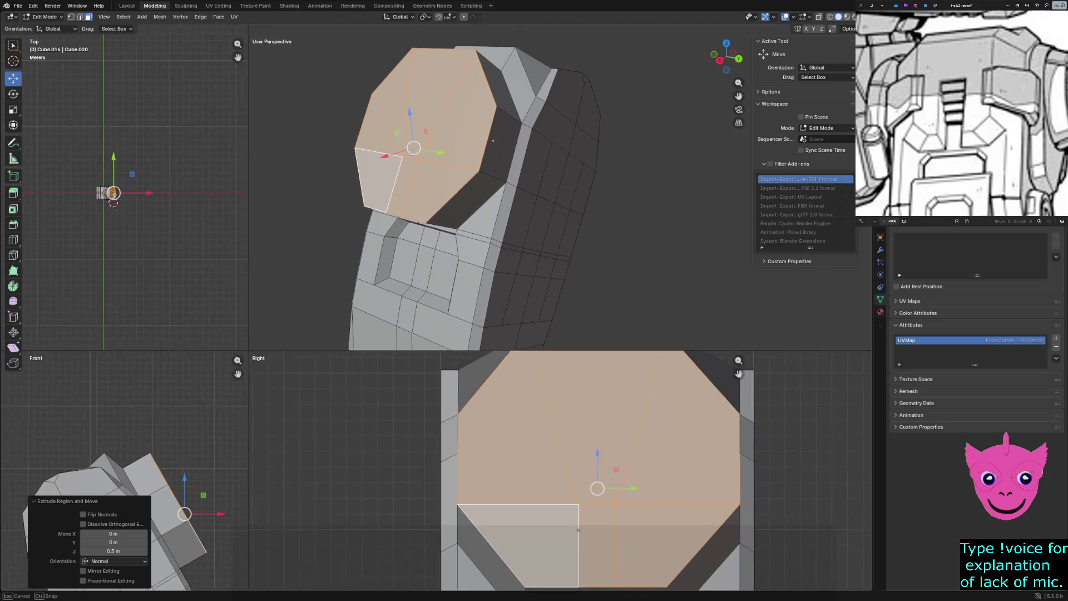
{"action": "key", "text": "ctrl+z"}
{"action": "middle_click_drag", "start_coordinate": [501, 209], "coordinate": [468, 192]}
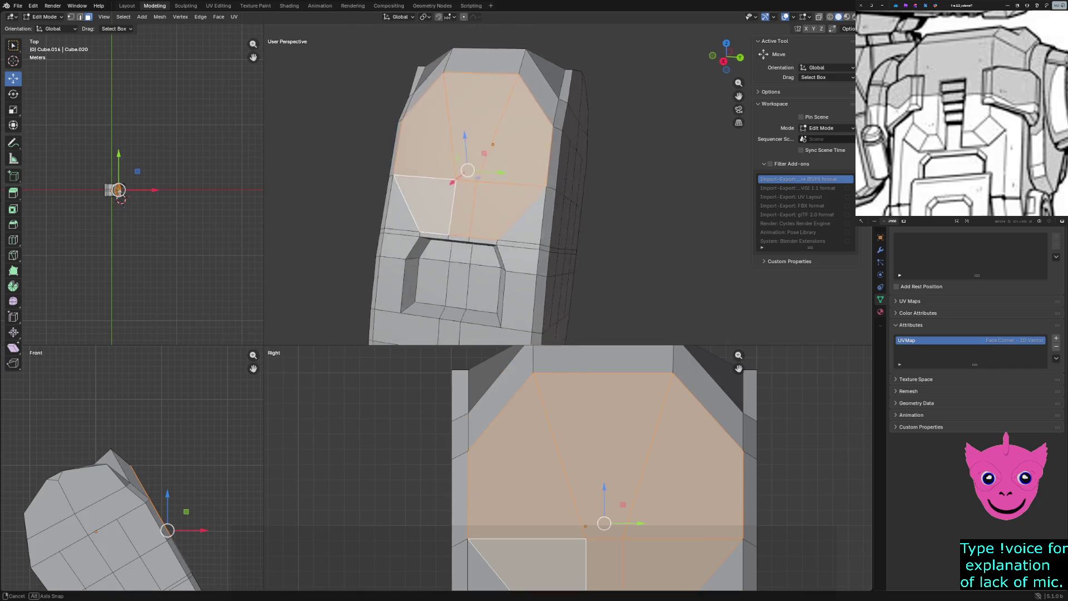
{"action": "key", "text": "ctrl+z"}
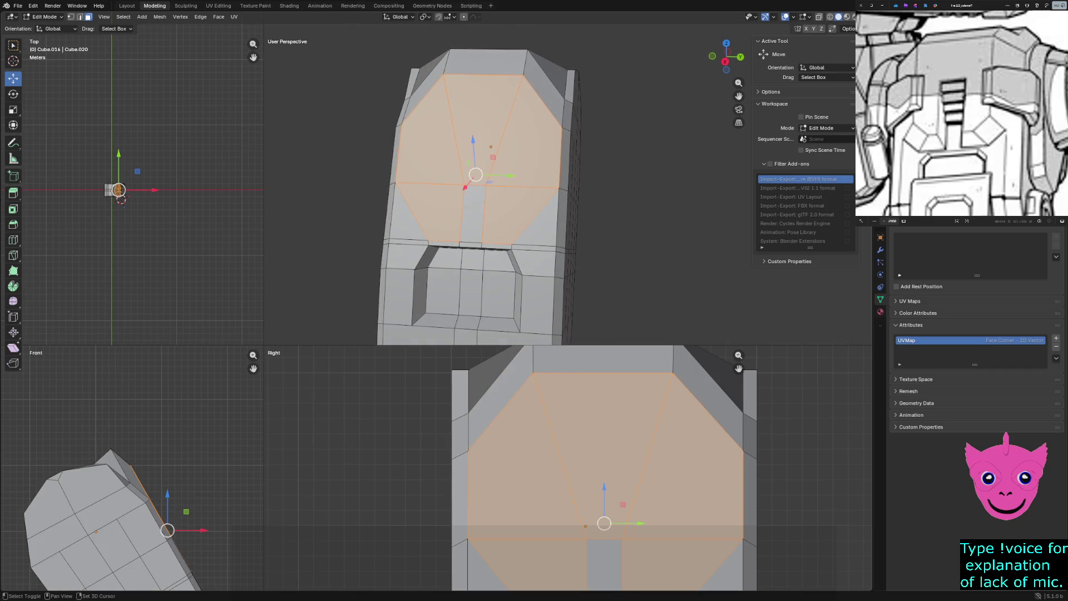
Extrude the upper faces, scale the octagon to 0.762 and move it back about 0.17 m.
{"action": "key", "text": "e"}
{"action": "left_click", "coordinate": [468, 150]}
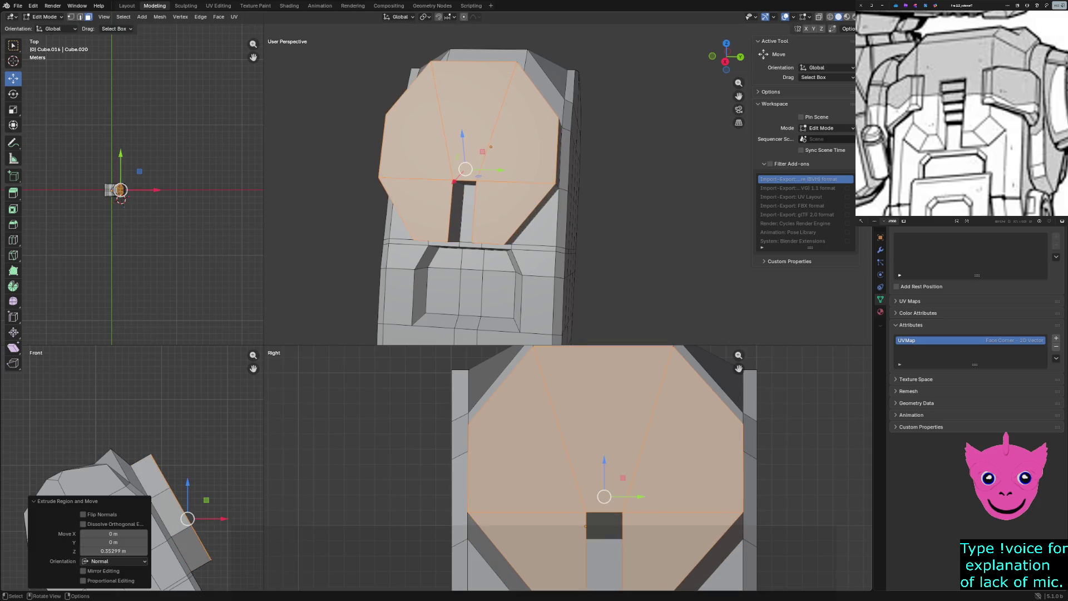
{"action": "middle_click_drag", "start_coordinate": [500, 209], "coordinate": [451, 184]}
{"action": "middle_click_drag", "start_coordinate": [501, 209], "coordinate": [476, 200]}
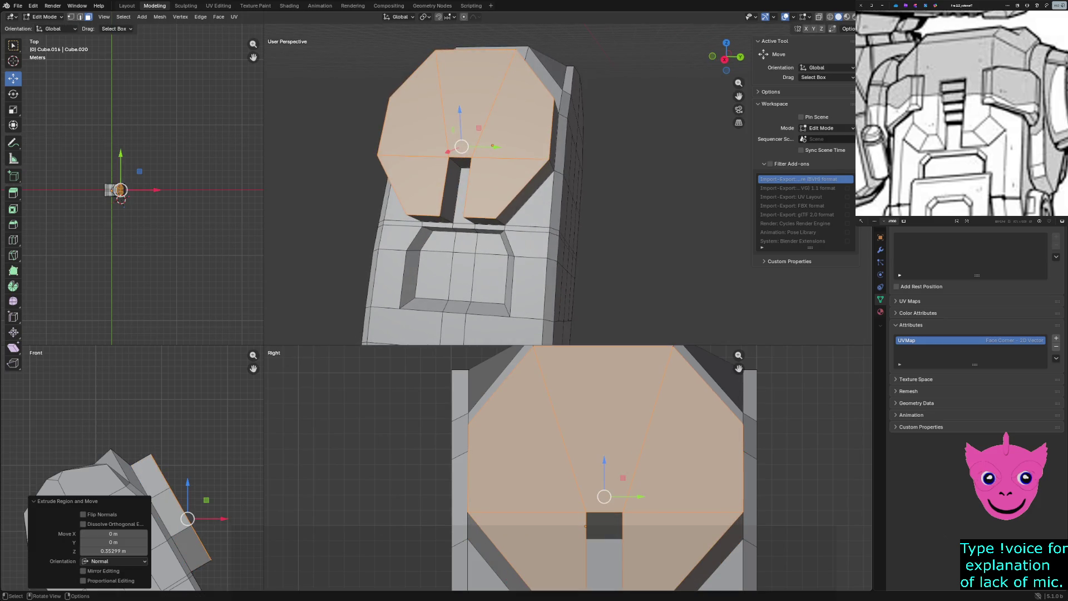
{"action": "key", "text": "s"}
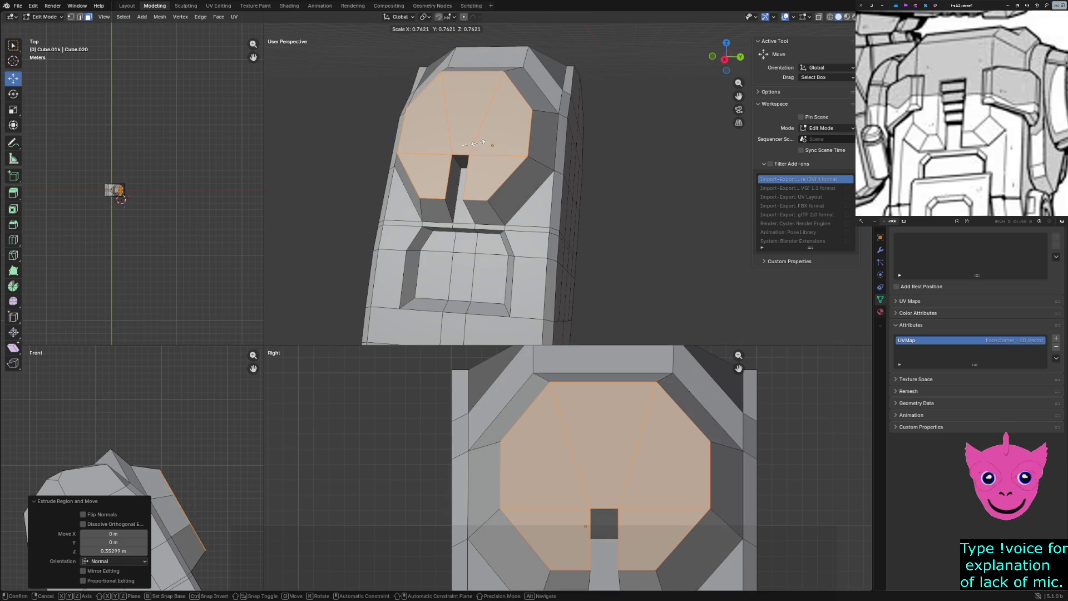
{"action": "left_click", "coordinate": [480, 143]}
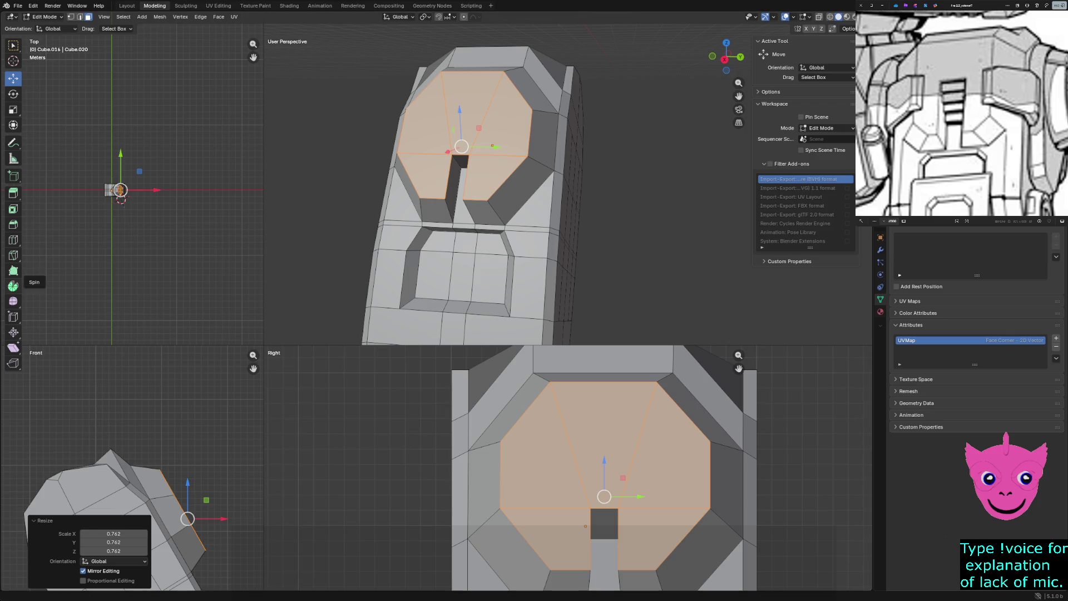
{"action": "middle_click_drag", "start_coordinate": [168, 501], "coordinate": [167, 388], "text": "shift"}
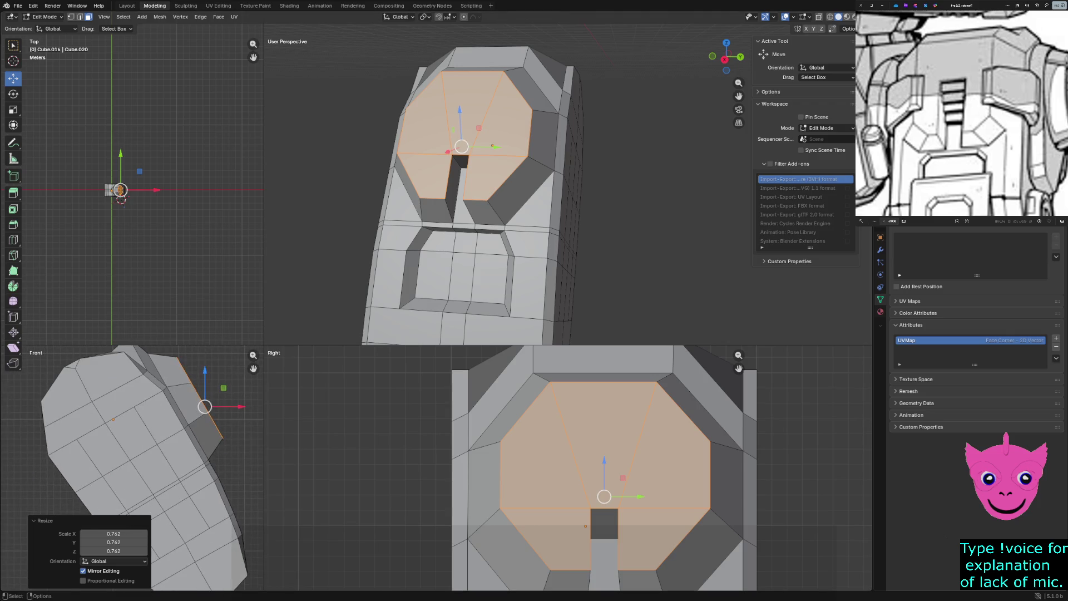
{"action": "key", "text": "g"}
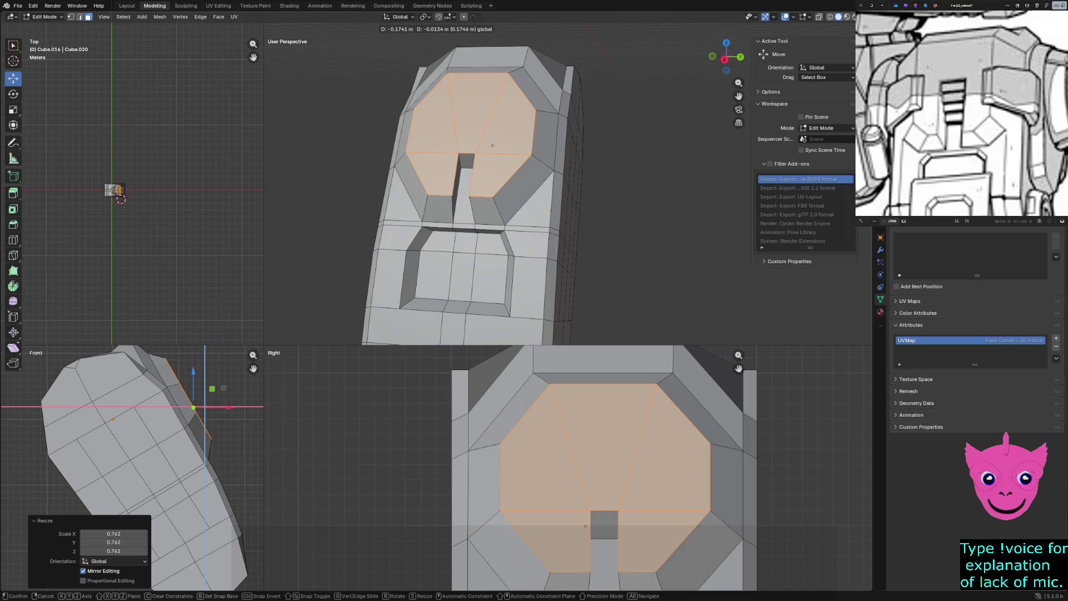
{"action": "left_click", "coordinate": [121, 199]}
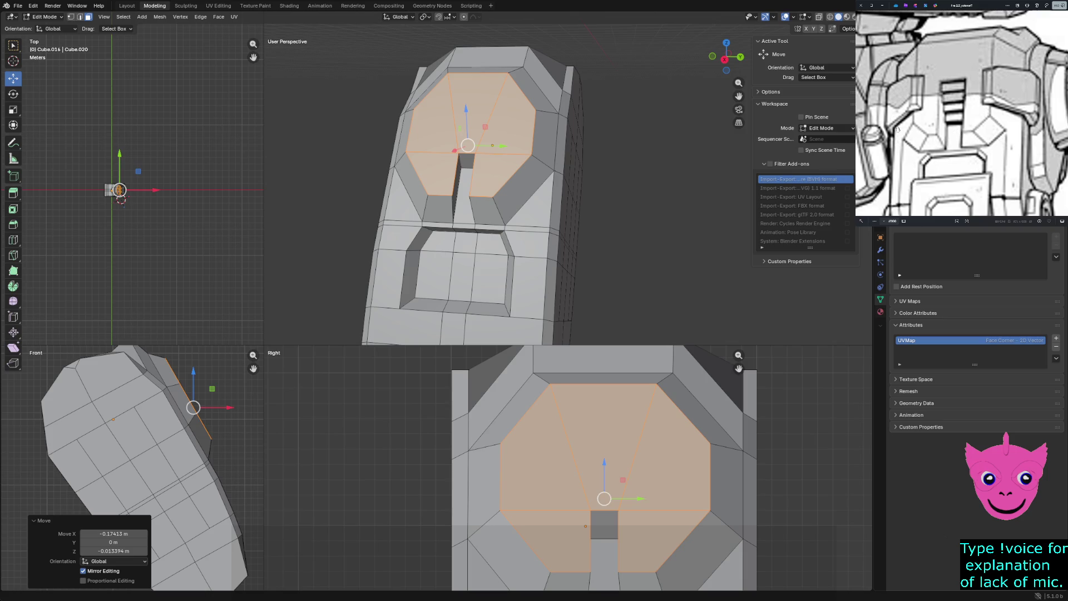
{"action": "scroll", "coordinate": [443, 184], "scroll_direction": "up", "scroll_amount": 1}
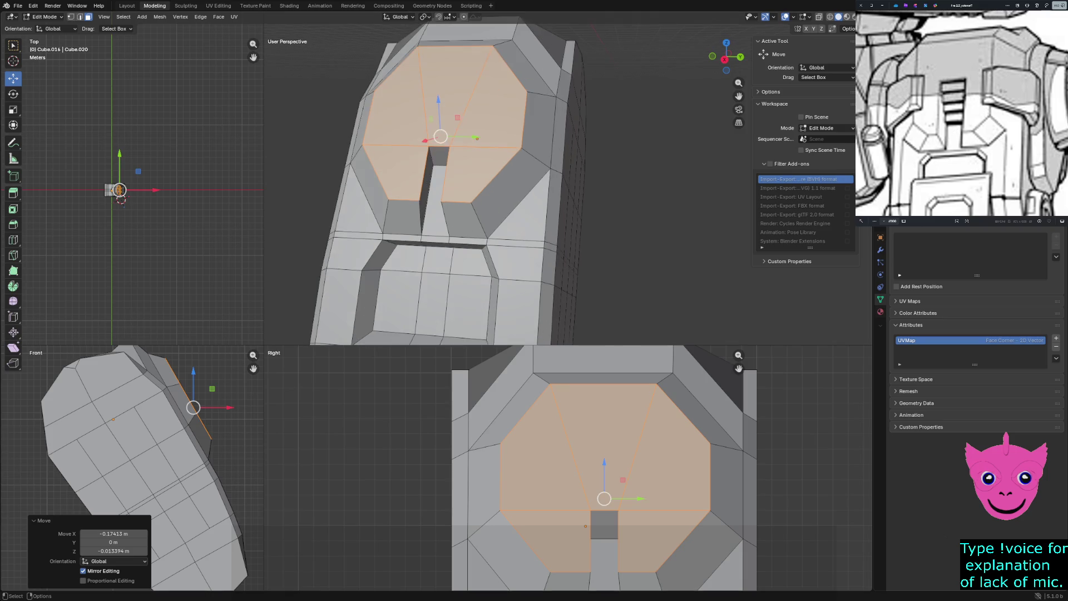
In wireframe with an enlarged side view, select the small triangle face at the octagon's corner.
{"action": "key", "text": "z"}
{"action": "left_click", "coordinate": [514, 461]}
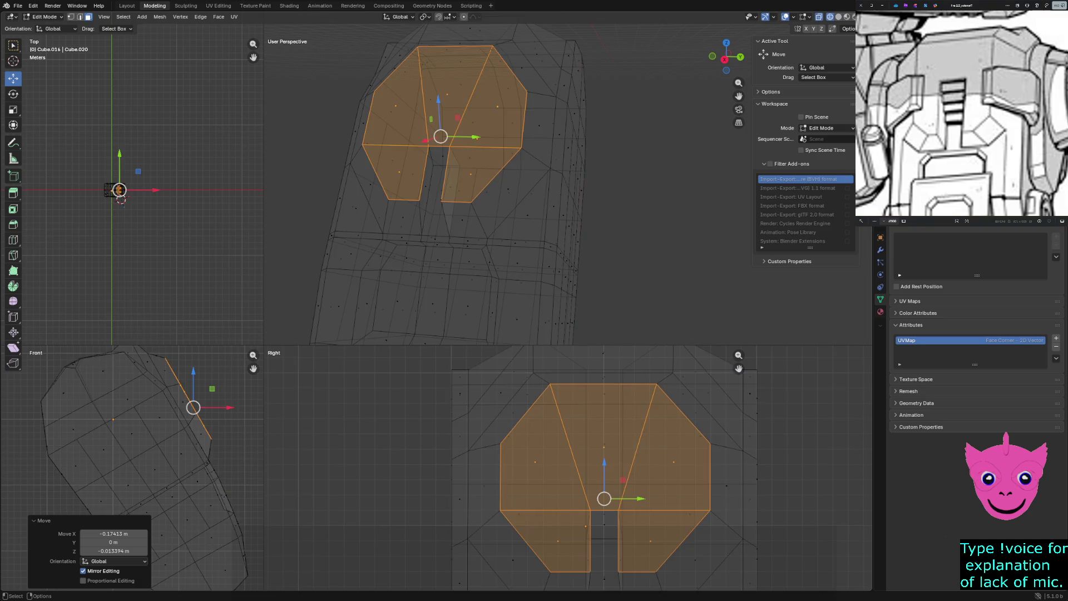
{"action": "left_click_drag", "start_coordinate": [260, 347], "coordinate": [161, 130]}
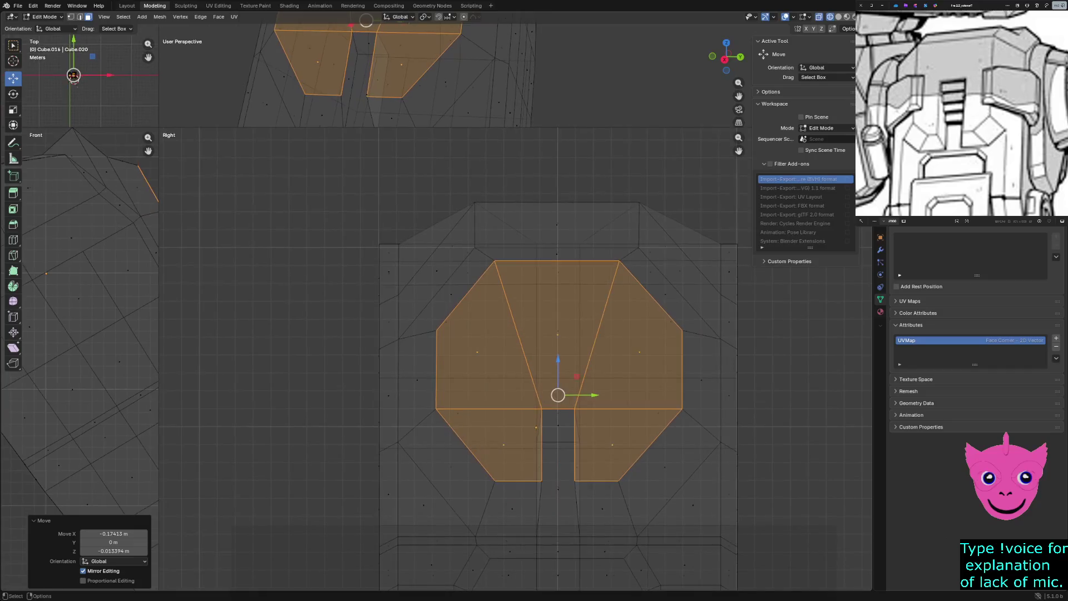
{"action": "left_click", "coordinate": [693, 502]}
Return to solid shading and enlarge and orbit the perspective view toward the plate's front.
{"action": "key", "text": "shift+z"}
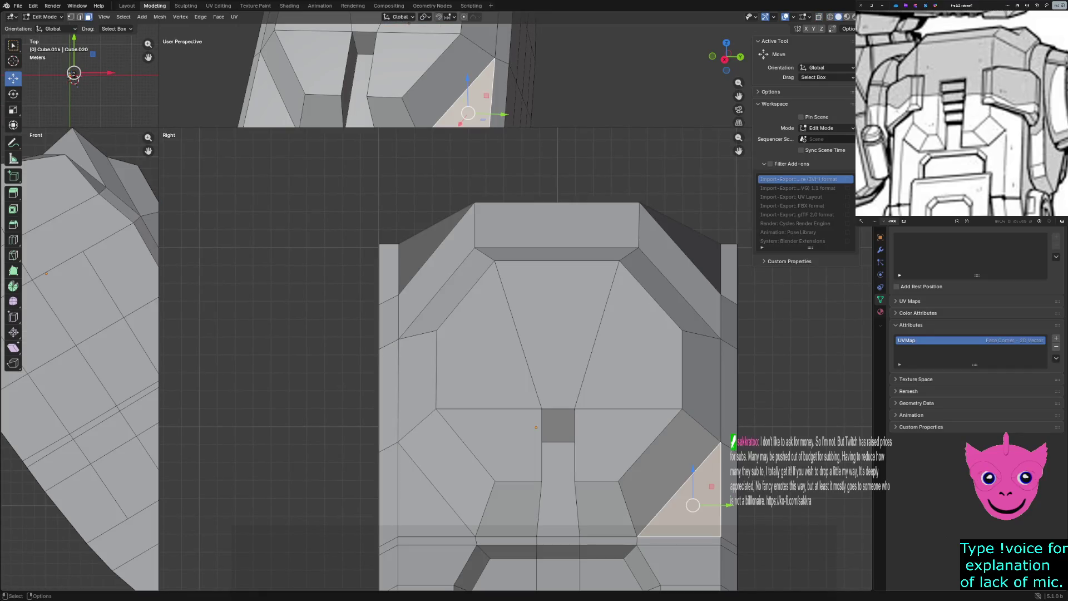
{"action": "left_click_drag", "start_coordinate": [159, 130], "coordinate": [234, 413]}
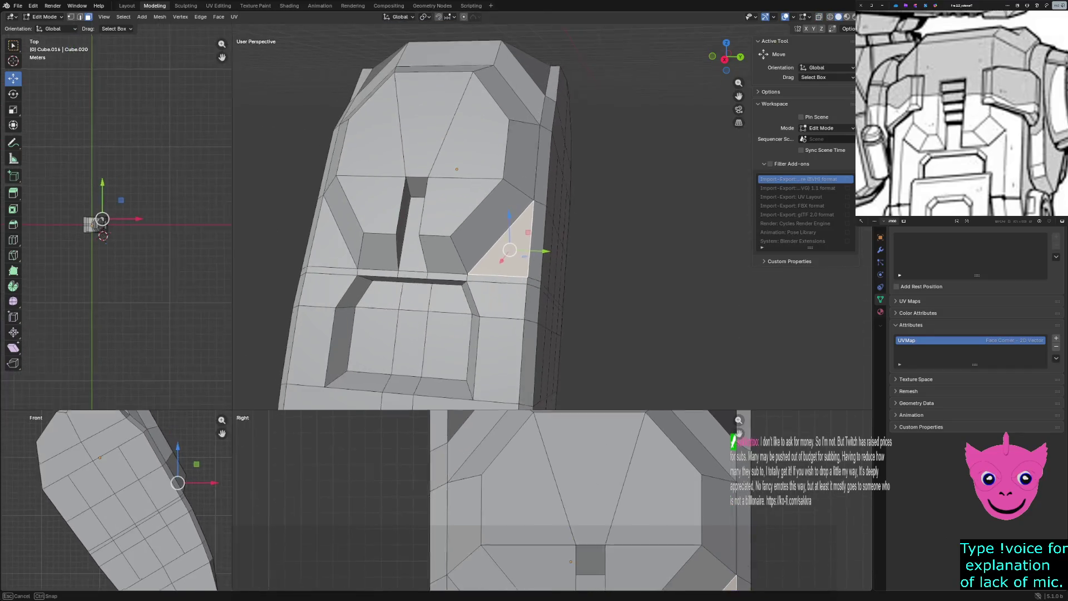
{"action": "middle_click_drag", "start_coordinate": [501, 251], "coordinate": [584, 209]}
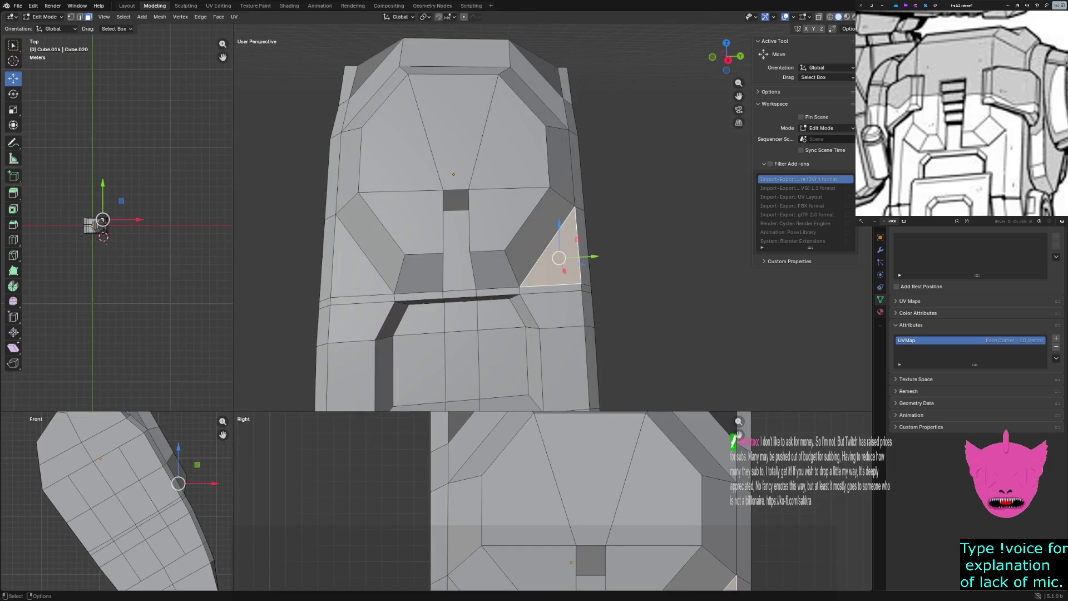
{"action": "key", "text": "z"}
In wireframe, select the thin slot face and an edge and try a move, then undo it.
{"action": "left_click", "coordinate": [363, 225]}
{"action": "left_click", "coordinate": [451, 226]}
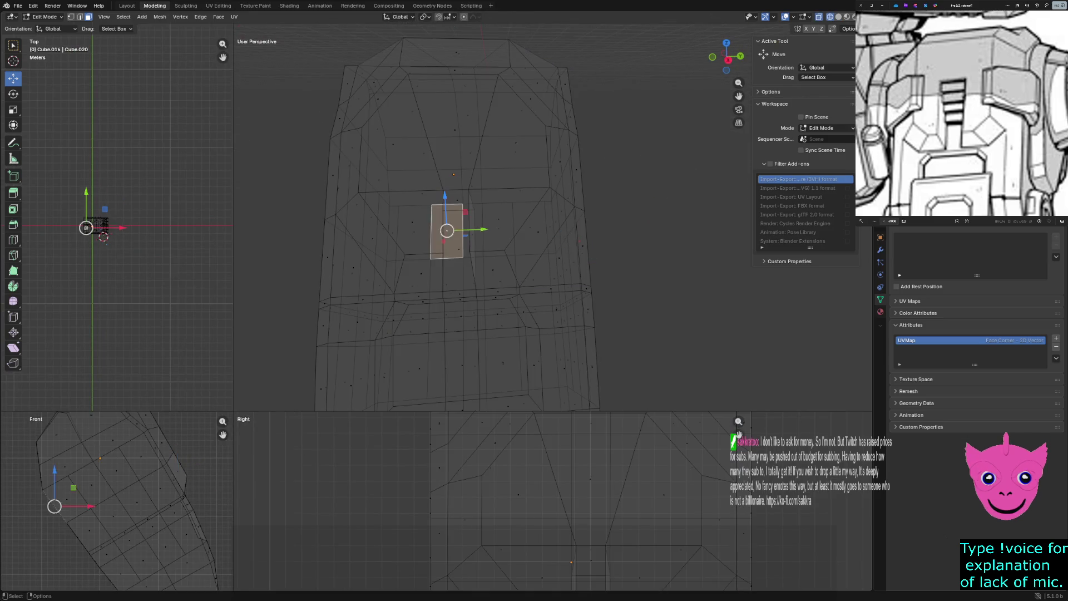
{"action": "middle_click_drag", "start_coordinate": [501, 250], "coordinate": [435, 276]}
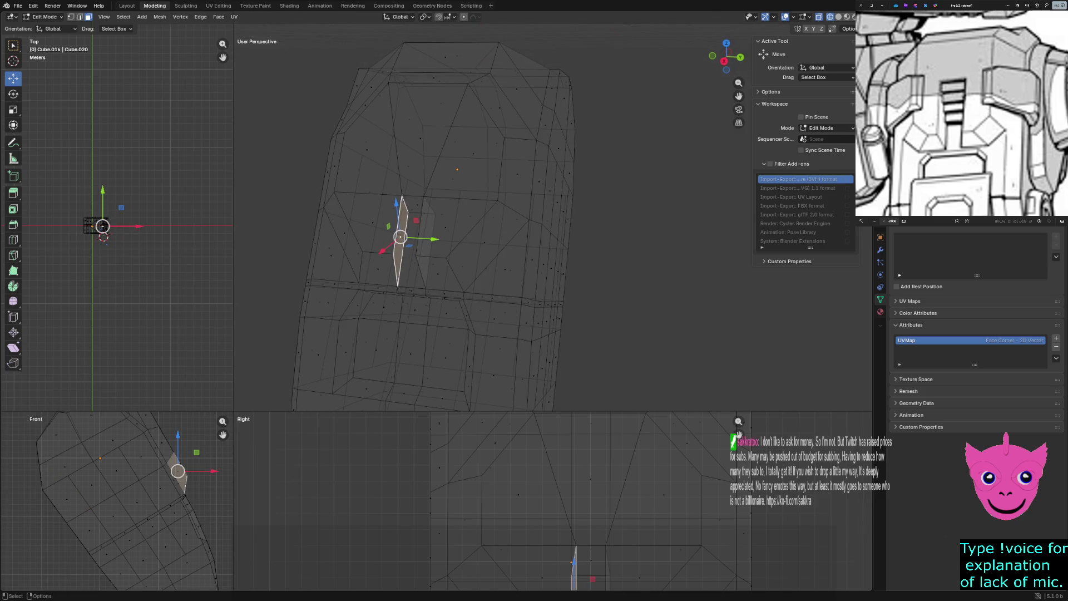
{"action": "middle_click_drag", "start_coordinate": [501, 250], "coordinate": [467, 267]}
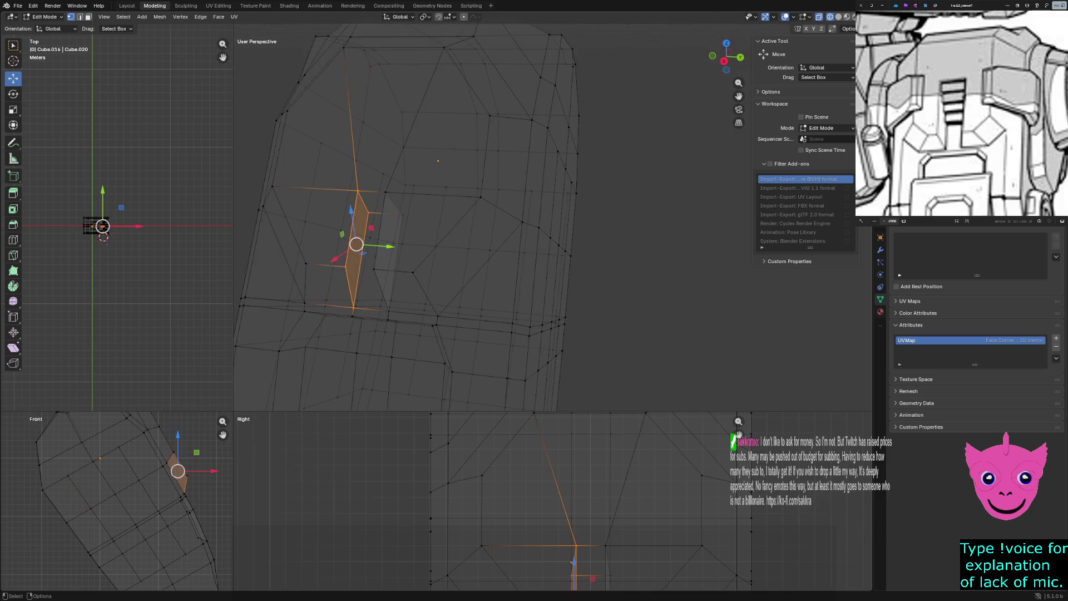
{"action": "left_click", "coordinate": [385, 215]}
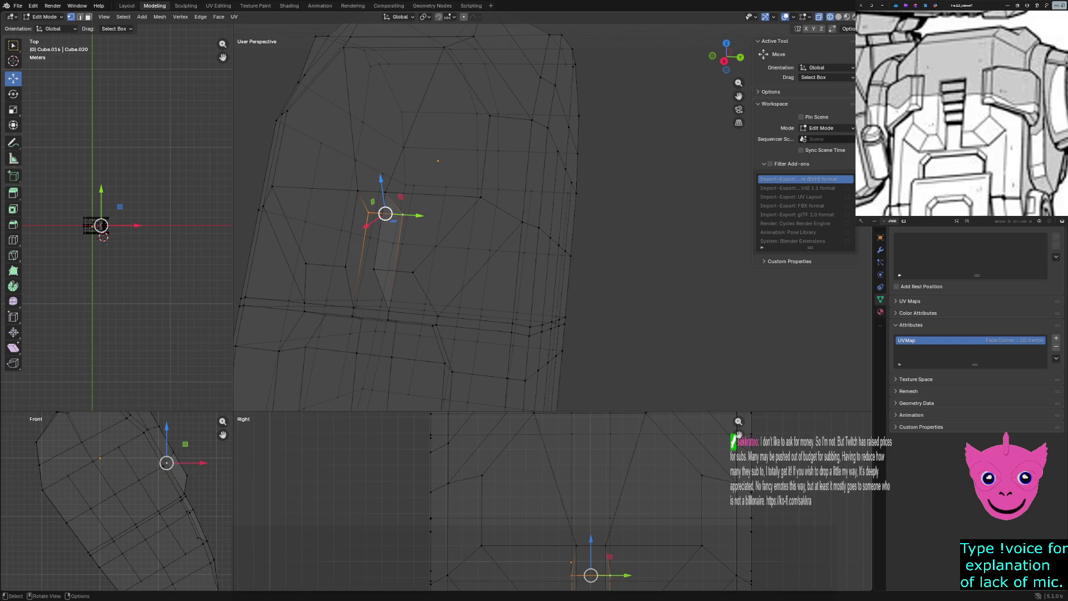
{"action": "key", "text": "g"}
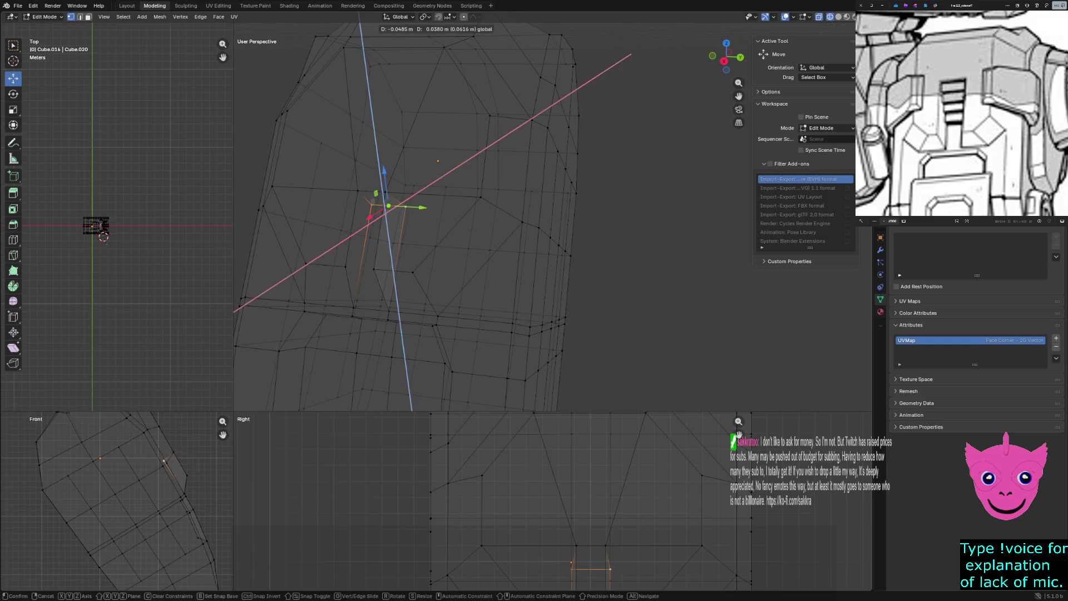
{"action": "left_click", "coordinate": [386, 215]}
{"action": "key", "text": "ctrl+z"}
Undo a Y move of the slot edge and raise the notch vertices along Z instead.
{"action": "key", "text": "g"}
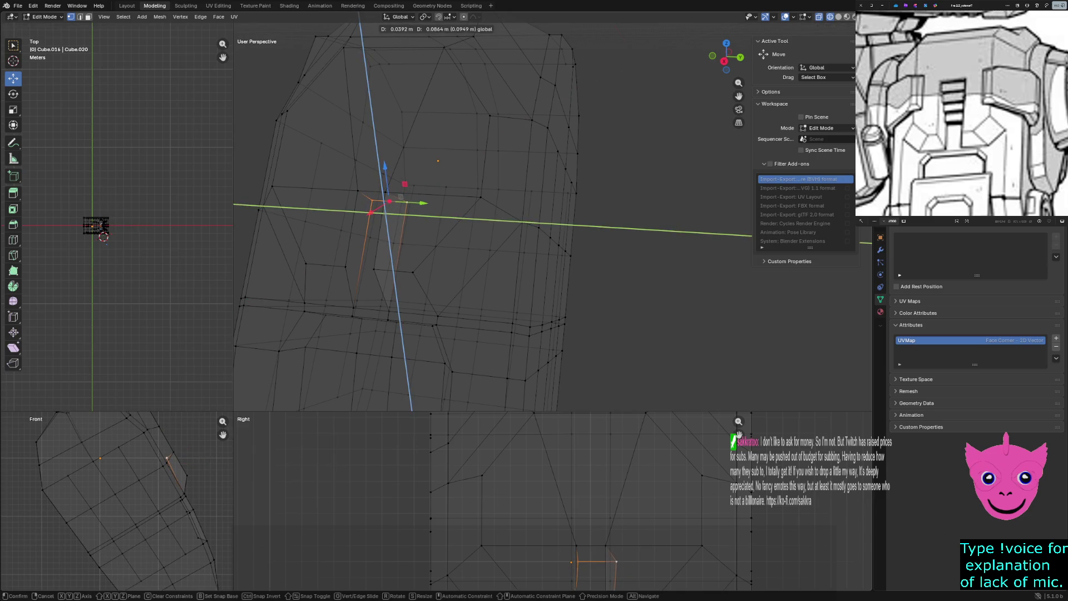
{"action": "key", "text": "Return"}
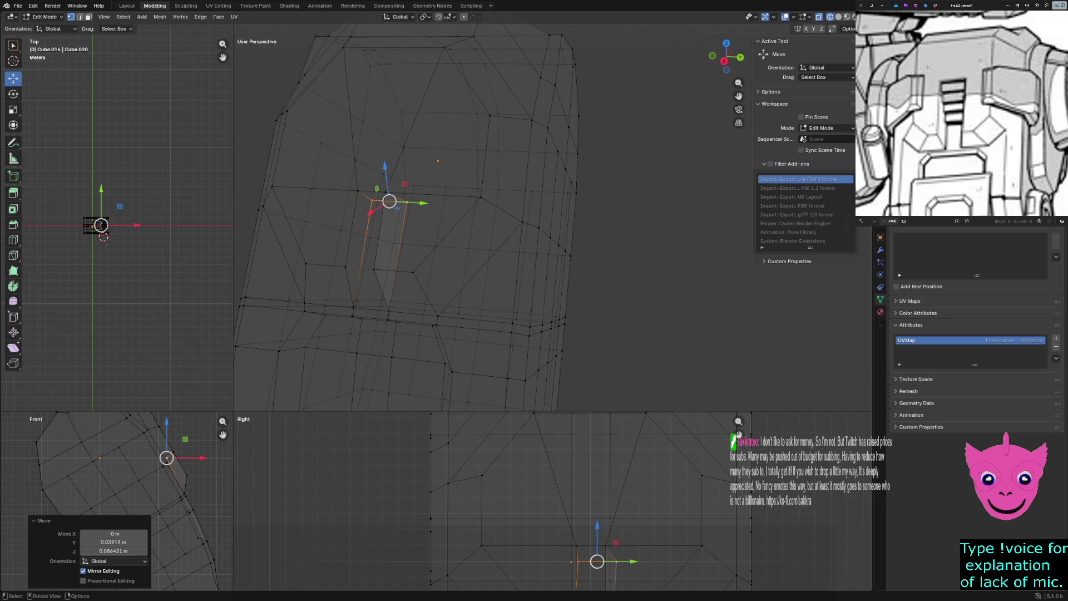
{"action": "key", "text": "ctrl+z"}
{"action": "key", "text": "g"}
{"action": "key", "text": "z"}
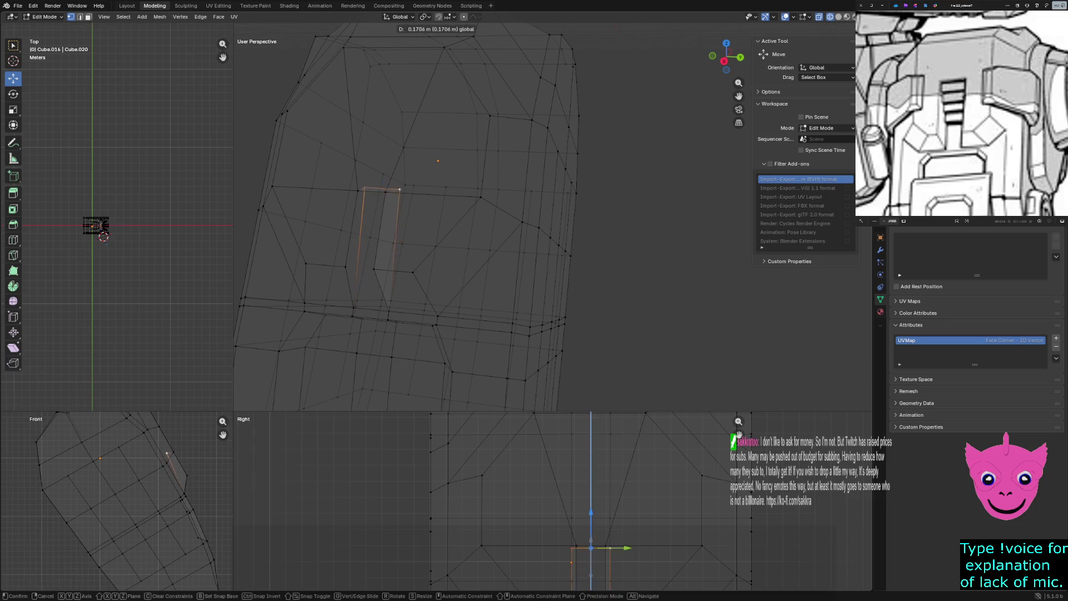
{"action": "key", "text": "Return"}
{"action": "scroll", "coordinate": [542, 501], "scroll_direction": "up", "scroll_amount": 2}
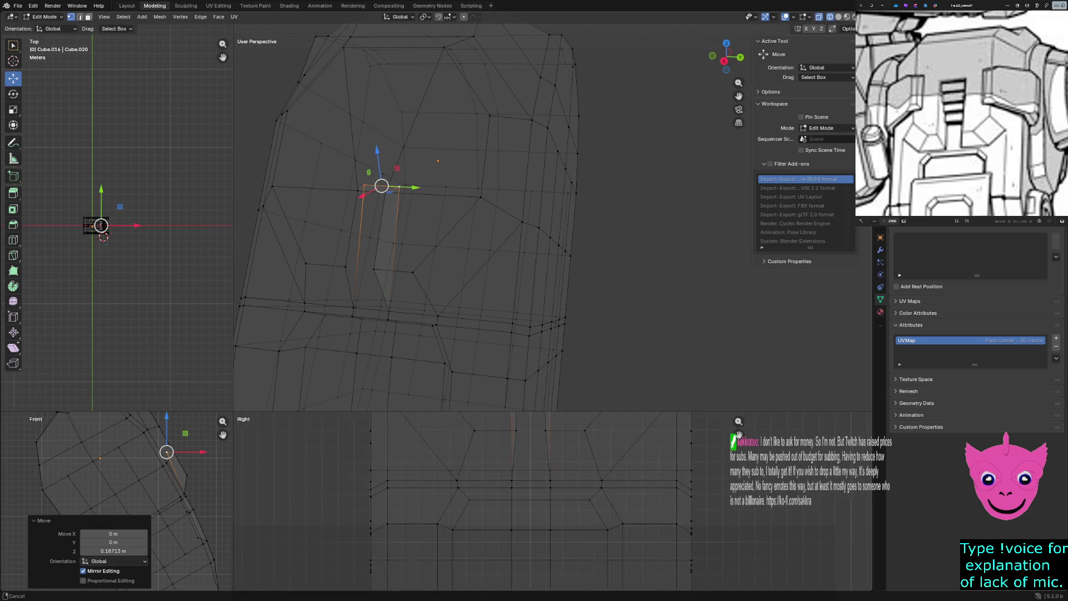
{"action": "scroll", "coordinate": [543, 501], "scroll_direction": "up", "scroll_amount": 2}
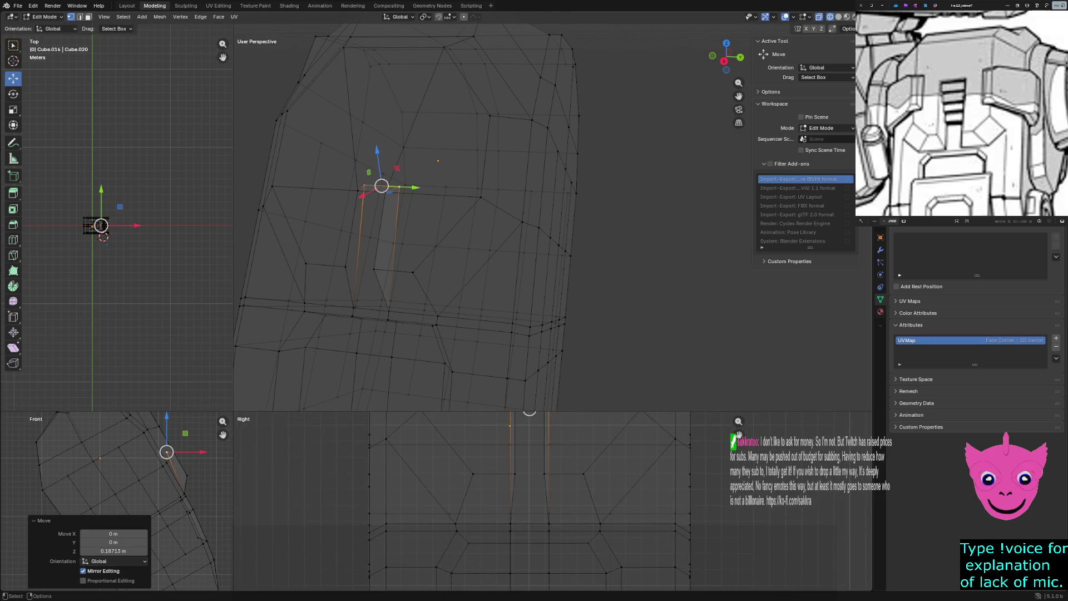
Slide the lower notch vertices along Y to narrow the slot.
{"action": "left_click", "coordinate": [514, 474]}
{"action": "left_click_drag", "start_coordinate": [550, 474], "coordinate": [578, 467]}
{"action": "left_click", "coordinate": [545, 474]}
{"action": "scroll", "coordinate": [528, 501], "scroll_direction": "up", "scroll_amount": 3}
{"action": "scroll", "coordinate": [527, 501], "scroll_direction": "up", "scroll_amount": 3}
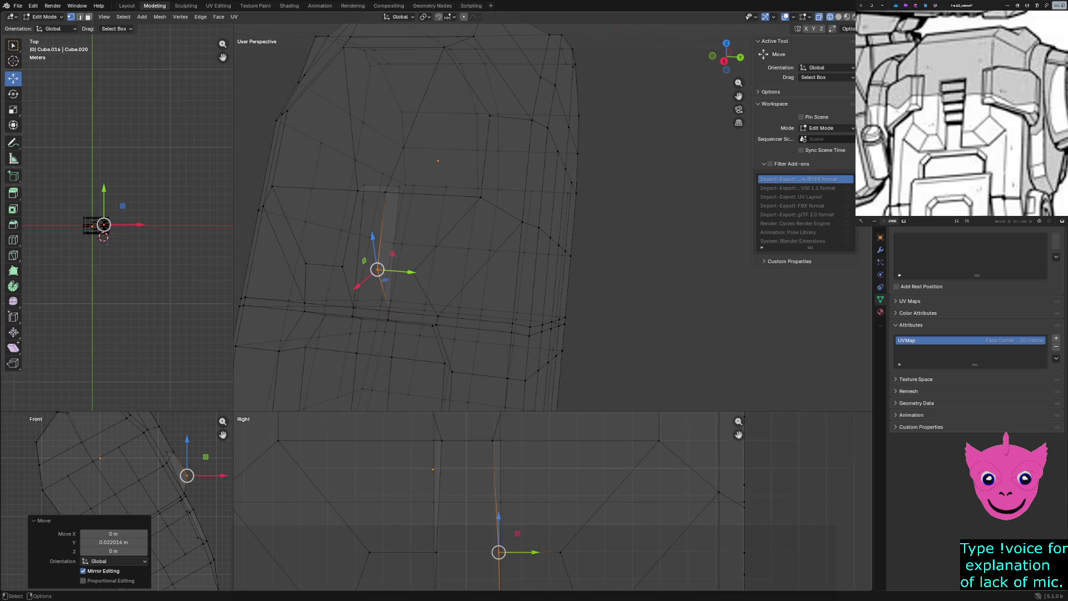
{"action": "left_click", "coordinate": [438, 438]}
{"action": "key", "text": "g"}
{"action": "key", "text": "y"}
{"action": "left_click", "coordinate": [438, 451]}
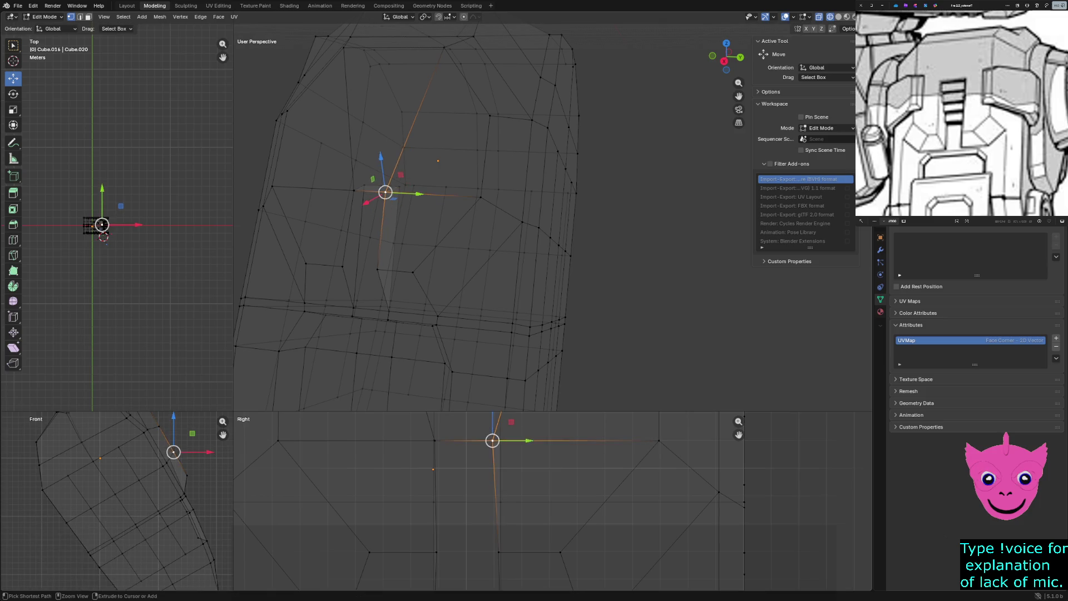
{"action": "key", "text": "g"}
{"action": "key", "text": "y"}
{"action": "left_click", "coordinate": [535, 441]}
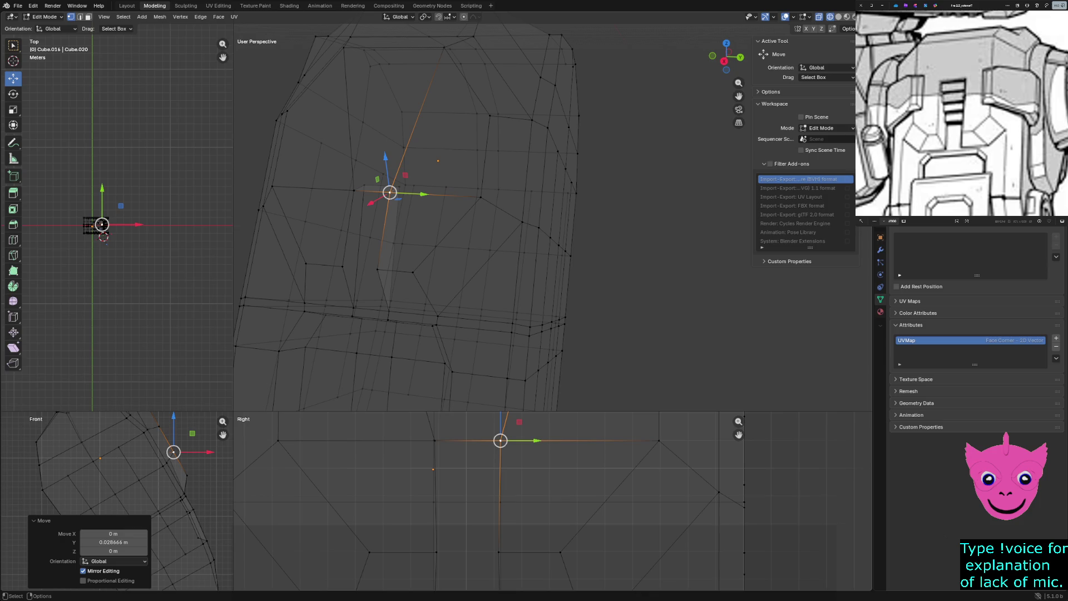
{"action": "scroll", "coordinate": [501, 467], "scroll_direction": "down", "scroll_amount": 4}
View the reshaped slot in solid shading from an orbited angle.
{"action": "left_click", "coordinate": [459, 516]}
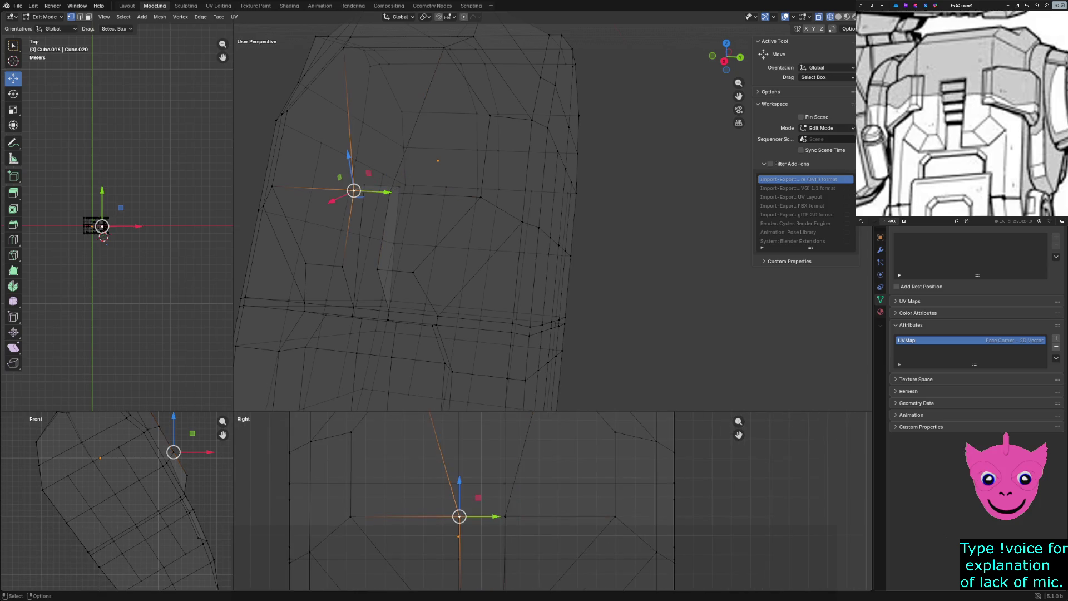
{"action": "key", "text": "z"}
{"action": "left_click", "coordinate": [379, 320]}
{"action": "mouse_move", "coordinate": [451, 317]}
{"action": "middle_mouse_down"}
{"action": "mouse_move", "coordinate": [445, 347]}
{"action": "mouse_move", "coordinate": [469, 328]}
{"action": "mouse_move", "coordinate": [455, 163]}
{"action": "middle_mouse_up"}
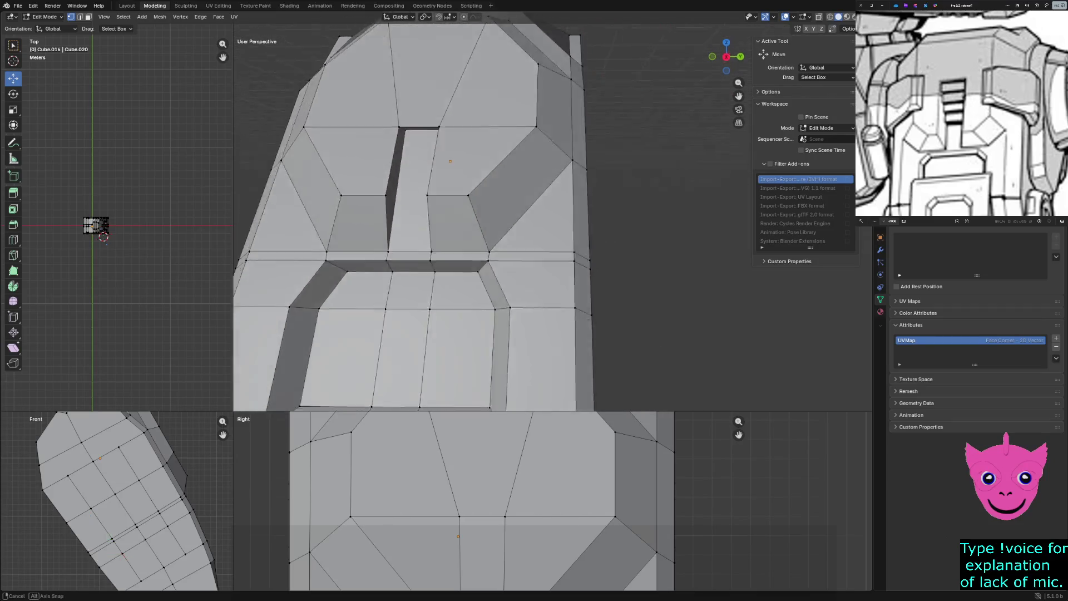
Move the slot's top edge so the vent opening cuts deeper into the raised section.
{"action": "left_click", "coordinate": [427, 76]}
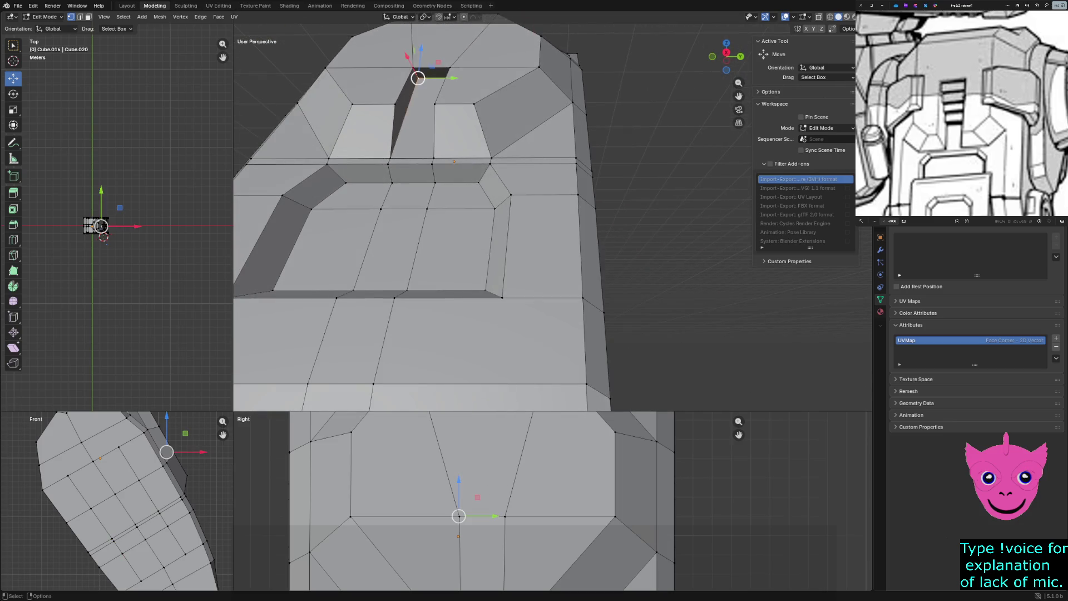
{"action": "middle_click_drag", "start_coordinate": [451, 209], "coordinate": [468, 251]}
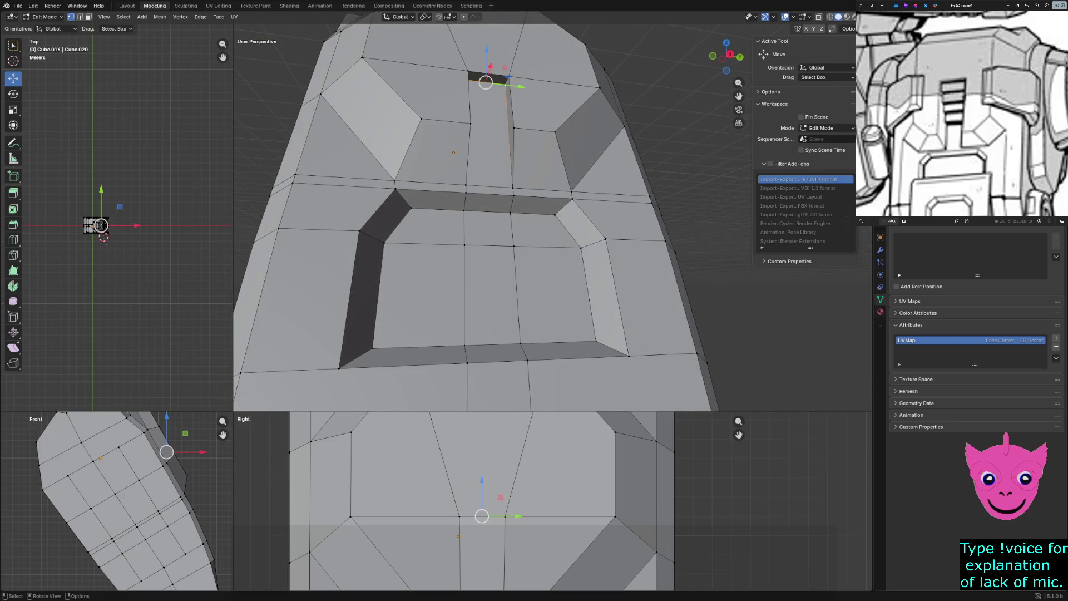
{"action": "scroll", "coordinate": [167, 467], "scroll_direction": "up", "scroll_amount": 3}
{"action": "key", "text": "g"}
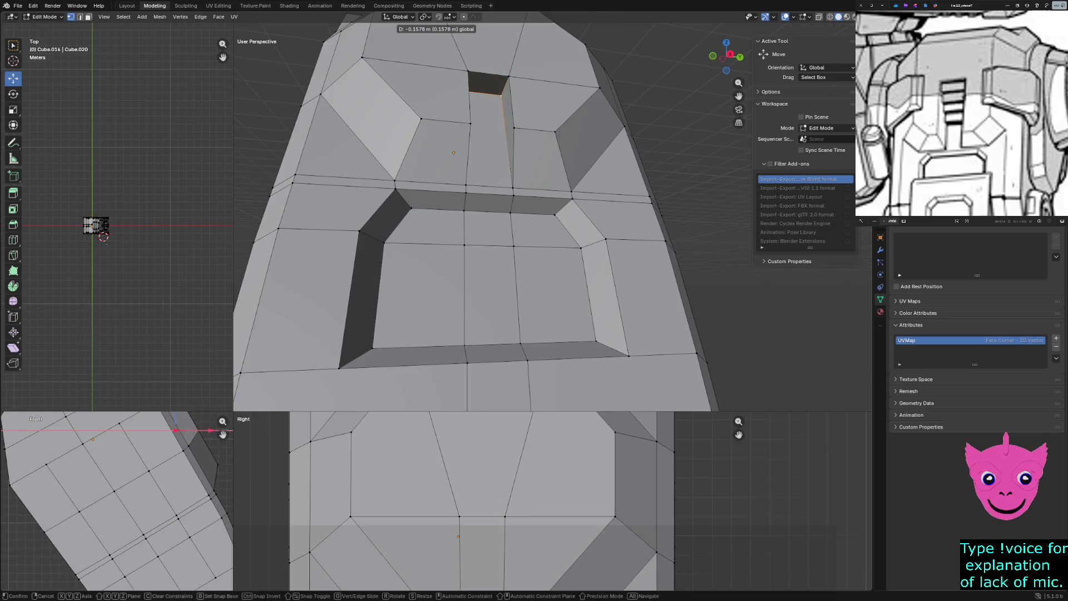
{"action": "key", "text": "Return"}
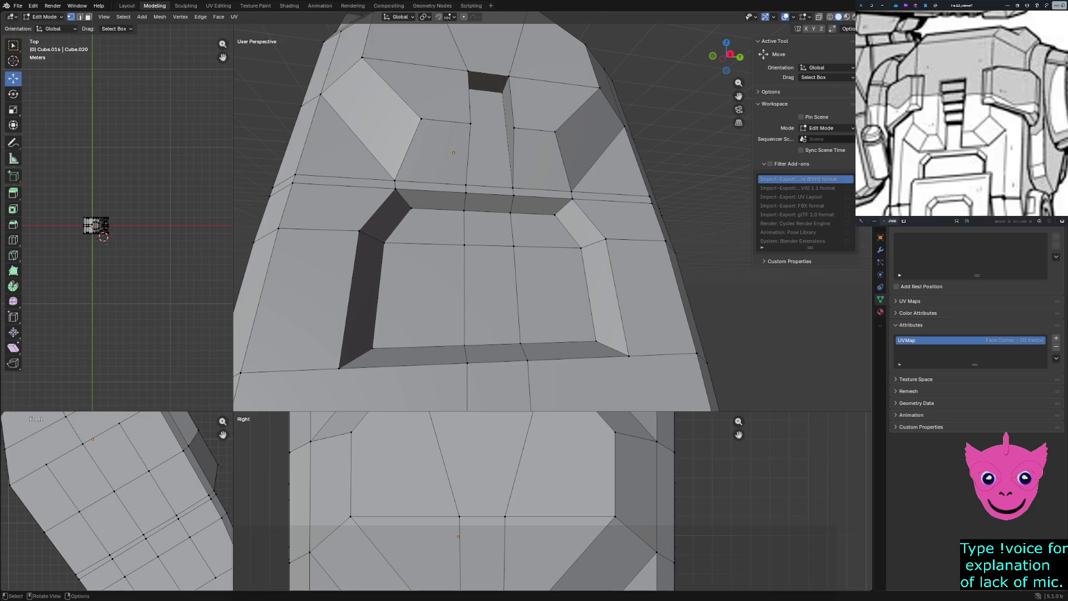
Shift the slot's top face back along X to deepen the vent, checking it from several angles.
{"action": "middle_click_drag", "start_coordinate": [450, 209], "coordinate": [468, 217]}
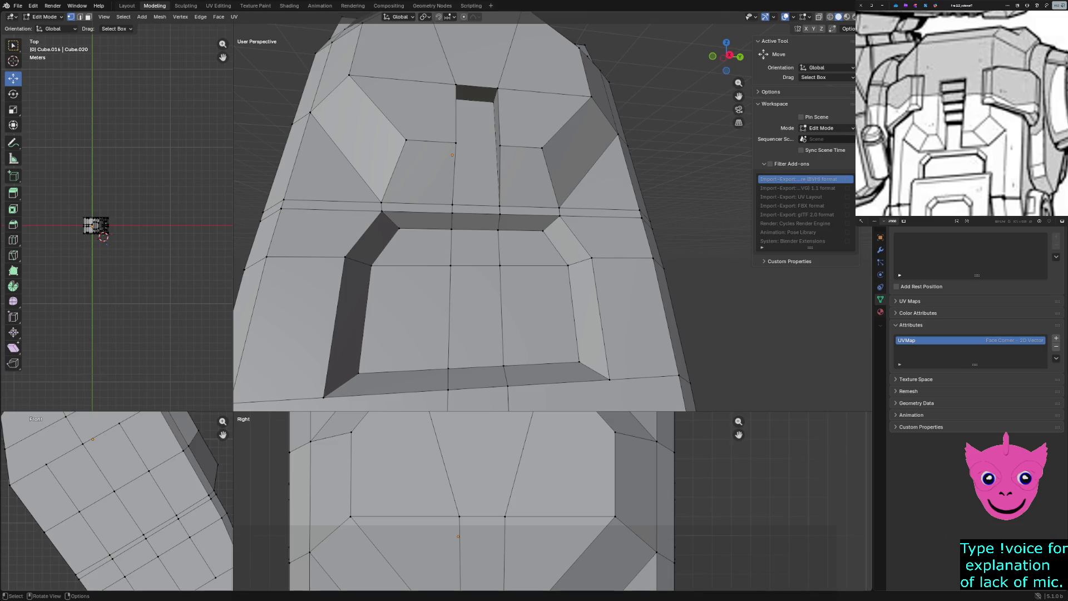
{"action": "middle_click_drag", "start_coordinate": [451, 209], "coordinate": [442, 213]}
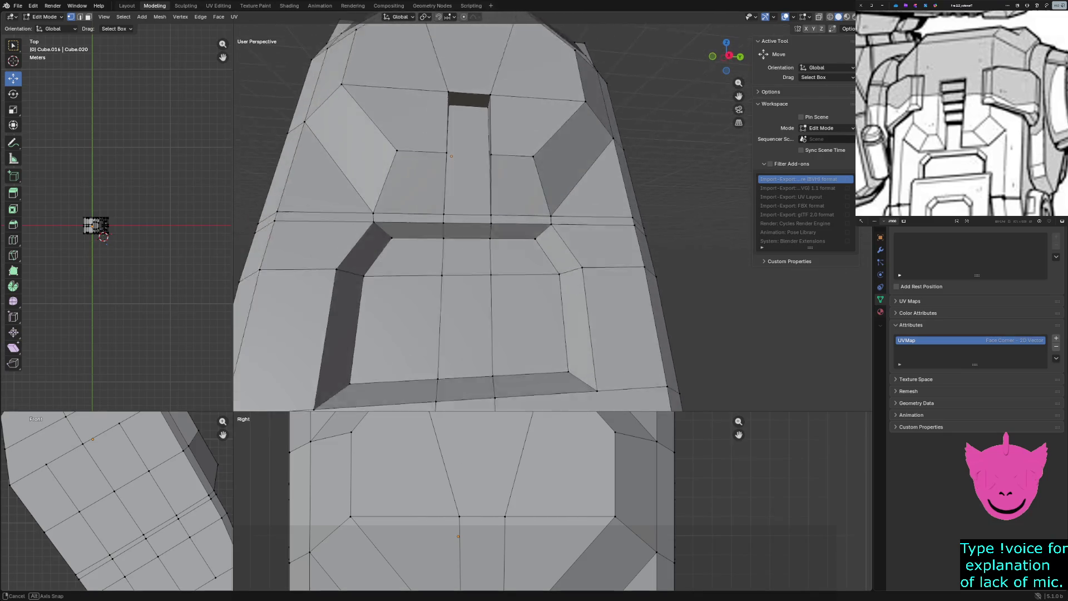
{"action": "middle_click_drag", "start_coordinate": [450, 154], "coordinate": [451, 157]}
{"action": "left_click", "coordinate": [468, 113]}
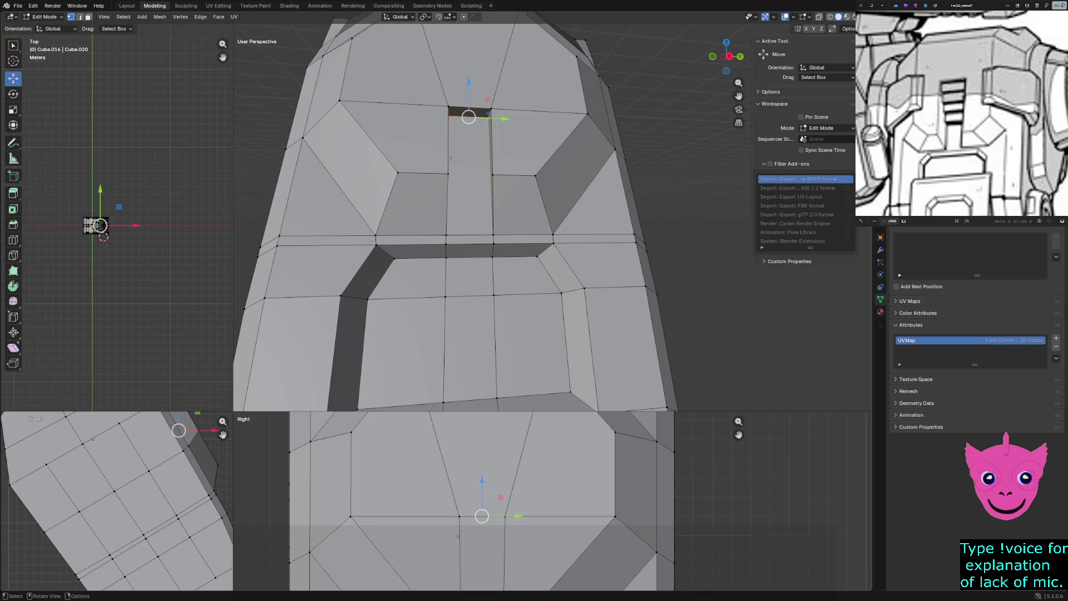
{"action": "key", "text": "g"}
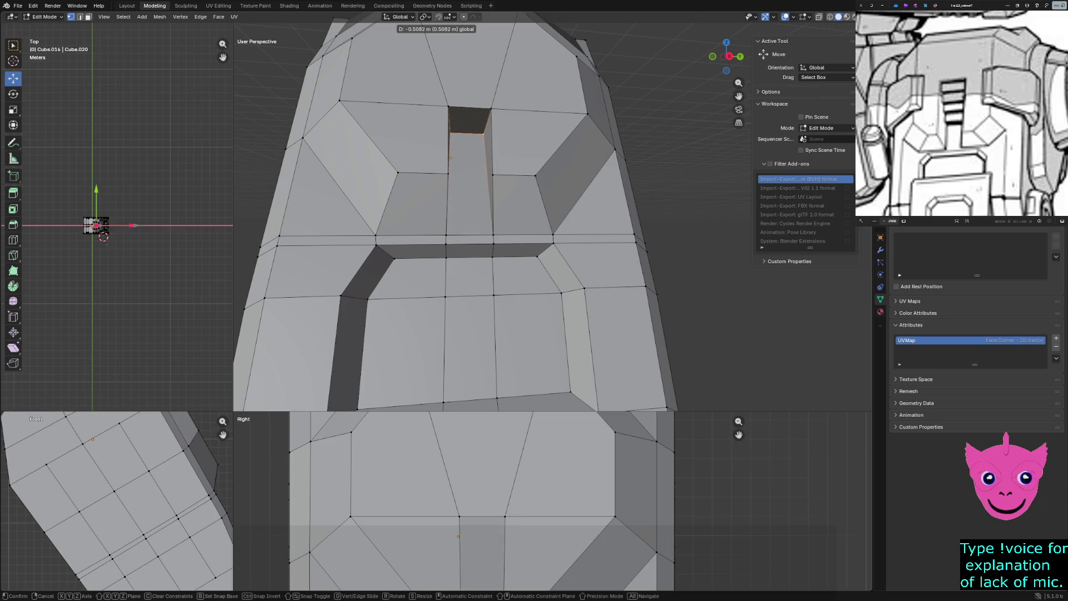
{"action": "key", "text": "Return"}
{"action": "middle_click_drag", "start_coordinate": [501, 250], "coordinate": [392, 209]}
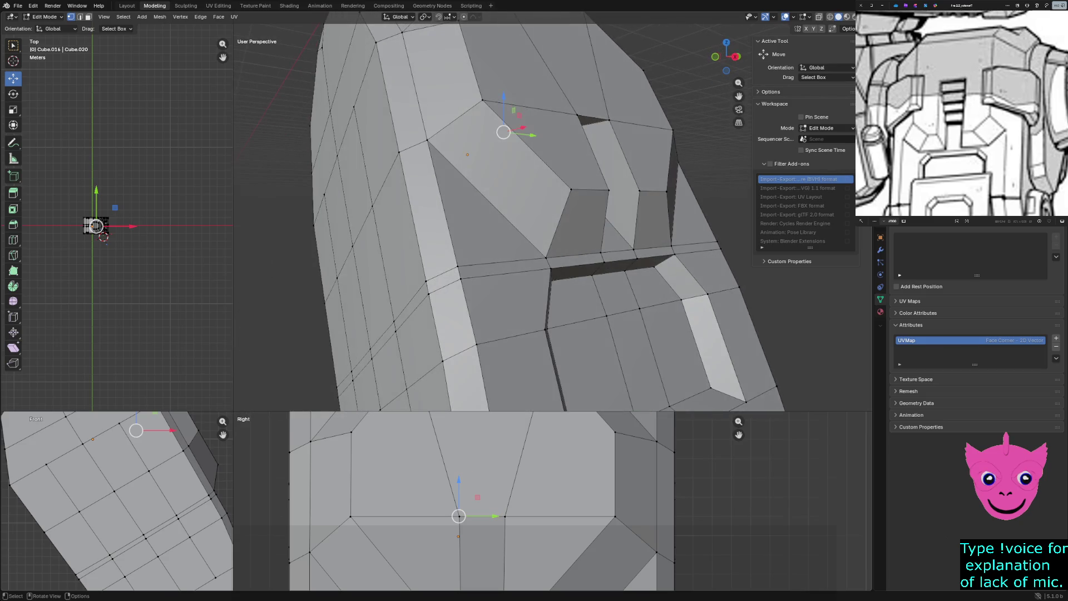
Reposition the vertex on the slot's slanted side in wireframe, then inspect in solid shading and deselect.
{"action": "key", "text": "z"}
{"action": "left_click", "coordinate": [100, 467]}
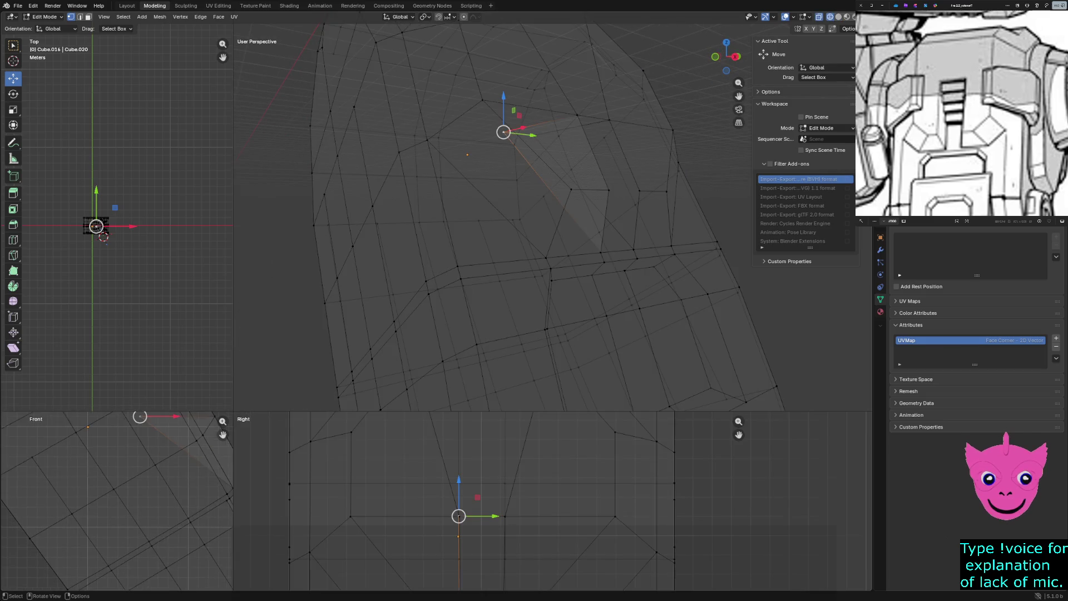
{"action": "key", "text": "g"}
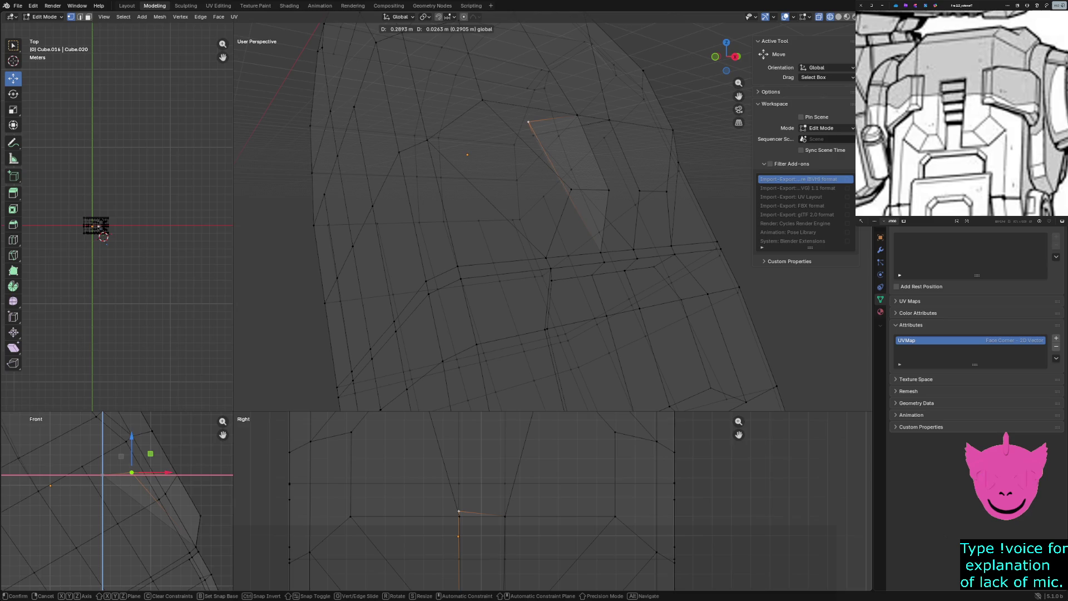
{"action": "left_click", "coordinate": [590, 270]}
{"action": "key", "text": "z"}
{"action": "left_click", "coordinate": [655, 269]}
{"action": "middle_click_drag", "start_coordinate": [534, 209], "coordinate": [442, 150]}
{"action": "mouse_move", "coordinate": [501, 208]}
{"action": "middle_mouse_down"}
{"action": "mouse_move", "coordinate": [543, 226]}
{"action": "mouse_move", "coordinate": [467, 251]}
{"action": "mouse_move", "coordinate": [501, 209]}
{"action": "middle_mouse_up"}
{"action": "key", "text": "alt+a"}
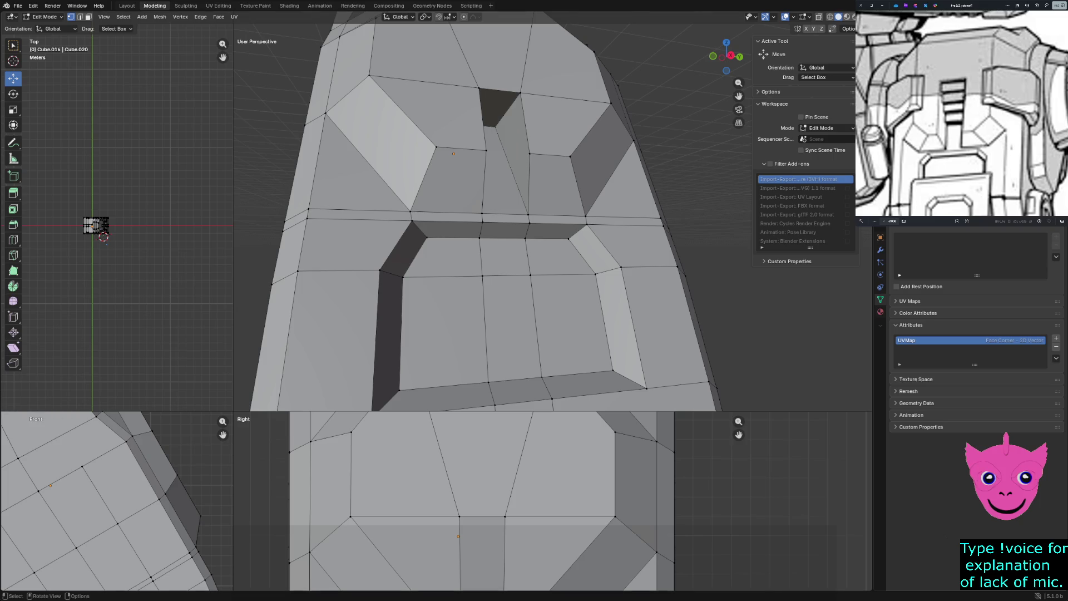
Toggle wireframe shading on the top section and leave Edit Mode for Object Mode.
{"action": "key", "text": "z"}
{"action": "left_click", "coordinate": [310, 215]}
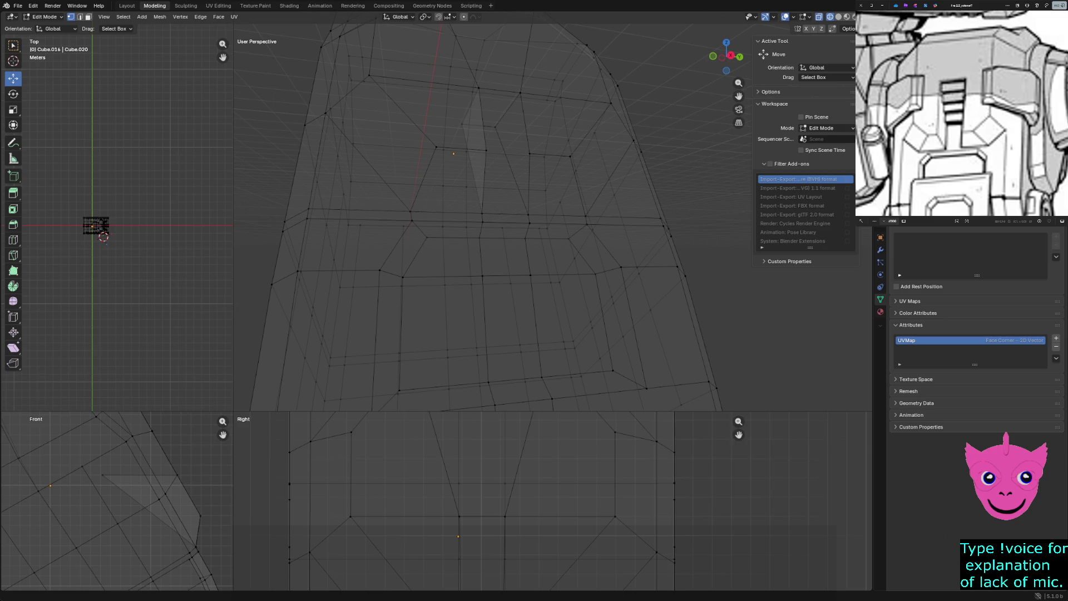
{"action": "left_click", "coordinate": [546, 228]}
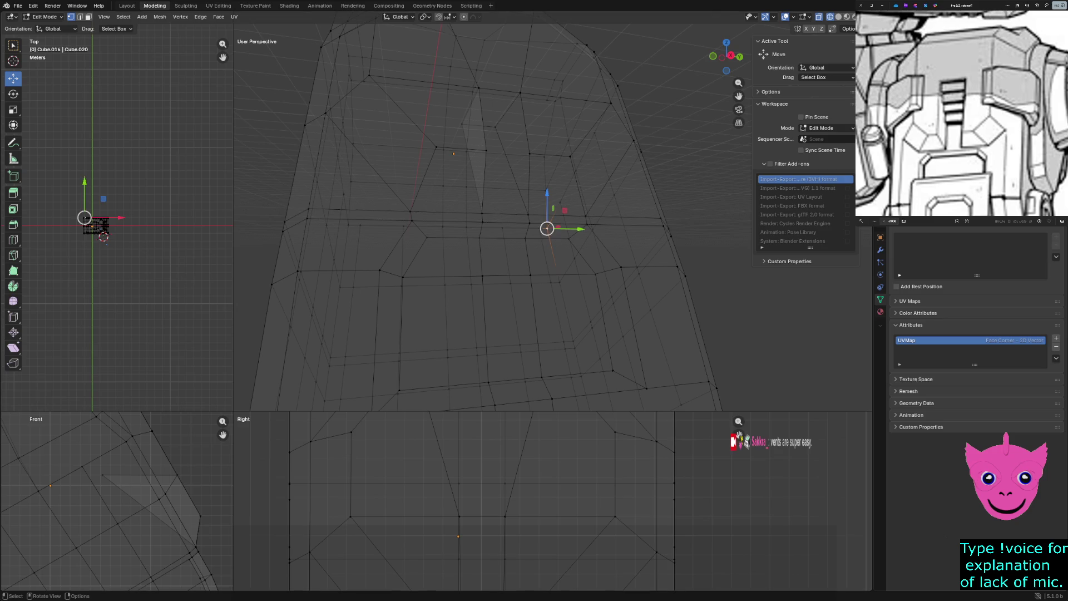
{"action": "key", "text": "shift+z"}
{"action": "key", "text": "shift+z"}
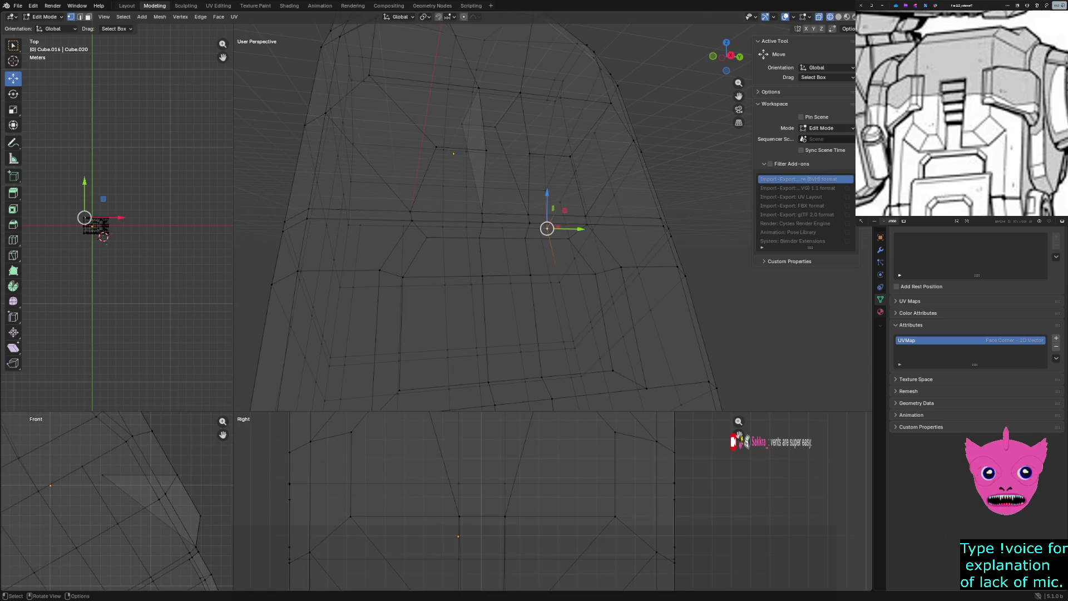
{"action": "key", "text": "Tab"}
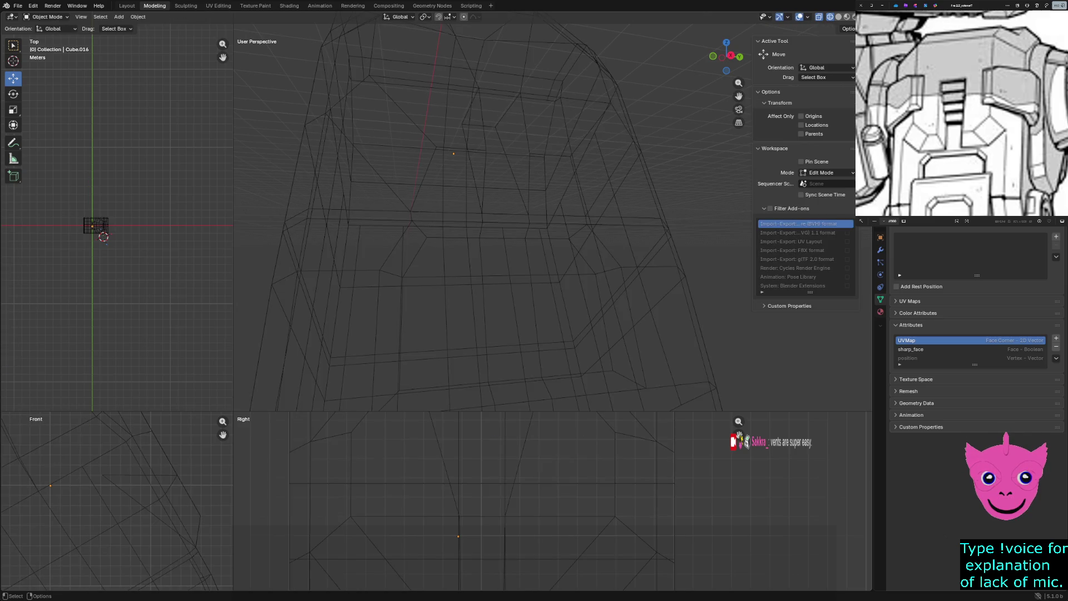
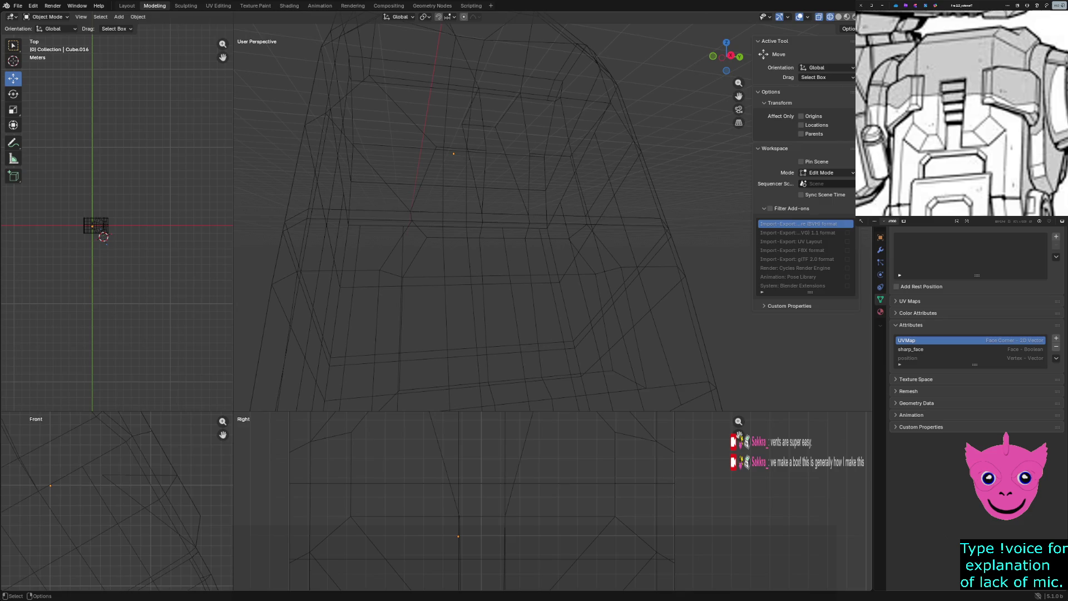
Inspect the head mesh from several sides in solid shading, then view it in wireframe.
{"action": "mouse_move", "coordinate": [476, 222]}
{"action": "middle_mouse_down"}
{"action": "mouse_move", "coordinate": [500, 222]}
{"action": "mouse_move", "coordinate": [484, 234]}
{"action": "middle_mouse_up"}
{"action": "key", "text": "z"}
{"action": "left_click", "coordinate": [477, 275]}
{"action": "scroll", "coordinate": [500, 222], "scroll_direction": "down", "scroll_amount": 3}
{"action": "scroll", "coordinate": [501, 222], "scroll_direction": "down", "scroll_amount": 2}
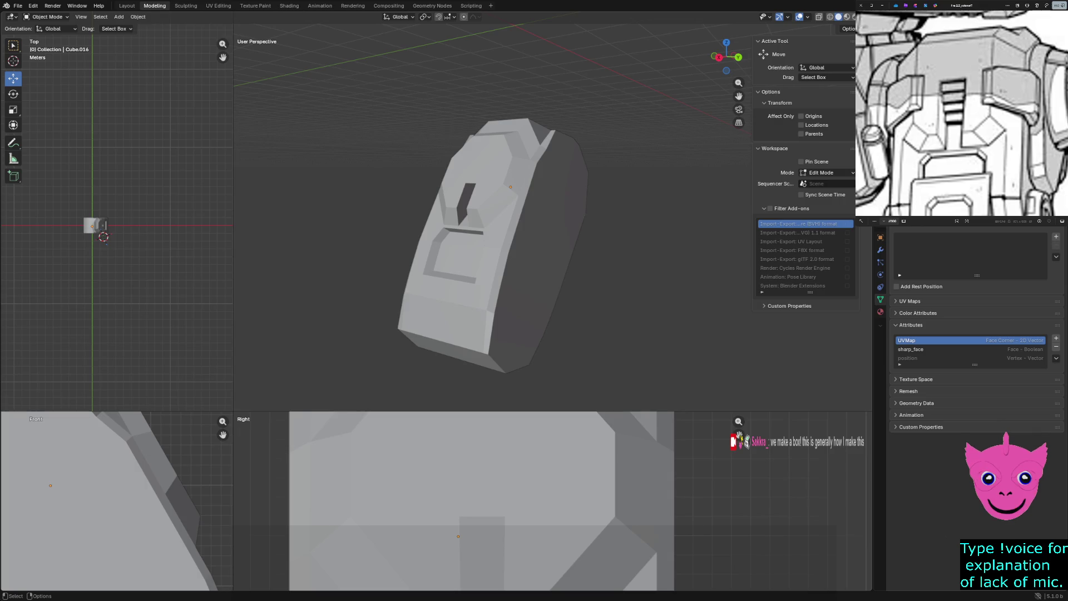
{"action": "scroll", "coordinate": [501, 223], "scroll_direction": "up", "scroll_amount": 3}
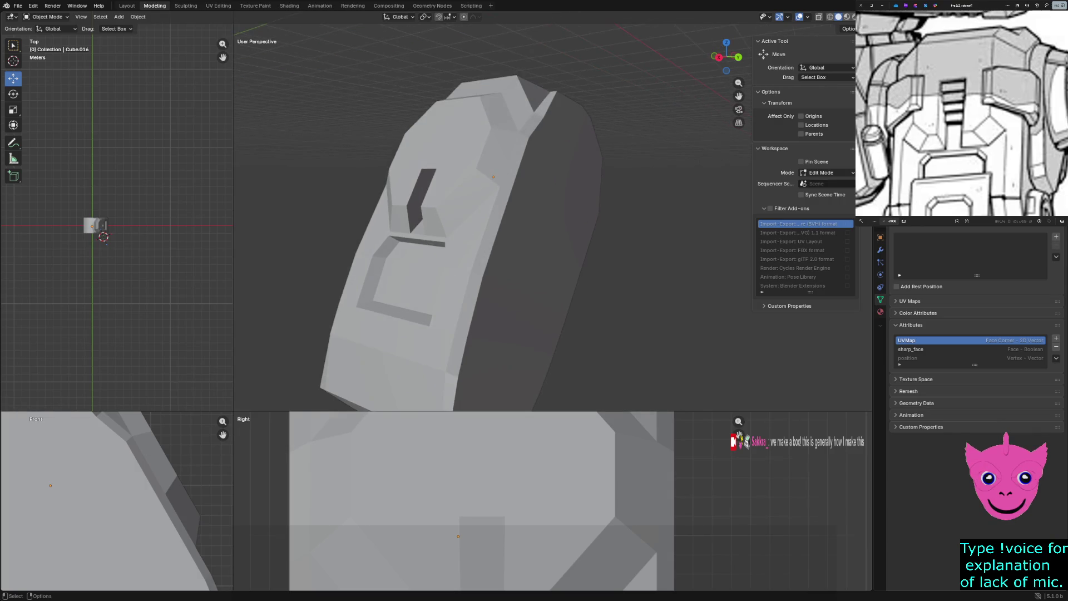
{"action": "middle_click_drag", "start_coordinate": [543, 222], "coordinate": [467, 234]}
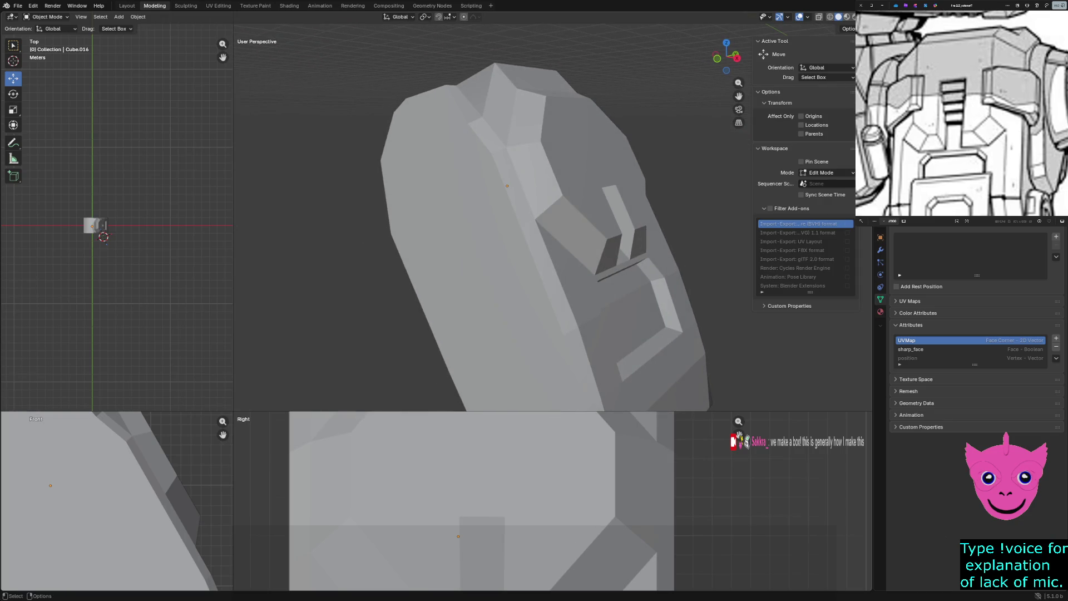
{"action": "middle_click_drag", "start_coordinate": [542, 226], "coordinate": [434, 233]}
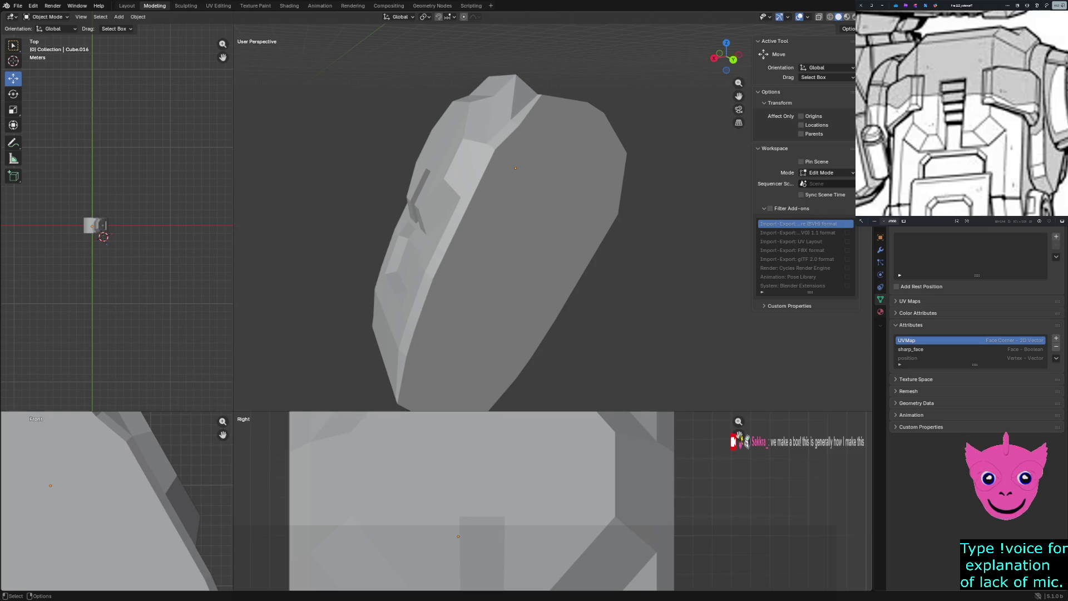
{"action": "middle_click_drag", "start_coordinate": [501, 234], "coordinate": [593, 218]}
{"action": "key", "text": "z"}
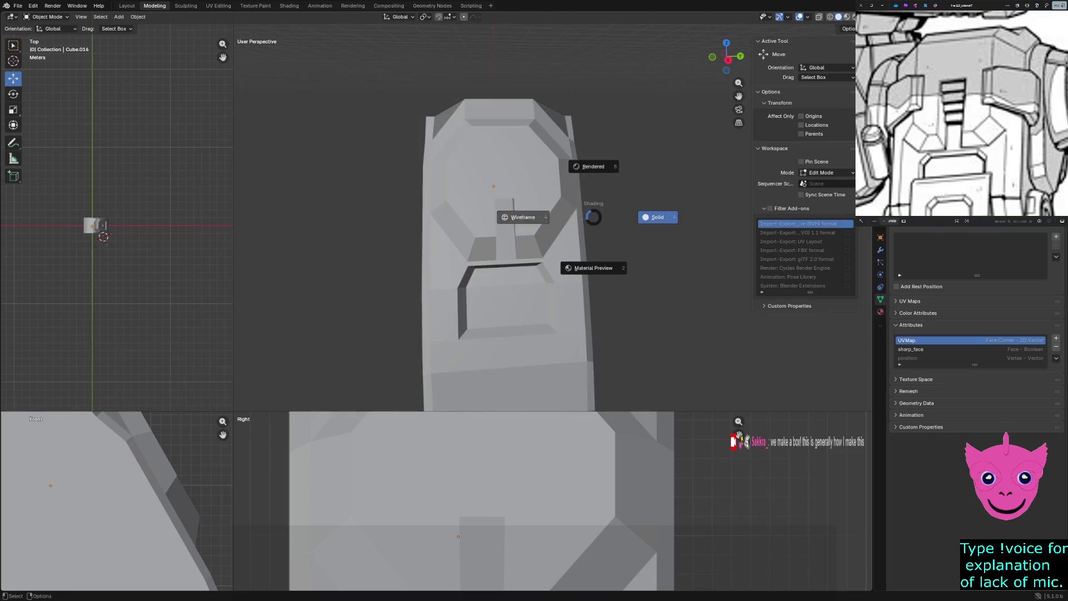
{"action": "left_click", "coordinate": [523, 218]}
{"action": "mouse_move", "coordinate": [523, 218]}
{"action": "middle_mouse_down"}
{"action": "mouse_move", "coordinate": [635, 251]}
{"action": "mouse_move", "coordinate": [585, 233]}
{"action": "middle_mouse_up"}
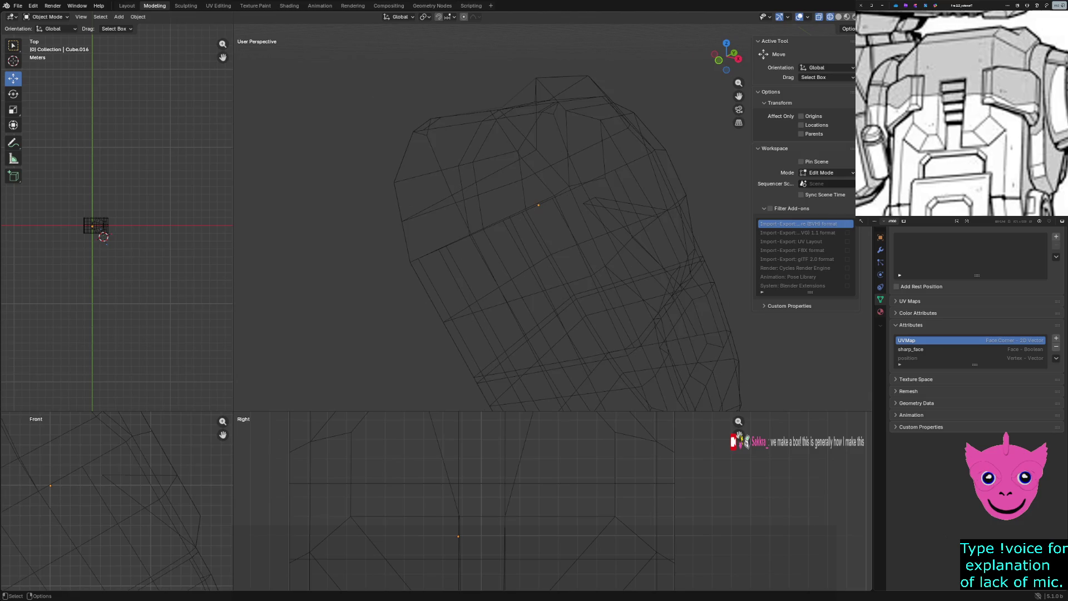
Edit the head mesh and lower its topmost vertex along Z.
{"action": "key", "text": "a"}
{"action": "key", "text": "Tab"}
{"action": "key", "text": "Tab"}
{"action": "key", "text": "Tab"}
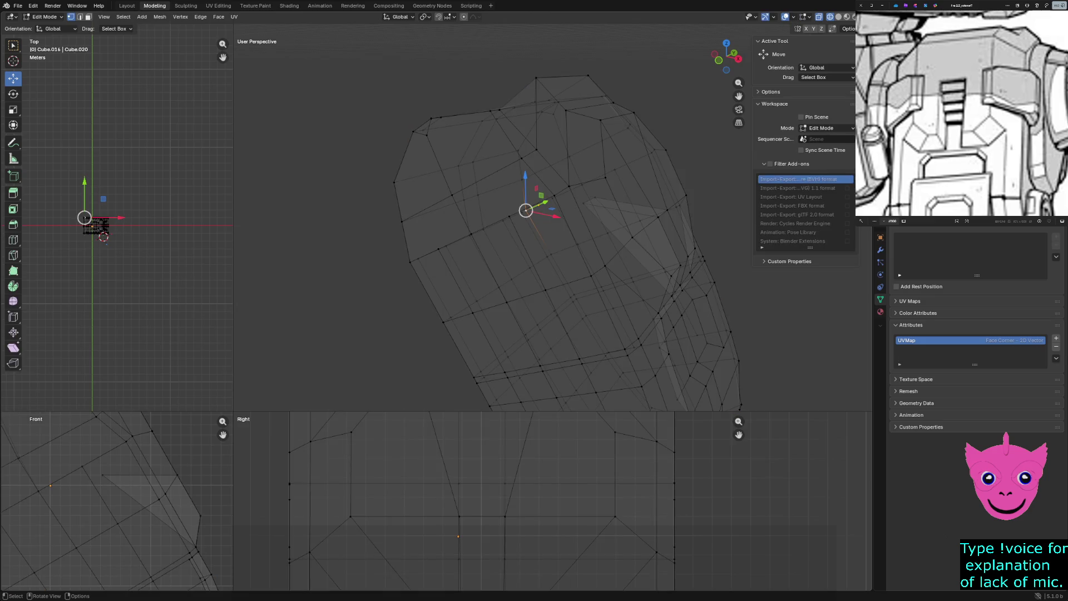
{"action": "left_click", "coordinate": [657, 217]}
{"action": "scroll", "coordinate": [117, 500], "scroll_direction": "down", "scroll_amount": 3}
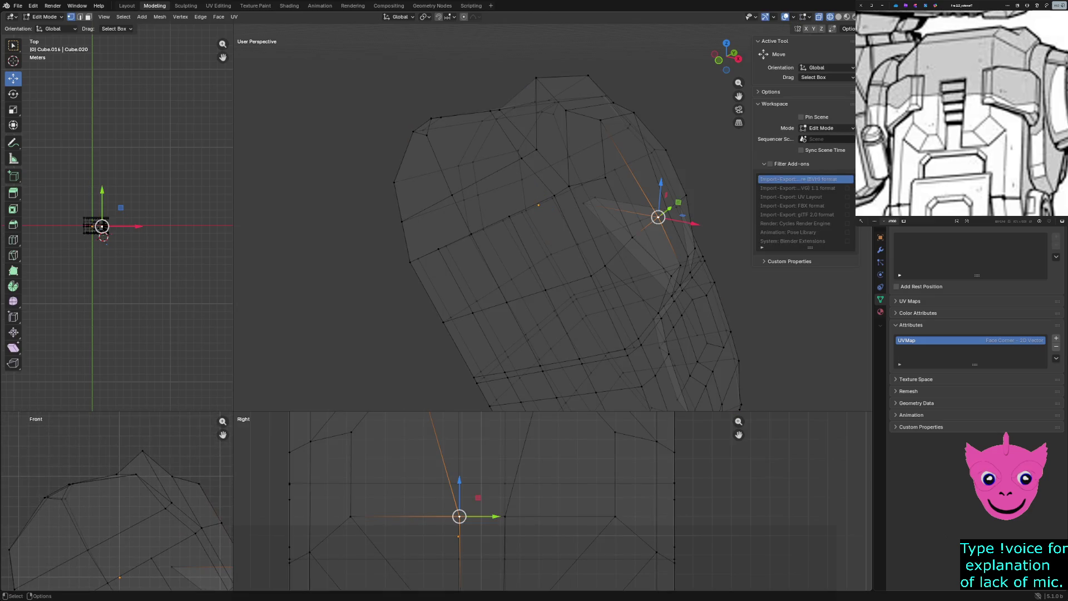
{"action": "left_click", "coordinate": [565, 78]}
{"action": "key", "text": "g"}
{"action": "key", "text": "z"}
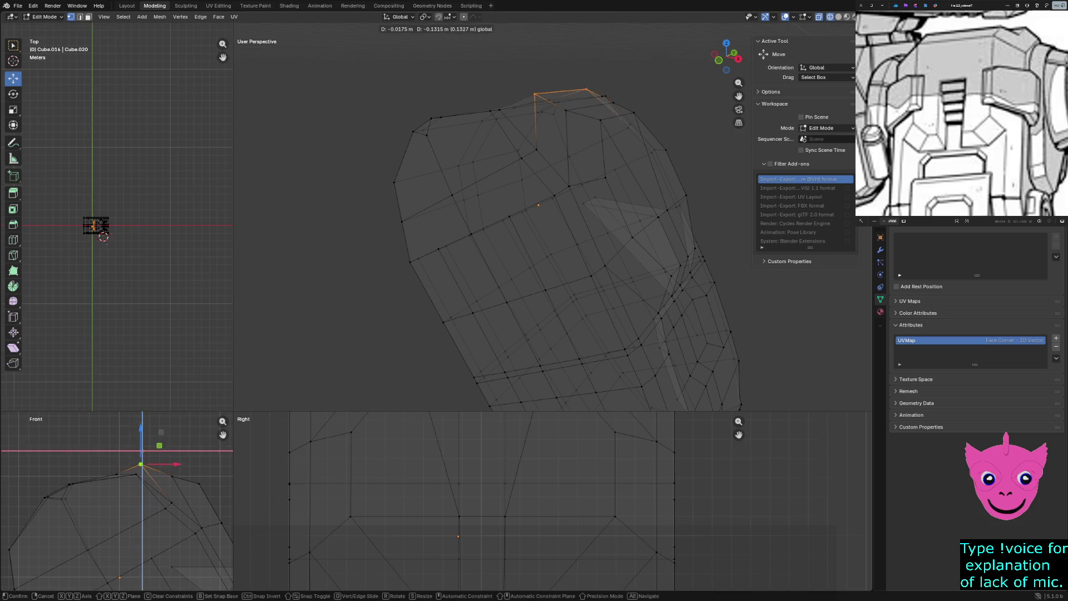
{"action": "key", "text": "Return"}
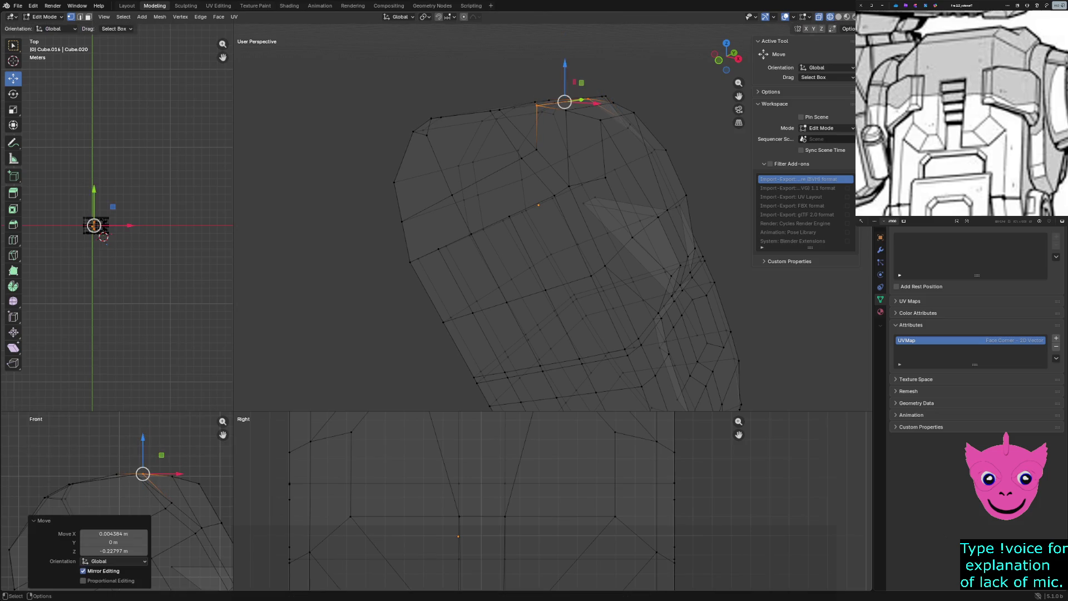
Delete the neighbouring top corner vertex and check the reshaped top in solid shading.
{"action": "left_click", "coordinate": [634, 113]}
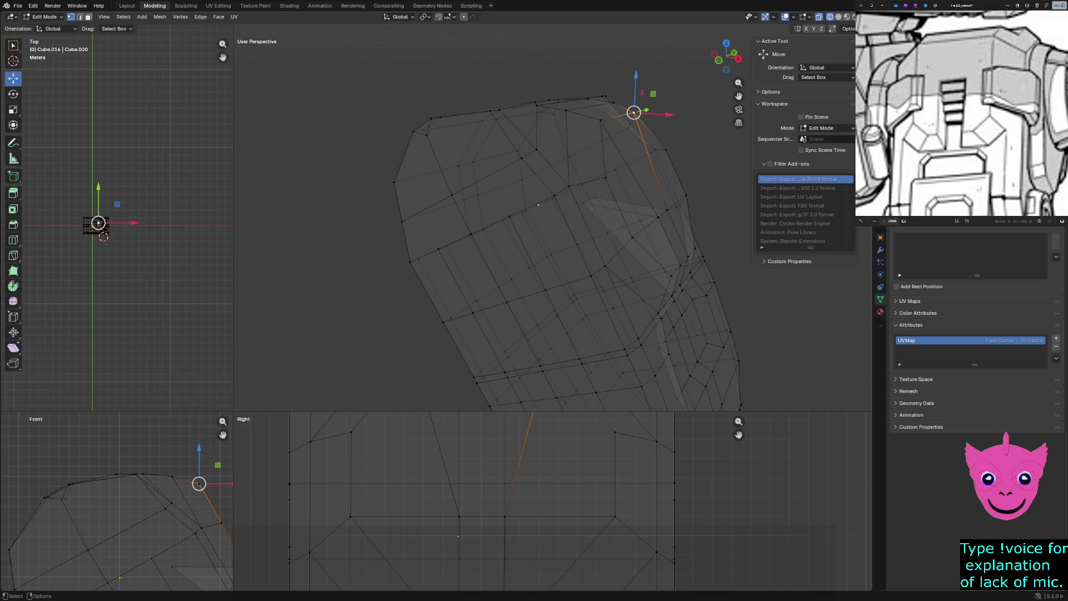
{"action": "key", "text": "x"}
{"action": "left_click", "coordinate": [615, 347]}
{"action": "key", "text": "z"}
{"action": "left_click", "coordinate": [584, 275]}
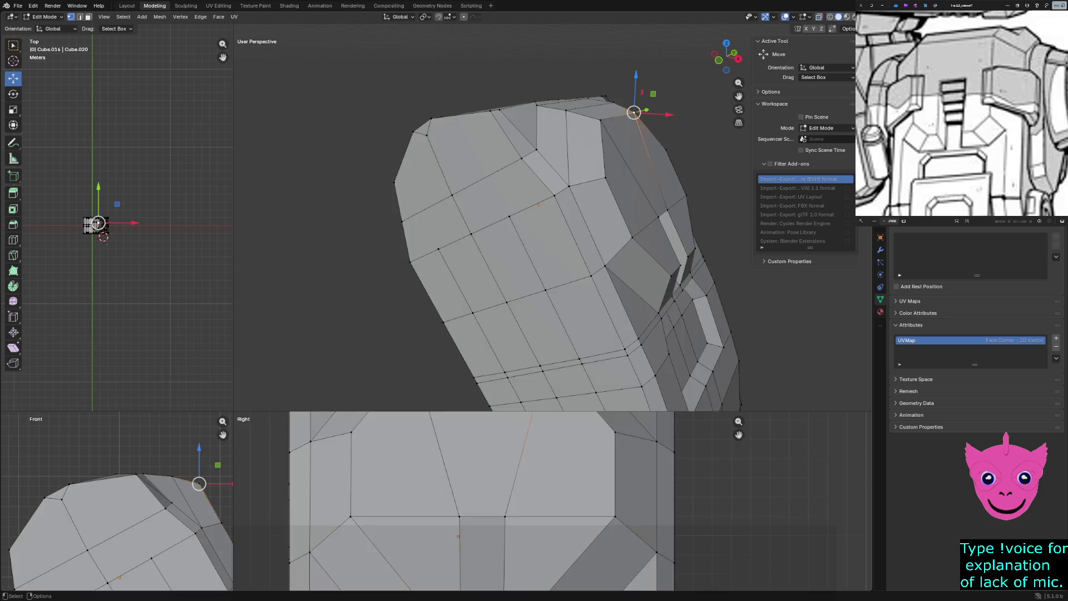
{"action": "middle_click_drag", "start_coordinate": [542, 250], "coordinate": [435, 251]}
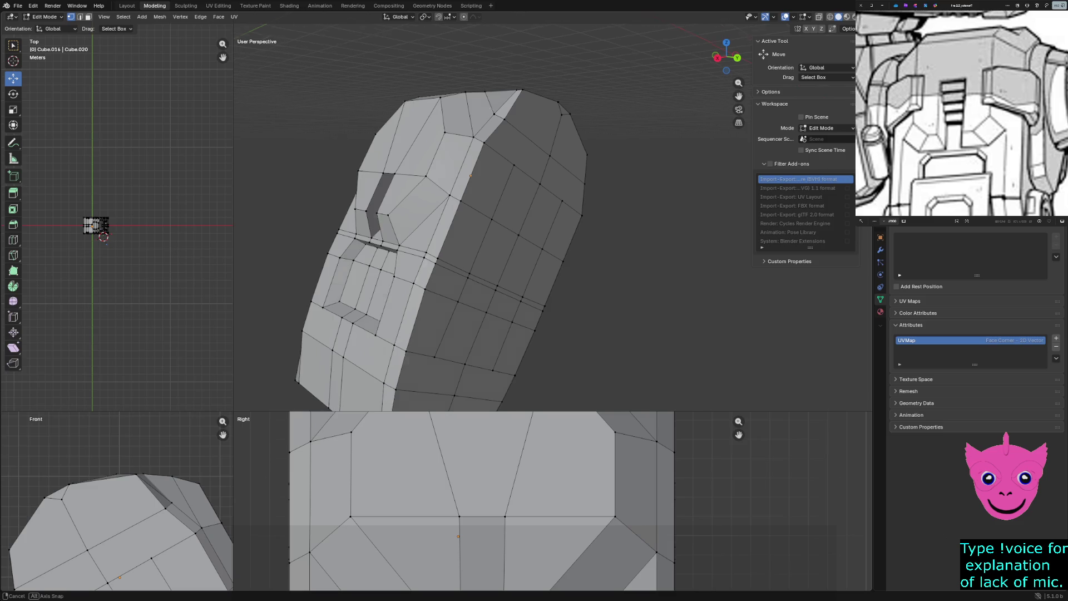
{"action": "middle_click_drag", "start_coordinate": [542, 251], "coordinate": [417, 250]}
{"action": "middle_click_drag", "start_coordinate": [542, 250], "coordinate": [418, 268]}
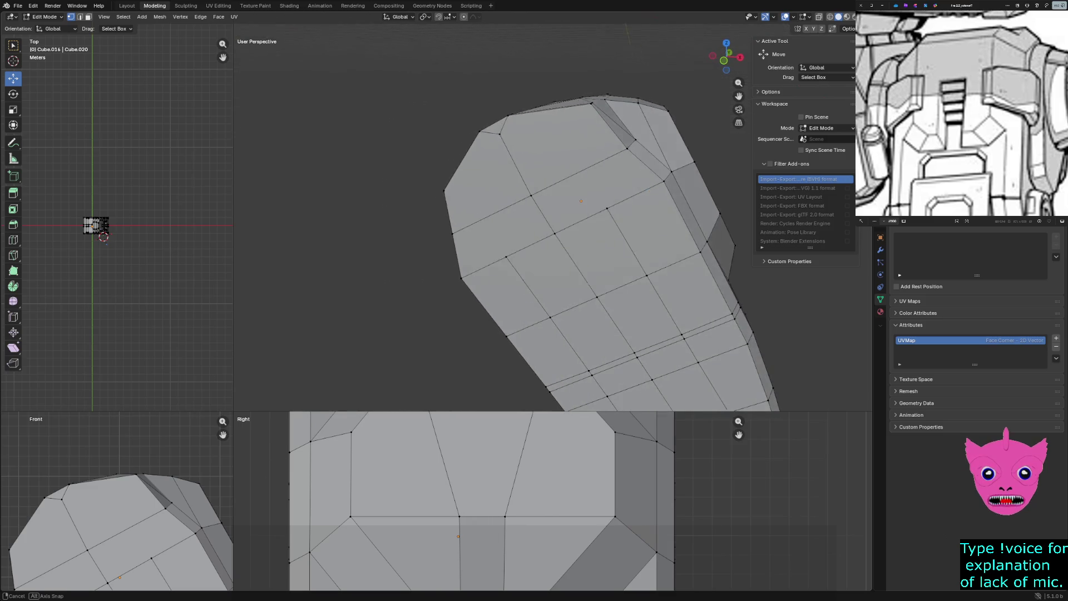
{"action": "left_click_drag", "start_coordinate": [476, 88], "coordinate": [522, 133]}
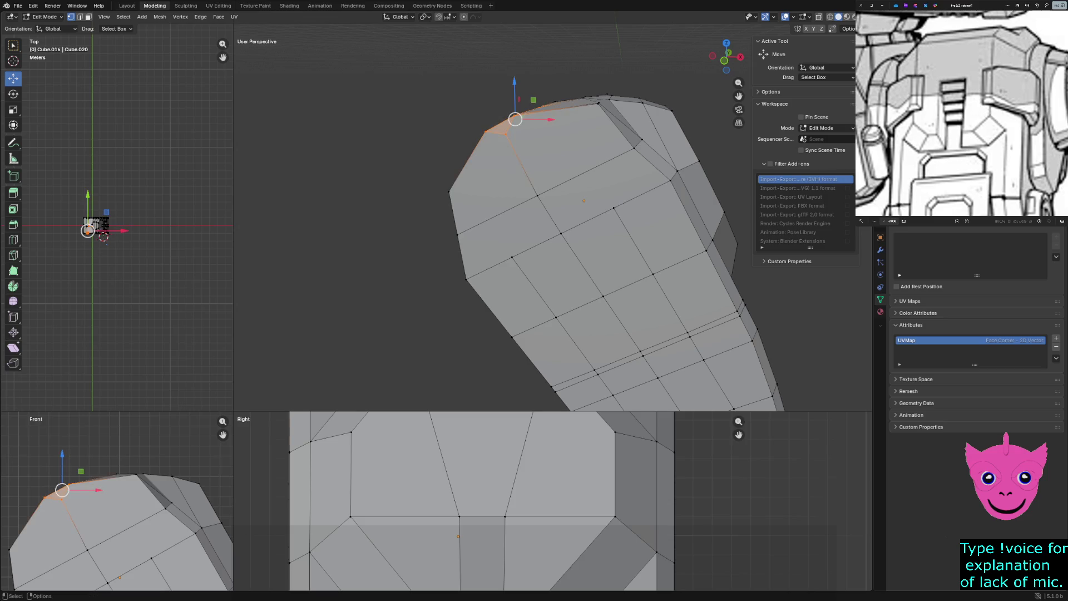
In wireframe, select the top vertices and move them down about 0.13 m and 0.08 m along X.
{"action": "key", "text": "z"}
{"action": "left_click", "coordinate": [573, 243]}
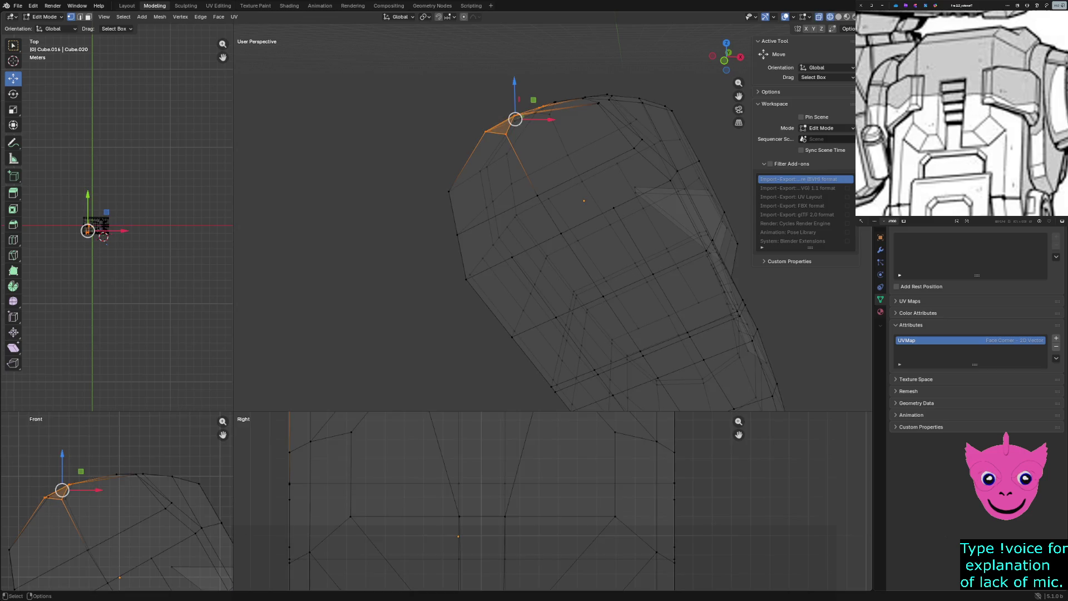
{"action": "left_click_drag", "start_coordinate": [31, 464], "coordinate": [81, 510]}
{"action": "left_click_drag", "start_coordinate": [103, 449], "coordinate": [155, 494], "text": "shift"}
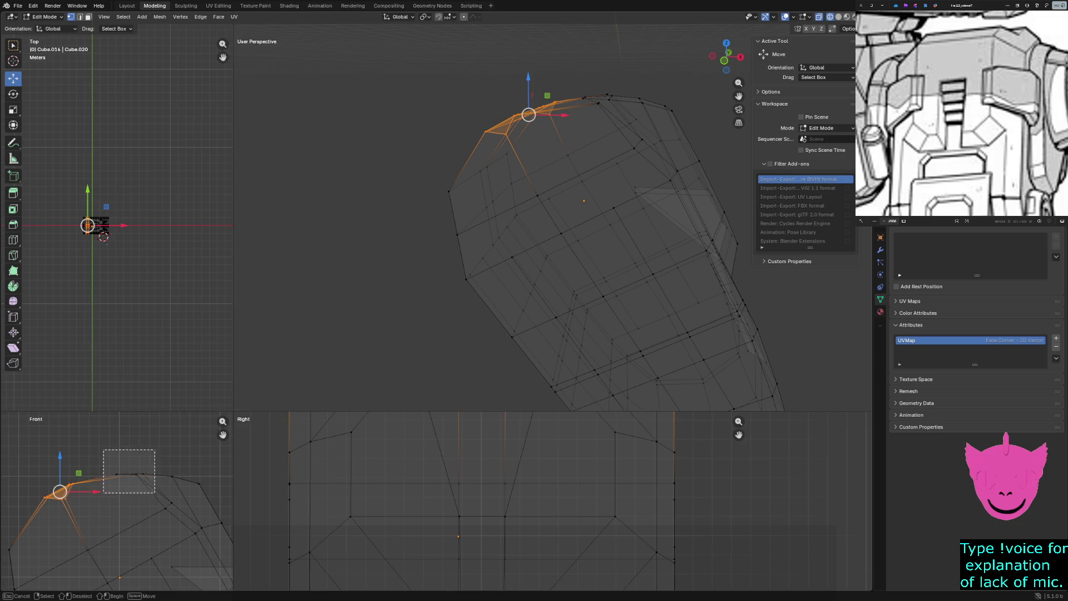
{"action": "left_click_drag", "start_coordinate": [87, 452], "coordinate": [86, 466]}
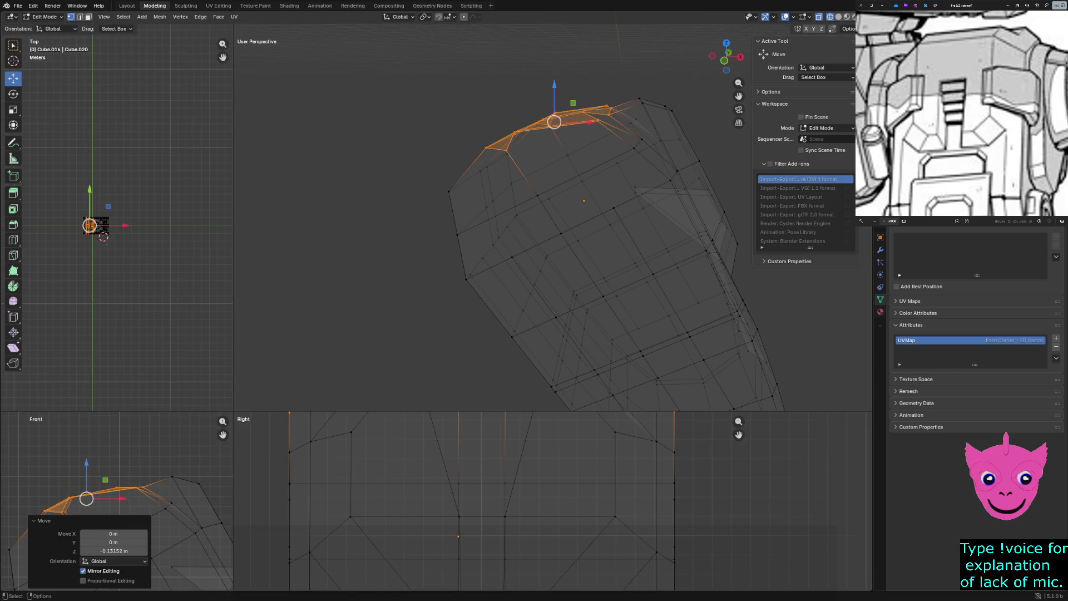
{"action": "left_click_drag", "start_coordinate": [120, 498], "coordinate": [134, 498]}
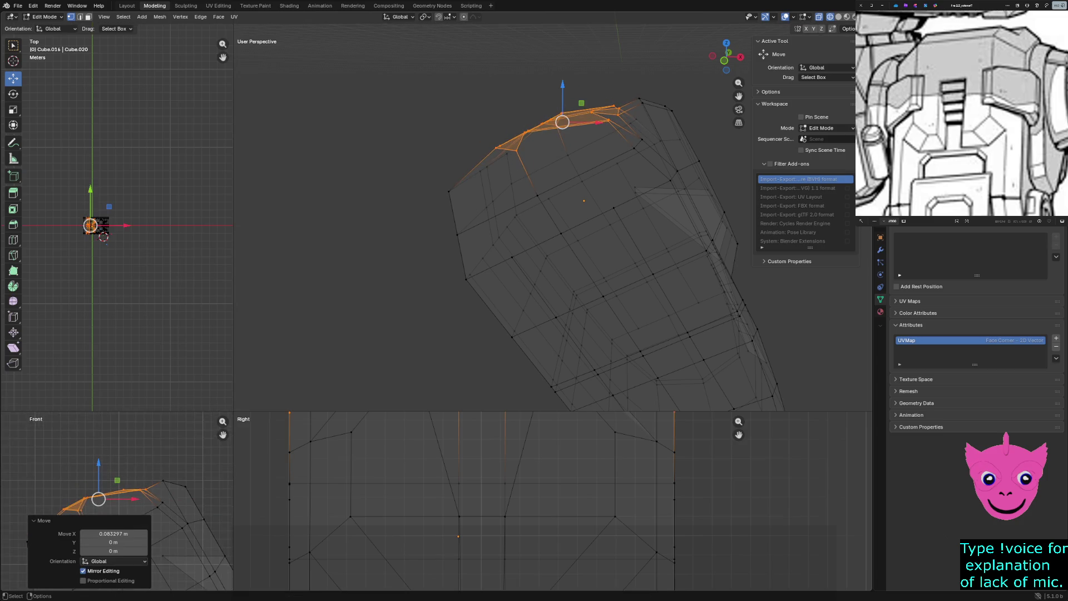
Reposition the edge along the head's top corner with a free move.
{"action": "left_click", "coordinate": [134, 464]}
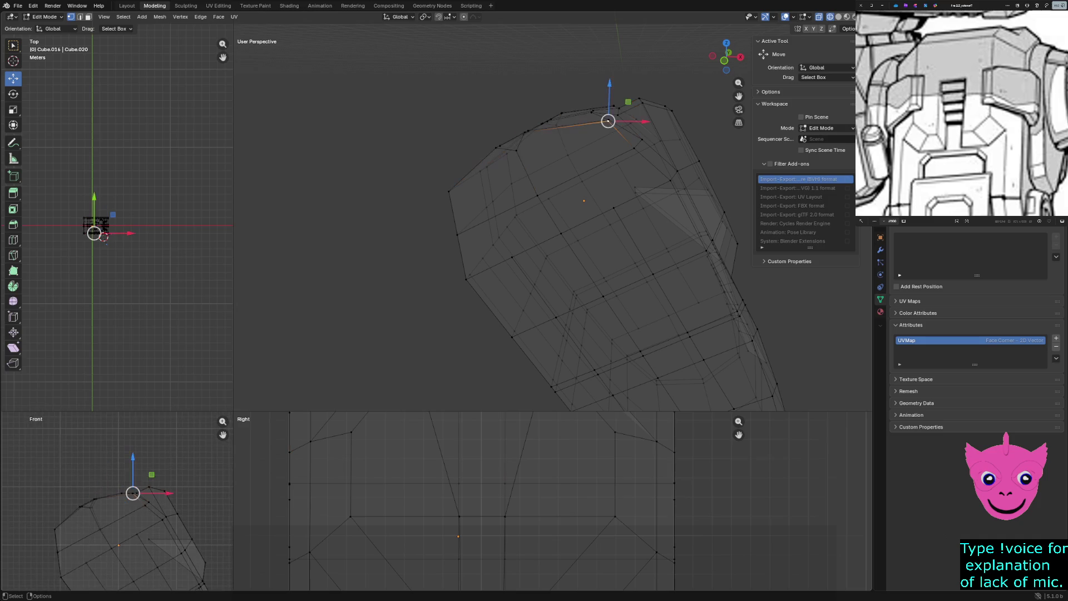
{"action": "scroll", "coordinate": [134, 501], "scroll_direction": "down", "scroll_amount": 3}
{"action": "left_click", "coordinate": [482, 484], "text": "alt"}
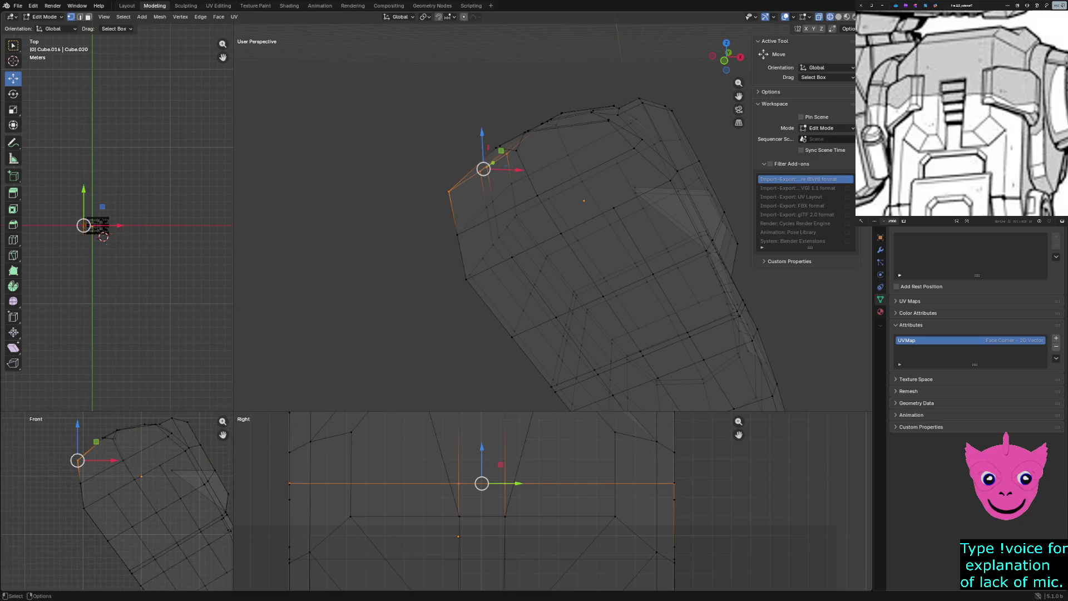
{"action": "key", "text": "g"}
{"action": "left_click", "coordinate": [496, 148]}
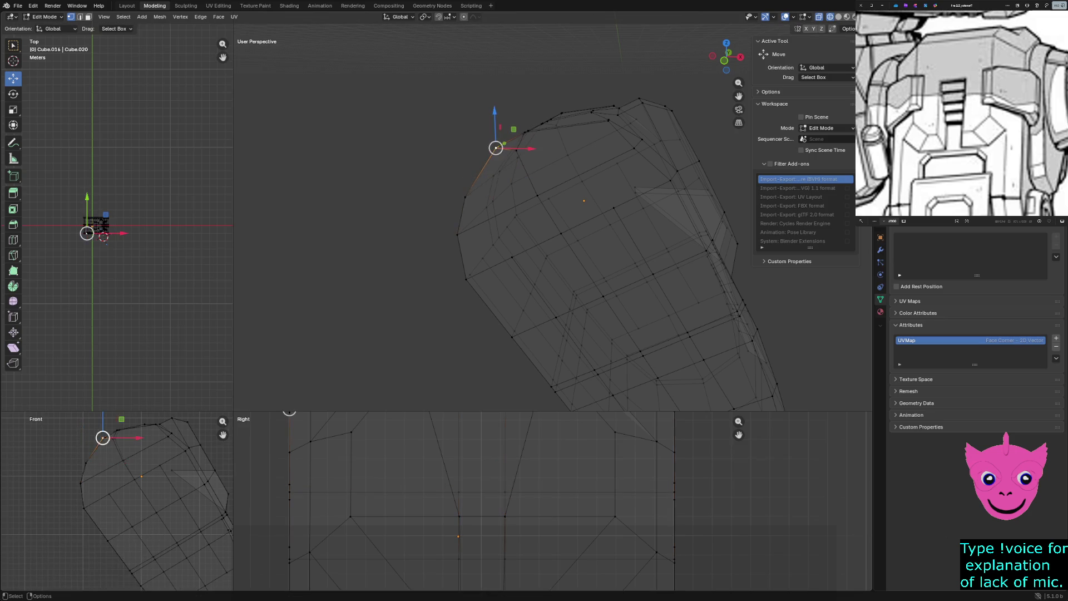
{"action": "left_click", "coordinate": [619, 108]}
{"action": "key", "text": "z"}
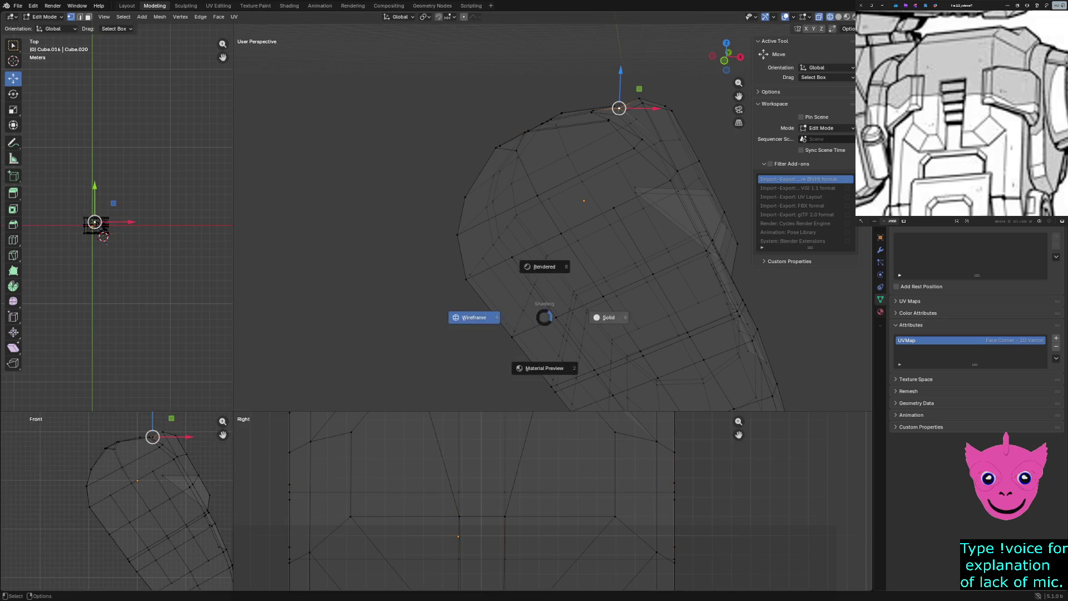
Review the finished head in solid shading, leave Edit Mode, and bring up the Add menu.
{"action": "left_click", "coordinate": [608, 318]}
{"action": "middle_click_drag", "start_coordinate": [585, 251], "coordinate": [459, 209]}
{"action": "left_click", "coordinate": [534, 298]}
{"action": "middle_click_drag", "start_coordinate": [535, 301], "coordinate": [468, 250]}
{"action": "mouse_move", "coordinate": [532, 287]}
{"action": "middle_mouse_down"}
{"action": "mouse_move", "coordinate": [501, 275]}
{"action": "mouse_move", "coordinate": [576, 288]}
{"action": "middle_mouse_up"}
{"action": "key", "text": "KP_Divide"}
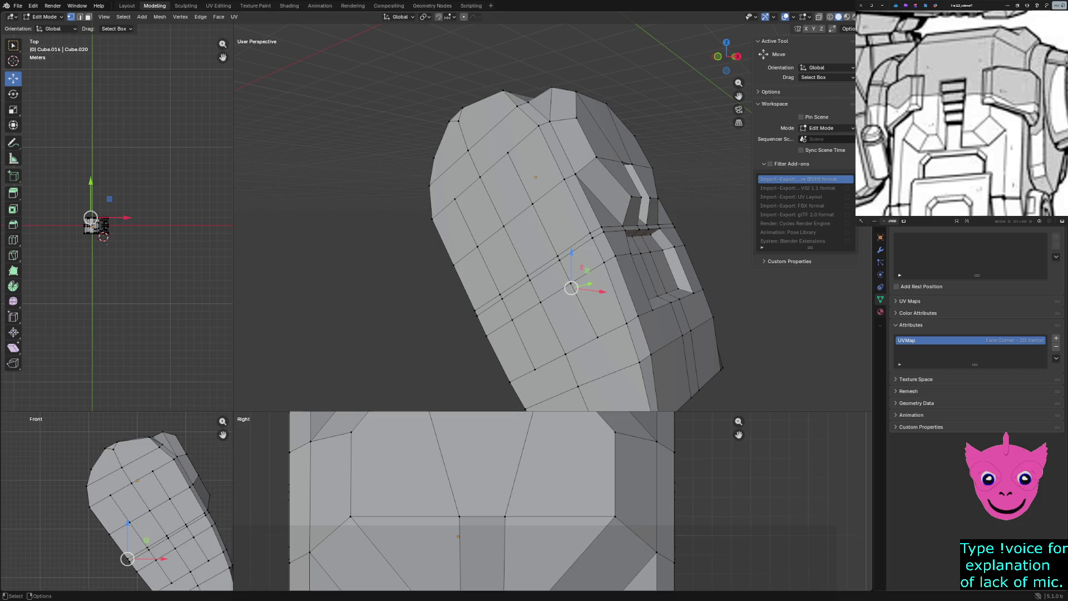
{"action": "scroll", "coordinate": [518, 501], "scroll_direction": "down", "scroll_amount": 3}
{"action": "scroll", "coordinate": [518, 501], "scroll_direction": "down", "scroll_amount": 2}
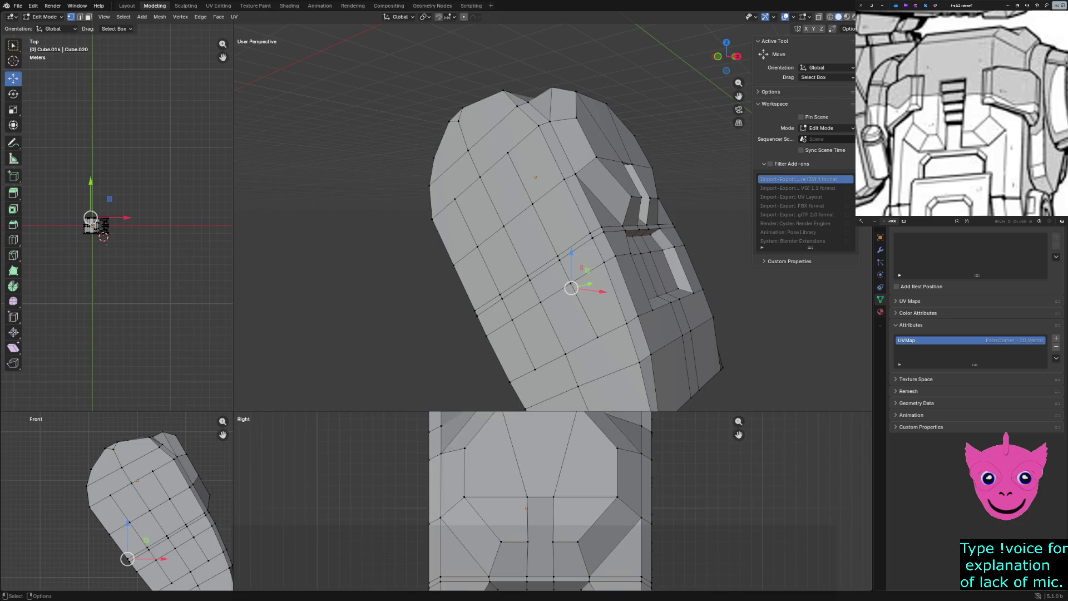
{"action": "key", "text": "Tab"}
{"action": "left_click", "coordinate": [119, 16]}
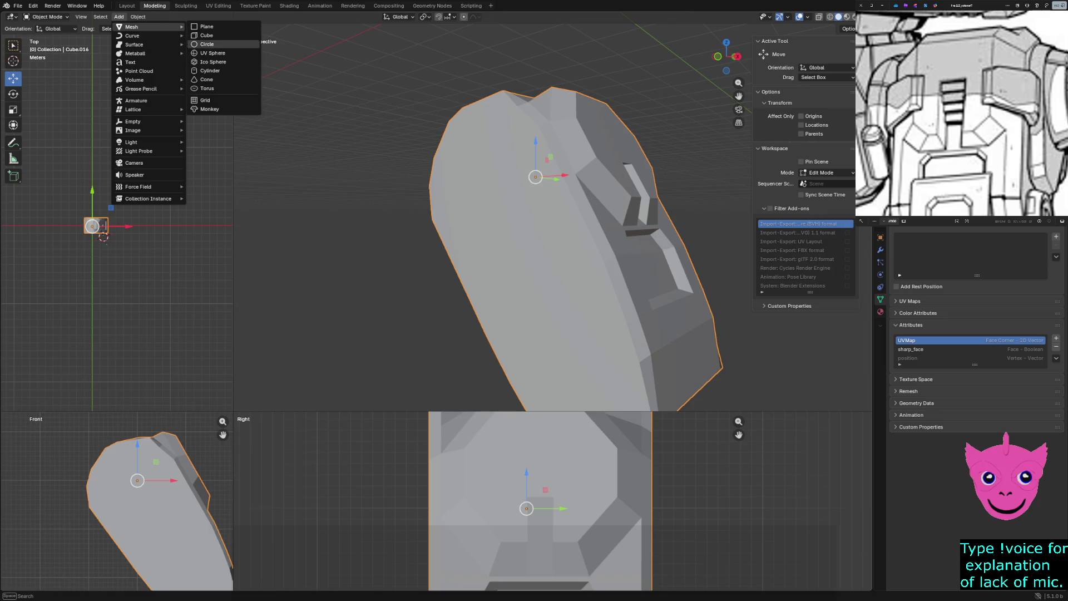
Add a cube, show all views as wireframe, and drag it down beside the helmet.
{"action": "left_click", "coordinate": [209, 35]}
{"action": "scroll", "coordinate": [541, 500], "scroll_direction": "down", "scroll_amount": 3}
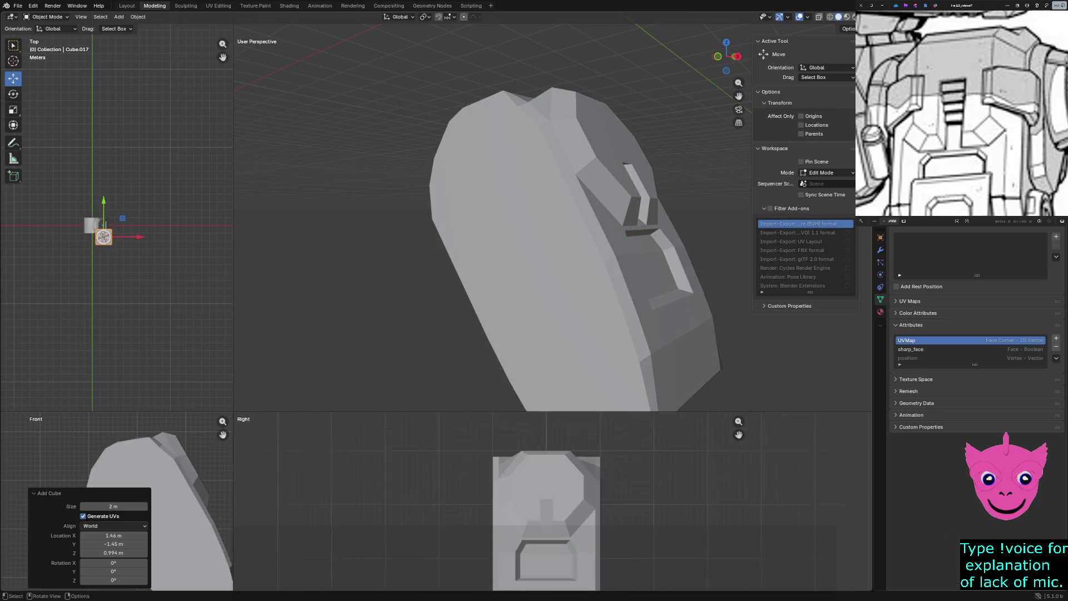
{"action": "scroll", "coordinate": [151, 502], "scroll_direction": "down", "scroll_amount": 3}
{"action": "left_click_drag", "start_coordinate": [234, 413], "coordinate": [385, 129]}
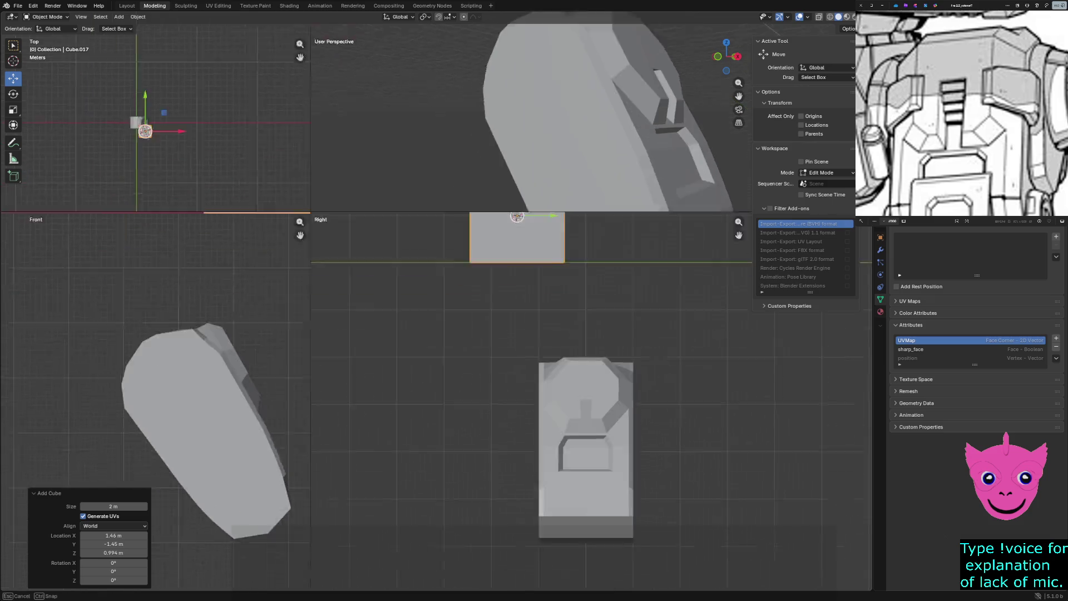
{"action": "key", "text": "z"}
{"action": "left_click", "coordinate": [62, 282]}
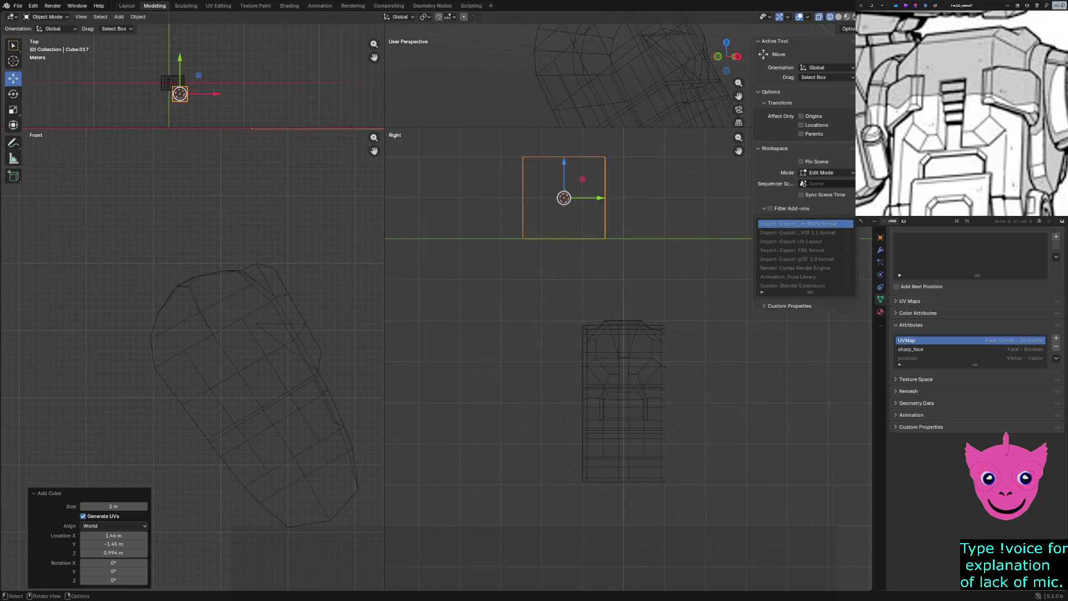
{"action": "left_click_drag", "start_coordinate": [564, 198], "coordinate": [537, 350]}
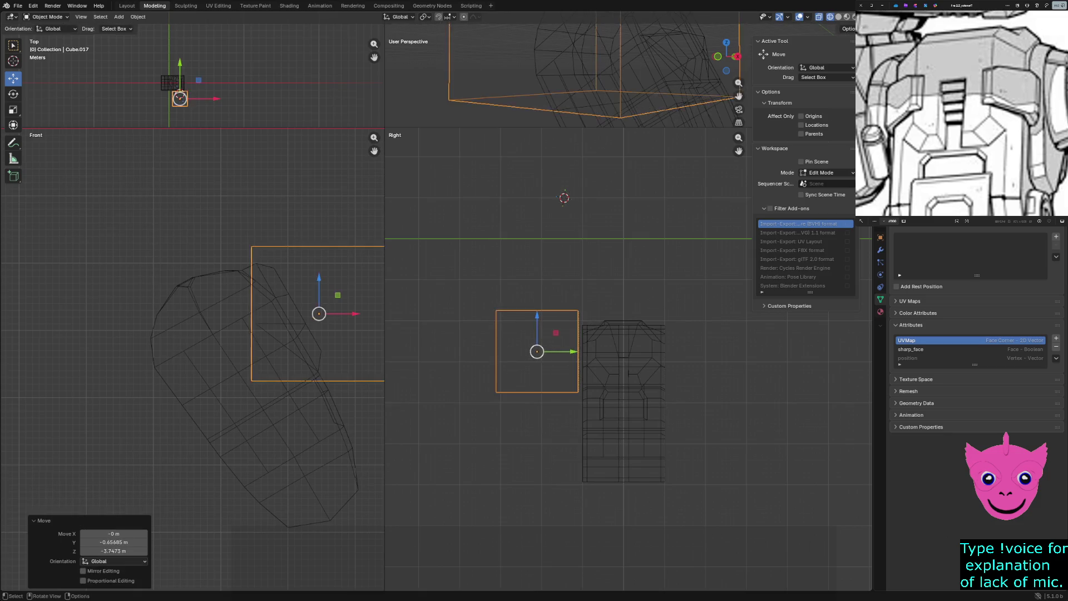
{"action": "middle_click_drag", "start_coordinate": [567, 75], "coordinate": [517, 75]}
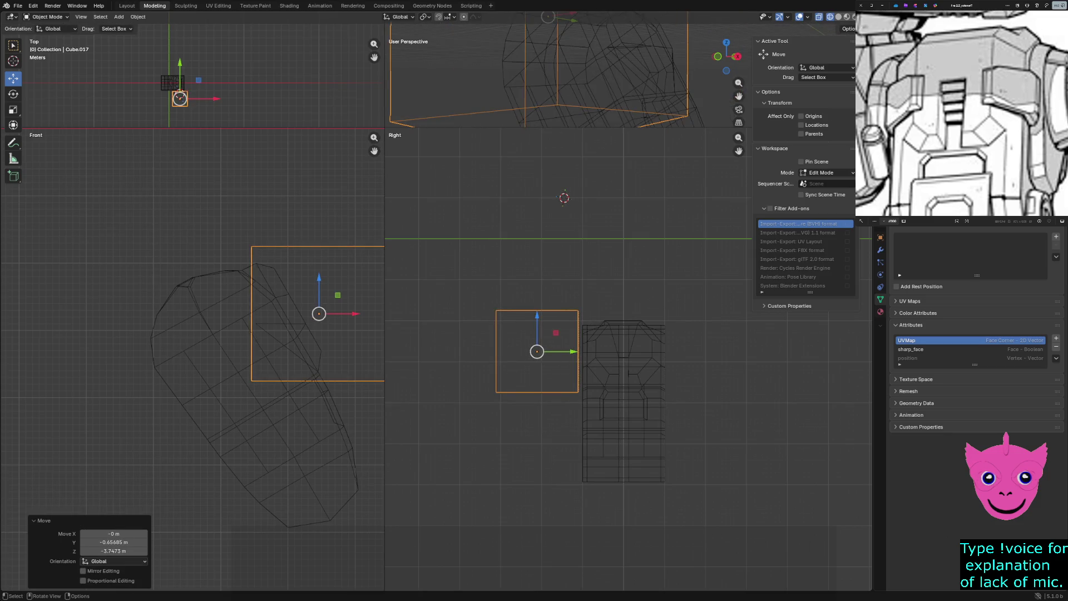
{"action": "left_click", "coordinate": [564, 198]}
{"action": "left_click_drag", "start_coordinate": [564, 130], "coordinate": [564, 344]}
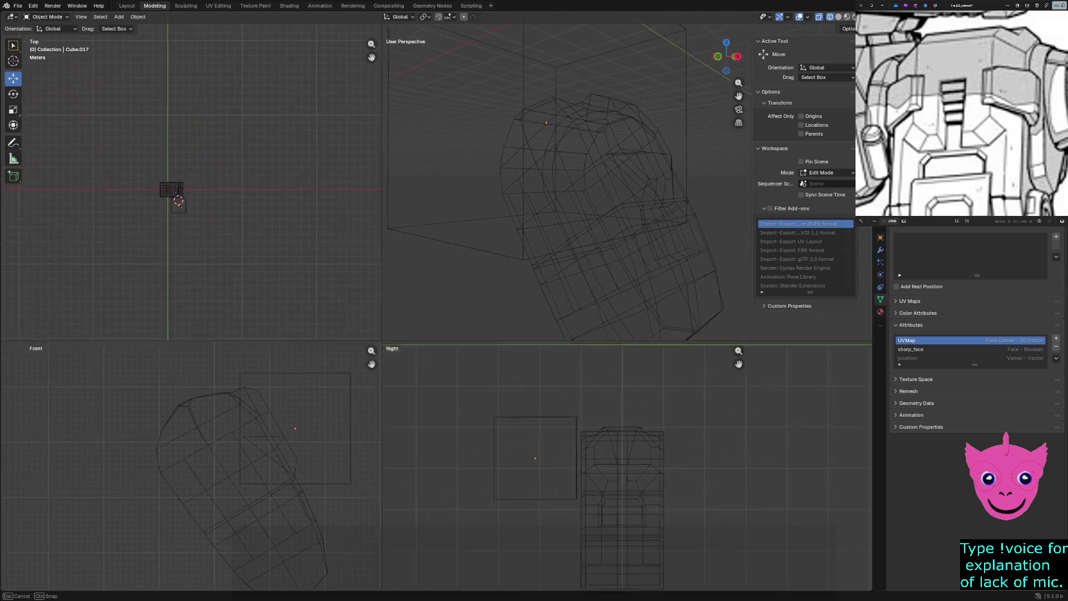
Nudge the cube slightly along Y, then start editing it with its top face selected.
{"action": "left_click", "coordinate": [545, 123]}
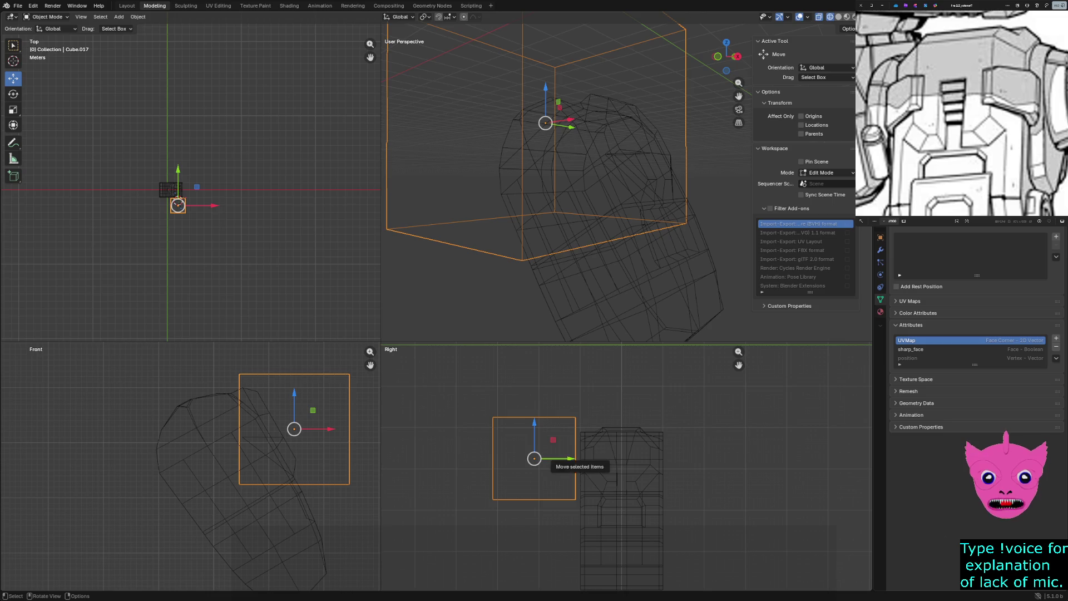
{"action": "key", "text": "g"}
{"action": "key", "text": "y"}
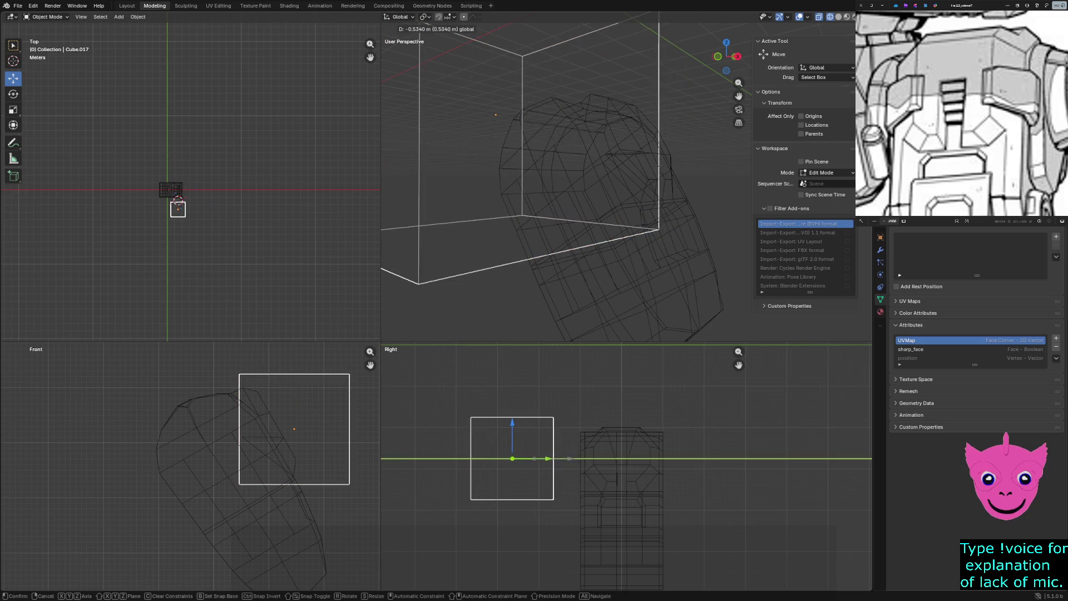
{"action": "key", "text": "Return"}
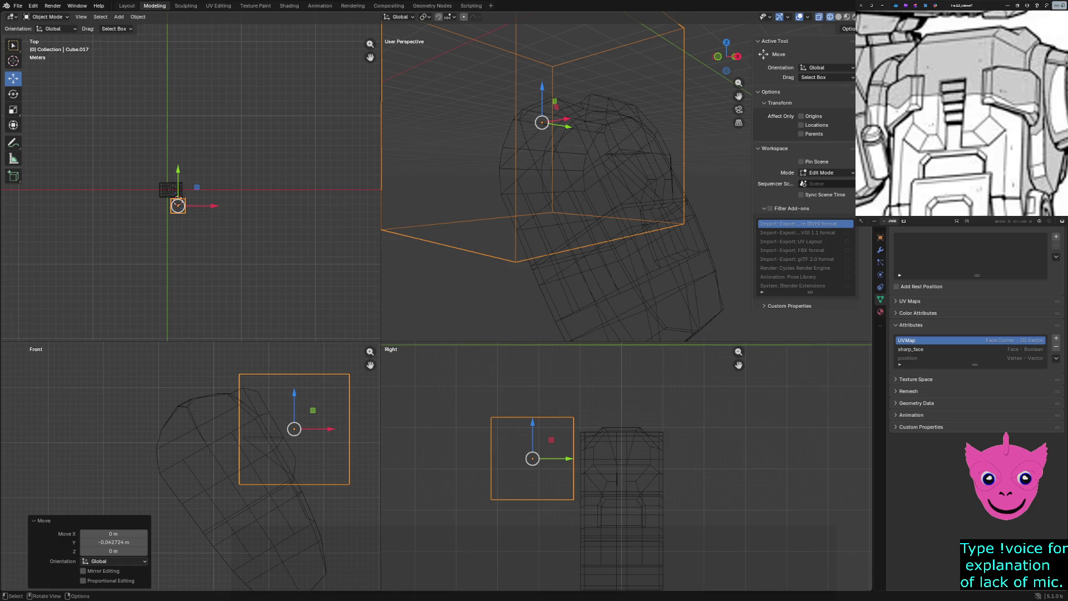
{"action": "key", "text": "Tab"}
{"action": "left_click", "coordinate": [295, 376]}
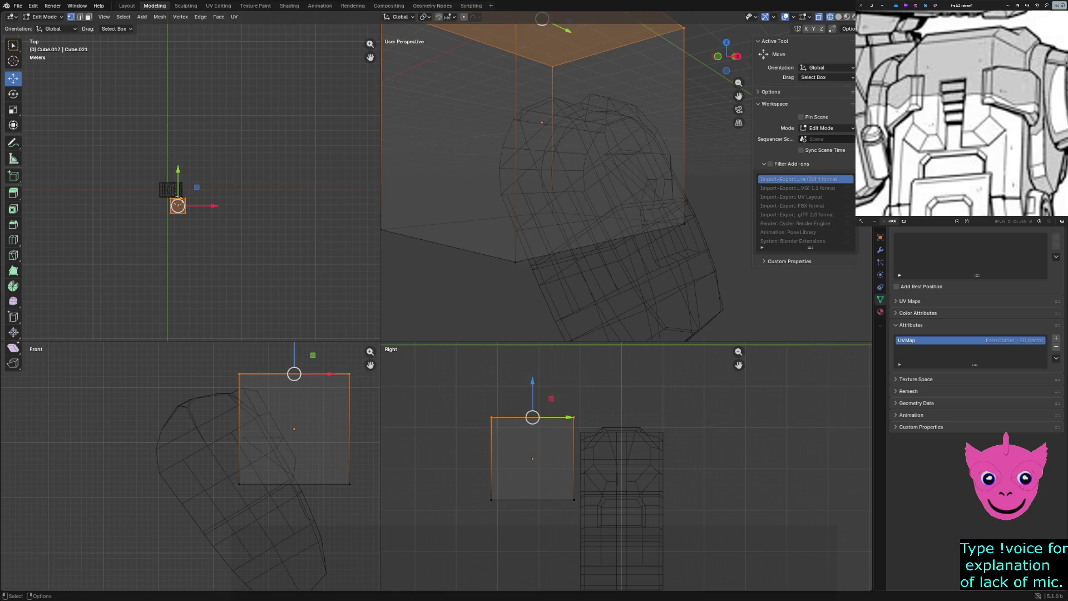
Undo a top-face move, then thin the cube by sliding its right side face along X.
{"action": "key", "text": "g"}
{"action": "key", "text": "z"}
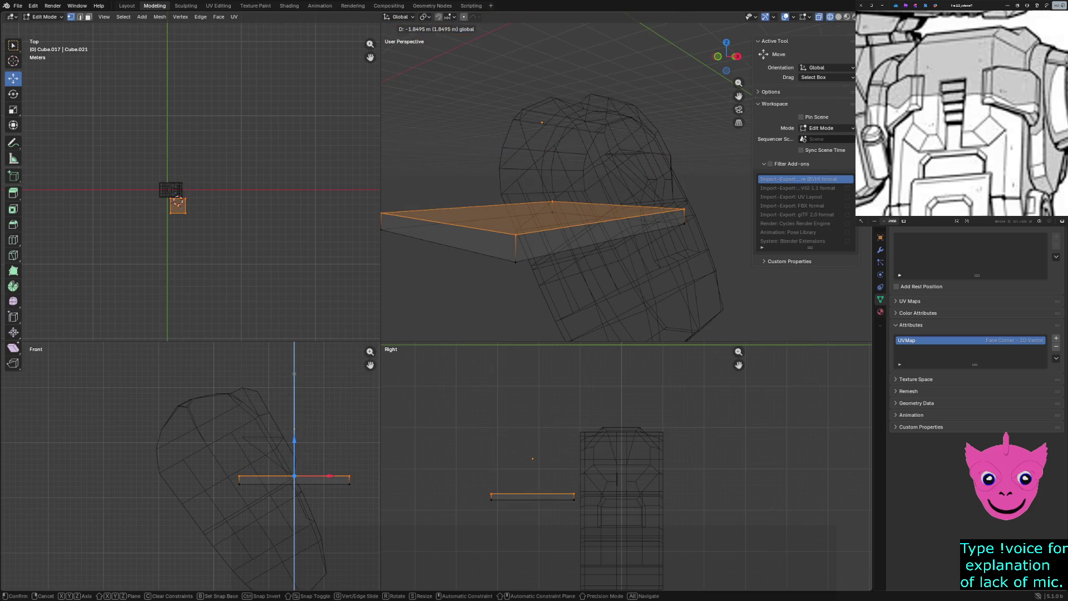
{"action": "left_click", "coordinate": [534, 208]}
{"action": "key", "text": "ctrl+z"}
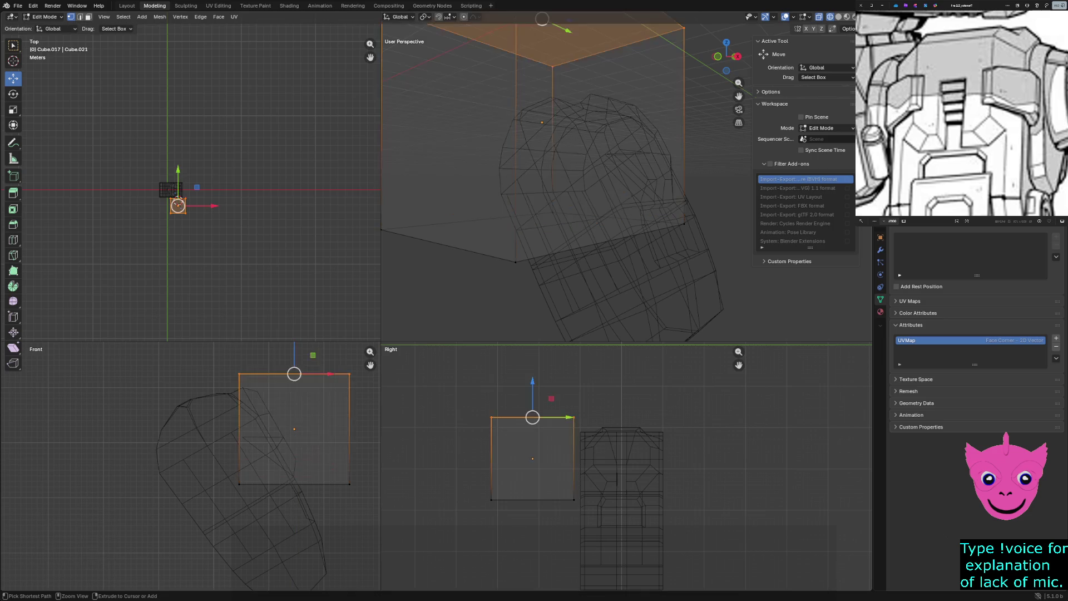
{"action": "left_click_drag", "start_coordinate": [339, 357], "coordinate": [379, 511]}
{"action": "left_click_drag", "start_coordinate": [370, 365], "coordinate": [370, 501]}
{"action": "key", "text": "g"}
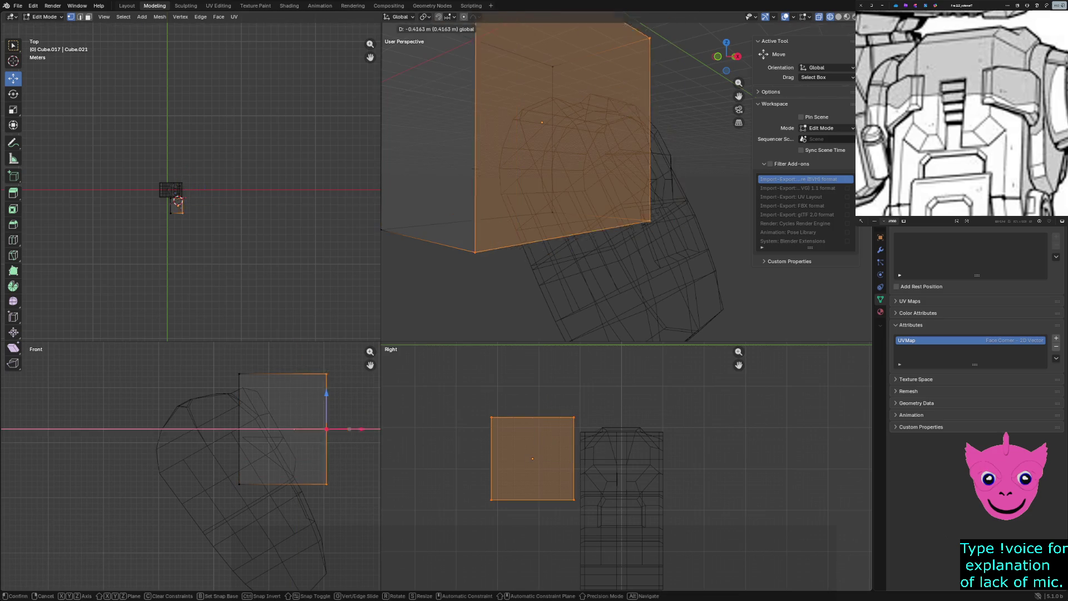
{"action": "key", "text": "x"}
{"action": "left_click", "coordinate": [176, 202]}
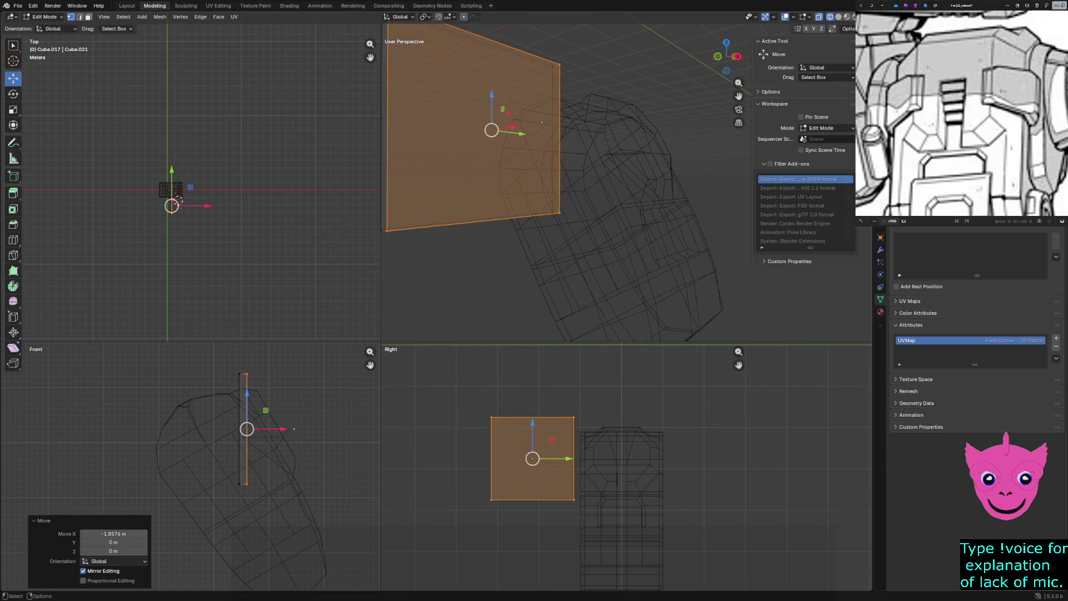
Raise the bottom to flatten the cube into a slab, then lower the whole slab along Z.
{"action": "left_click", "coordinate": [177, 199]}
{"action": "key", "text": "g"}
{"action": "key", "text": "z"}
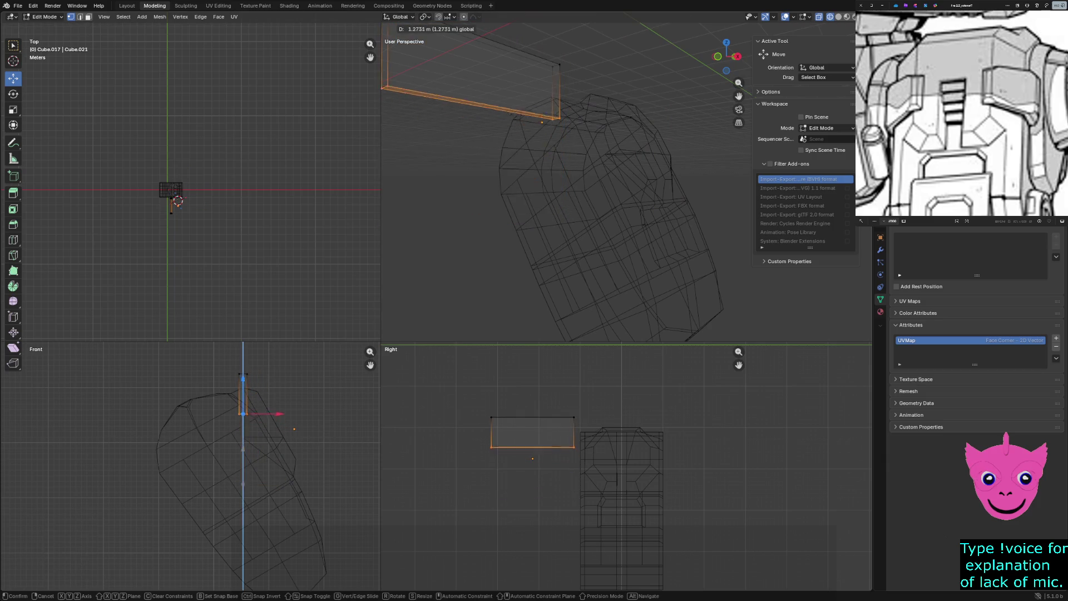
{"action": "left_click", "coordinate": [177, 199]}
{"action": "key", "text": "3"}
{"action": "key", "text": "a"}
{"action": "key", "text": "g"}
{"action": "key", "text": "z"}
{"action": "left_click", "coordinate": [532, 460]}
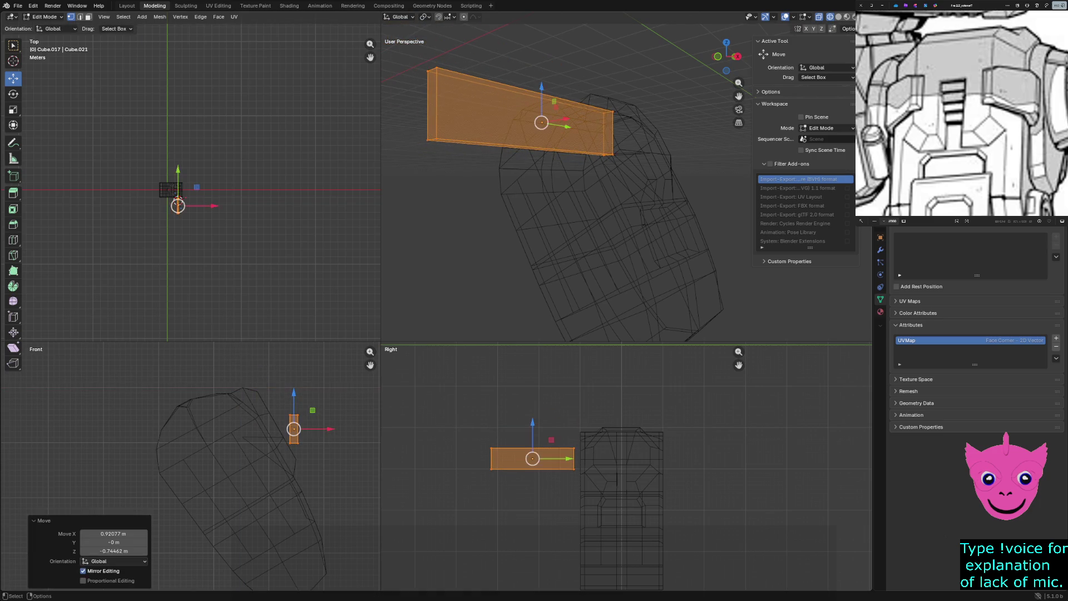
Select the slab's end face and begin sliding it along Y.
{"action": "left_click_drag", "start_coordinate": [468, 428], "coordinate": [511, 486]}
{"action": "scroll", "coordinate": [518, 450], "scroll_direction": "up", "scroll_amount": 3}
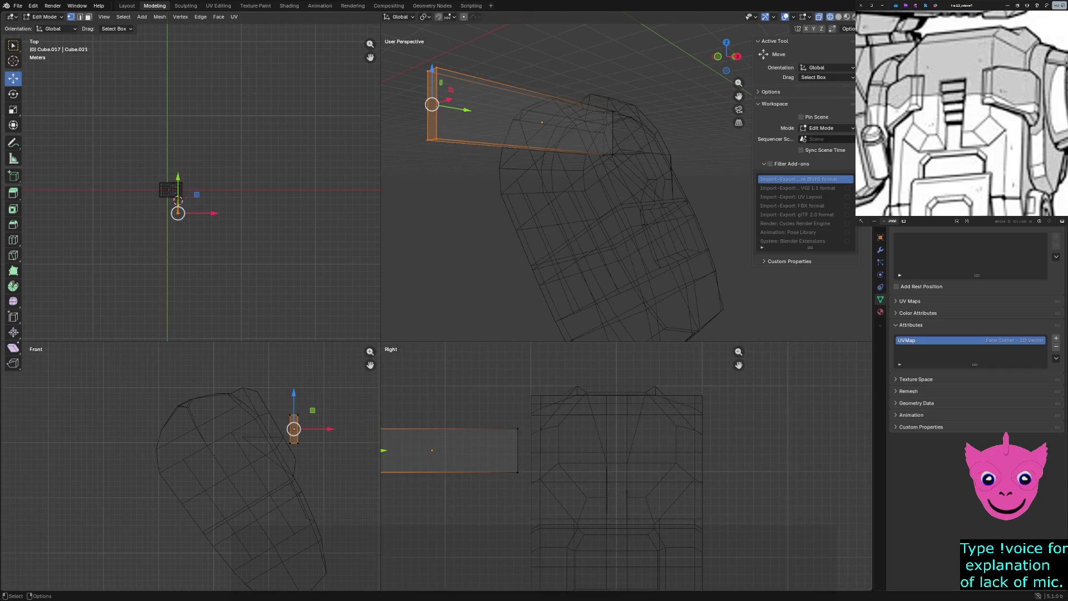
{"action": "key", "text": "g"}
{"action": "key", "text": "y"}
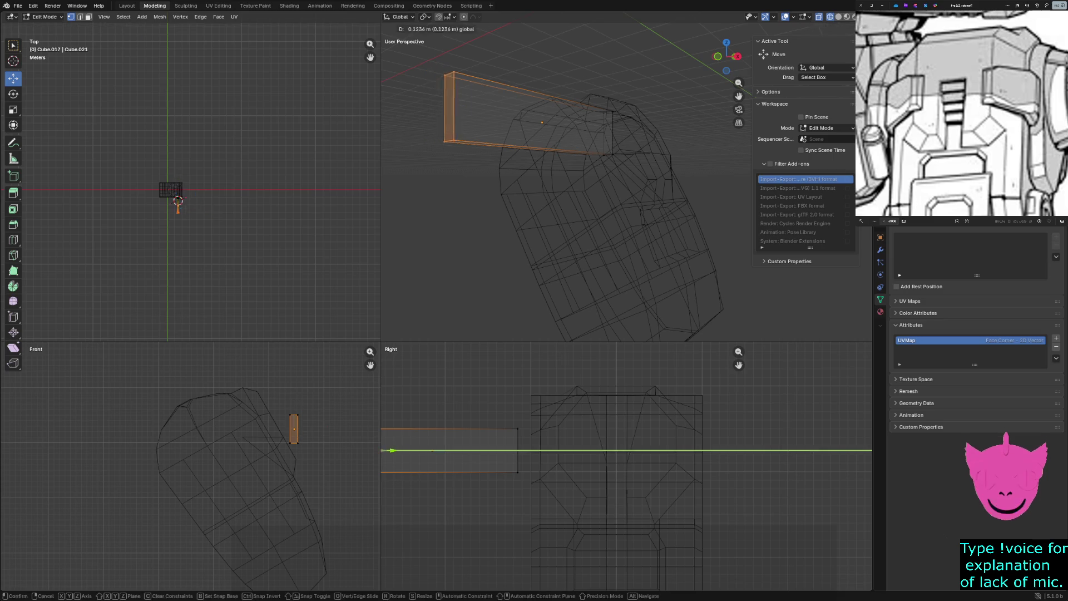
Slide the slab's end face inward along Y twice to shorten it.
{"action": "left_click", "coordinate": [475, 451]}
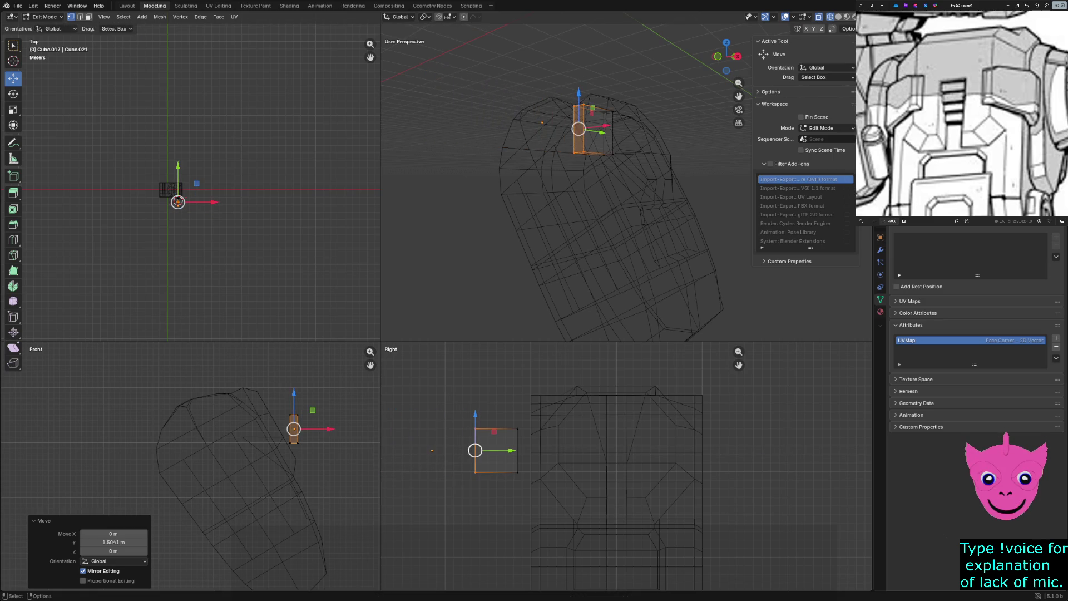
{"action": "middle_click_drag", "start_coordinate": [476, 451], "coordinate": [503, 451], "text": "shift"}
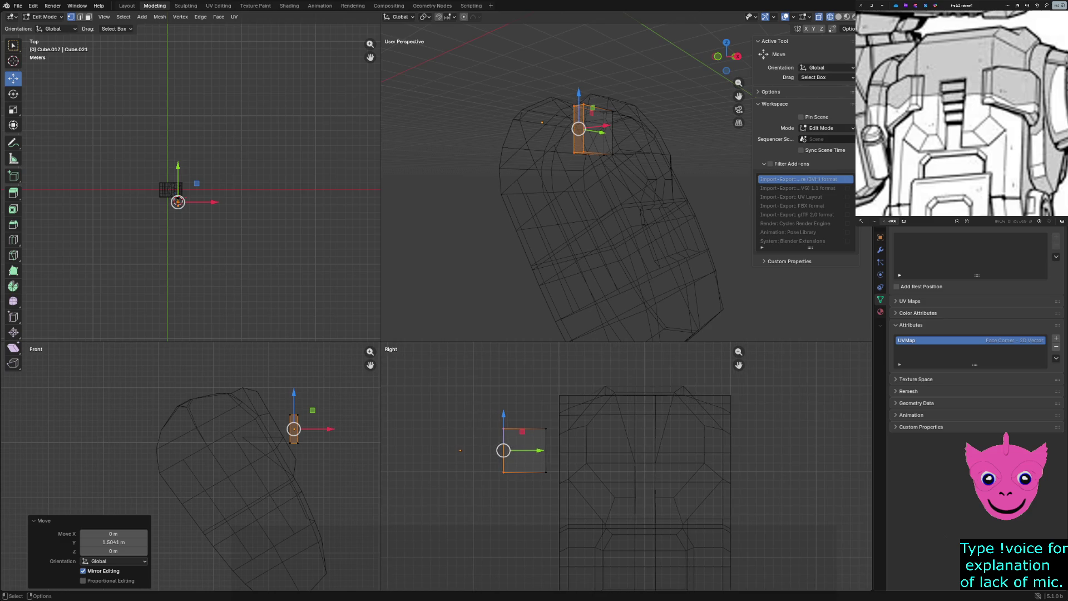
{"action": "key", "text": "g"}
{"action": "key", "text": "y"}
{"action": "left_click", "coordinate": [522, 431]}
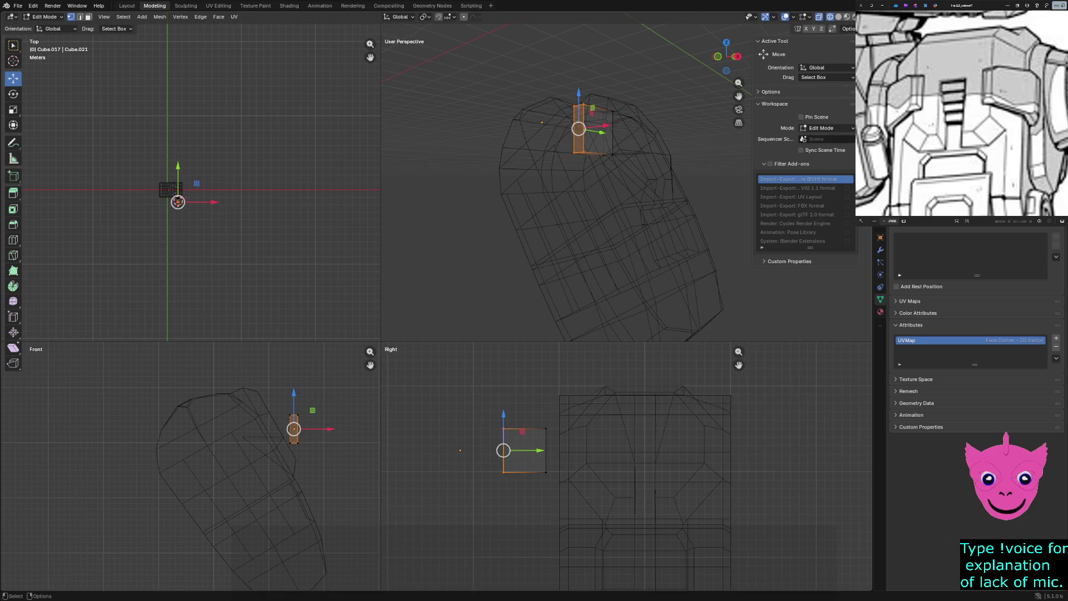
Move the whole end face along Y into a compact box against the helmet's upper corner.
{"action": "left_click_drag", "start_coordinate": [482, 411], "coordinate": [567, 475]}
{"action": "key", "text": "g"}
{"action": "key", "text": "y"}
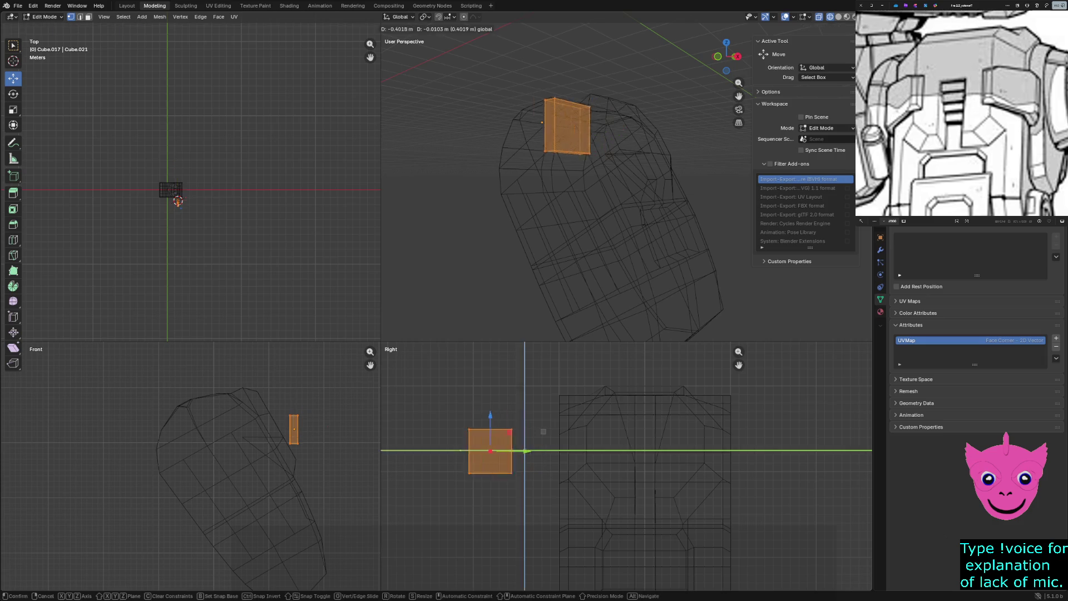
{"action": "left_click", "coordinate": [464, 451]}
{"action": "left_click", "coordinate": [177, 201]}
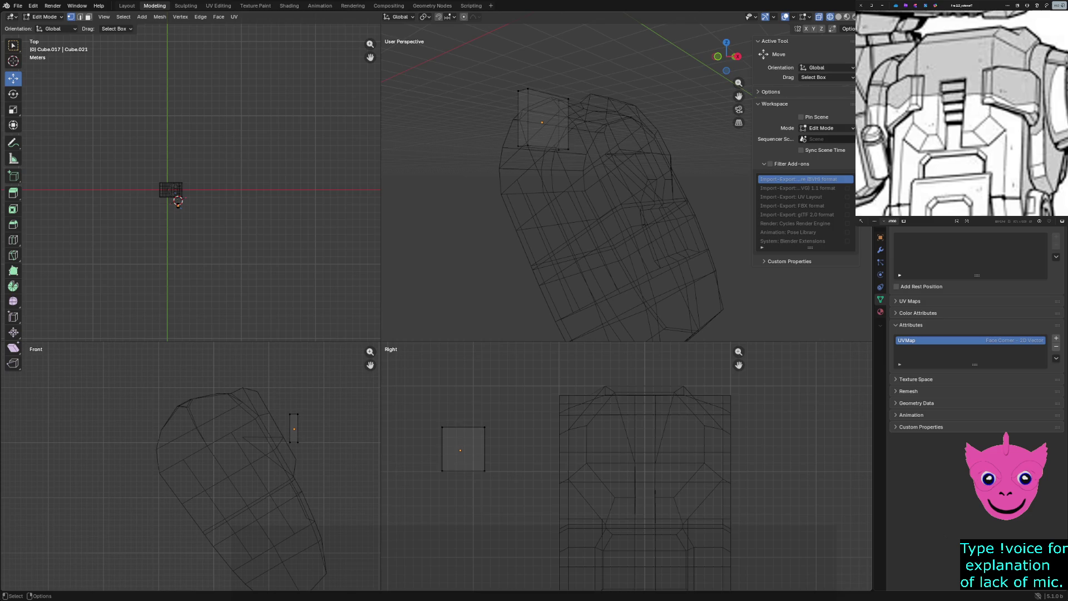
{"action": "left_click", "coordinate": [177, 202]}
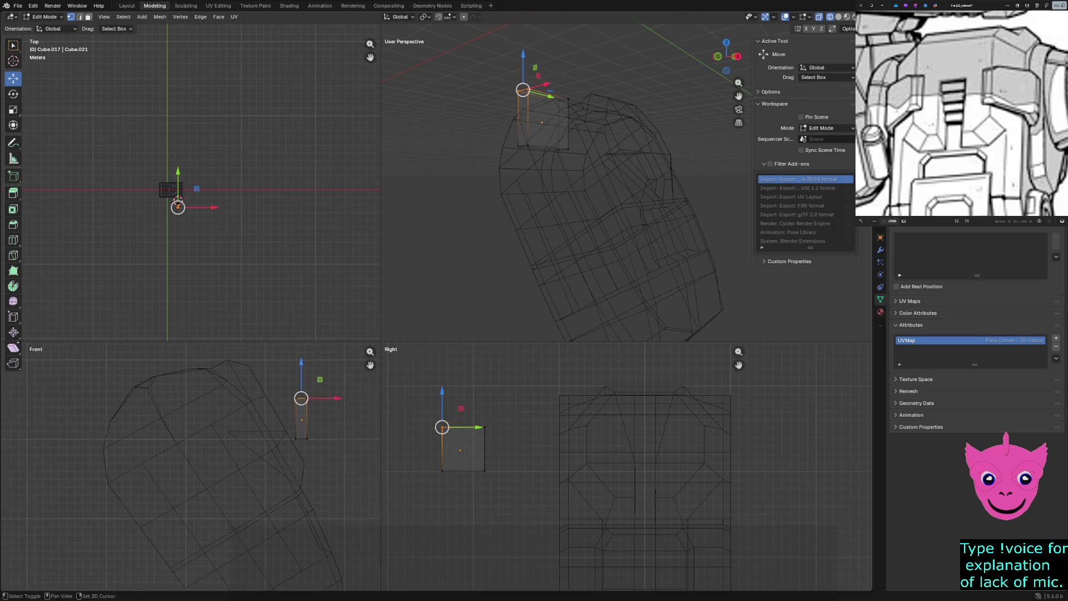